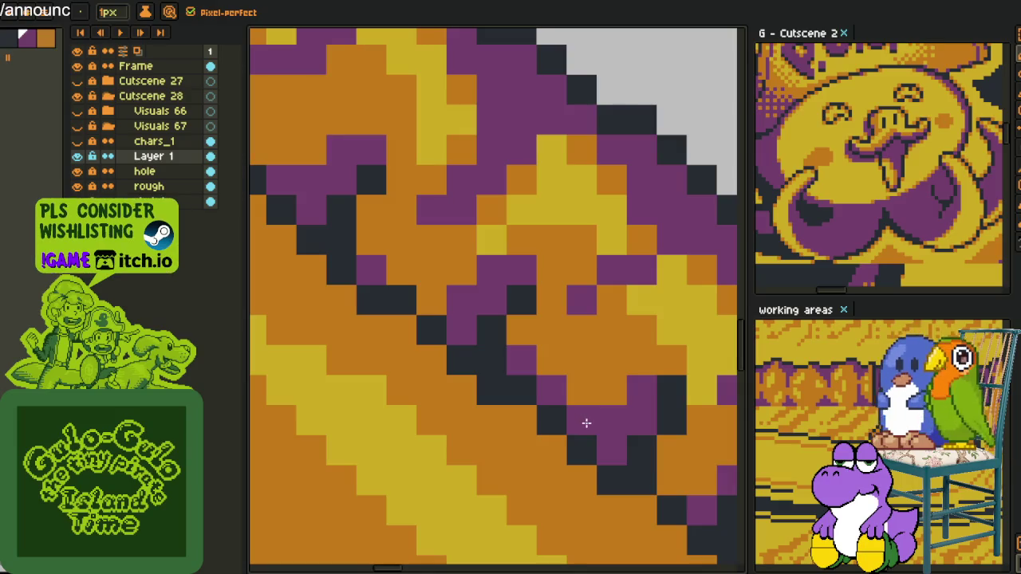
Paint a dark outline run along the band's diagonal edge with the 1px Pencil.
{"action": "scroll", "coordinate": [651, 451], "scroll_direction": "down", "scroll_amount": 2}
{"action": "left_click", "coordinate": [510, 360]}
{"action": "left_click_drag", "start_coordinate": [510, 359], "coordinate": [559, 412]}
{"action": "scroll", "coordinate": [428, 324], "scroll_direction": "down", "scroll_amount": 2}
{"action": "scroll", "coordinate": [428, 324], "scroll_direction": "up", "scroll_amount": 1}
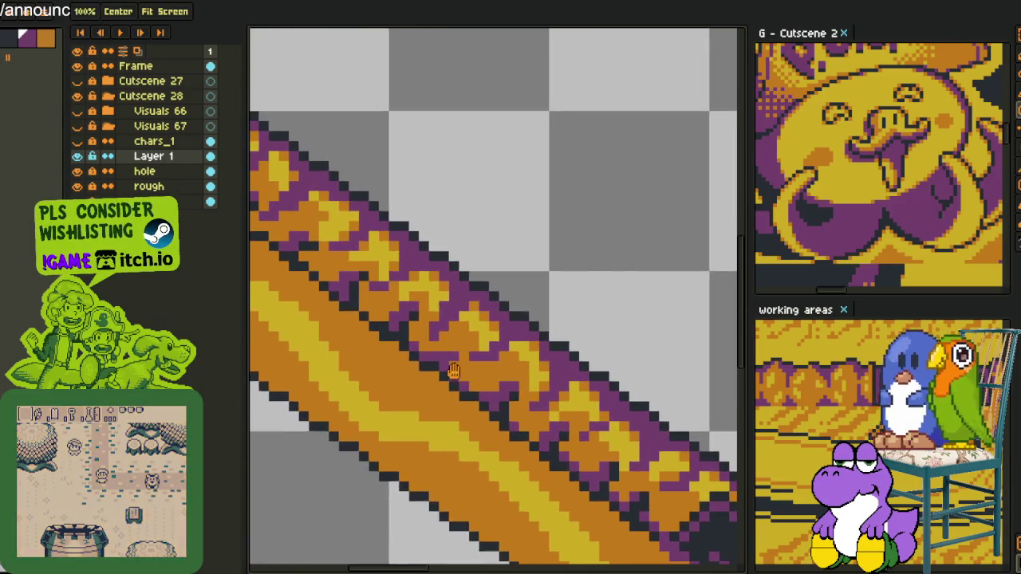
{"action": "scroll", "coordinate": [383, 311], "scroll_direction": "up", "scroll_amount": 1}
{"action": "scroll", "coordinate": [338, 292], "scroll_direction": "up", "scroll_amount": 2}
Add more single dark outline pixels further along the diagonal band.
{"action": "left_click_drag", "start_coordinate": [297, 269], "coordinate": [290, 306]}
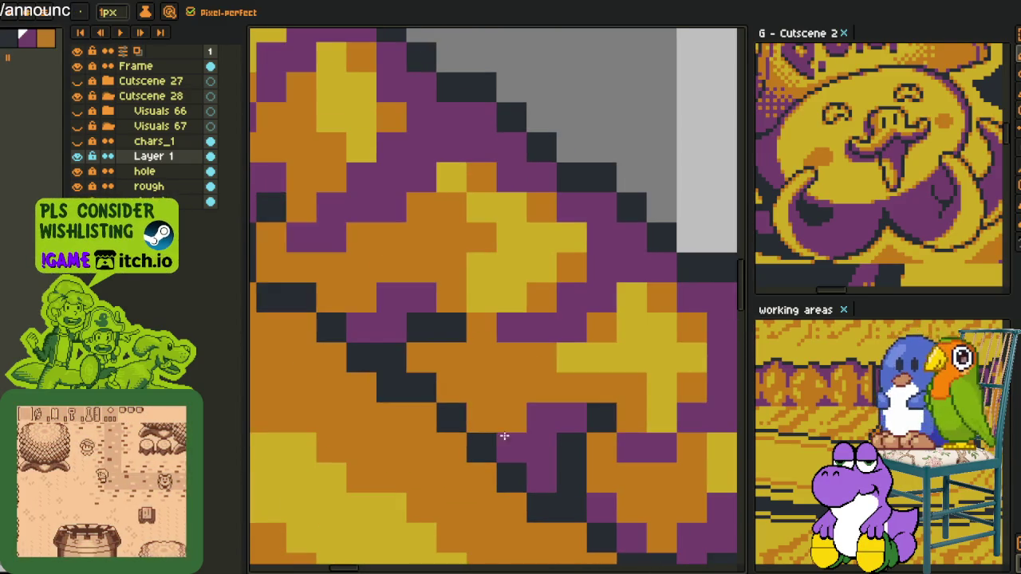
{"action": "mouse_move", "coordinate": [506, 463]}
{"action": "left_mouse_down"}
{"action": "mouse_move", "coordinate": [447, 433]}
{"action": "mouse_move", "coordinate": [444, 419]}
{"action": "mouse_move", "coordinate": [506, 435]}
{"action": "left_mouse_up"}
{"action": "left_click", "coordinate": [505, 435]}
{"action": "left_click", "coordinate": [414, 378]}
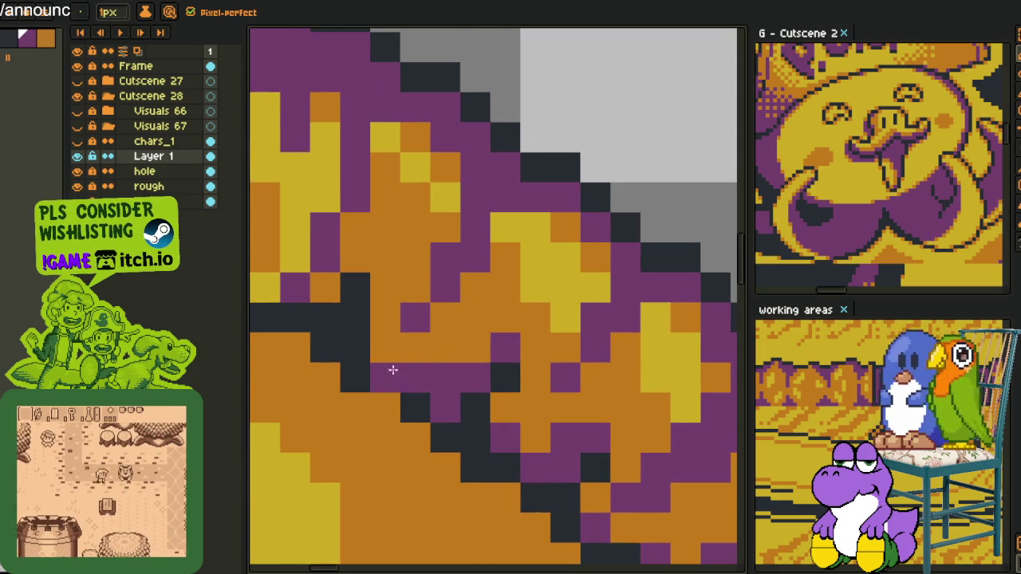
{"action": "left_click", "coordinate": [386, 348]}
Paint a short dark run near the band's upper edge, then zoom out to review.
{"action": "scroll", "coordinate": [391, 367], "scroll_direction": "down", "scroll_amount": 3}
{"action": "scroll", "coordinate": [412, 410], "scroll_direction": "down", "scroll_amount": 1}
{"action": "scroll", "coordinate": [412, 410], "scroll_direction": "up", "scroll_amount": 3}
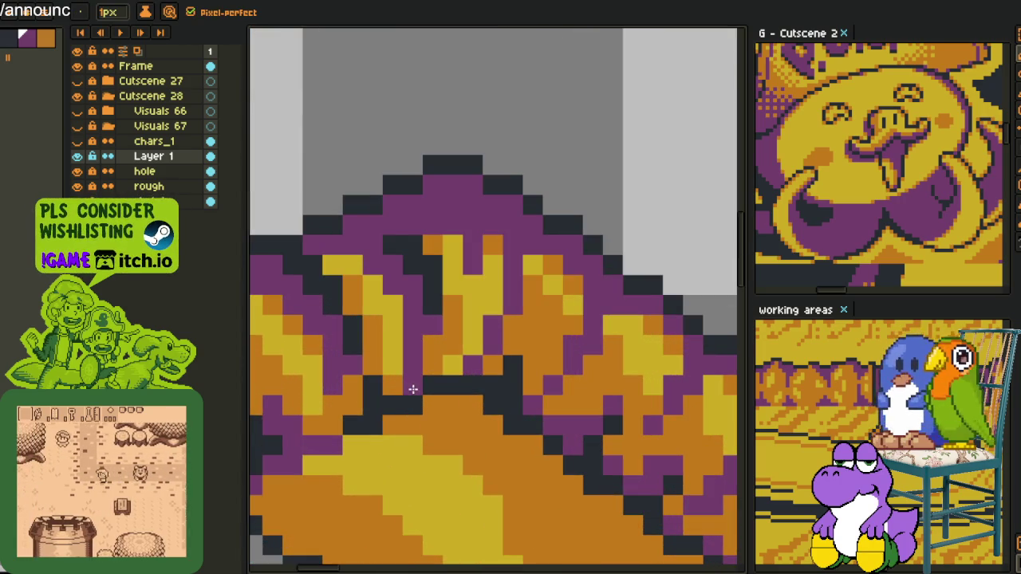
{"action": "scroll", "coordinate": [353, 409], "scroll_direction": "down", "scroll_amount": 3}
{"action": "scroll", "coordinate": [559, 462], "scroll_direction": "up", "scroll_amount": 2}
{"action": "scroll", "coordinate": [519, 366], "scroll_direction": "up", "scroll_amount": 2}
{"action": "scroll", "coordinate": [590, 351], "scroll_direction": "up", "scroll_amount": 2}
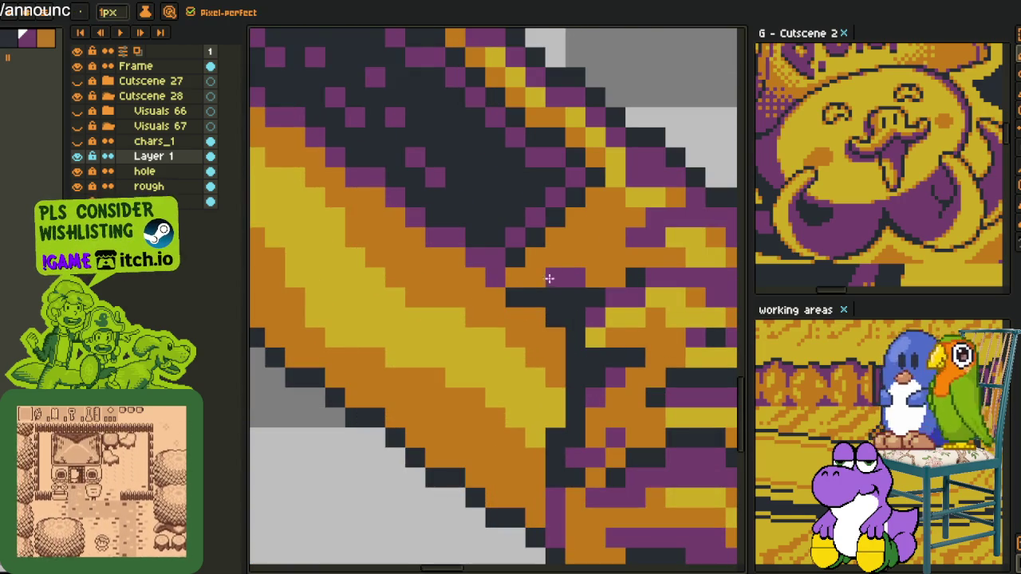
{"action": "left_click_drag", "start_coordinate": [553, 276], "coordinate": [516, 281]}
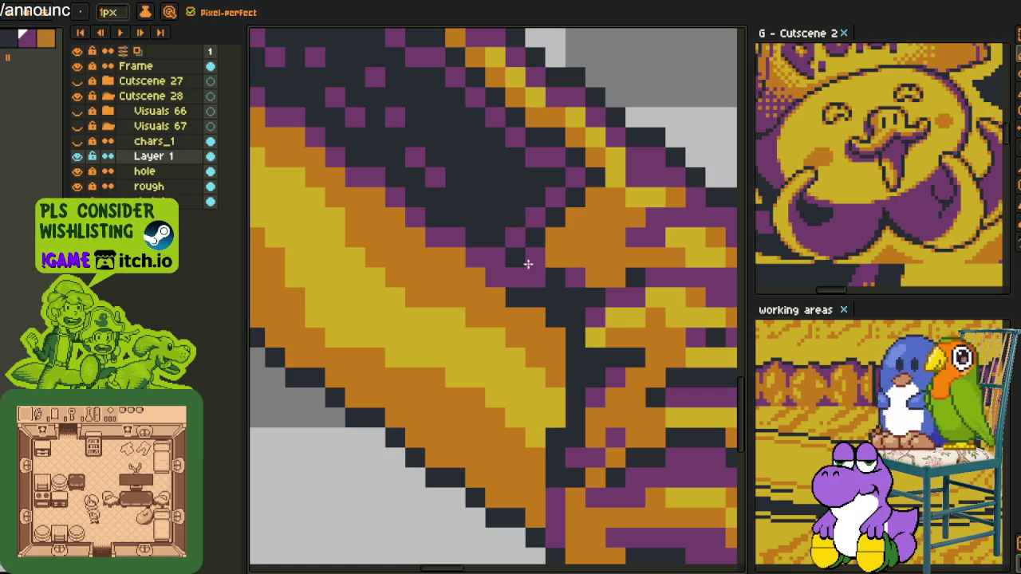
{"action": "scroll", "coordinate": [526, 271], "scroll_direction": "down", "scroll_amount": 3}
{"action": "scroll", "coordinate": [530, 327], "scroll_direction": "down", "scroll_amount": 2}
{"action": "scroll", "coordinate": [531, 340], "scroll_direction": "down", "scroll_amount": 1}
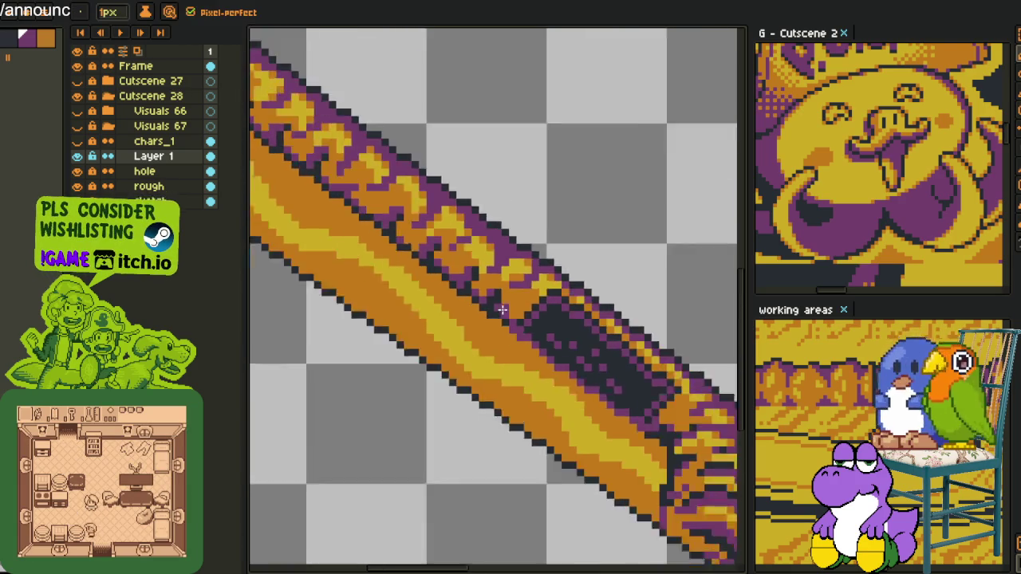
{"action": "scroll", "coordinate": [531, 335], "scroll_direction": "down", "scroll_amount": 2}
{"action": "scroll", "coordinate": [532, 303], "scroll_direction": "down", "scroll_amount": 1}
{"action": "key", "text": "alt"}
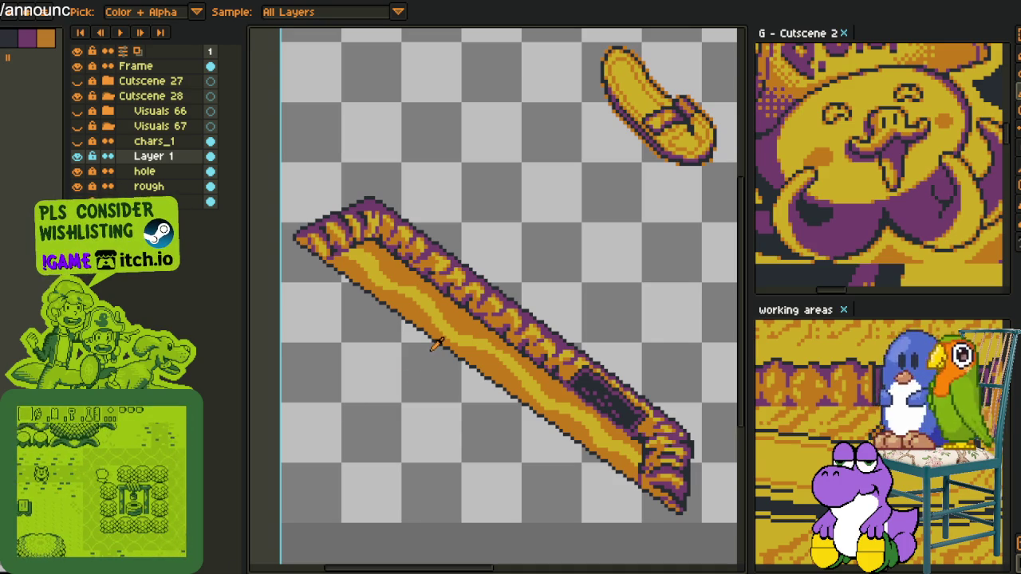
Sample the band's purple and repaint a short run of dark pixels purple.
{"action": "scroll", "coordinate": [543, 330], "scroll_direction": "up", "scroll_amount": 2}
{"action": "scroll", "coordinate": [449, 311], "scroll_direction": "up", "scroll_amount": 3}
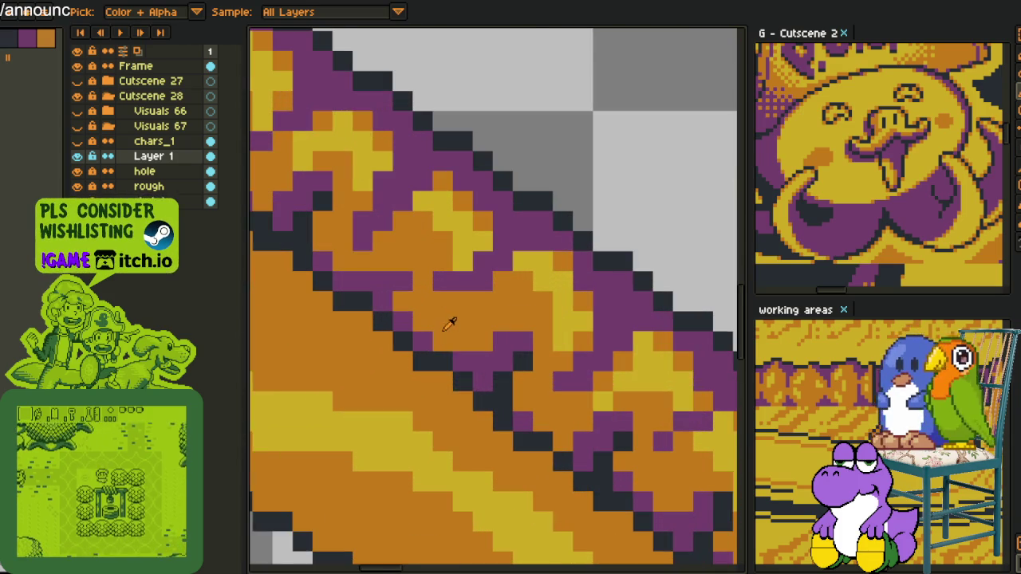
{"action": "key", "text": "b"}
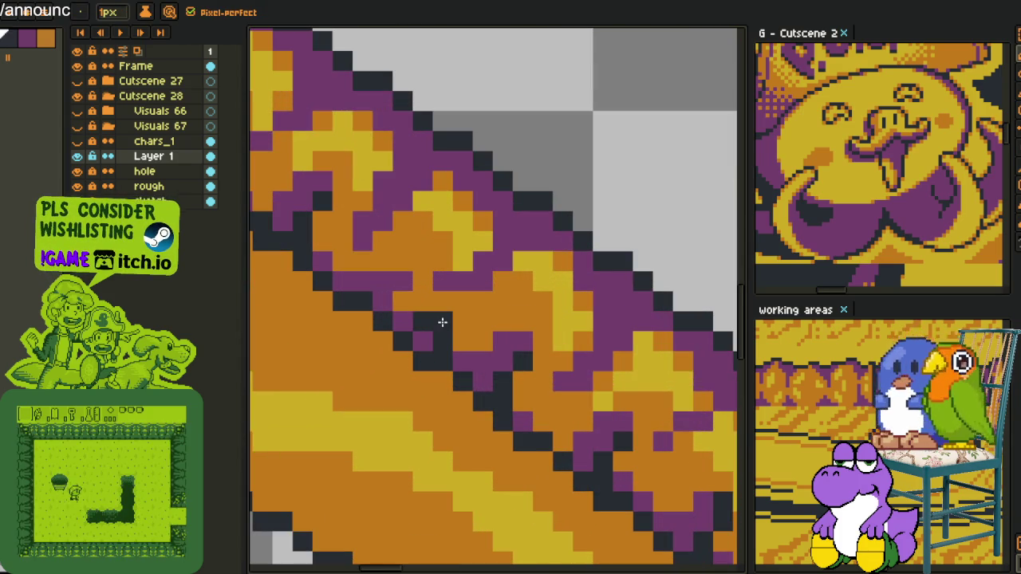
{"action": "scroll", "coordinate": [456, 322], "scroll_direction": "down", "scroll_amount": 3}
{"action": "scroll", "coordinate": [458, 323], "scroll_direction": "down", "scroll_amount": 2}
{"action": "key", "text": "i"}
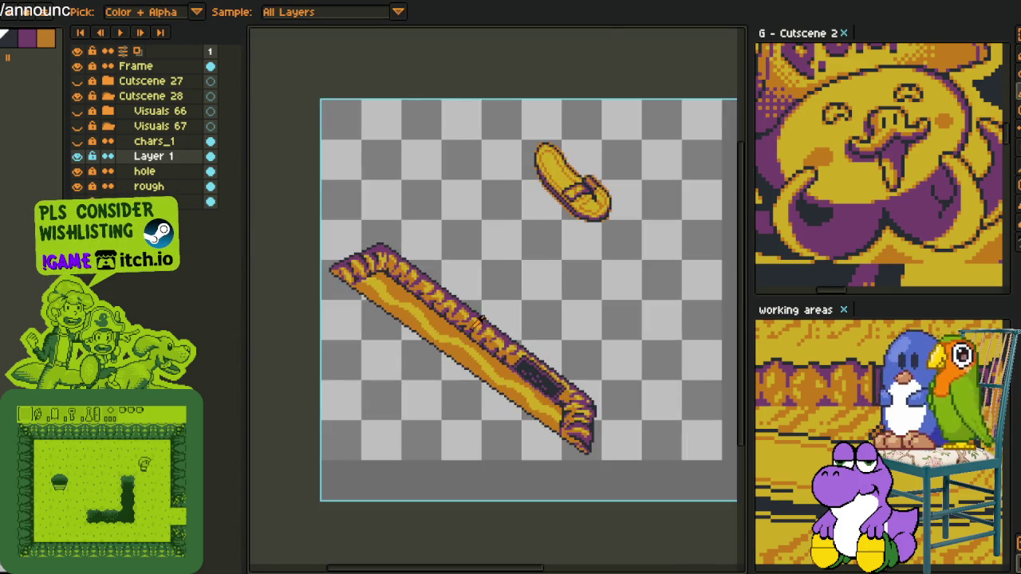
{"action": "scroll", "coordinate": [478, 323], "scroll_direction": "up", "scroll_amount": 3}
{"action": "scroll", "coordinate": [475, 335], "scroll_direction": "up", "scroll_amount": 2}
{"action": "key", "text": "b"}
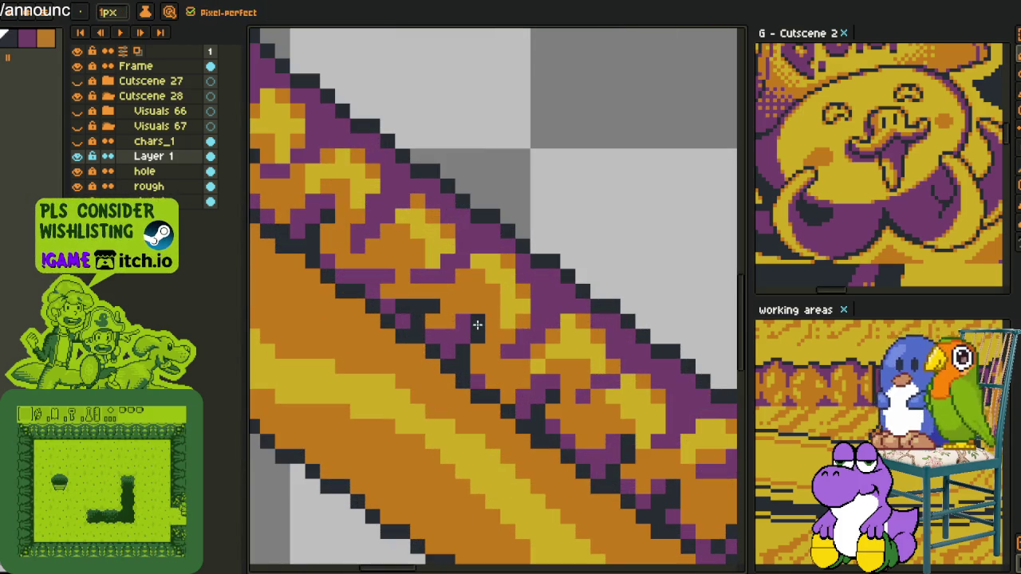
{"action": "scroll", "coordinate": [476, 326], "scroll_direction": "down", "scroll_amount": 2}
{"action": "scroll", "coordinate": [452, 302], "scroll_direction": "up", "scroll_amount": 2}
{"action": "left_click_drag", "start_coordinate": [452, 301], "coordinate": [421, 303]}
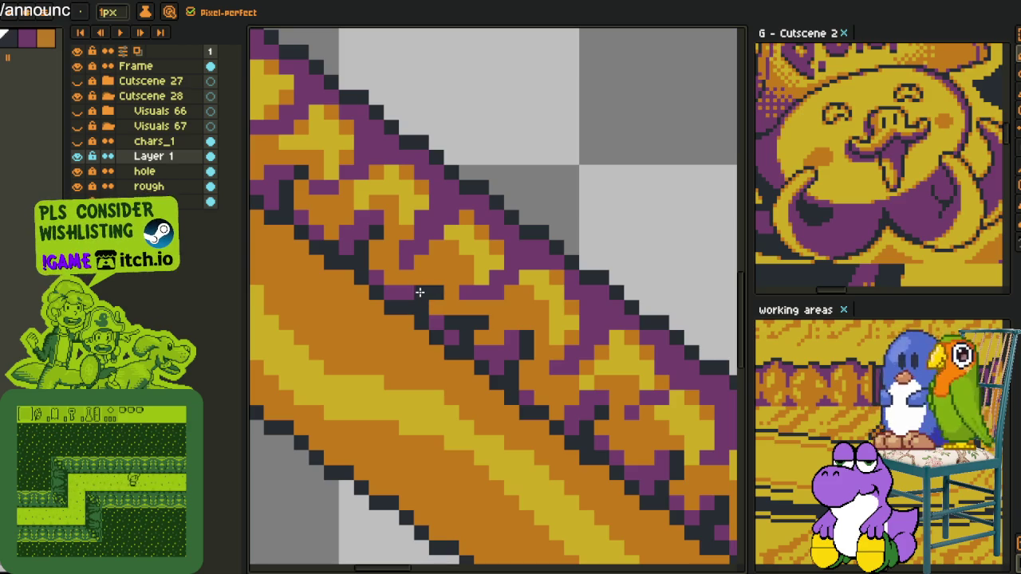
Pan to another stretch of the ornate band and sample a colour there.
{"action": "scroll", "coordinate": [420, 293], "scroll_direction": "down", "scroll_amount": 1}
{"action": "scroll", "coordinate": [454, 315], "scroll_direction": "down", "scroll_amount": 2}
{"action": "scroll", "coordinate": [488, 336], "scroll_direction": "down", "scroll_amount": 1}
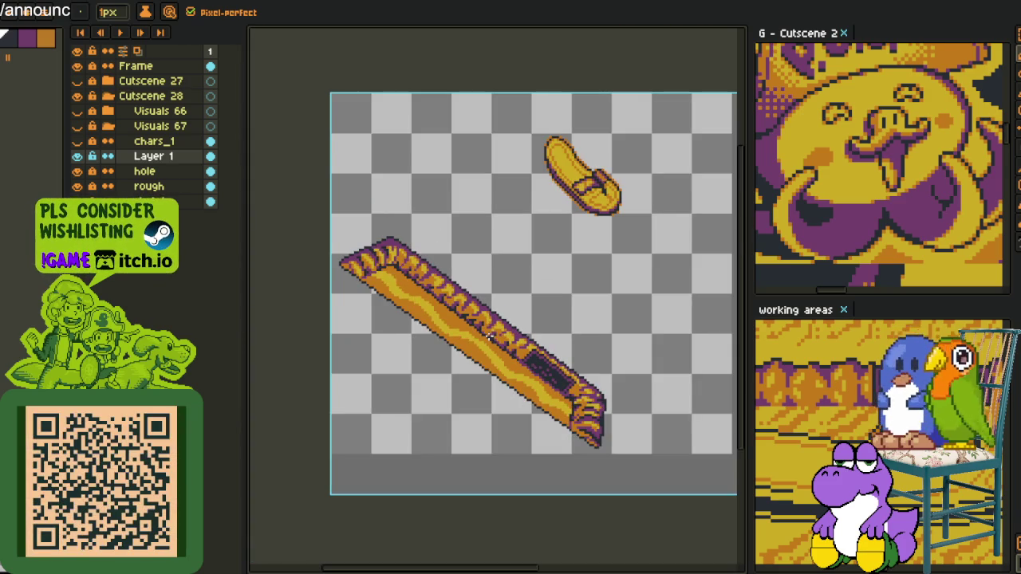
{"action": "scroll", "coordinate": [483, 300], "scroll_direction": "down", "scroll_amount": 3}
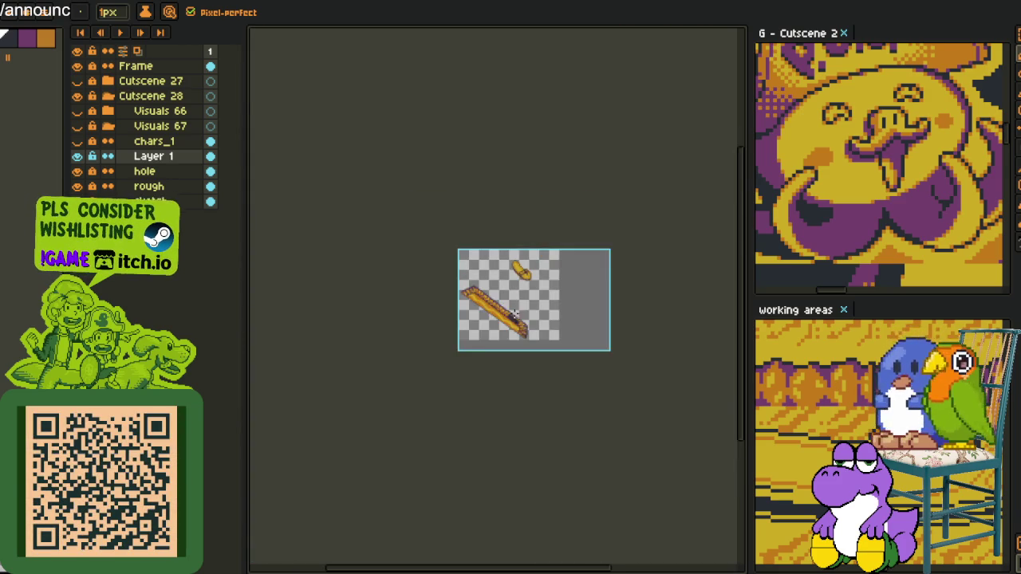
{"action": "scroll", "coordinate": [511, 316], "scroll_direction": "up", "scroll_amount": 3}
{"action": "scroll", "coordinate": [442, 273], "scroll_direction": "up", "scroll_amount": 1}
{"action": "scroll", "coordinate": [443, 303], "scroll_direction": "up", "scroll_amount": 1}
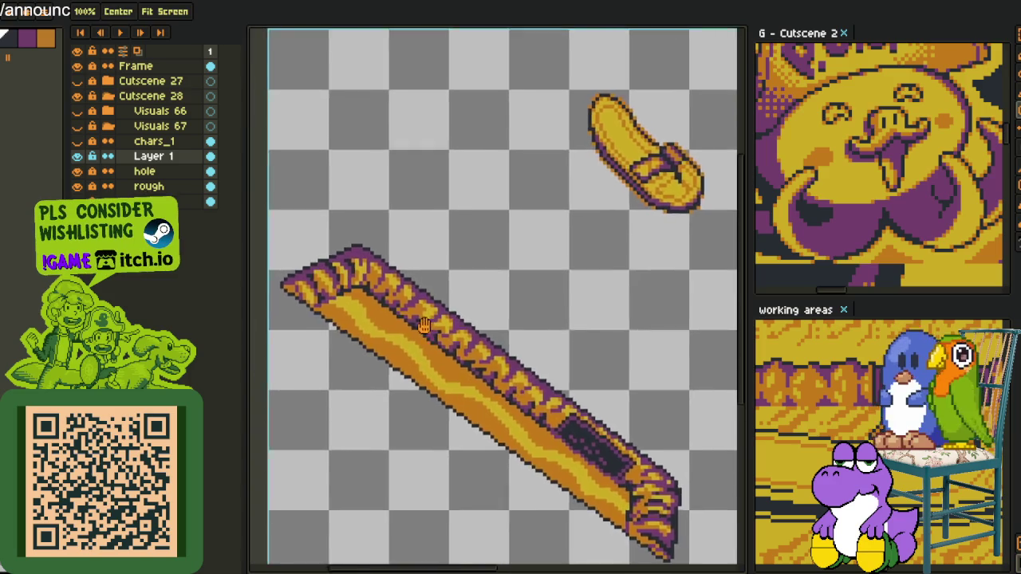
{"action": "scroll", "coordinate": [445, 327], "scroll_direction": "up", "scroll_amount": 2}
{"action": "scroll", "coordinate": [446, 339], "scroll_direction": "up", "scroll_amount": 1}
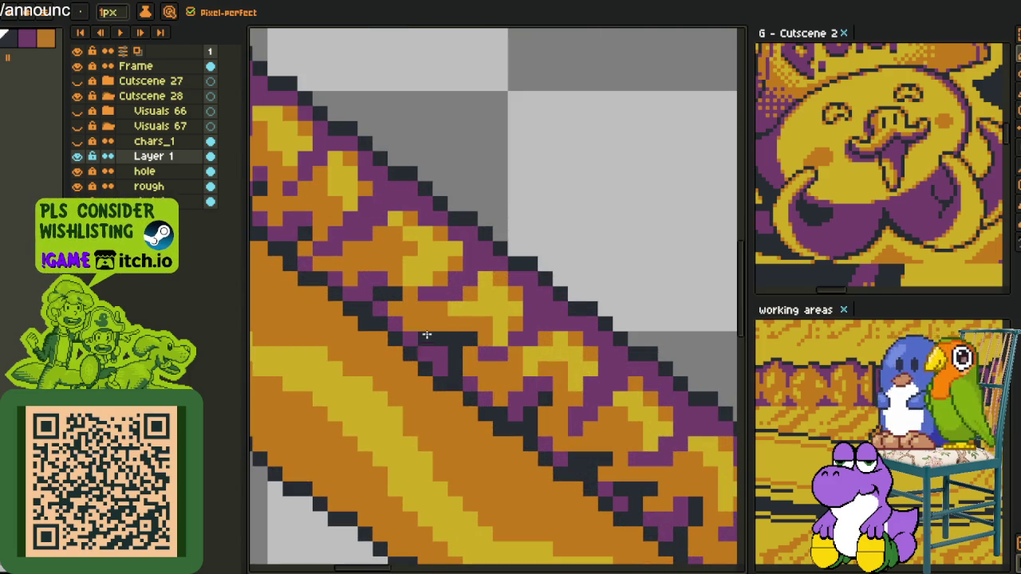
{"action": "left_click_drag", "start_coordinate": [367, 277], "coordinate": [439, 342]}
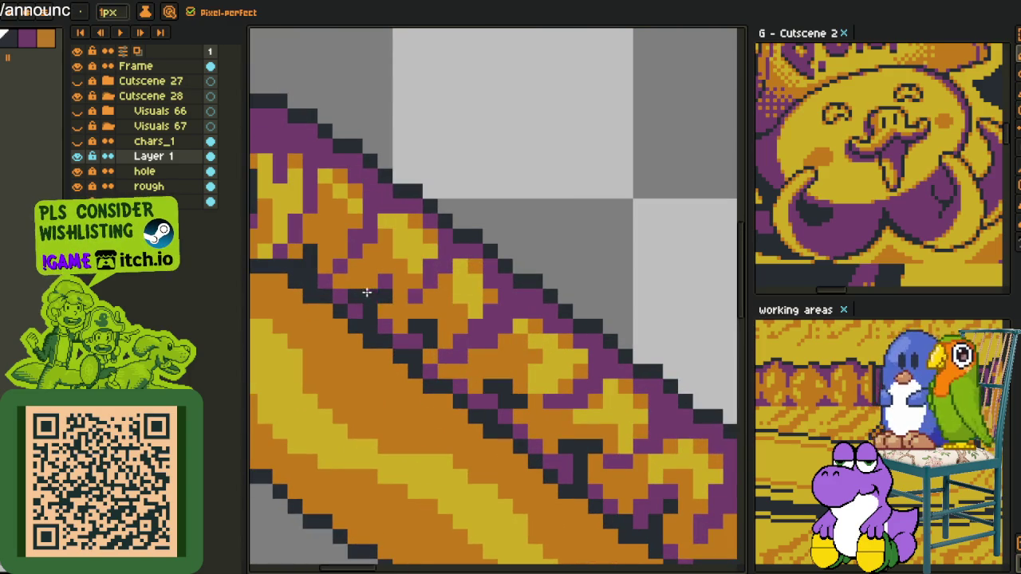
{"action": "scroll", "coordinate": [369, 281], "scroll_direction": "down", "scroll_amount": 4}
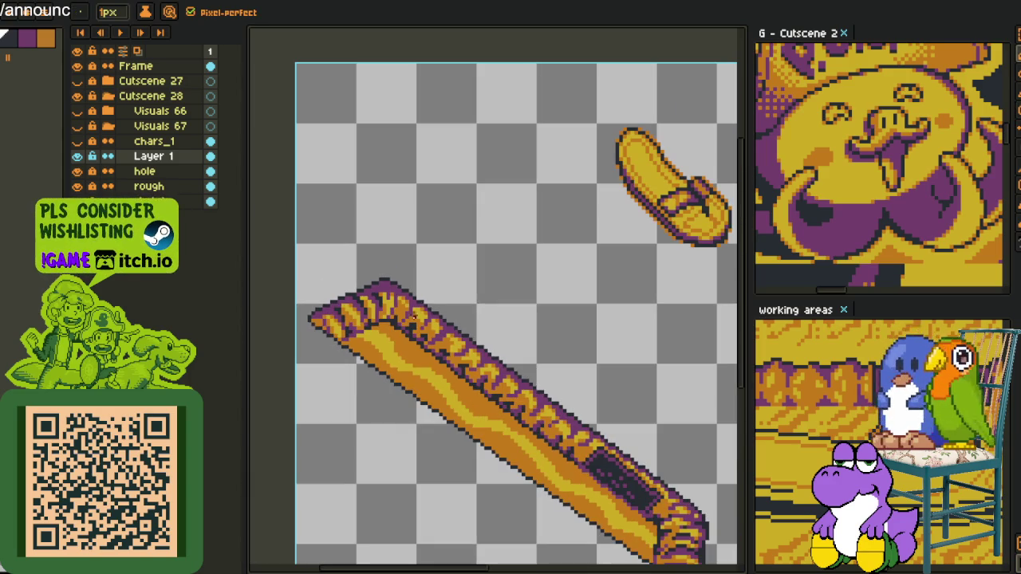
{"action": "key", "text": "i"}
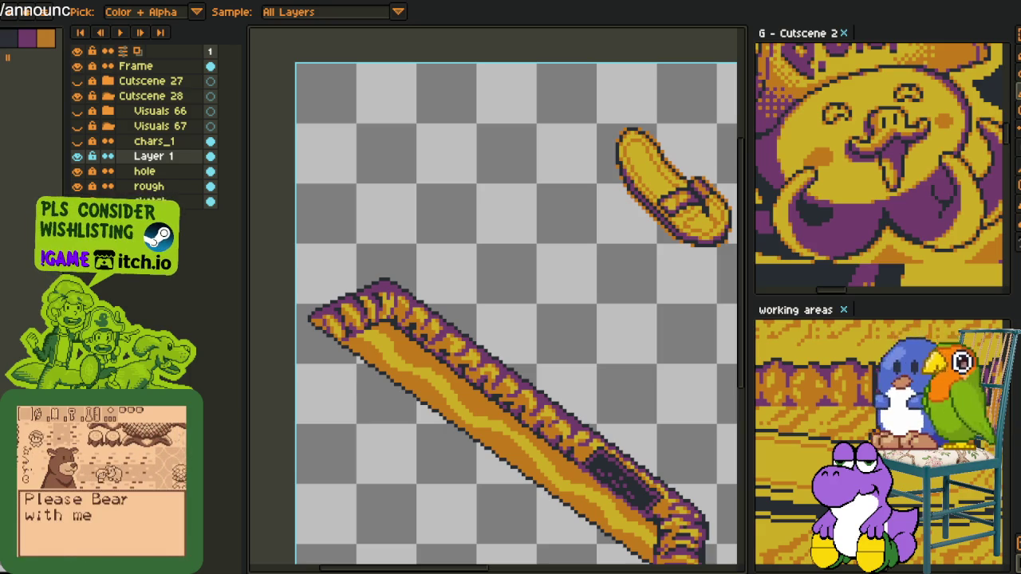
Zoom in, turn one pixel purple and darken a short upward path on the border.
{"action": "scroll", "coordinate": [406, 441], "scroll_direction": "up", "scroll_amount": 1}
{"action": "scroll", "coordinate": [394, 407], "scroll_direction": "up", "scroll_amount": 1}
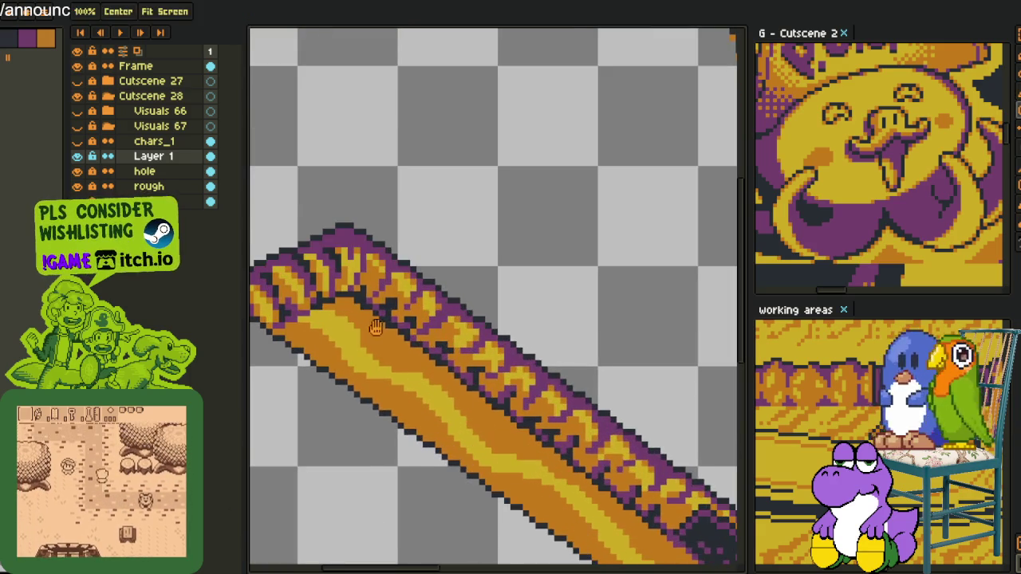
{"action": "scroll", "coordinate": [383, 367], "scroll_direction": "up", "scroll_amount": 1}
{"action": "scroll", "coordinate": [369, 327], "scroll_direction": "up", "scroll_amount": 1}
{"action": "scroll", "coordinate": [369, 327], "scroll_direction": "down", "scroll_amount": 3}
{"action": "scroll", "coordinate": [426, 303], "scroll_direction": "up", "scroll_amount": 1}
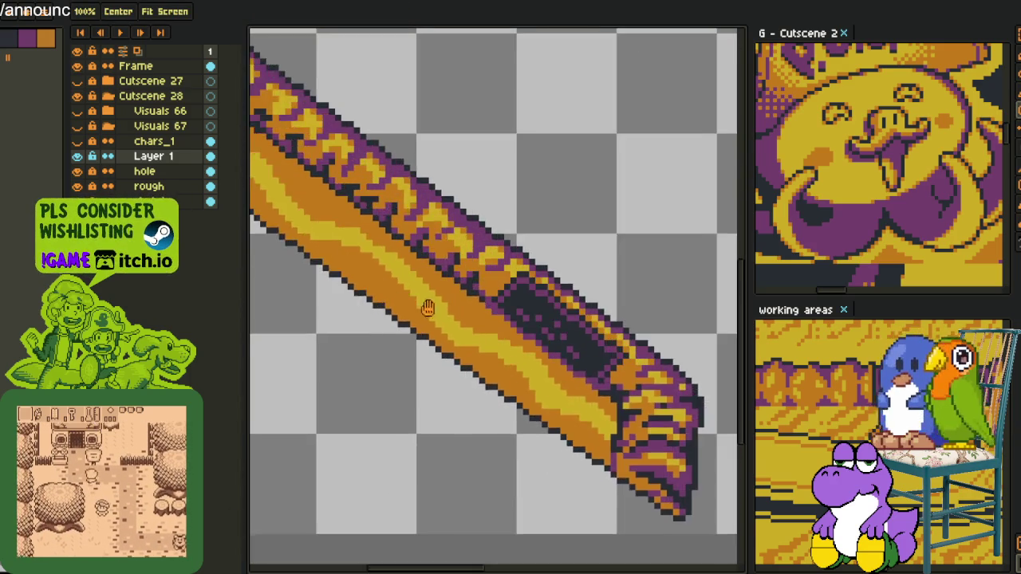
{"action": "scroll", "coordinate": [471, 351], "scroll_direction": "up", "scroll_amount": 1}
{"action": "scroll", "coordinate": [511, 389], "scroll_direction": "up", "scroll_amount": 1}
{"action": "key", "text": "b"}
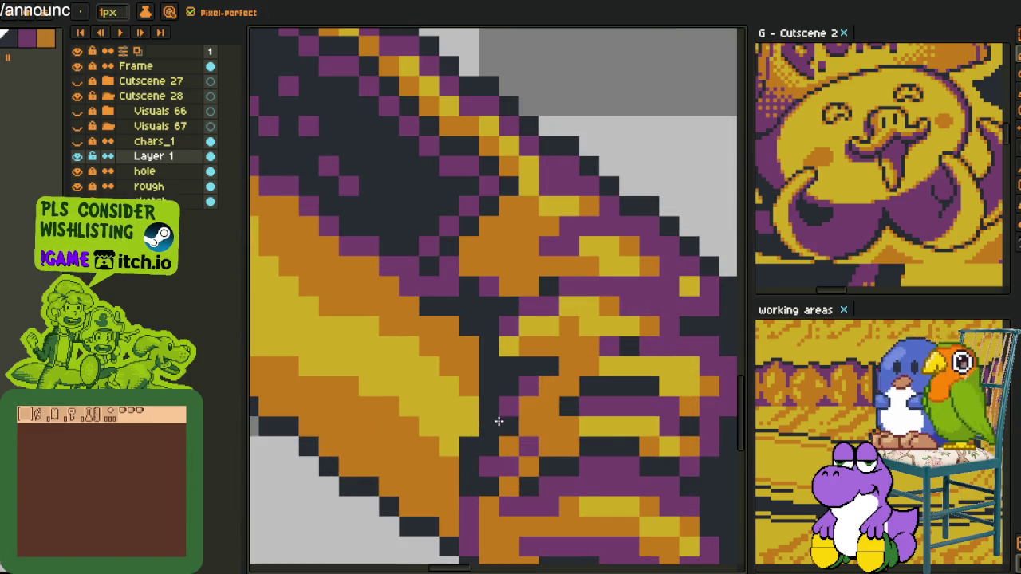
{"action": "left_click", "coordinate": [515, 325]}
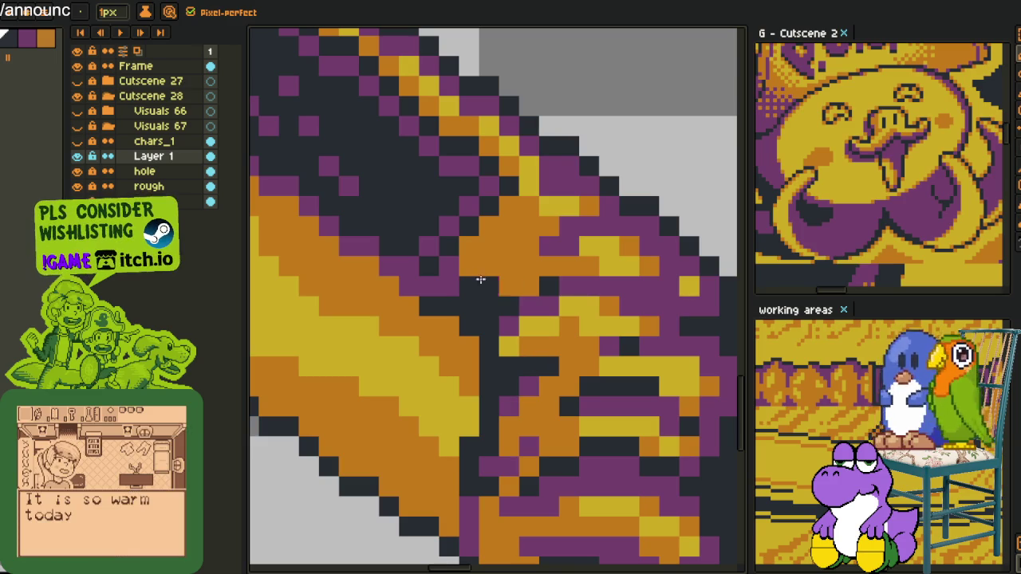
{"action": "left_click_drag", "start_coordinate": [466, 279], "coordinate": [468, 271]}
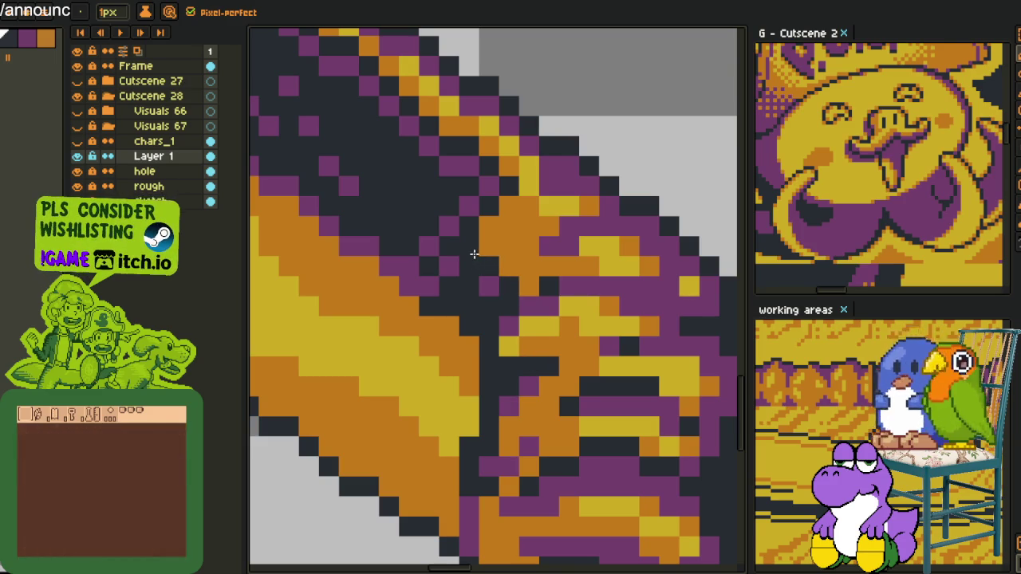
Darken pixels along the inner edge of the purple border.
{"action": "scroll", "coordinate": [474, 254], "scroll_direction": "down", "scroll_amount": 4}
{"action": "scroll", "coordinate": [464, 312], "scroll_direction": "up", "scroll_amount": 3}
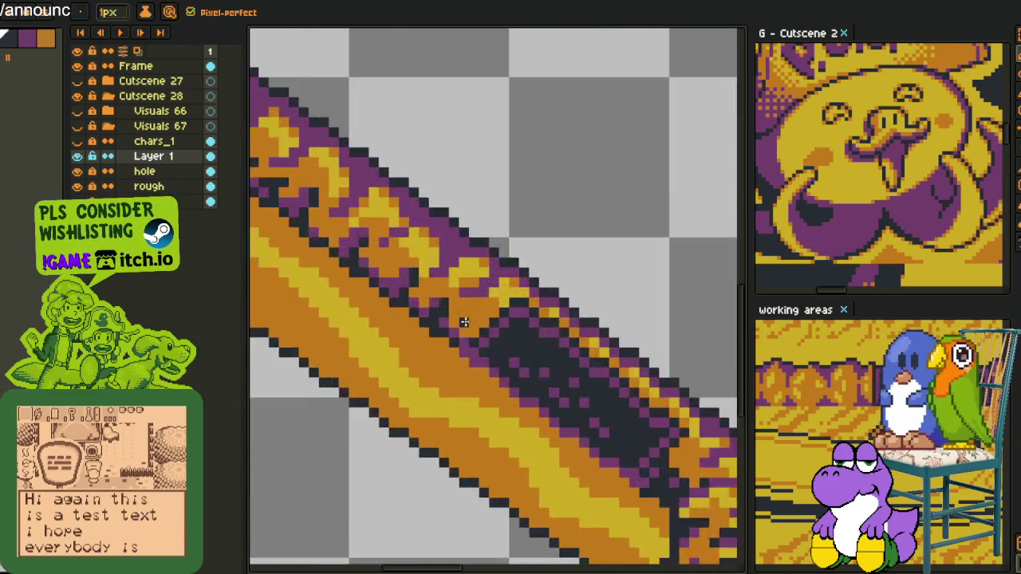
{"action": "scroll", "coordinate": [464, 312], "scroll_direction": "up", "scroll_amount": 2}
{"action": "mouse_move", "coordinate": [442, 293]}
{"action": "left_mouse_down"}
{"action": "mouse_move", "coordinate": [462, 330]}
{"action": "mouse_move", "coordinate": [374, 256]}
{"action": "mouse_move", "coordinate": [463, 365]}
{"action": "left_mouse_up"}
{"action": "mouse_move", "coordinate": [410, 337]}
{"action": "left_mouse_down"}
{"action": "mouse_move", "coordinate": [372, 313]}
{"action": "mouse_move", "coordinate": [449, 385]}
{"action": "left_mouse_up"}
{"action": "left_click", "coordinate": [354, 297]}
{"action": "left_click", "coordinate": [374, 297]}
{"action": "left_click_drag", "start_coordinate": [341, 335], "coordinate": [331, 303]}
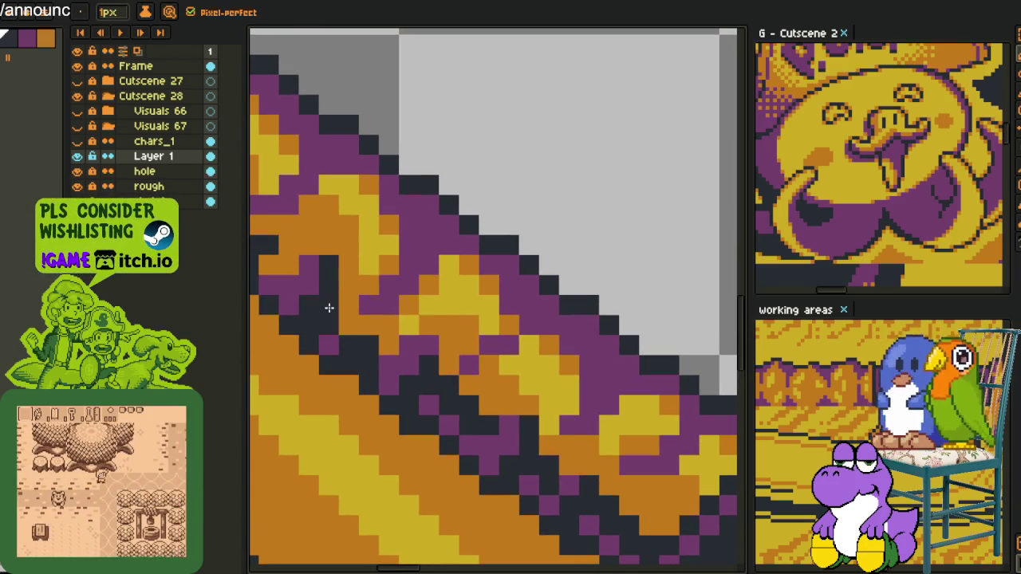
Paint more dark shadow pixels along the plank's border edge.
{"action": "left_click_drag", "start_coordinate": [376, 349], "coordinate": [460, 433]}
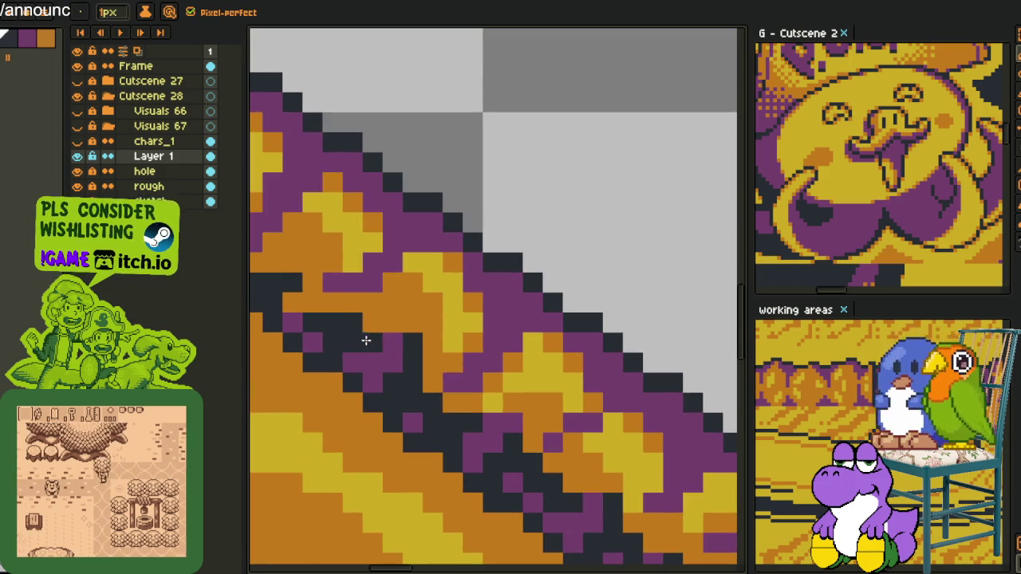
{"action": "left_click_drag", "start_coordinate": [312, 296], "coordinate": [460, 407]}
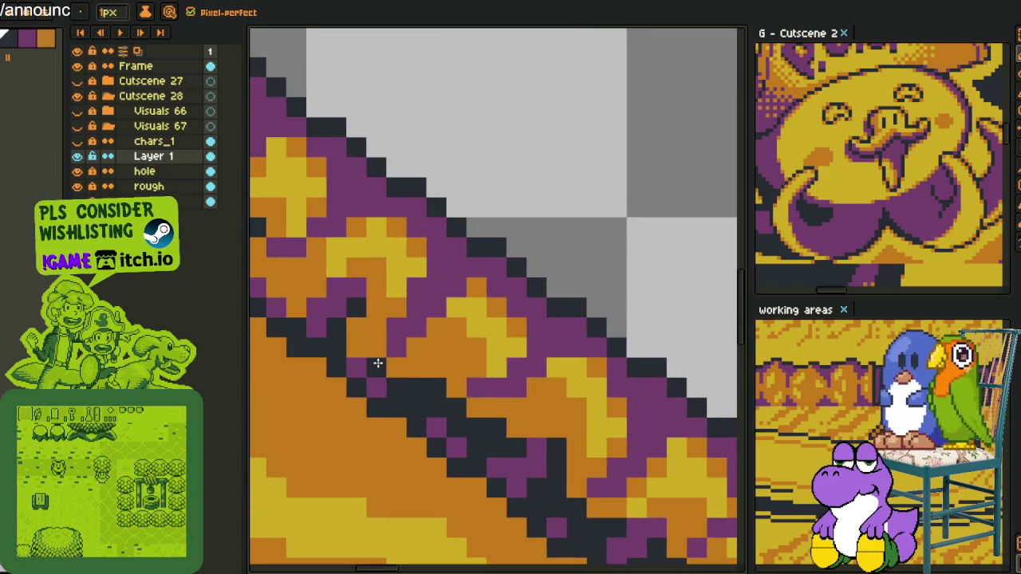
{"action": "mouse_move", "coordinate": [382, 366]}
{"action": "left_mouse_down"}
{"action": "mouse_move", "coordinate": [353, 335]}
{"action": "mouse_move", "coordinate": [472, 417]}
{"action": "left_mouse_up"}
{"action": "left_click", "coordinate": [414, 385]}
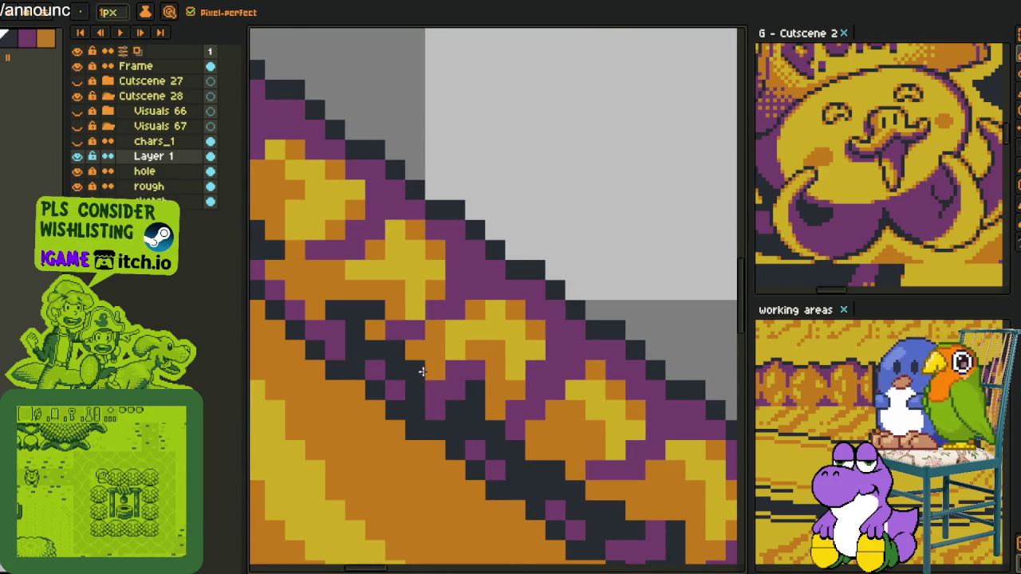
{"action": "mouse_move", "coordinate": [420, 371]}
{"action": "left_mouse_down"}
{"action": "mouse_move", "coordinate": [414, 389]}
{"action": "mouse_move", "coordinate": [378, 354]}
{"action": "left_mouse_up"}
Continue the dark border shading onto the next section of the plank.
{"action": "left_click", "coordinate": [321, 315]}
{"action": "mouse_move", "coordinate": [321, 312]}
{"action": "left_mouse_down"}
{"action": "mouse_move", "coordinate": [409, 363]}
{"action": "mouse_move", "coordinate": [337, 336]}
{"action": "left_mouse_up"}
{"action": "left_click", "coordinate": [282, 276]}
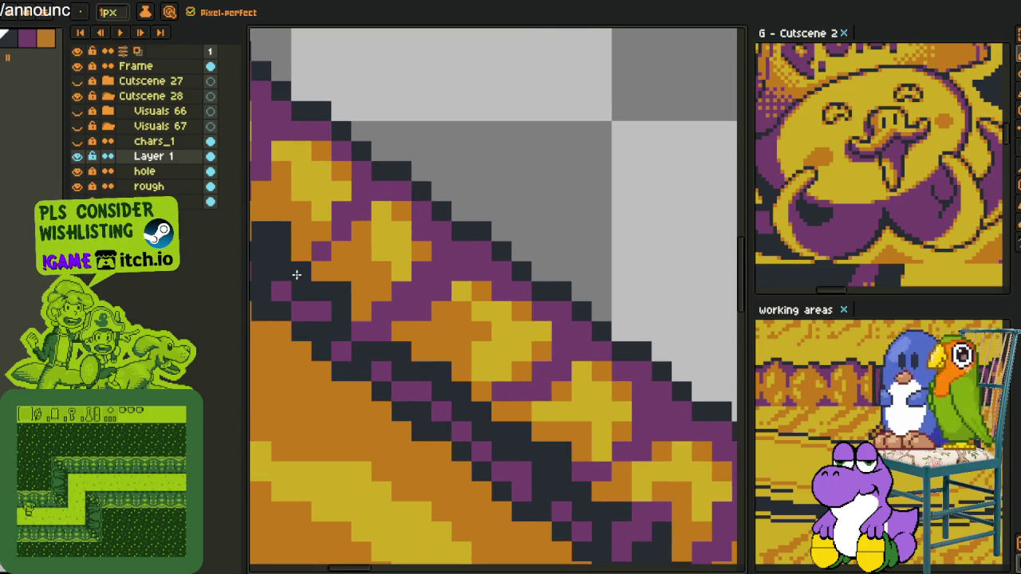
{"action": "left_click_drag", "start_coordinate": [296, 275], "coordinate": [467, 392]}
{"action": "mouse_move", "coordinate": [415, 355]}
{"action": "left_mouse_down"}
{"action": "mouse_move", "coordinate": [368, 315]}
{"action": "mouse_move", "coordinate": [415, 339]}
{"action": "left_mouse_up"}
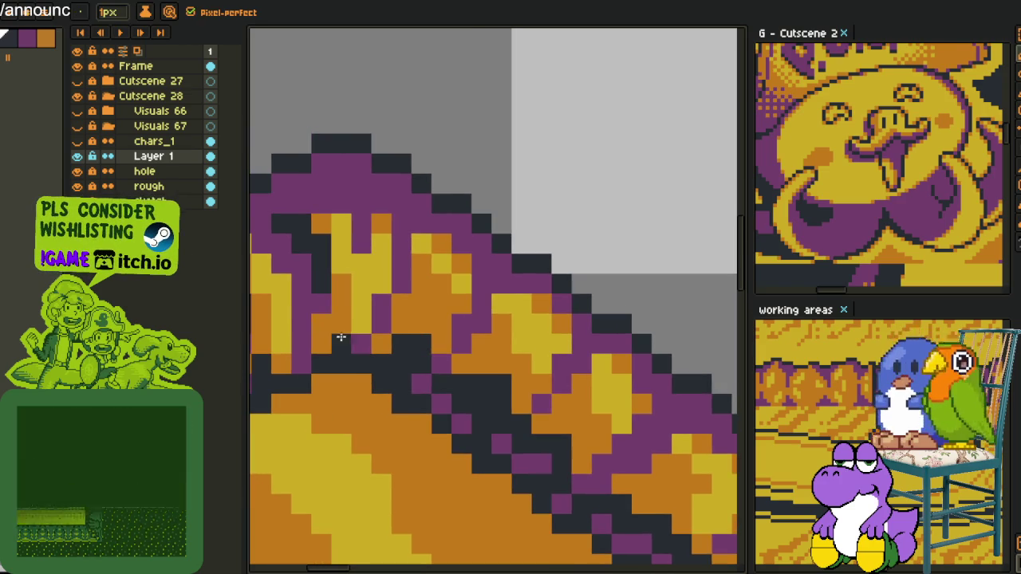
{"action": "left_click", "coordinate": [378, 342]}
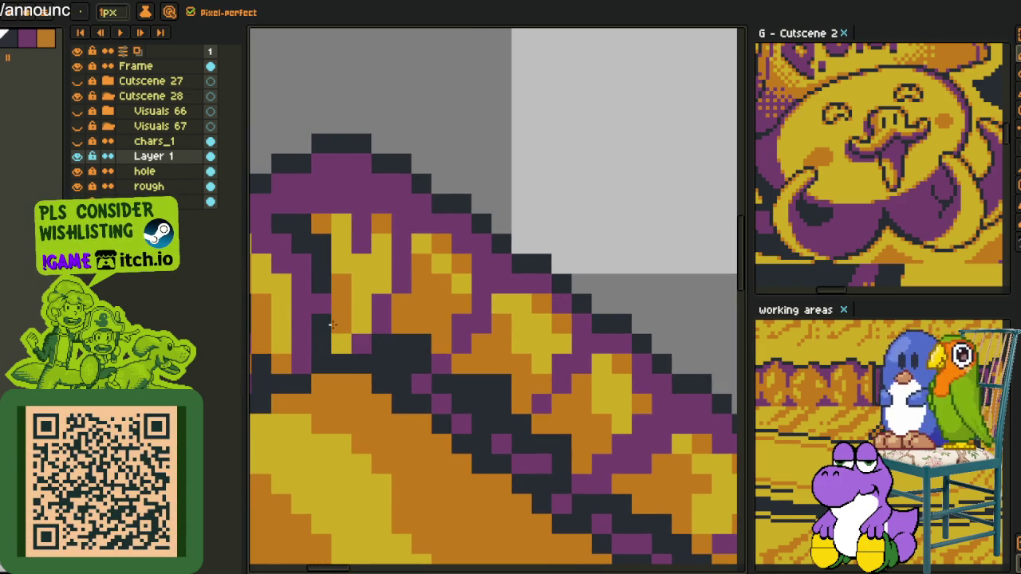
Recentre the view on the whole sprite and sample a colour from the canvas.
{"action": "scroll", "coordinate": [329, 338], "scroll_direction": "down", "scroll_amount": 3}
{"action": "scroll", "coordinate": [329, 338], "scroll_direction": "down", "scroll_amount": 2}
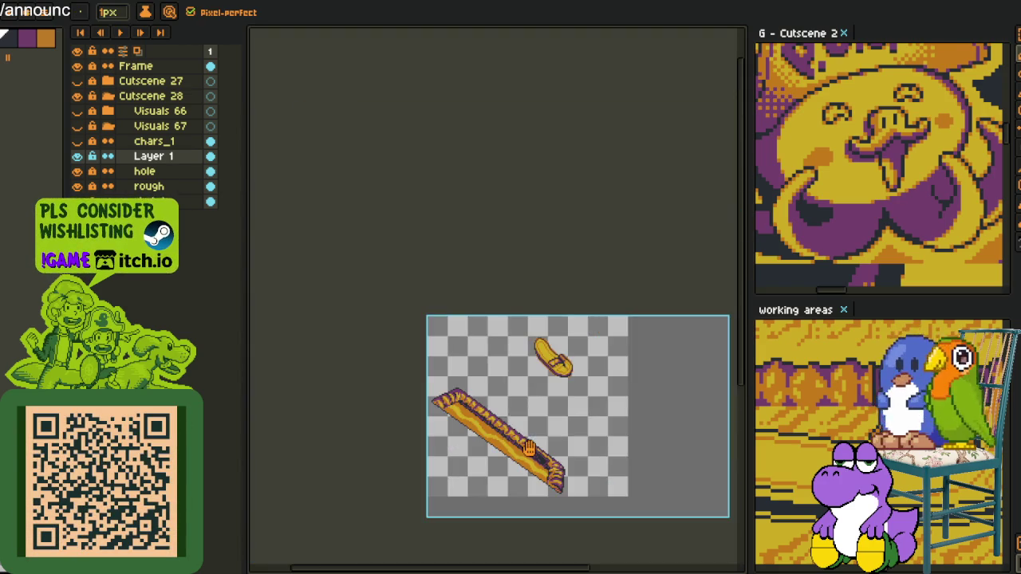
{"action": "left_click_drag", "start_coordinate": [526, 446], "coordinate": [472, 392]}
{"action": "scroll", "coordinate": [472, 393], "scroll_direction": "up", "scroll_amount": 1}
{"action": "key", "text": "alt"}
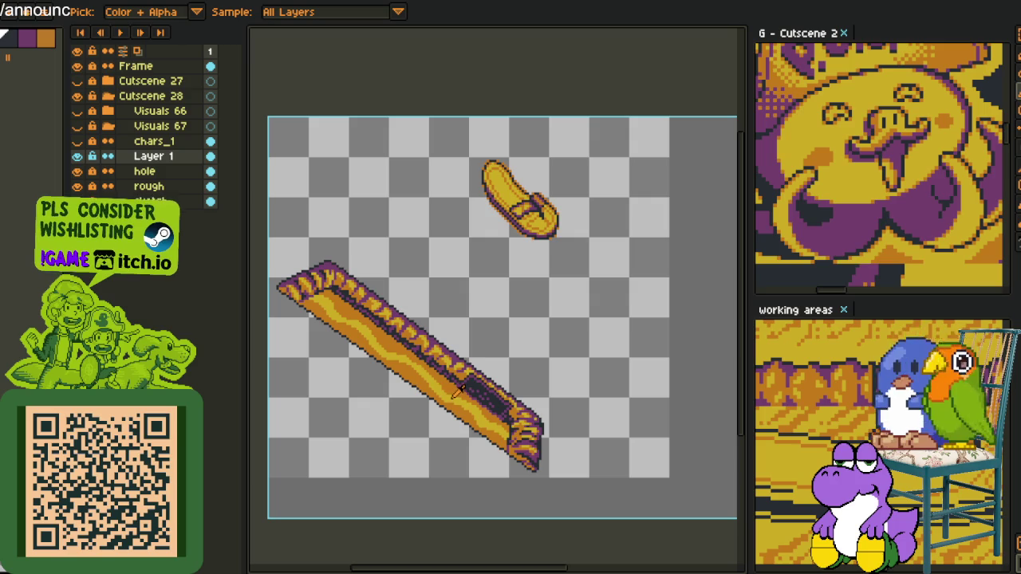
{"action": "scroll", "coordinate": [444, 363], "scroll_direction": "up", "scroll_amount": 1}
{"action": "scroll", "coordinate": [424, 354], "scroll_direction": "up", "scroll_amount": 1}
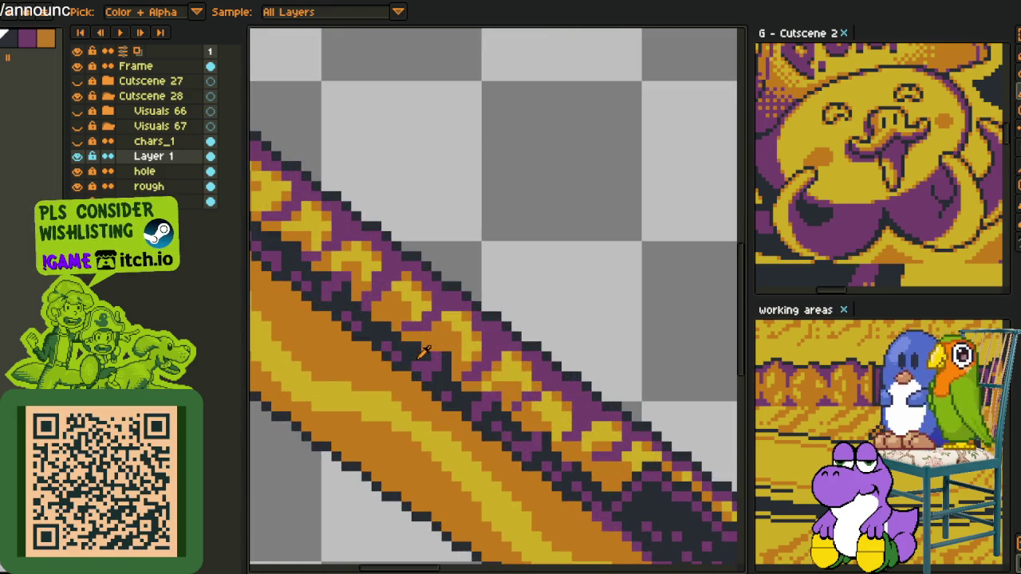
{"action": "scroll", "coordinate": [406, 348], "scroll_direction": "up", "scroll_amount": 1}
{"action": "key", "text": "b"}
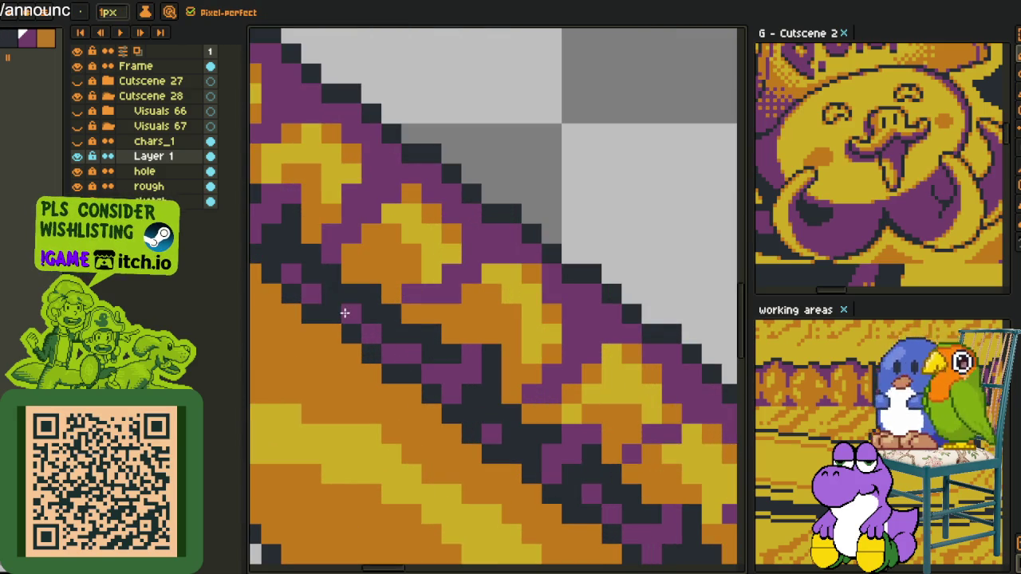
{"action": "scroll", "coordinate": [335, 301], "scroll_direction": "down", "scroll_amount": 2}
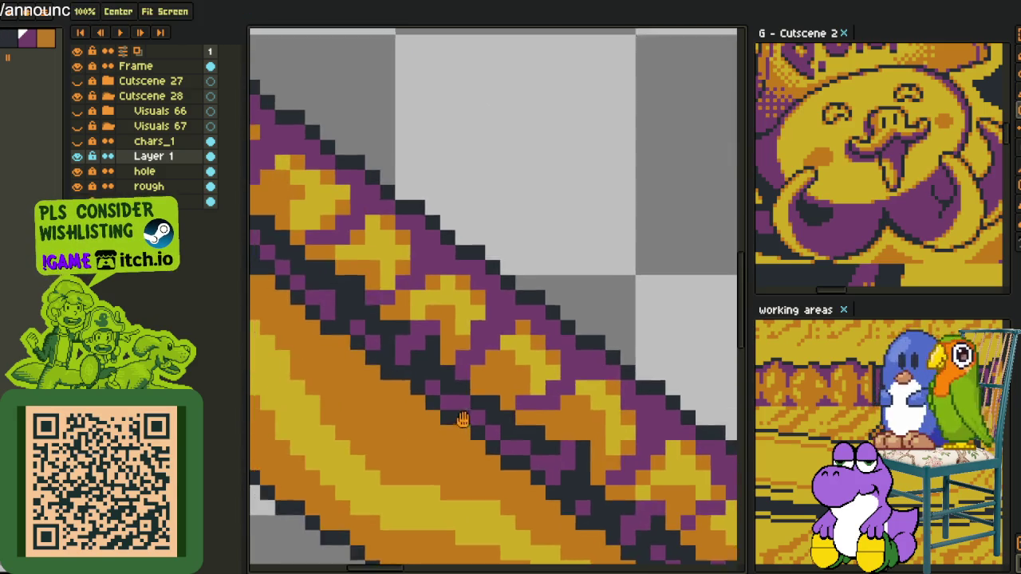
{"action": "scroll", "coordinate": [410, 372], "scroll_direction": "up", "scroll_amount": 3}
{"action": "scroll", "coordinate": [349, 327], "scroll_direction": "down", "scroll_amount": 1}
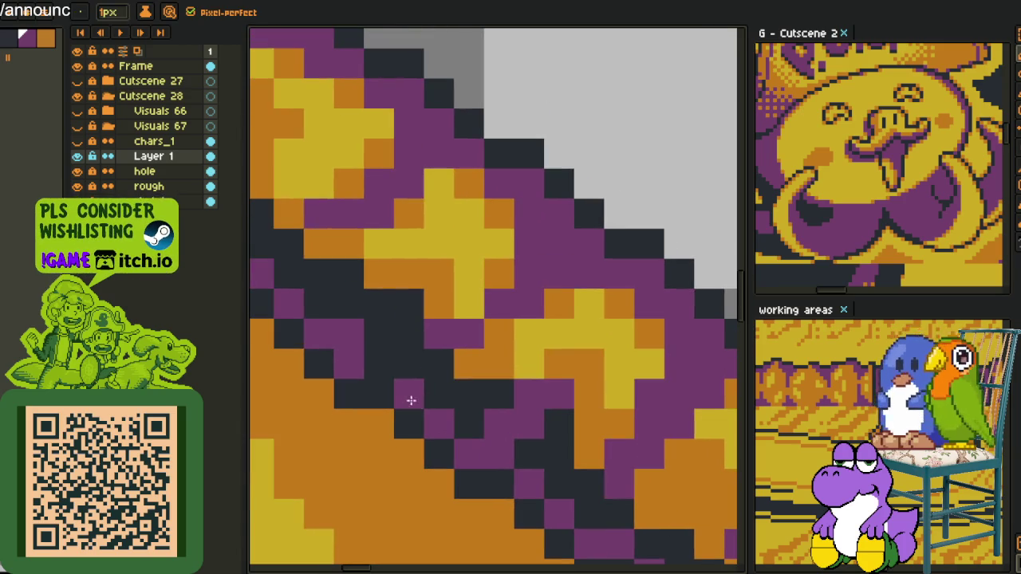
{"action": "scroll", "coordinate": [384, 373], "scroll_direction": "up", "scroll_amount": 1}
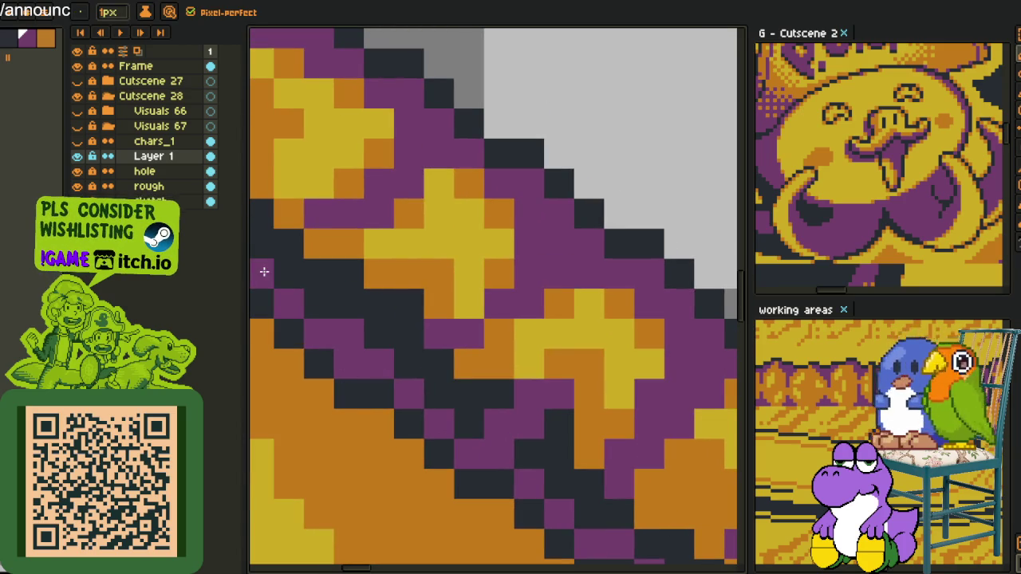
Pick the dark colour from the artwork for painting the inner channel.
{"action": "key", "text": "i"}
{"action": "scroll", "coordinate": [284, 263], "scroll_direction": "down", "scroll_amount": 1}
{"action": "scroll", "coordinate": [506, 388], "scroll_direction": "down", "scroll_amount": 1}
{"action": "scroll", "coordinate": [525, 409], "scroll_direction": "up", "scroll_amount": 1}
{"action": "left_click", "coordinate": [551, 461]}
{"action": "key", "text": "b"}
{"action": "scroll", "coordinate": [572, 496], "scroll_direction": "down", "scroll_amount": 1}
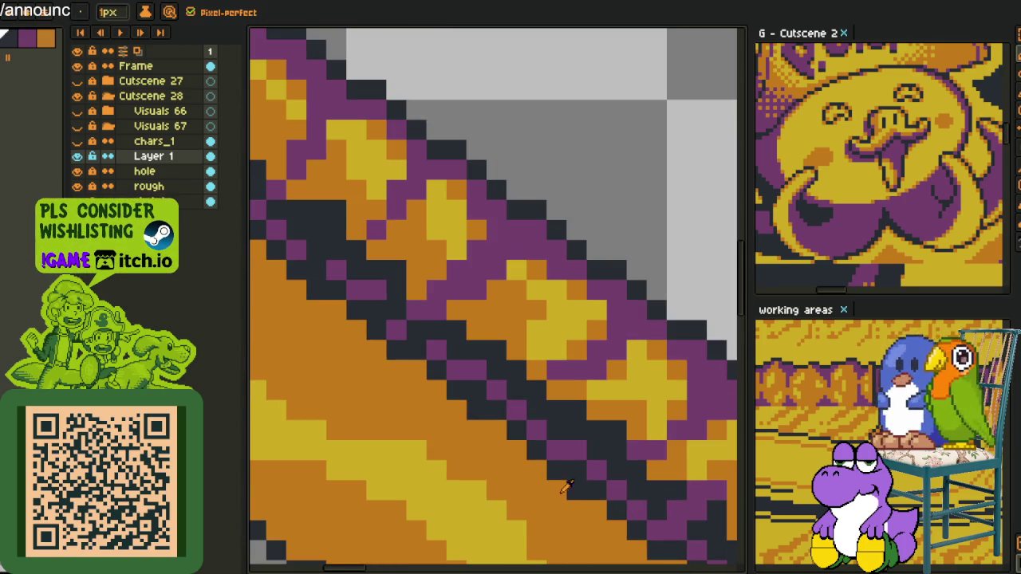
{"action": "left_click", "coordinate": [433, 344], "text": "alt"}
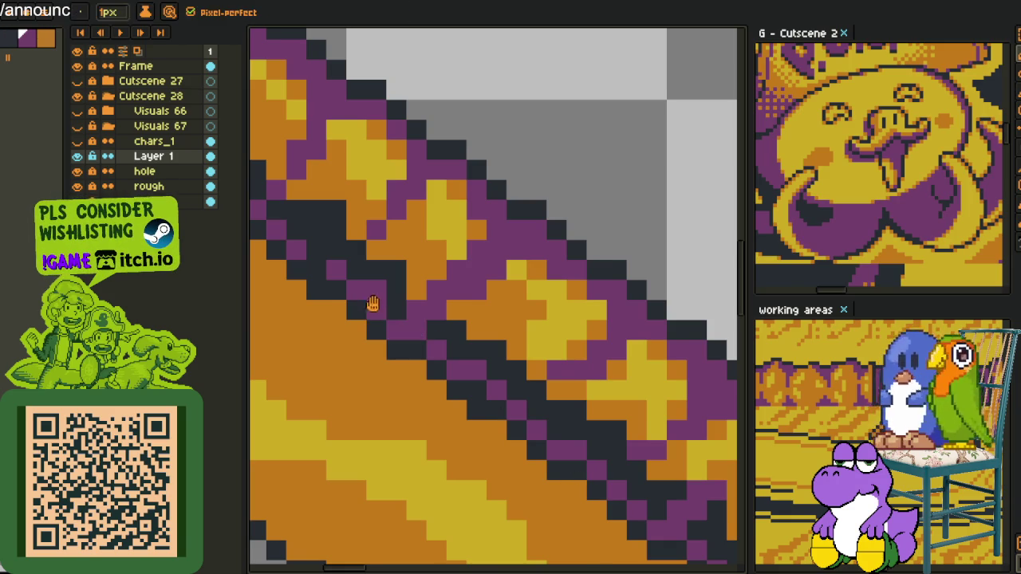
{"action": "scroll", "coordinate": [379, 308], "scroll_direction": "down", "scroll_amount": 1}
{"action": "scroll", "coordinate": [363, 318], "scroll_direction": "up", "scroll_amount": 1}
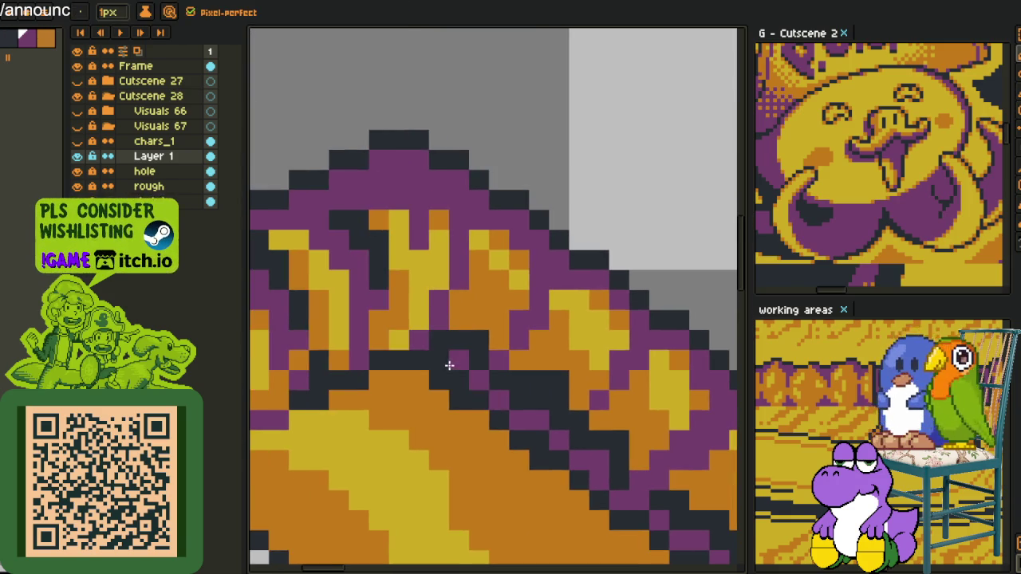
{"action": "scroll", "coordinate": [437, 361], "scroll_direction": "down", "scroll_amount": 3}
At the plank's lower end, turn a stray dark pixel purple and an orange pixel dark.
{"action": "left_click_drag", "start_coordinate": [437, 361], "coordinate": [348, 317]}
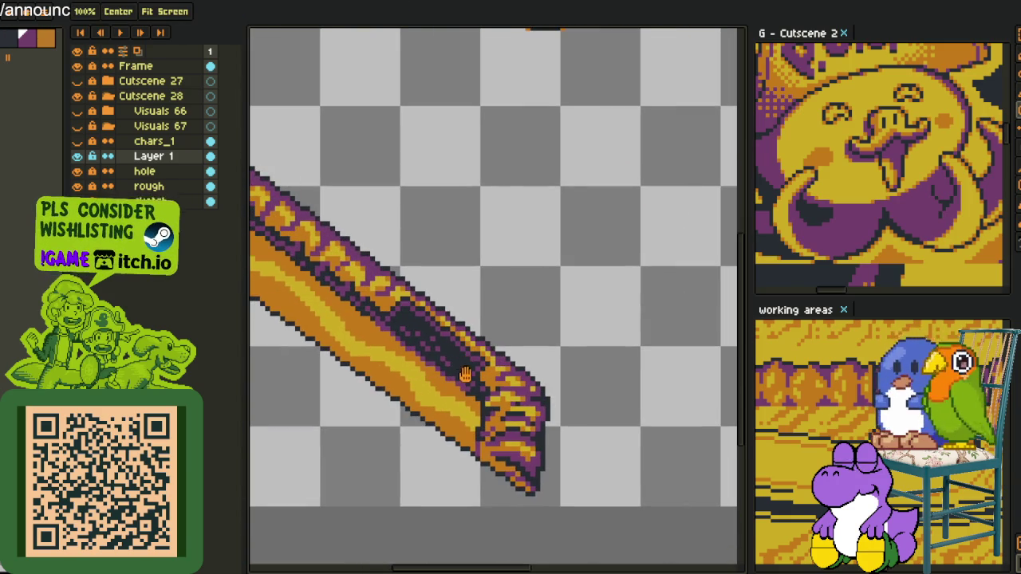
{"action": "scroll", "coordinate": [349, 317], "scroll_direction": "up", "scroll_amount": 3}
{"action": "scroll", "coordinate": [358, 296], "scroll_direction": "up", "scroll_amount": 2}
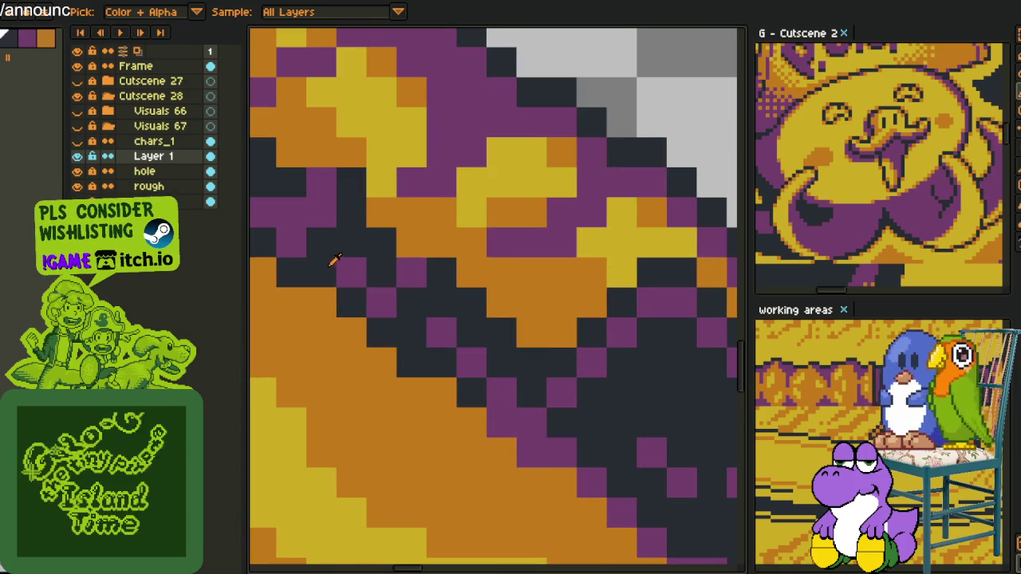
{"action": "key", "text": "alt"}
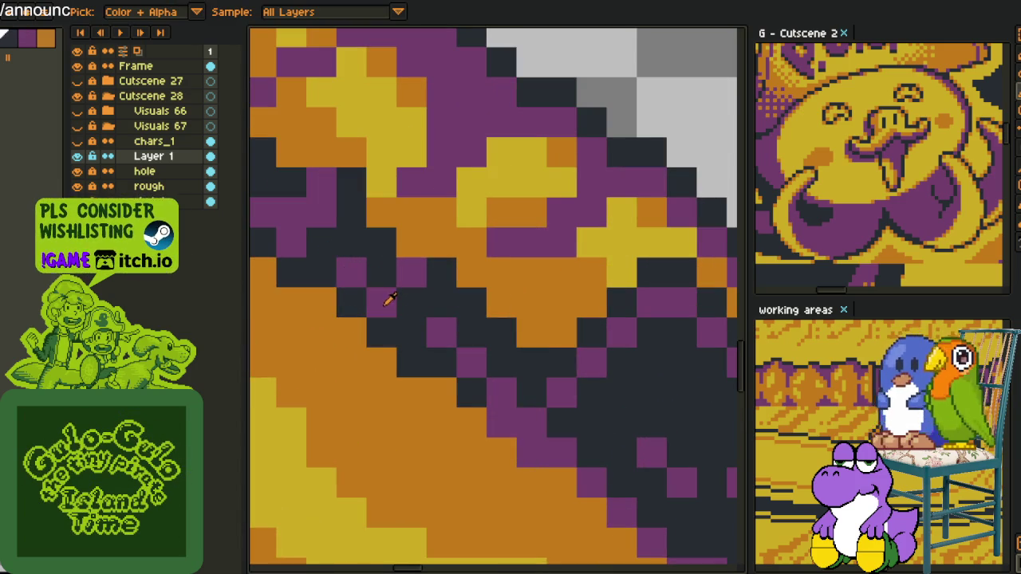
{"action": "left_click", "coordinate": [385, 304], "text": "alt"}
{"action": "left_click", "coordinate": [327, 251]}
{"action": "left_click", "coordinate": [381, 255], "text": "alt"}
{"action": "left_click", "coordinate": [409, 242]}
Paint a diagonal run of dark pixels inside the plank's lower channel.
{"action": "scroll", "coordinate": [473, 306], "scroll_direction": "down", "scroll_amount": 2}
{"action": "scroll", "coordinate": [472, 312], "scroll_direction": "down", "scroll_amount": 1}
{"action": "scroll", "coordinate": [471, 316], "scroll_direction": "down", "scroll_amount": 1}
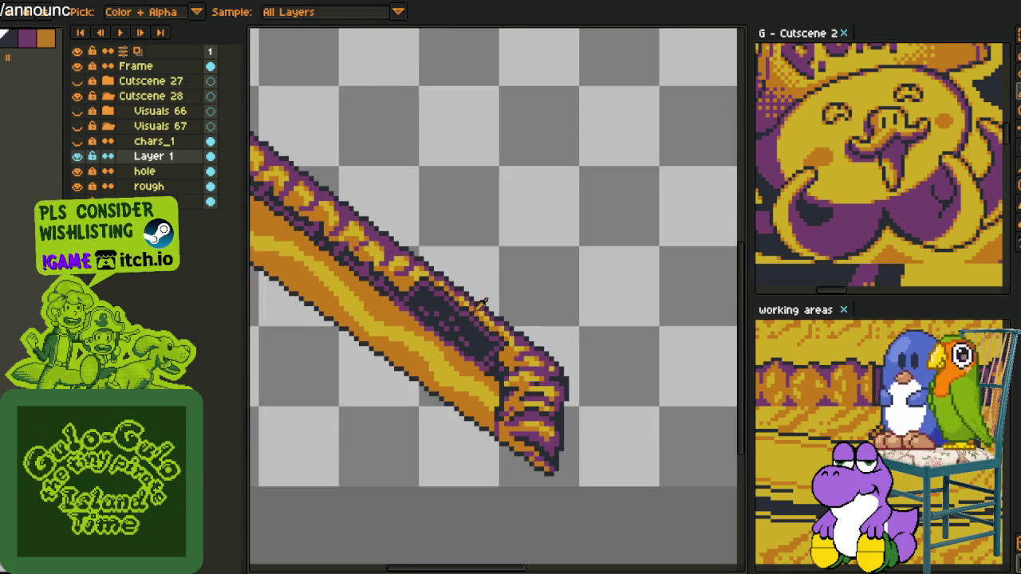
{"action": "scroll", "coordinate": [430, 283], "scroll_direction": "up", "scroll_amount": 2}
{"action": "scroll", "coordinate": [403, 299], "scroll_direction": "up", "scroll_amount": 2}
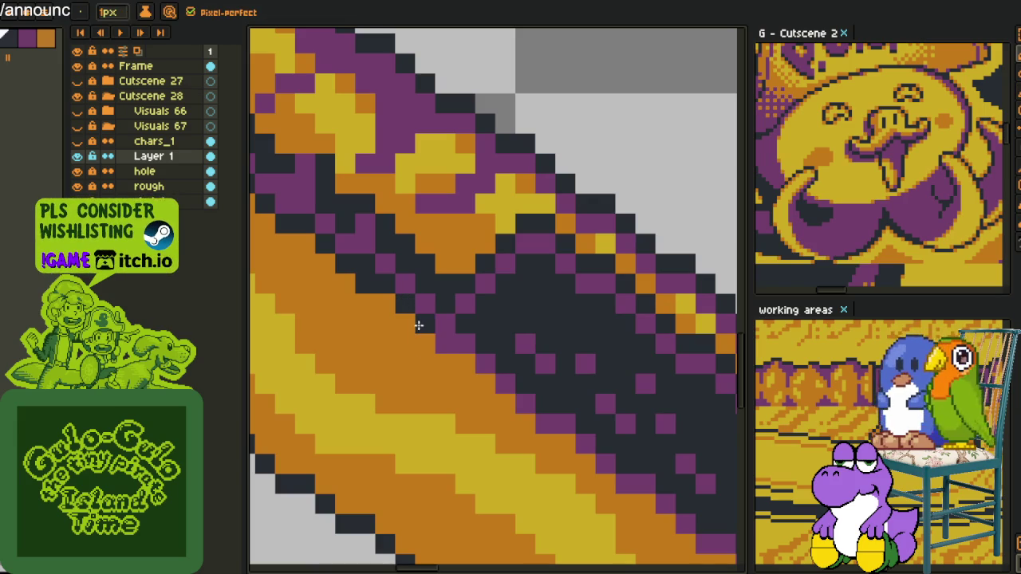
{"action": "mouse_move", "coordinate": [487, 385]}
{"action": "left_mouse_down"}
{"action": "mouse_move", "coordinate": [588, 468]}
{"action": "mouse_move", "coordinate": [392, 330]}
{"action": "mouse_move", "coordinate": [562, 460]}
{"action": "left_mouse_up"}
{"action": "scroll", "coordinate": [582, 430], "scroll_direction": "up", "scroll_amount": 2}
{"action": "scroll", "coordinate": [558, 382], "scroll_direction": "up", "scroll_amount": 2}
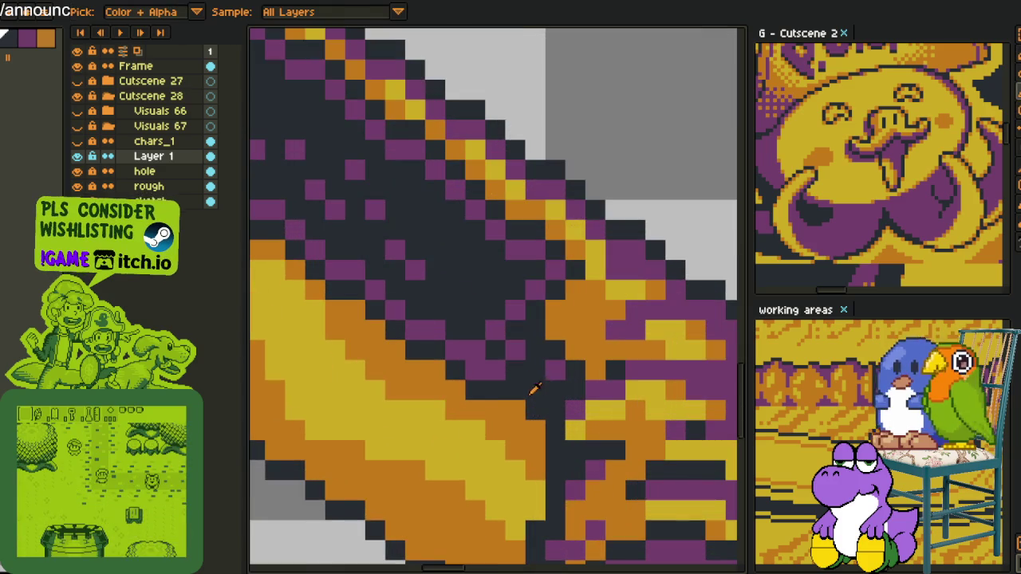
{"action": "scroll", "coordinate": [527, 371], "scroll_direction": "down", "scroll_amount": 5}
{"action": "key", "text": "i"}
{"action": "scroll", "coordinate": [559, 370], "scroll_direction": "down", "scroll_amount": 1}
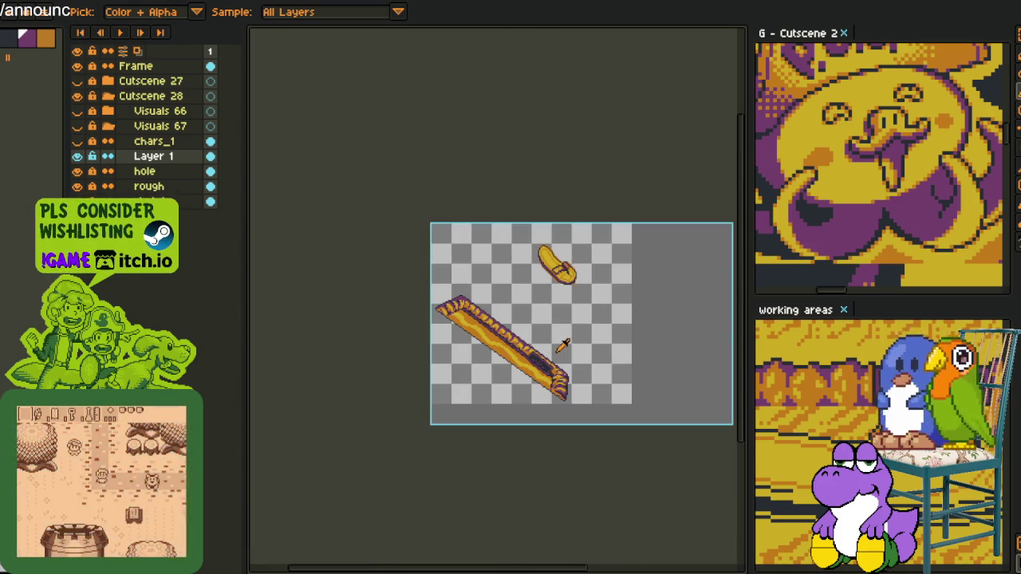
{"action": "scroll", "coordinate": [564, 339], "scroll_direction": "up", "scroll_amount": 1}
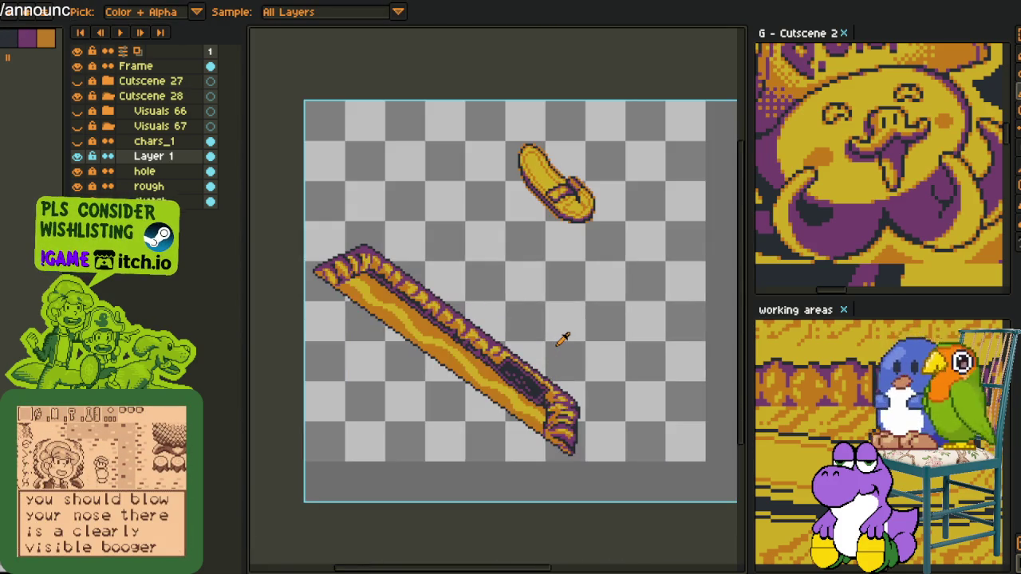
{"action": "scroll", "coordinate": [420, 311], "scroll_direction": "up", "scroll_amount": 2}
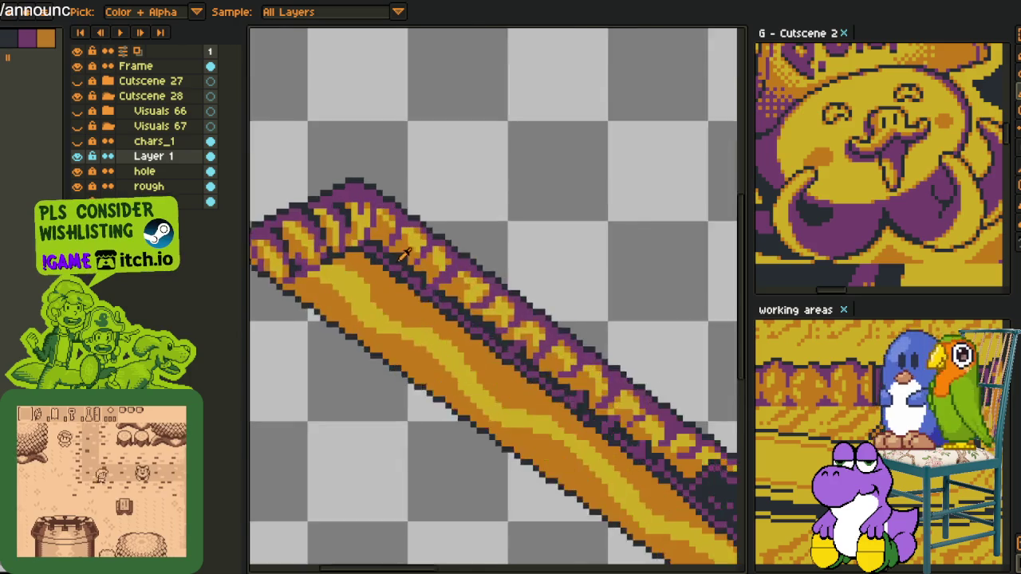
{"action": "scroll", "coordinate": [436, 259], "scroll_direction": "up", "scroll_amount": 2}
{"action": "key", "text": "b"}
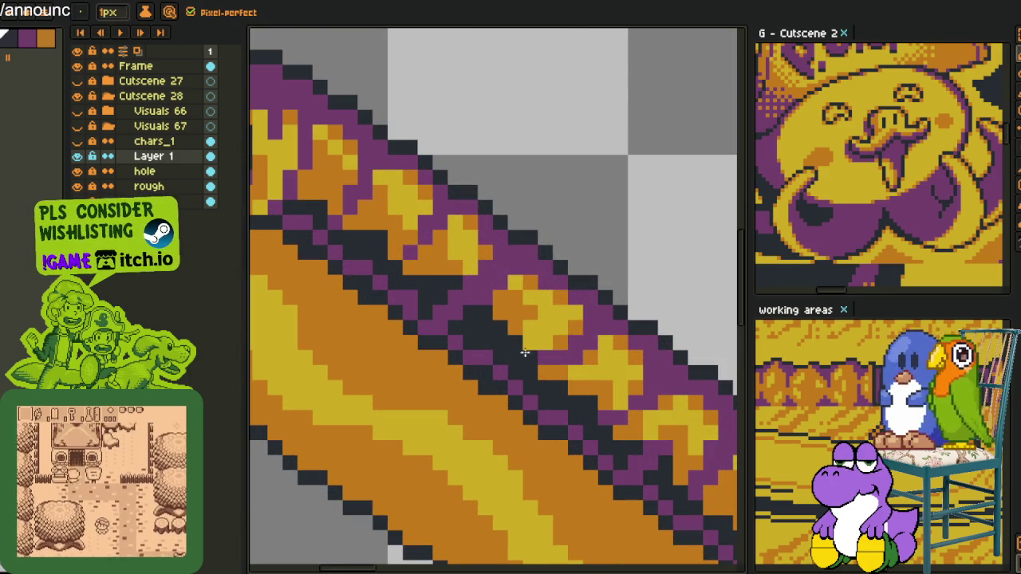
{"action": "scroll", "coordinate": [528, 357], "scroll_direction": "down", "scroll_amount": 3}
{"action": "scroll", "coordinate": [523, 344], "scroll_direction": "up", "scroll_amount": 3}
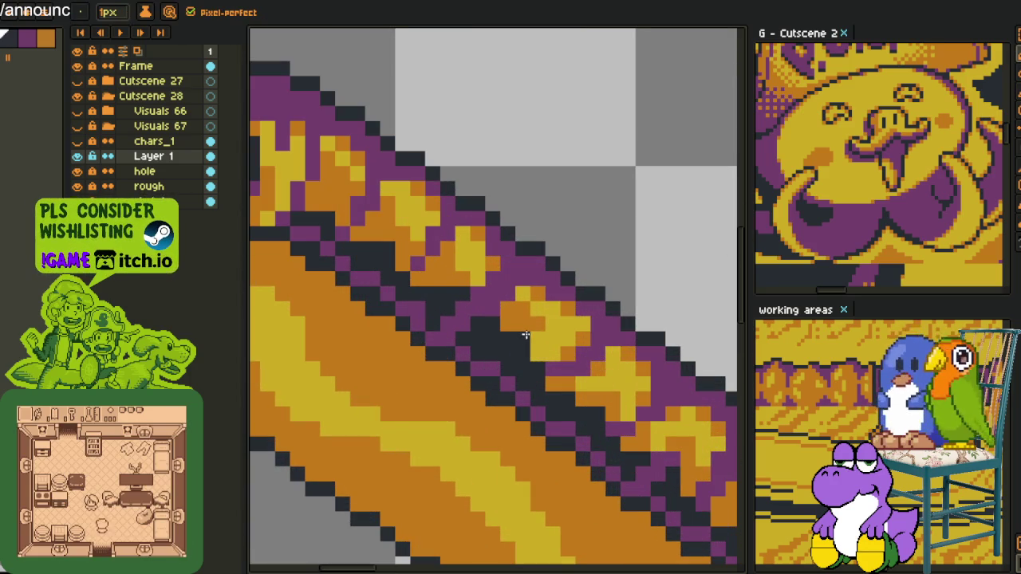
{"action": "scroll", "coordinate": [525, 336], "scroll_direction": "down", "scroll_amount": 3}
{"action": "key", "text": "h"}
{"action": "left_click_drag", "start_coordinate": [606, 343], "coordinate": [562, 343]}
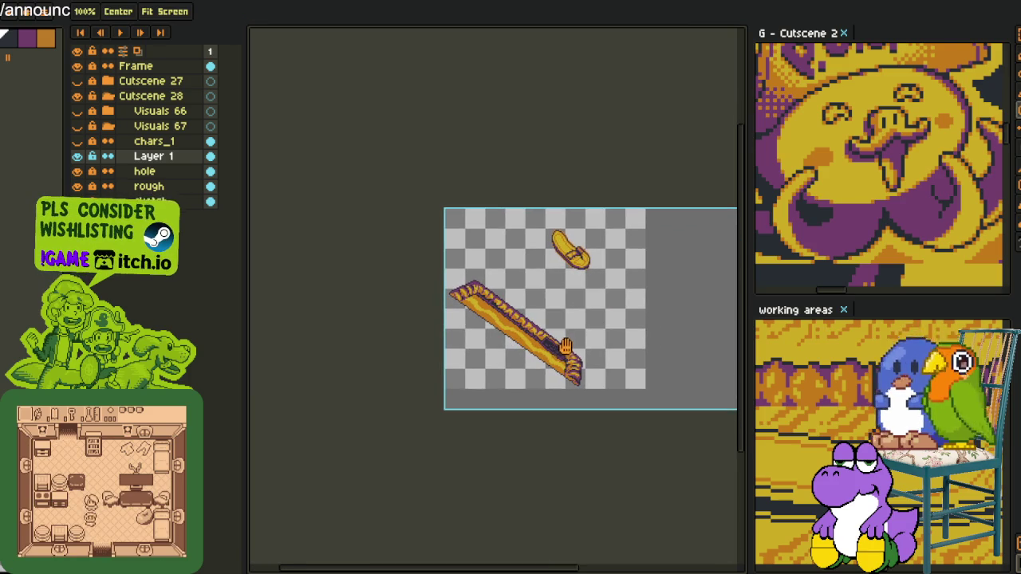
{"action": "scroll", "coordinate": [611, 375], "scroll_direction": "down", "scroll_amount": 2}
{"action": "key", "text": "b"}
{"action": "scroll", "coordinate": [513, 341], "scroll_direction": "up", "scroll_amount": 4}
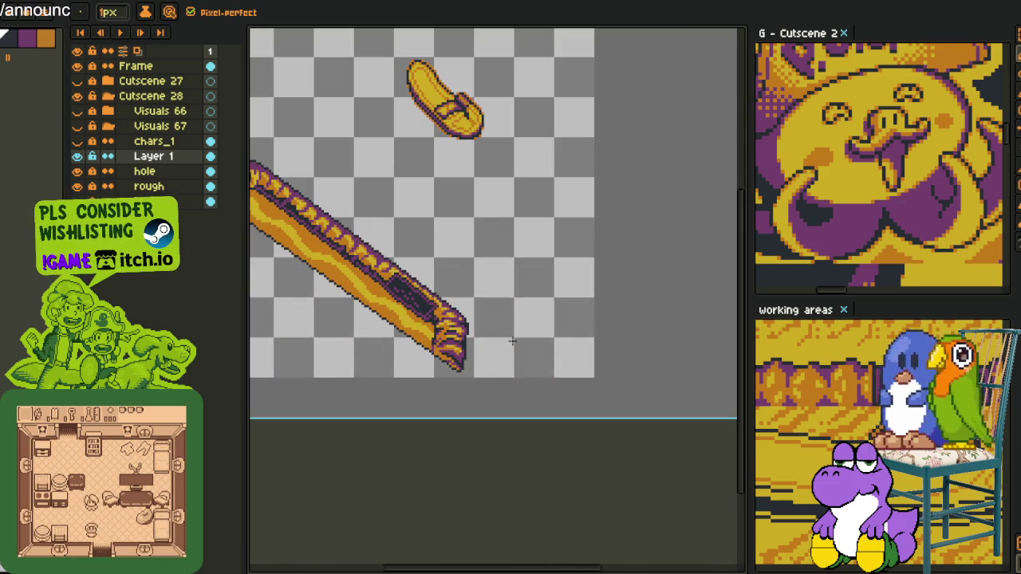
Pan to the beam and slipper, and briefly delete Layer 1 before undoing the deletion.
{"action": "left_click", "coordinate": [77, 142]}
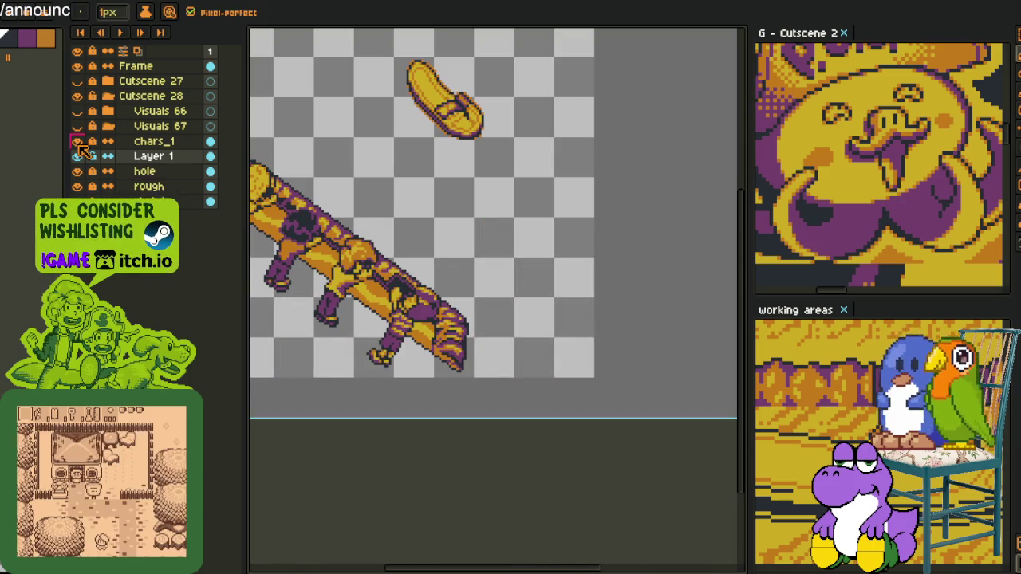
{"action": "left_click", "coordinate": [78, 142]}
{"action": "key", "text": "h"}
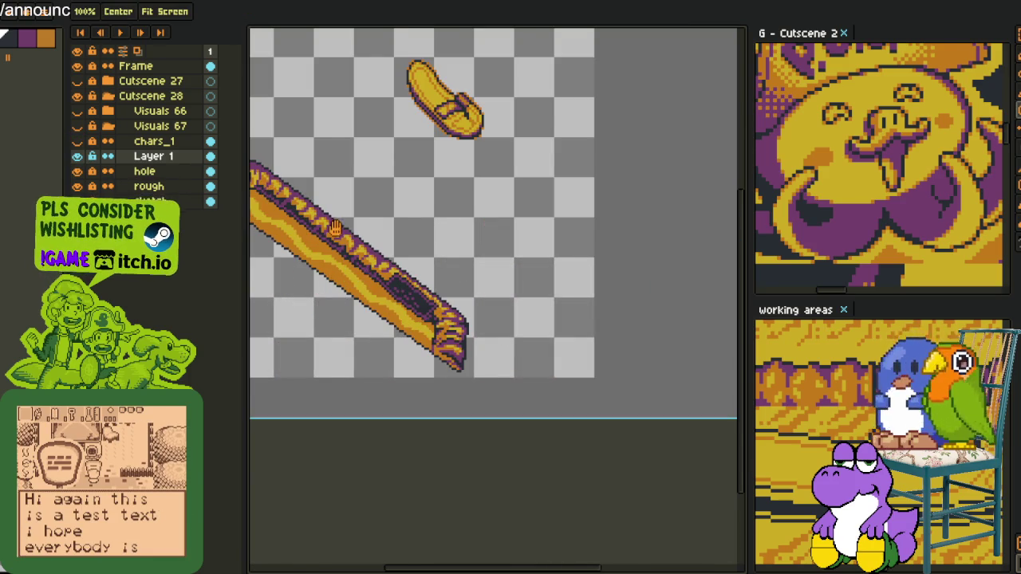
{"action": "left_click_drag", "start_coordinate": [324, 228], "coordinate": [407, 296]}
{"action": "right_click", "coordinate": [167, 172]}
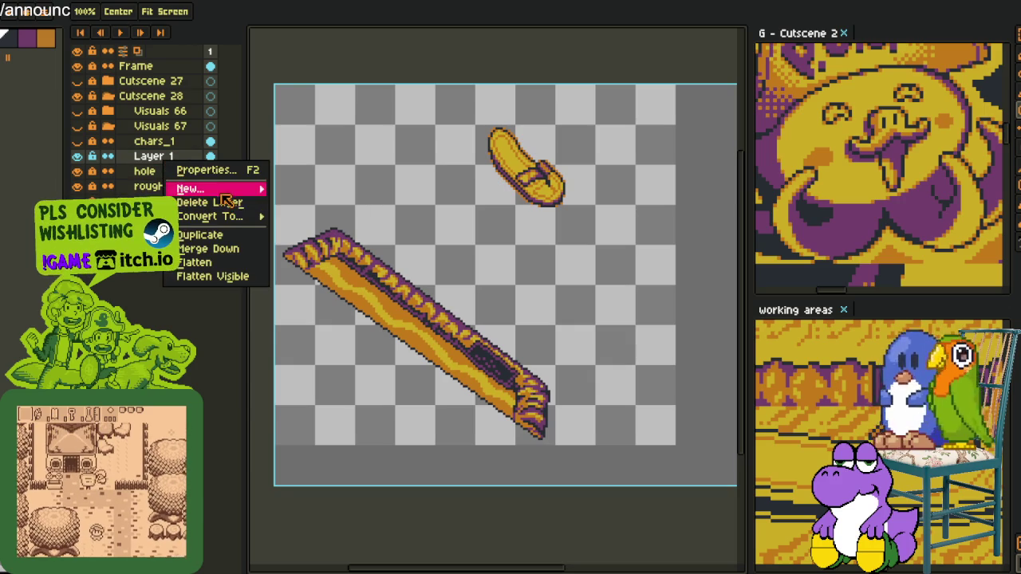
{"action": "left_click", "coordinate": [229, 204]}
{"action": "left_click", "coordinate": [77, 141]}
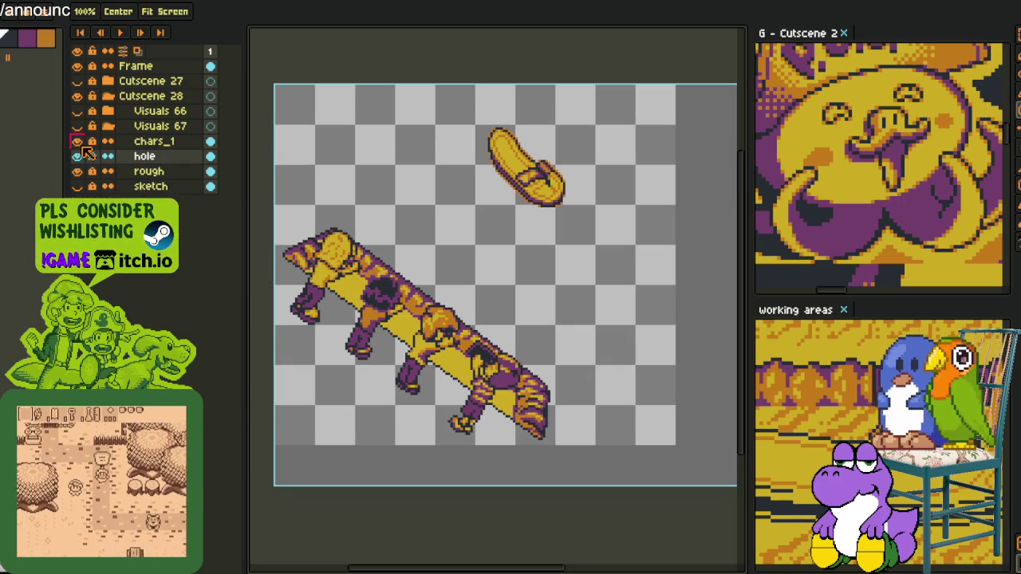
{"action": "left_click", "coordinate": [77, 142]}
{"action": "key", "text": "ctrl+z"}
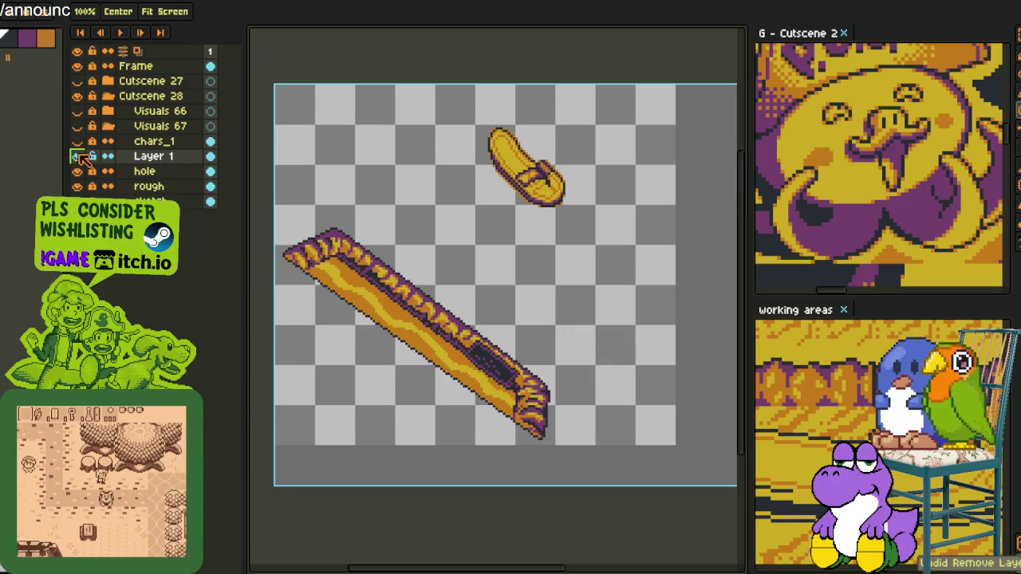
Hide the beam and slipper, then remove the dark and purple pixels from Layer 1's streaks.
{"action": "left_click", "coordinate": [78, 171]}
{"action": "left_click", "coordinate": [78, 185]}
{"action": "key", "text": "i"}
{"action": "scroll", "coordinate": [468, 329], "scroll_direction": "up", "scroll_amount": 1}
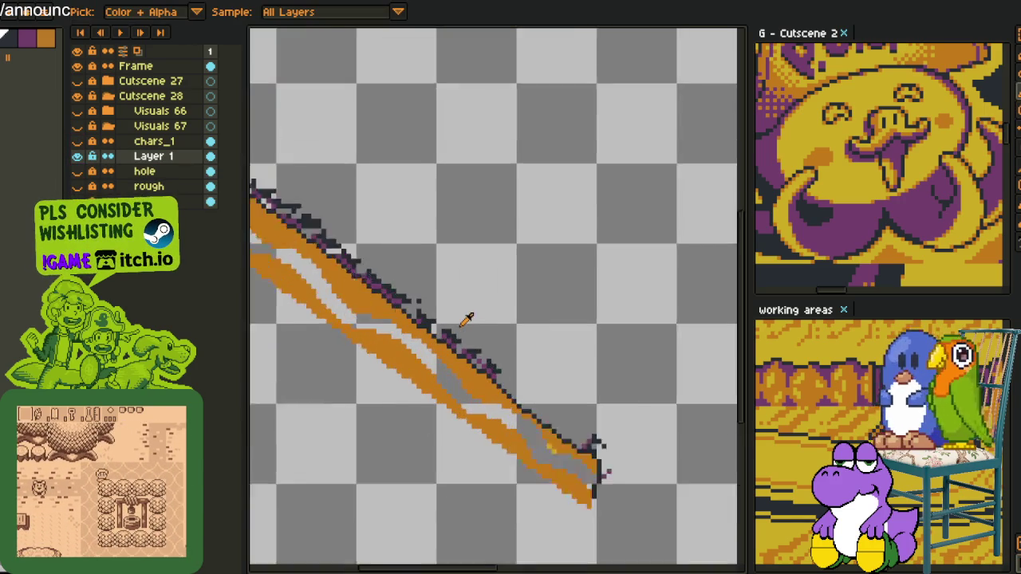
{"action": "scroll", "coordinate": [468, 329], "scroll_direction": "up", "scroll_amount": 1}
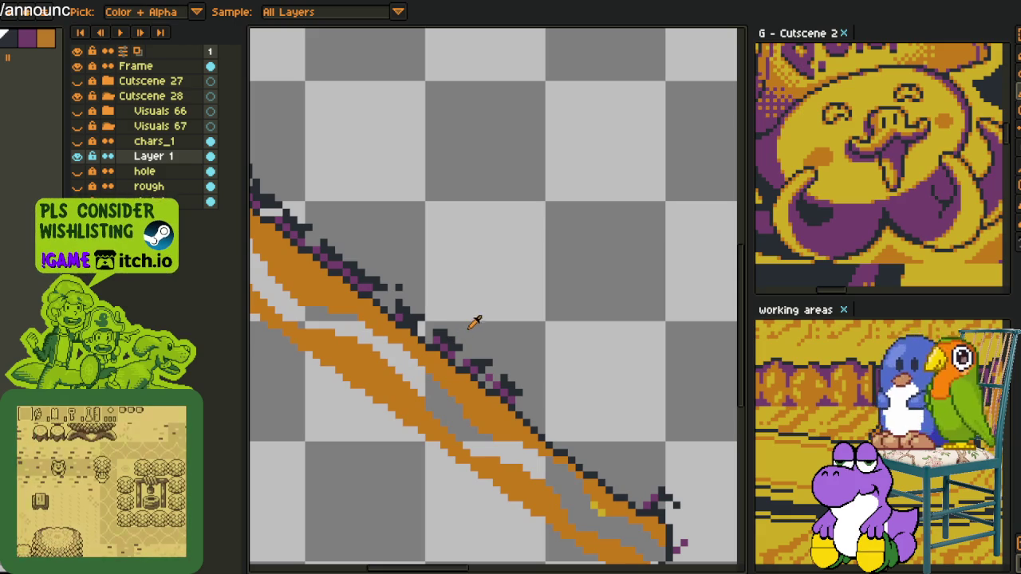
{"action": "key", "text": "shift+r"}
{"action": "left_click", "coordinate": [399, 448]}
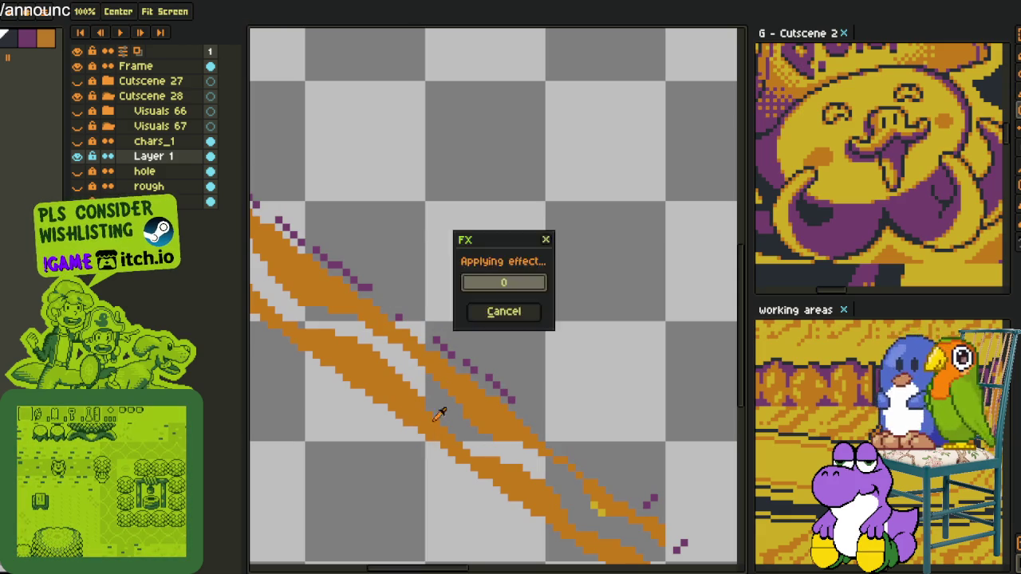
{"action": "left_click", "coordinate": [496, 382]}
{"action": "key", "text": "shift+r"}
{"action": "left_click", "coordinate": [394, 453]}
Show the beam and chars_1 figures, select chars_1, then hide the beam again.
{"action": "scroll", "coordinate": [472, 326], "scroll_direction": "down", "scroll_amount": 2}
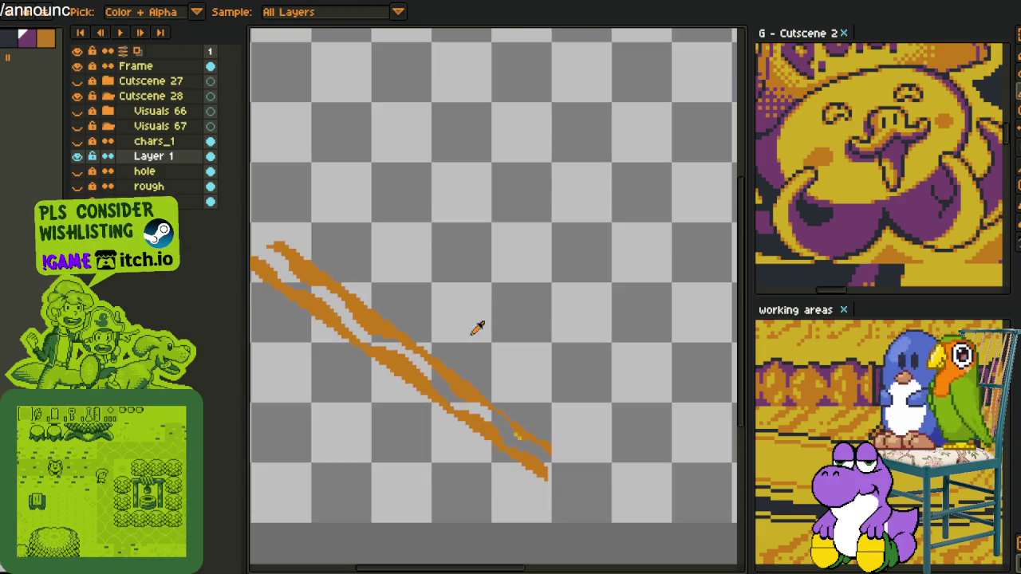
{"action": "left_click", "coordinate": [88, 172]}
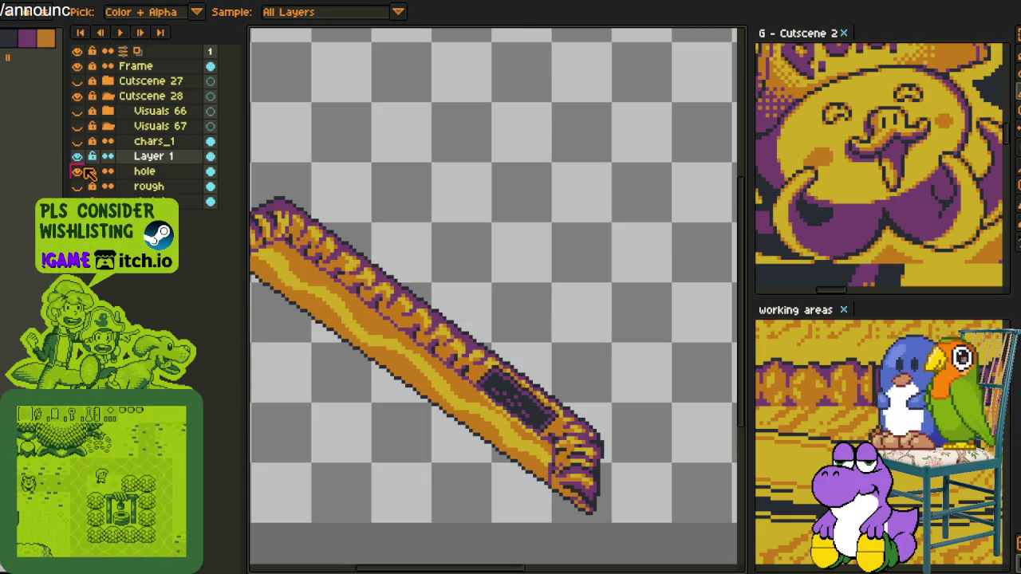
{"action": "scroll", "coordinate": [442, 211], "scroll_direction": "down", "scroll_amount": 3}
{"action": "left_click", "coordinate": [80, 142]}
{"action": "scroll", "coordinate": [475, 187], "scroll_direction": "up", "scroll_amount": 2}
{"action": "left_click_drag", "start_coordinate": [491, 211], "coordinate": [506, 236]}
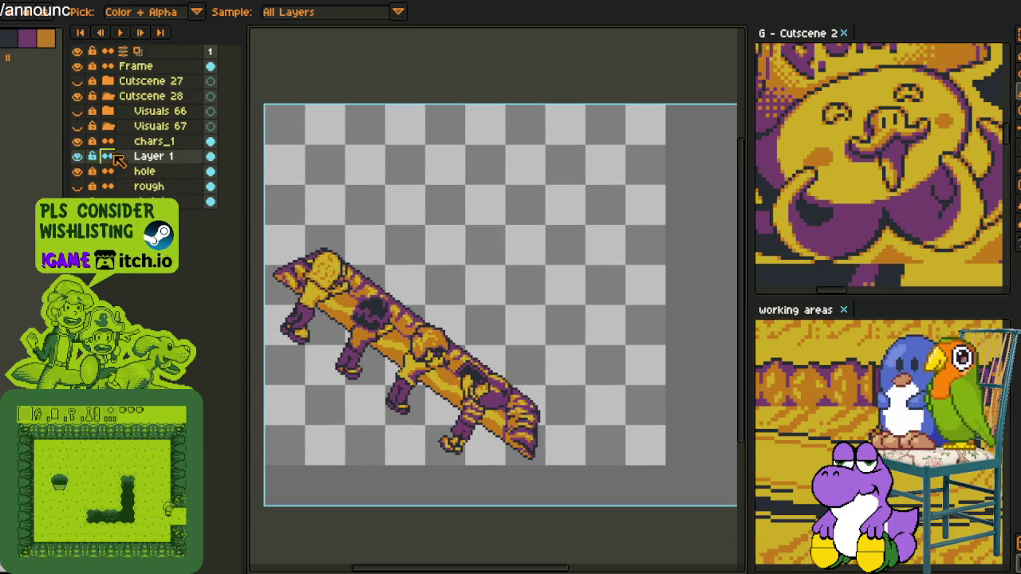
{"action": "left_click", "coordinate": [113, 143]}
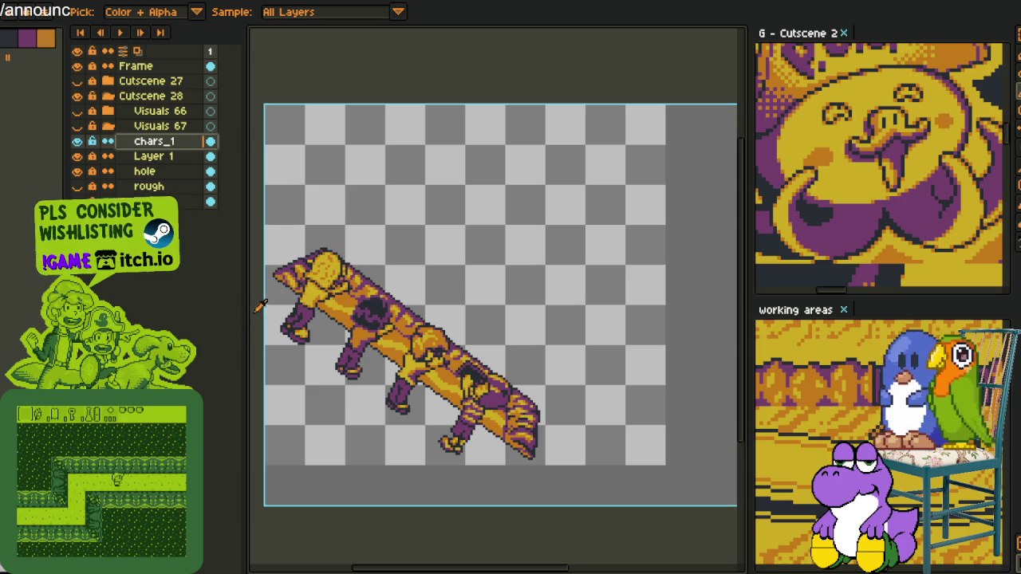
{"action": "left_click", "coordinate": [77, 171]}
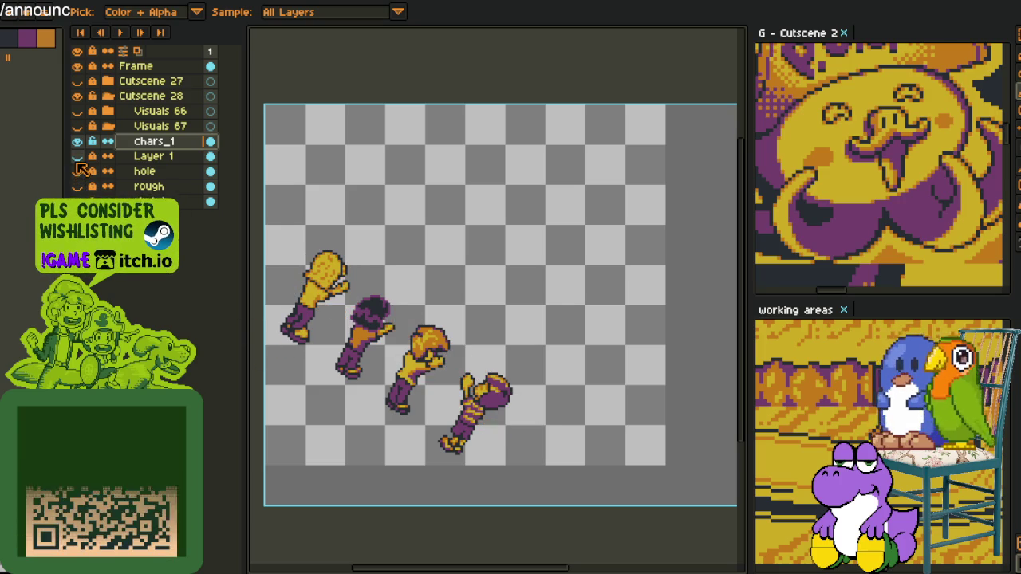
Hide Layer 1 and outline the chars_1 figures in red, applied three times for thickness.
{"action": "left_click", "coordinate": [77, 155]}
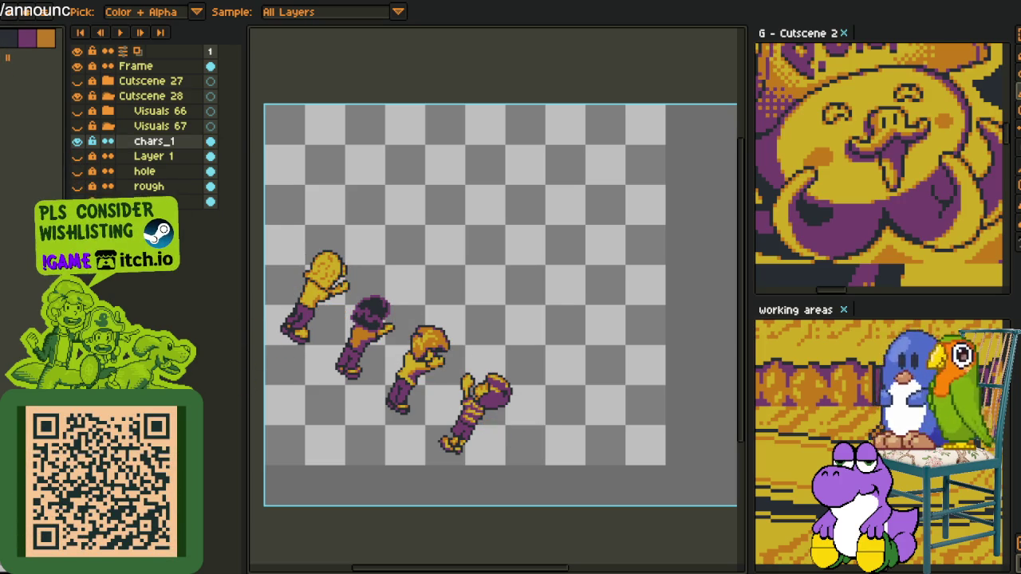
{"action": "key", "text": "shift+o"}
{"action": "left_click", "coordinate": [612, 188]}
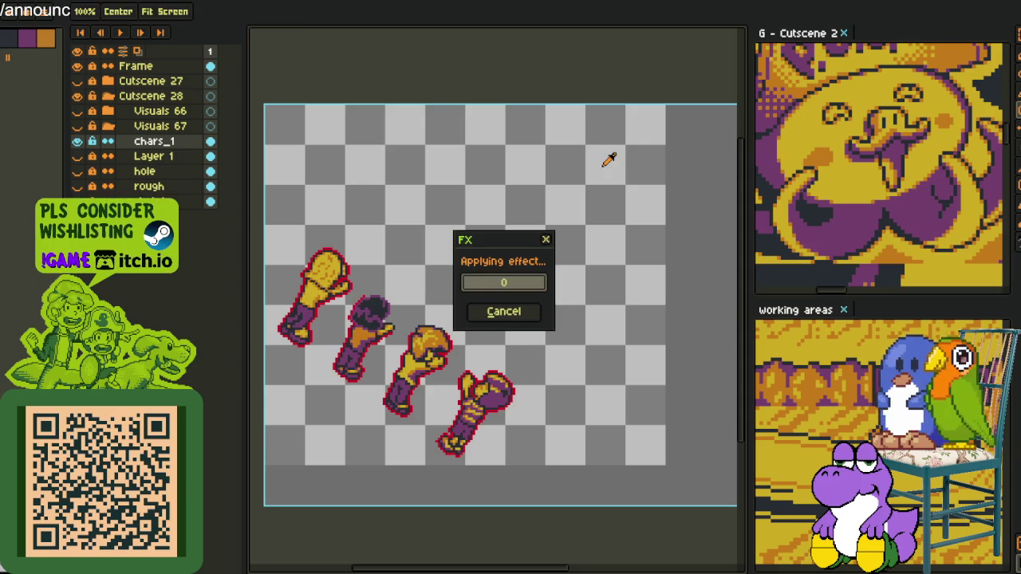
{"action": "left_click", "coordinate": [591, 190]}
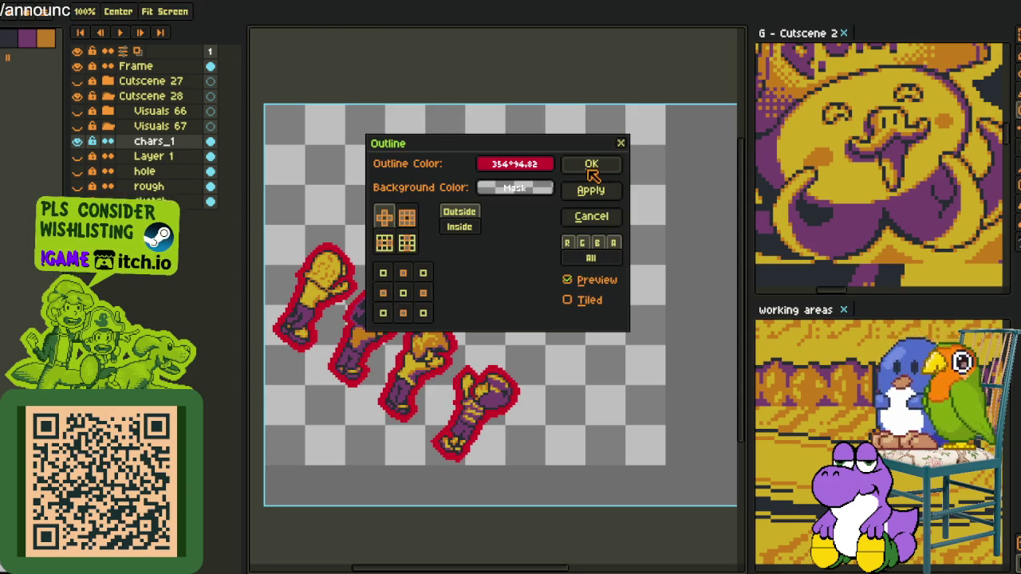
{"action": "left_click", "coordinate": [591, 190]}
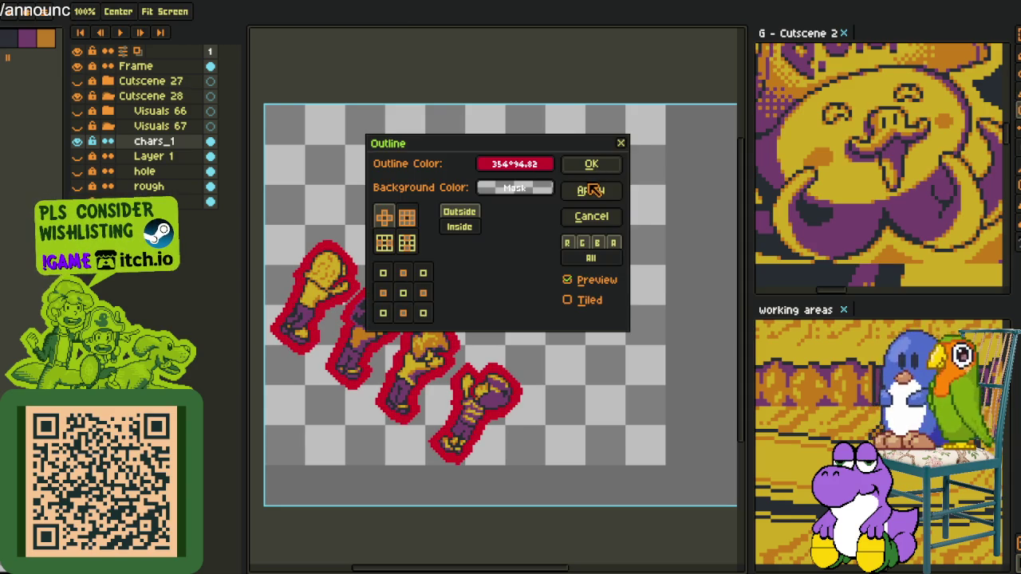
{"action": "left_click", "coordinate": [591, 163]}
{"action": "scroll", "coordinate": [340, 311], "scroll_direction": "up", "scroll_amount": 1}
Frame the four outlined figures and recolour their red outlines yellow.
{"action": "scroll", "coordinate": [340, 311], "scroll_direction": "up", "scroll_amount": 1}
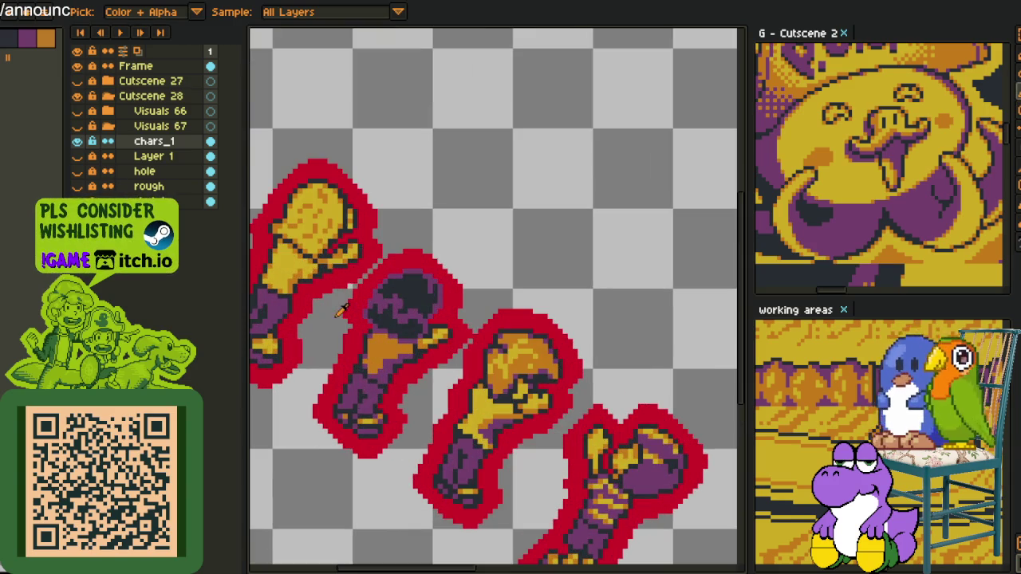
{"action": "scroll", "coordinate": [339, 311], "scroll_direction": "down", "scroll_amount": 2}
{"action": "scroll", "coordinate": [453, 314], "scroll_direction": "up", "scroll_amount": 1}
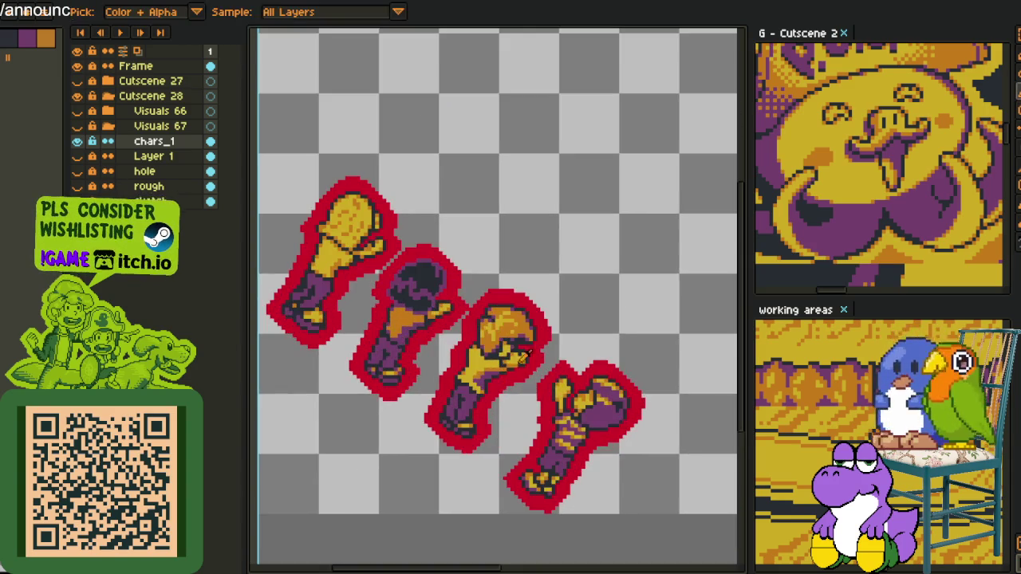
{"action": "scroll", "coordinate": [453, 313], "scroll_direction": "up", "scroll_amount": 1}
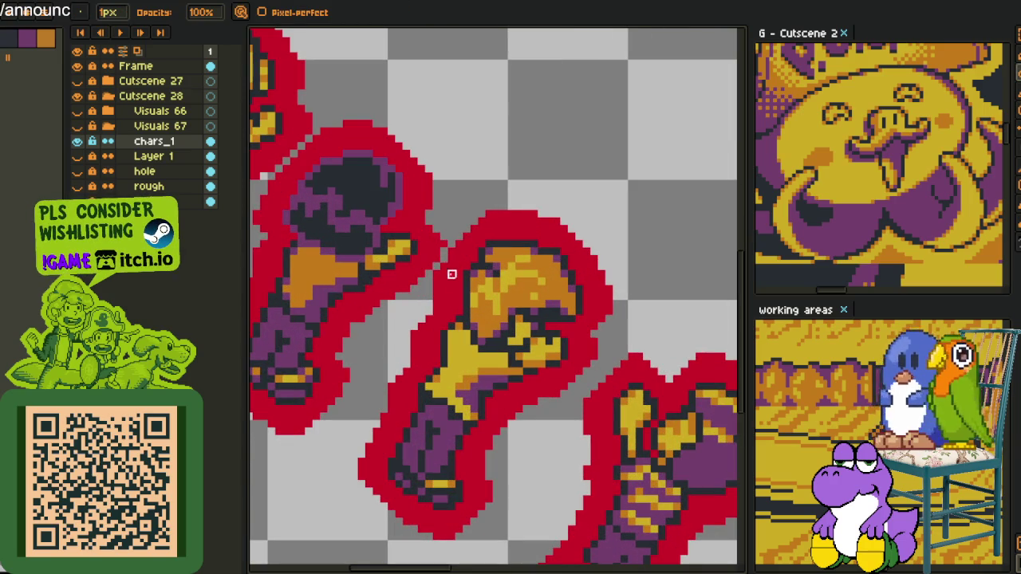
{"action": "scroll", "coordinate": [459, 251], "scroll_direction": "down", "scroll_amount": 1}
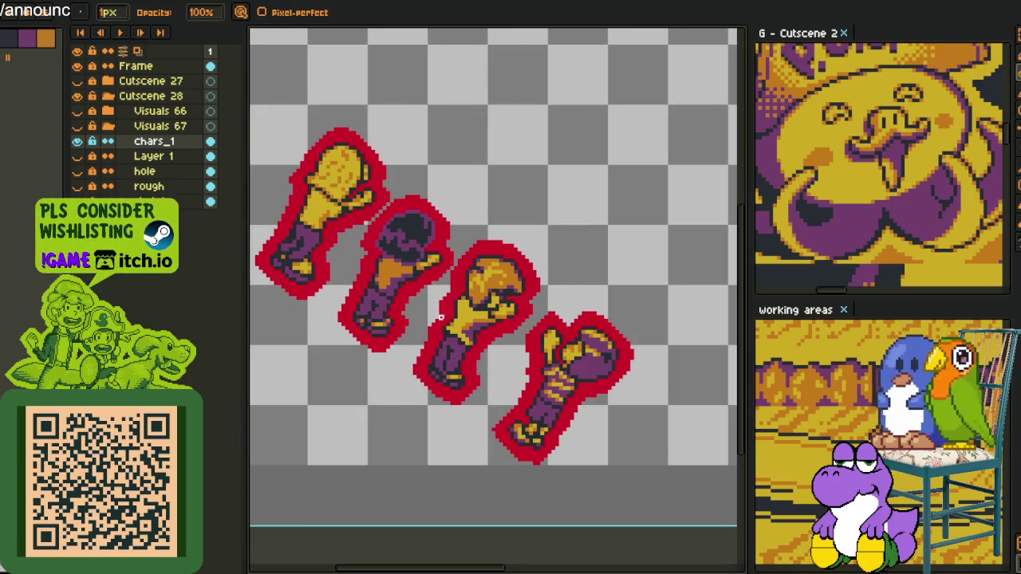
{"action": "left_click_drag", "start_coordinate": [568, 361], "coordinate": [536, 325]}
{"action": "scroll", "coordinate": [537, 313], "scroll_direction": "up", "scroll_amount": 1}
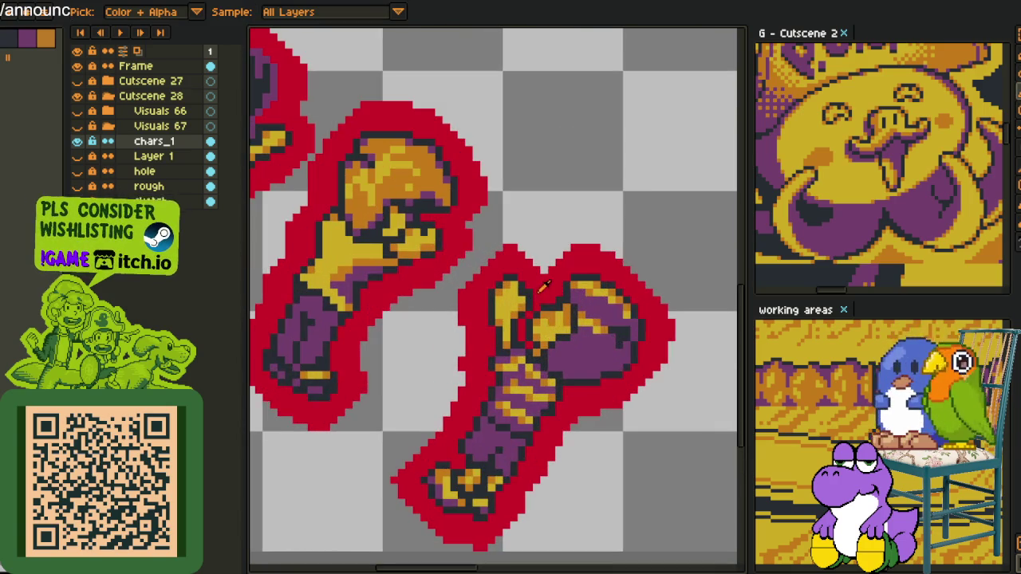
{"action": "scroll", "coordinate": [544, 273], "scroll_direction": "down", "scroll_amount": 1}
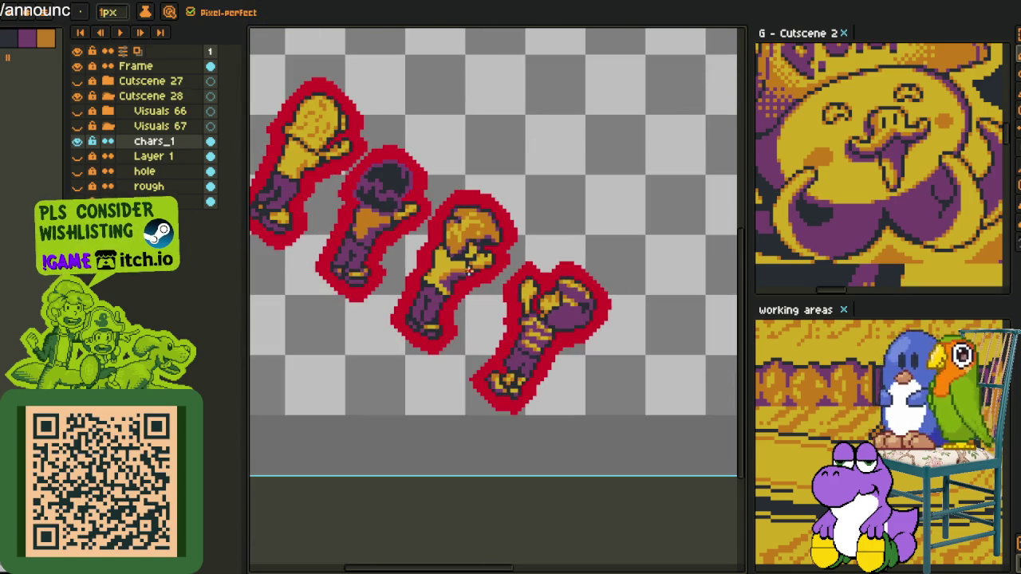
{"action": "left_click_drag", "start_coordinate": [416, 229], "coordinate": [452, 273]}
{"action": "scroll", "coordinate": [300, 275], "scroll_direction": "up", "scroll_amount": 1}
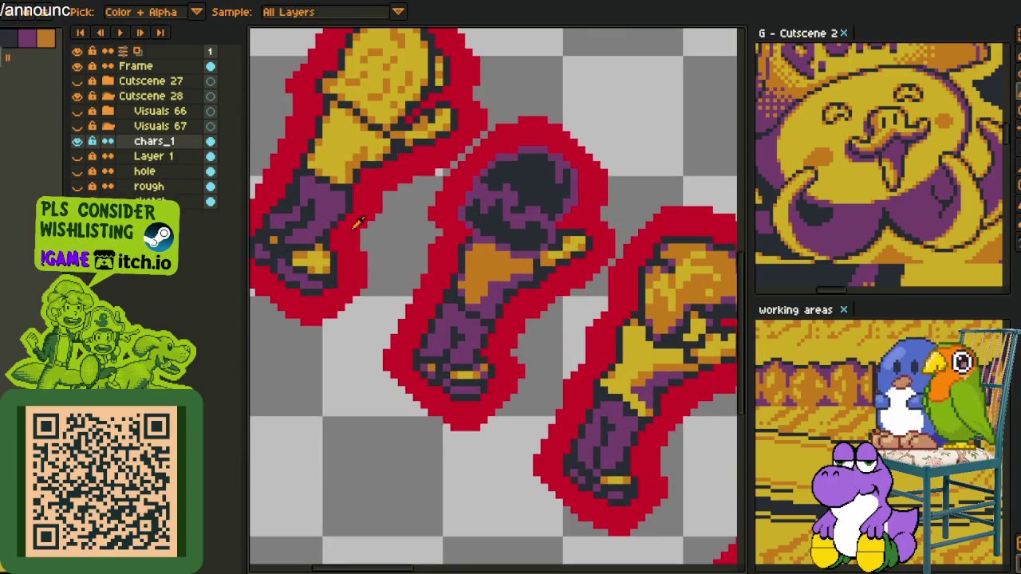
{"action": "scroll", "coordinate": [355, 245], "scroll_direction": "down", "scroll_amount": 1}
{"action": "key", "text": "shift+r"}
{"action": "left_click", "coordinate": [401, 445]}
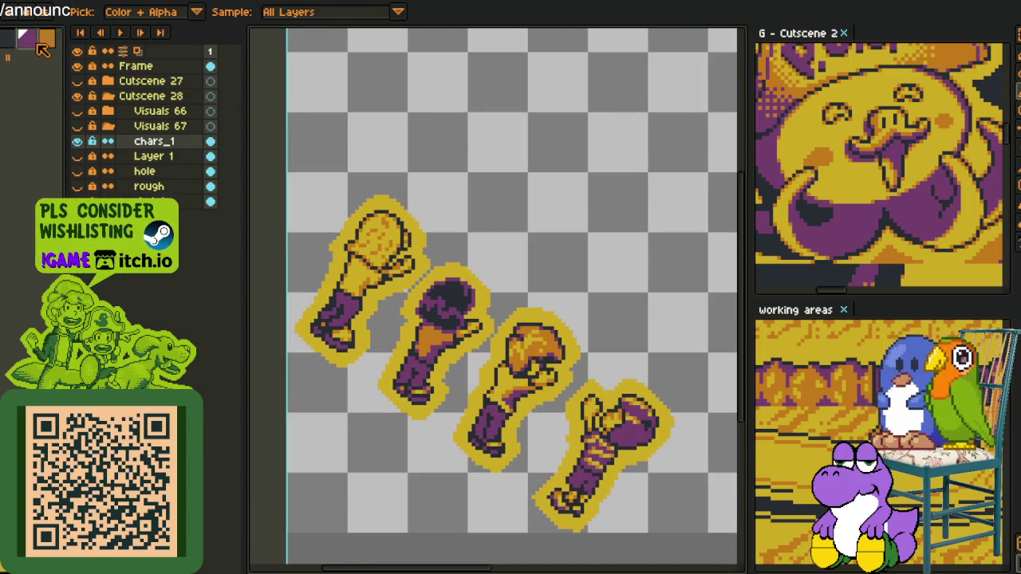
Zoom in on the left figure's upper part with the pencil ready and the layers list hidden.
{"action": "key", "text": "b"}
{"action": "scroll", "coordinate": [337, 358], "scroll_direction": "up", "scroll_amount": 2}
{"action": "scroll", "coordinate": [336, 359], "scroll_direction": "up", "scroll_amount": 1}
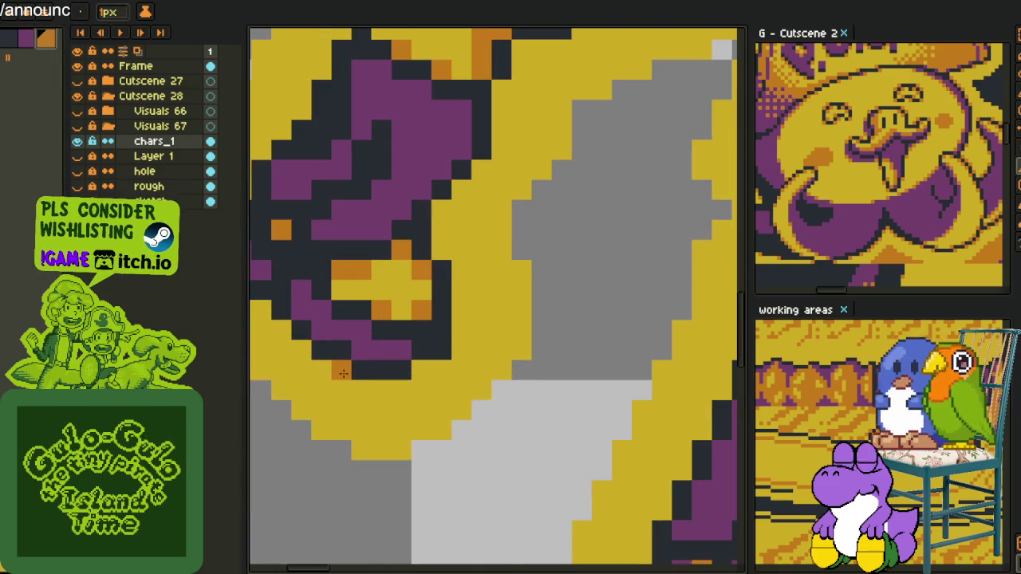
{"action": "left_click_drag", "start_coordinate": [267, 313], "coordinate": [414, 381]}
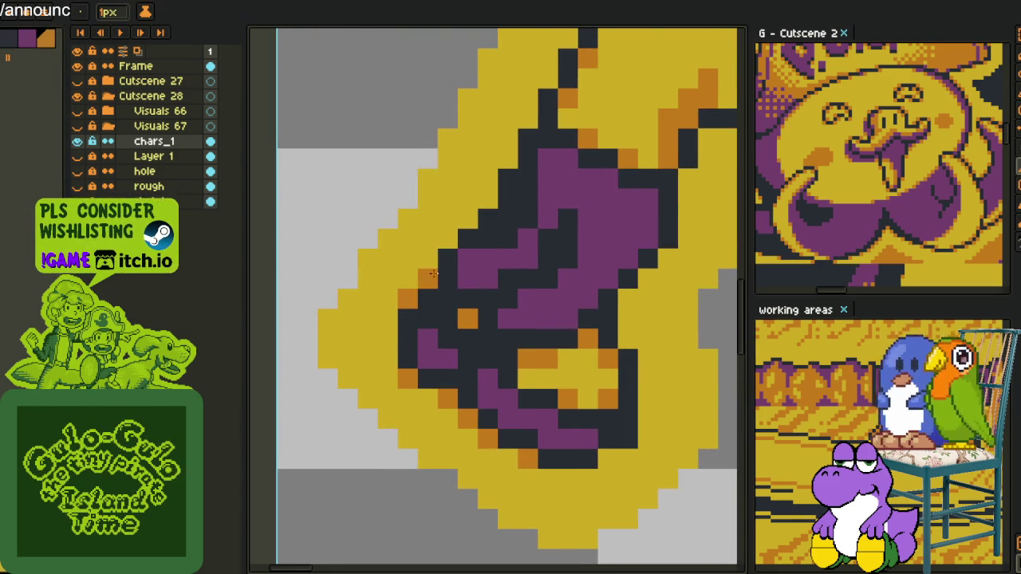
{"action": "key", "text": "Tab"}
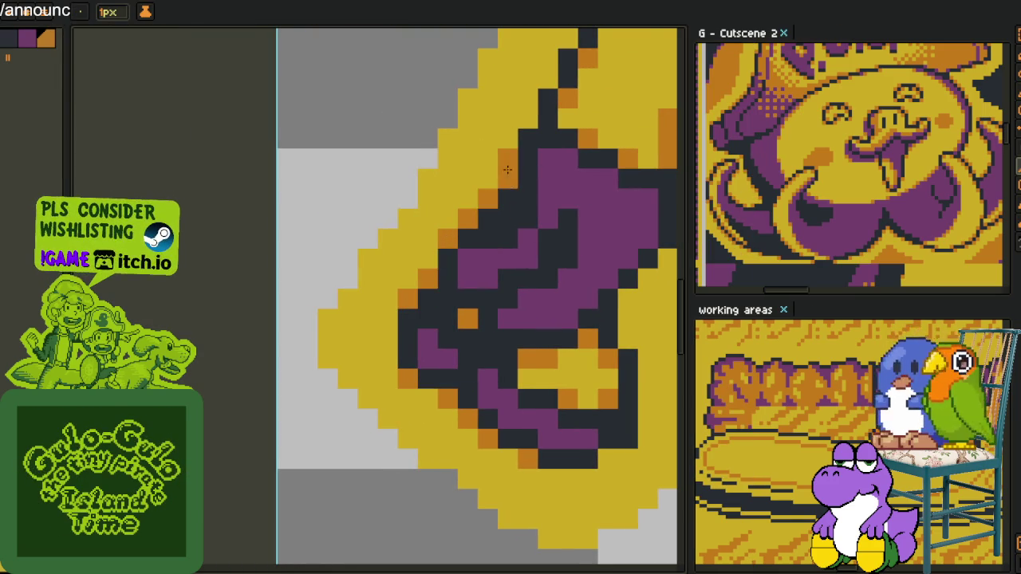
{"action": "left_click_drag", "start_coordinate": [507, 166], "coordinate": [216, 148]}
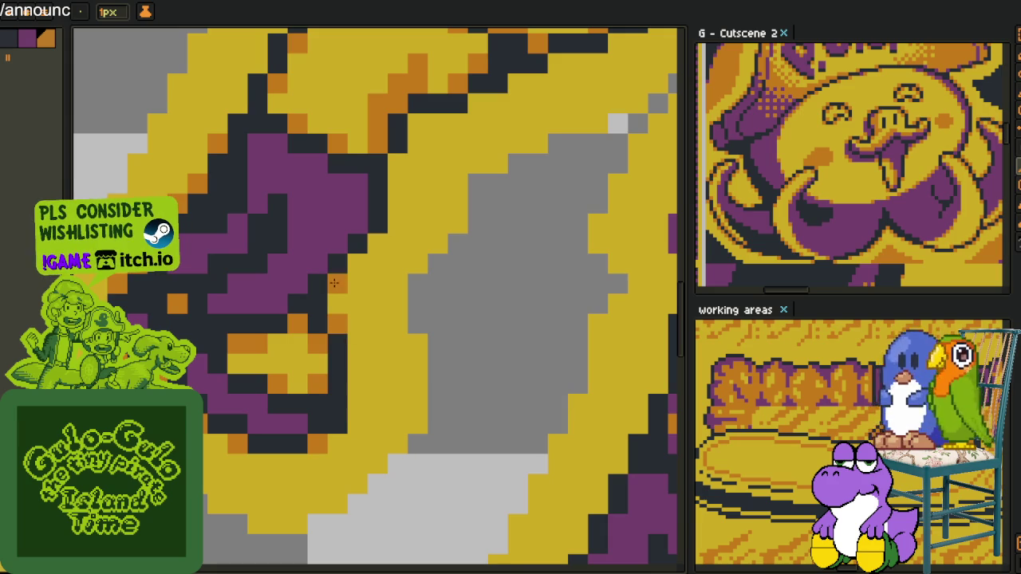
{"action": "left_click_drag", "start_coordinate": [380, 228], "coordinate": [359, 368]}
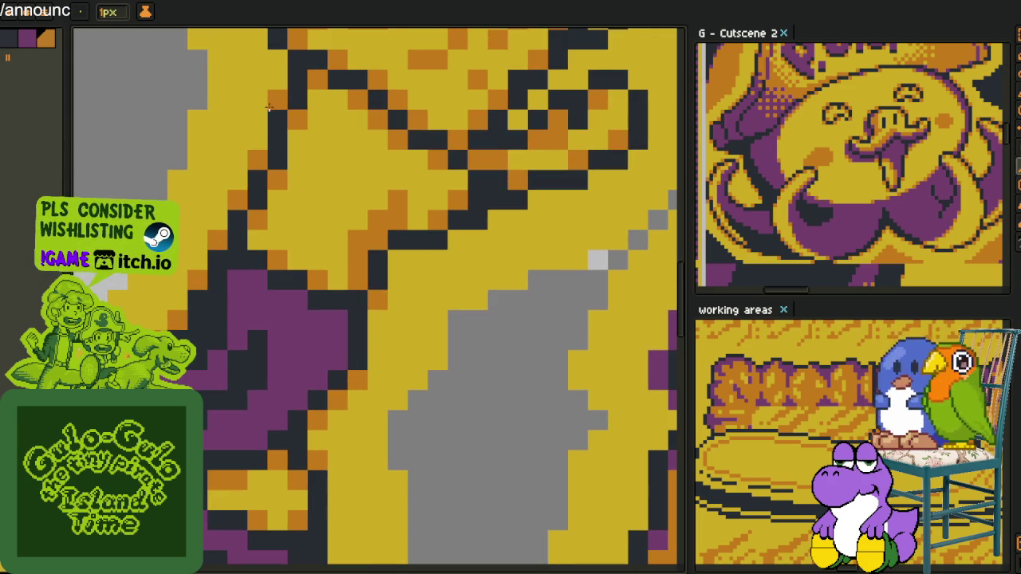
{"action": "left_click_drag", "start_coordinate": [259, 72], "coordinate": [239, 294]}
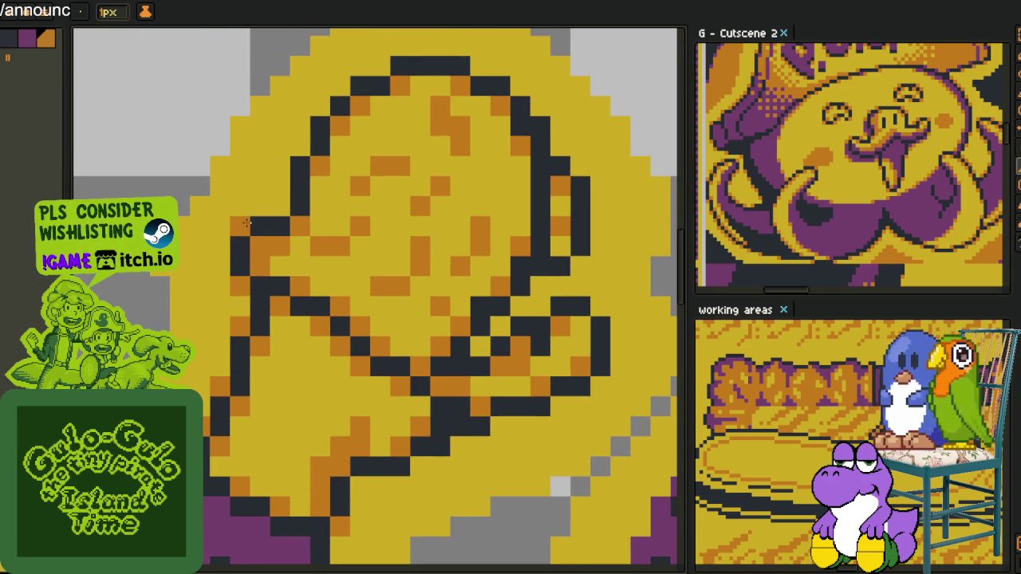
Add sampled purple and dark pixels along the head outline's lower edge.
{"action": "key", "text": "i"}
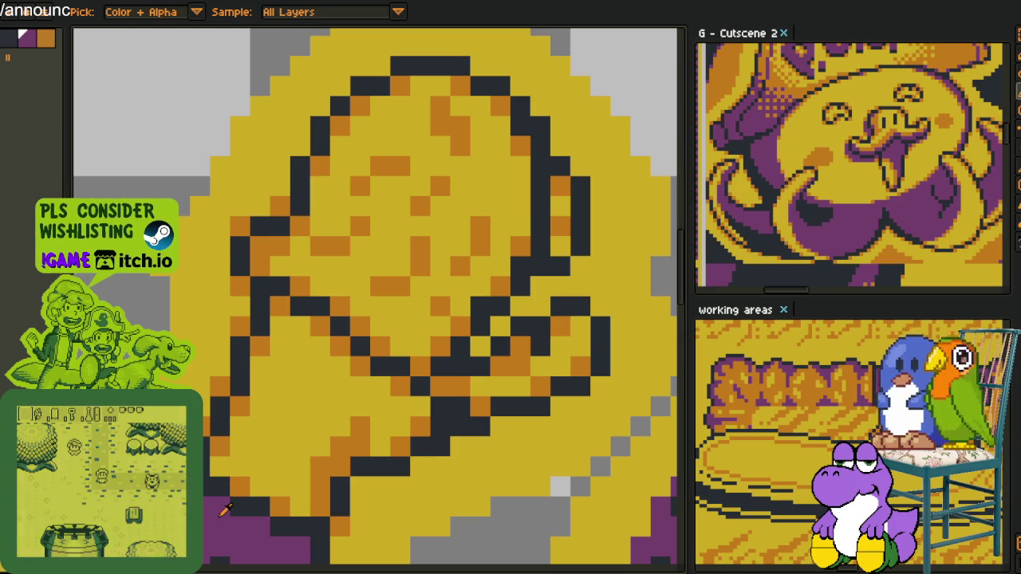
{"action": "left_click", "coordinate": [222, 512]}
{"action": "left_click", "coordinate": [260, 245]}
{"action": "left_click", "coordinate": [340, 406]}
{"action": "left_click", "coordinate": [340, 465]}
{"action": "left_click", "coordinate": [408, 470]}
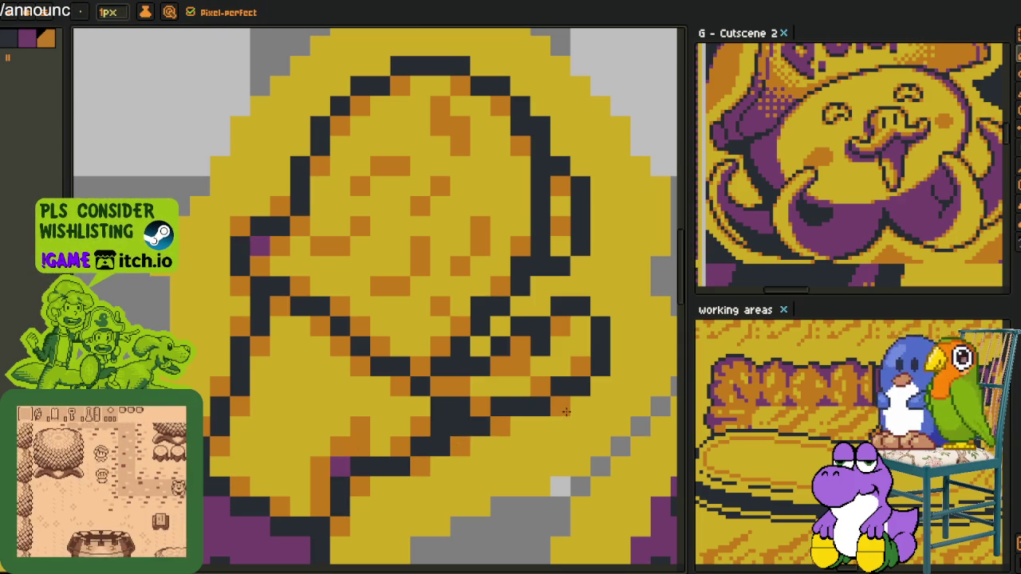
{"action": "left_click", "coordinate": [441, 388]}
{"action": "left_click", "coordinate": [441, 389]}
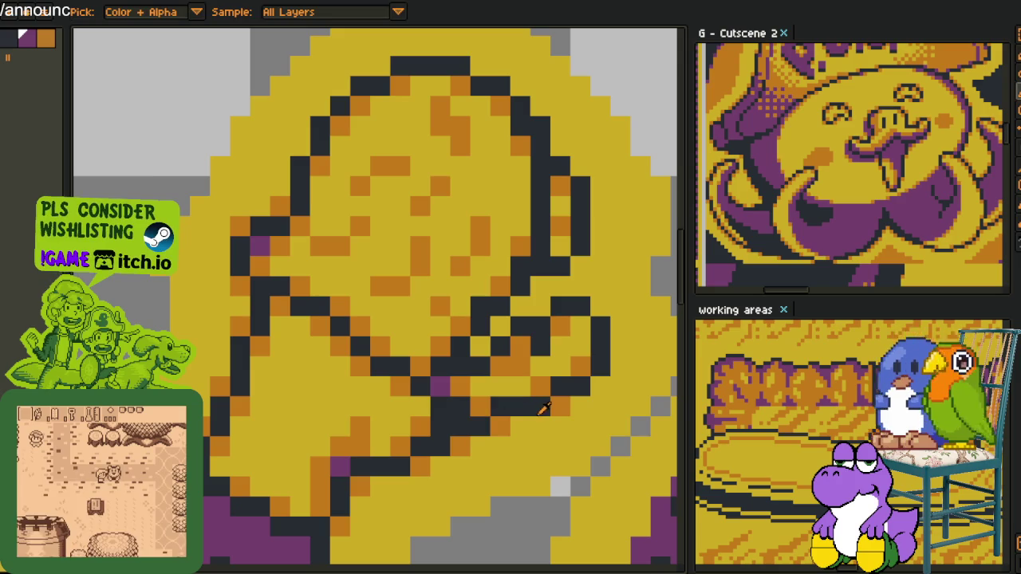
Place orange accent pixels on the head outline and reshape its top-left corner.
{"action": "left_click", "coordinate": [601, 307]}
{"action": "left_click", "coordinate": [540, 307]}
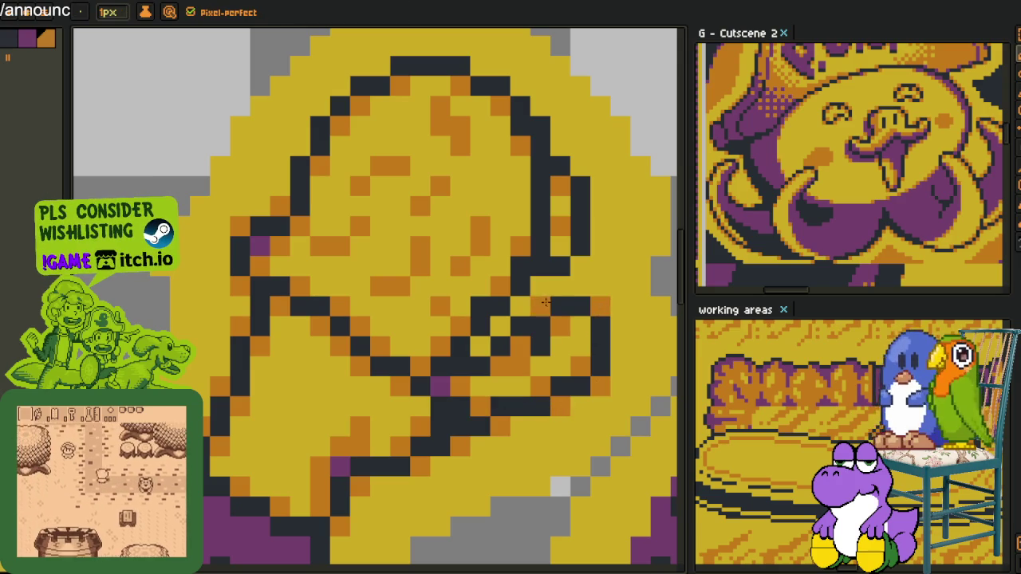
{"action": "left_click_drag", "start_coordinate": [484, 322], "coordinate": [490, 338]}
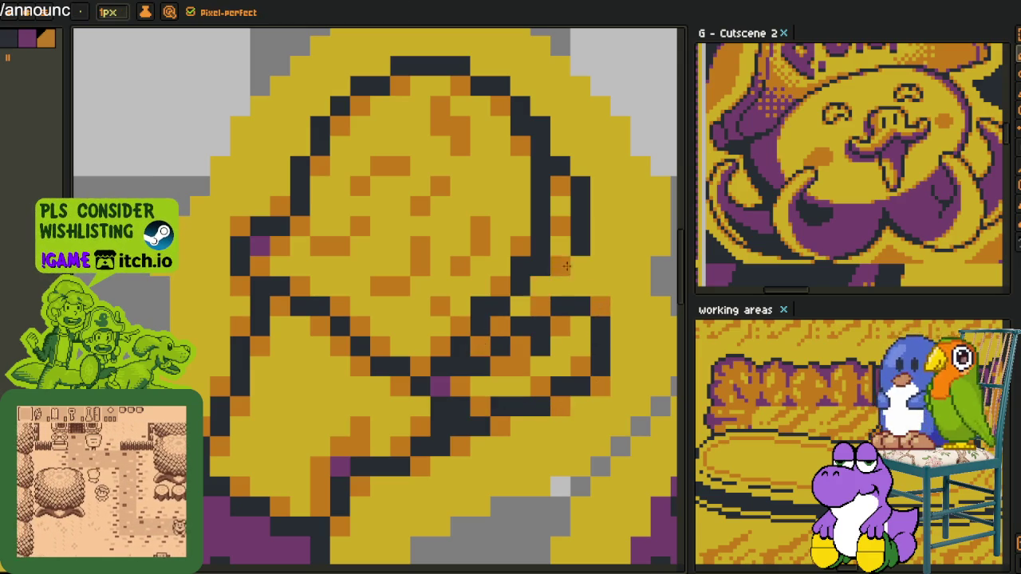
{"action": "left_click", "coordinate": [549, 283], "text": "alt"}
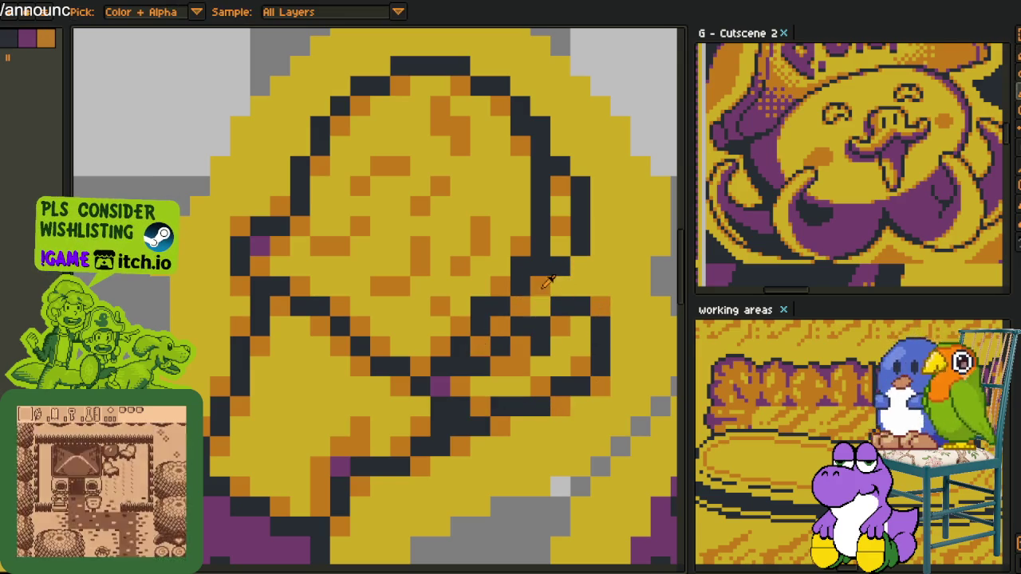
{"action": "left_click", "coordinate": [580, 205]}
{"action": "key", "text": "ctrl+z"}
{"action": "left_click", "coordinate": [572, 175]}
{"action": "left_click", "coordinate": [545, 114]}
{"action": "mouse_move", "coordinate": [418, 71]}
{"action": "left_mouse_down"}
{"action": "mouse_move", "coordinate": [340, 86]}
{"action": "mouse_move", "coordinate": [320, 107]}
{"action": "left_mouse_up"}
{"action": "scroll", "coordinate": [297, 144], "scroll_direction": "down", "scroll_amount": 3}
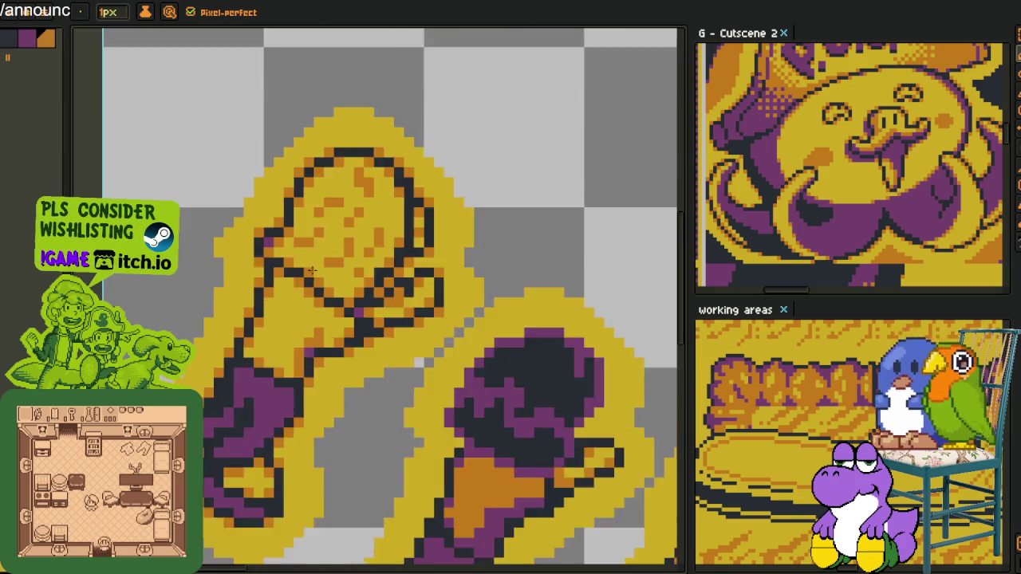
Paint orange highlight pixels along the figure outline's lower-left, right and left edges.
{"action": "scroll", "coordinate": [364, 372], "scroll_direction": "down", "scroll_amount": 3}
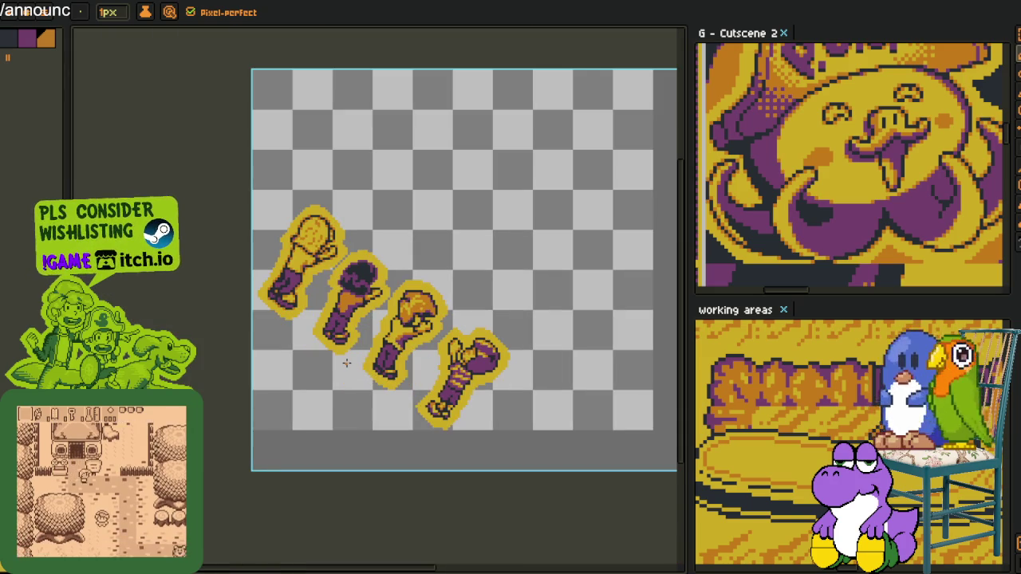
{"action": "scroll", "coordinate": [346, 362], "scroll_direction": "up", "scroll_amount": 1}
{"action": "scroll", "coordinate": [342, 360], "scroll_direction": "up", "scroll_amount": 2}
{"action": "scroll", "coordinate": [329, 357], "scroll_direction": "up", "scroll_amount": 2}
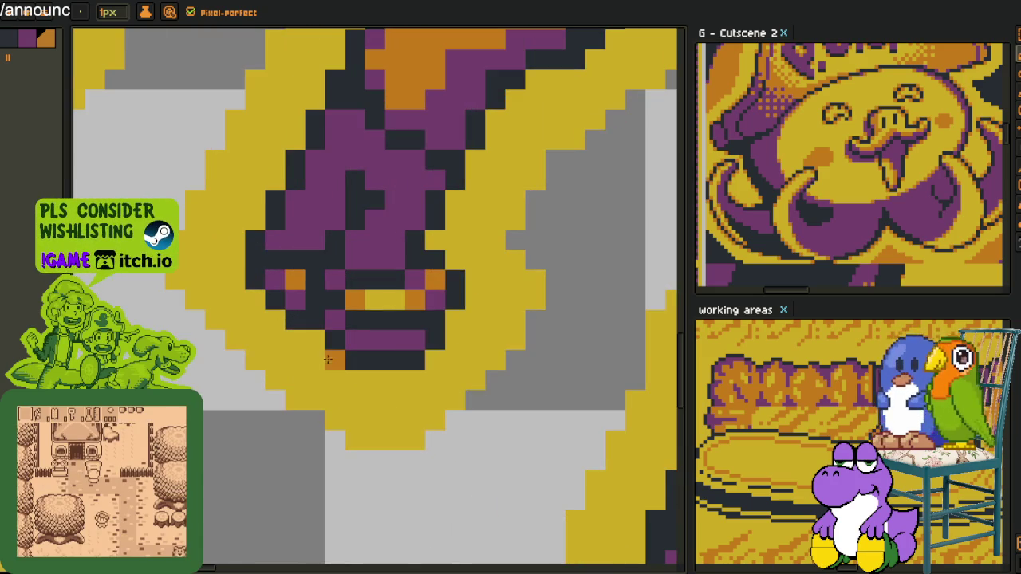
{"action": "left_click_drag", "start_coordinate": [316, 339], "coordinate": [284, 318]}
{"action": "left_click", "coordinate": [434, 360]}
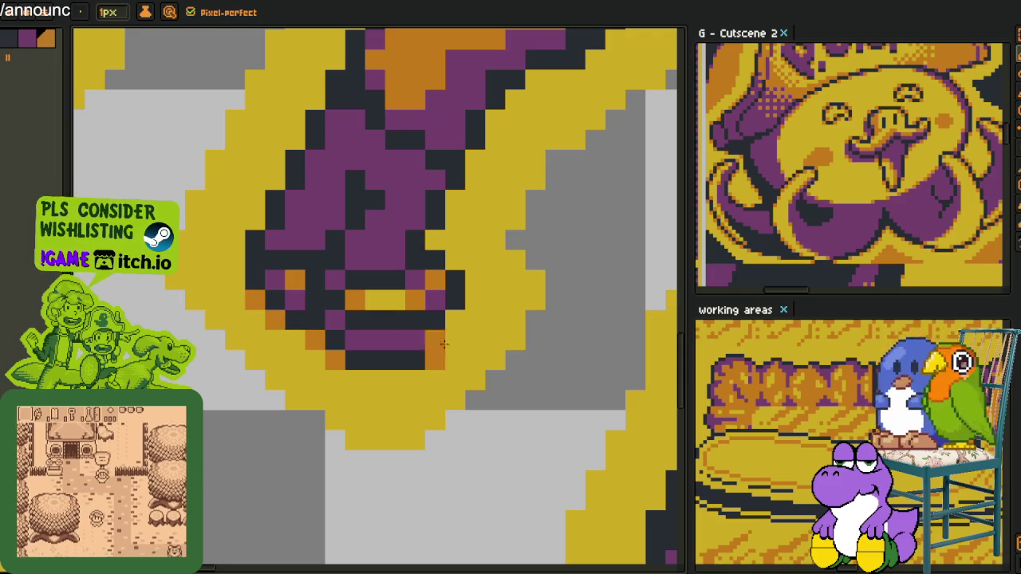
{"action": "left_click", "coordinate": [455, 320]}
{"action": "left_click", "coordinate": [455, 259]}
{"action": "left_click", "coordinate": [434, 239]}
{"action": "left_click", "coordinate": [455, 219]}
{"action": "key", "text": "ctrl+z"}
{"action": "left_click", "coordinate": [455, 200]}
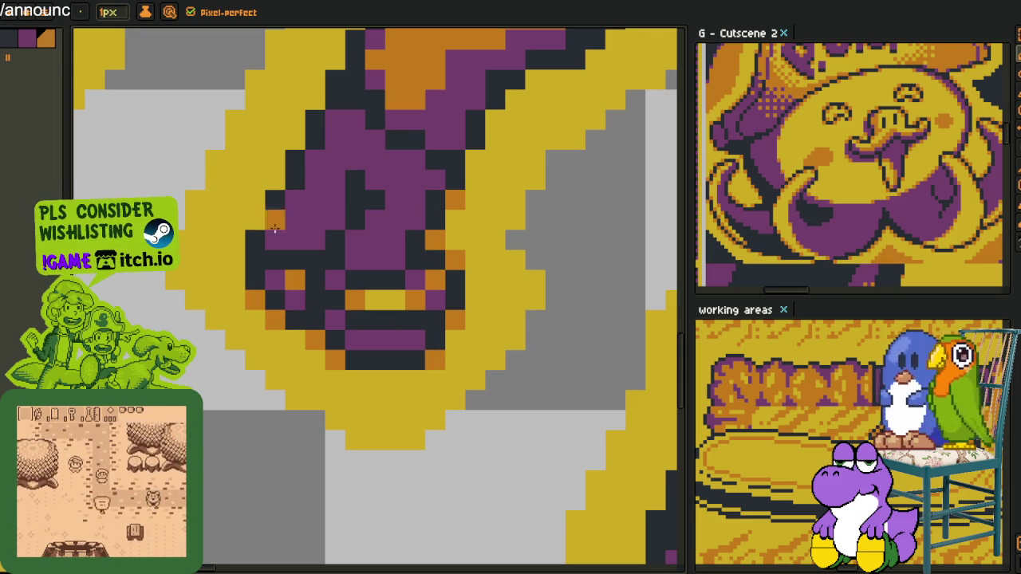
{"action": "left_click", "coordinate": [255, 219]}
{"action": "left_click", "coordinate": [276, 179]}
Move to another part of the figure and add orange pixels along its right edge, top-right corner and left outline.
{"action": "left_click_drag", "start_coordinate": [296, 146], "coordinate": [416, 373]}
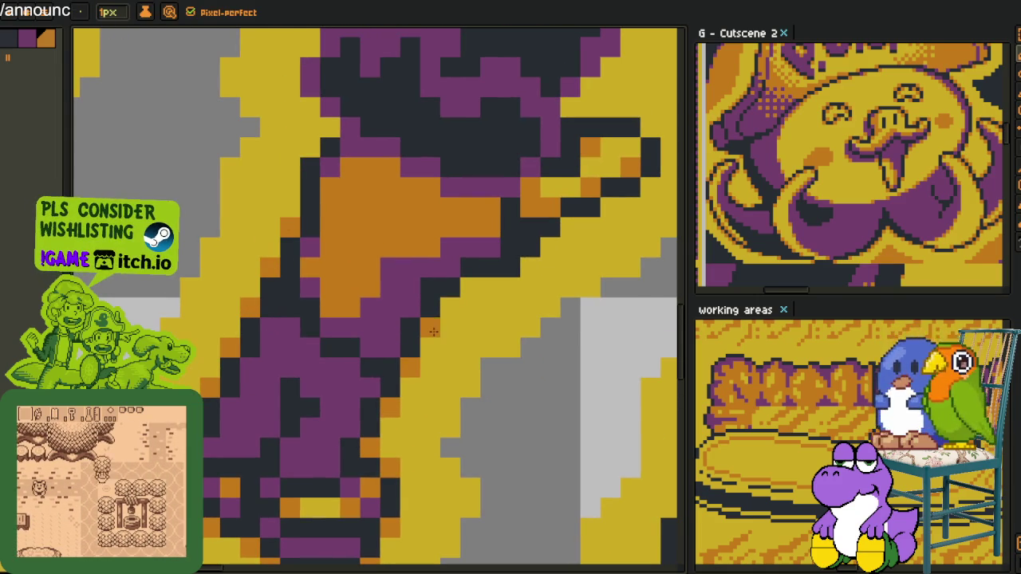
{"action": "left_click", "coordinate": [451, 307]}
{"action": "left_click", "coordinate": [471, 287]}
{"action": "left_click", "coordinate": [511, 287]}
{"action": "left_click", "coordinate": [530, 267]}
{"action": "key", "text": "space"}
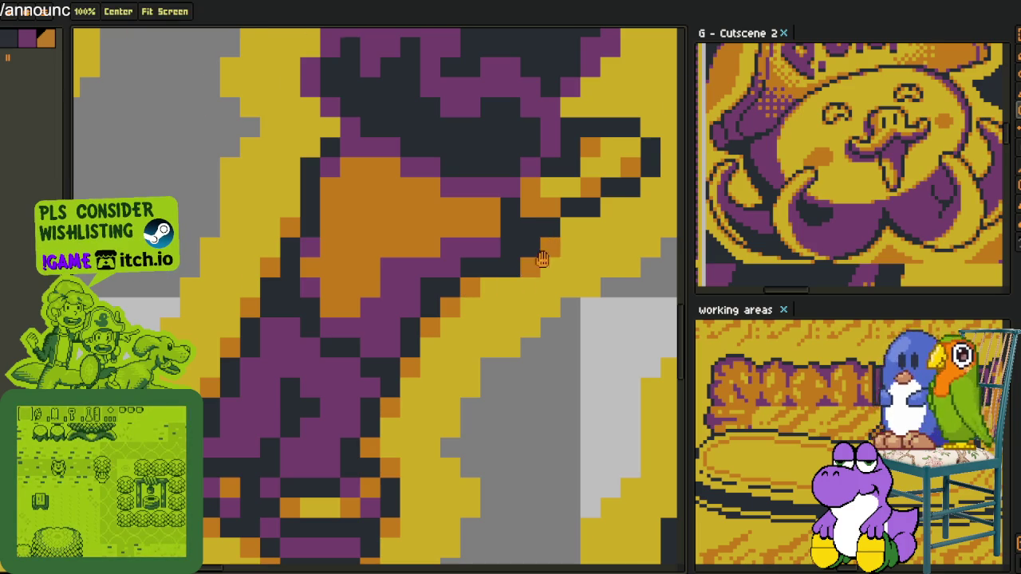
{"action": "left_click_drag", "start_coordinate": [550, 249], "coordinate": [441, 358]}
{"action": "left_click", "coordinate": [492, 325]}
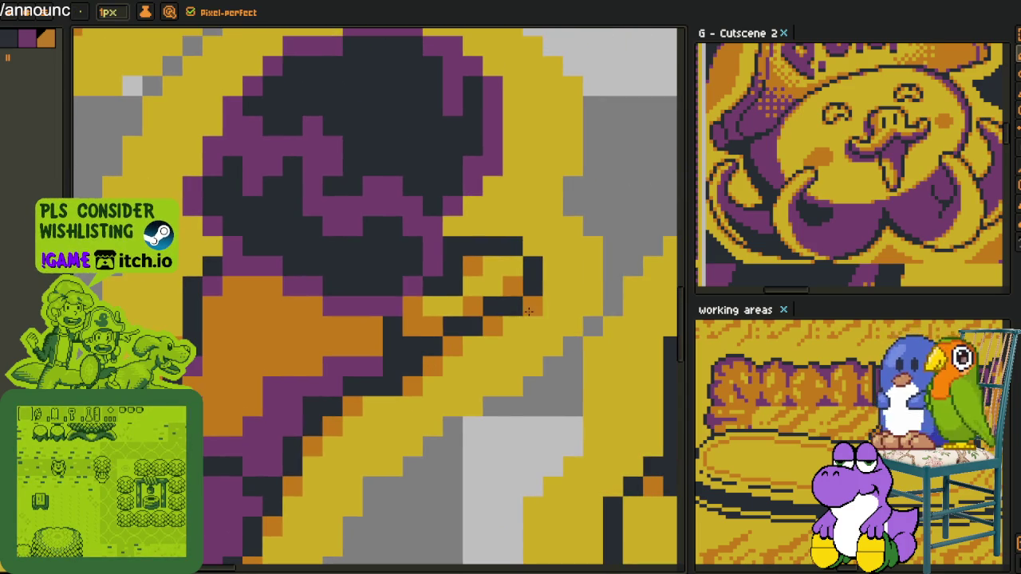
{"action": "left_click", "coordinate": [532, 245]}
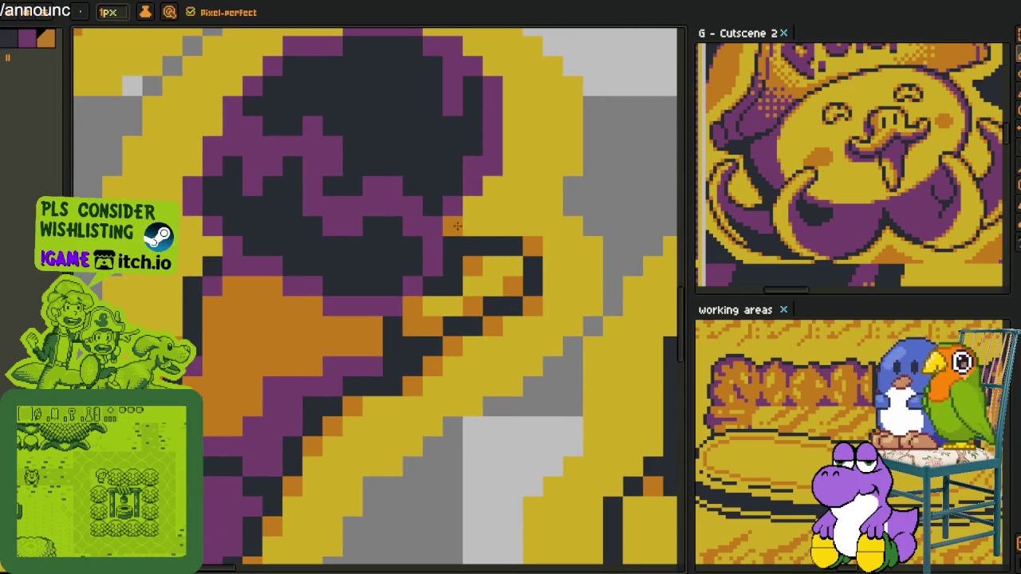
{"action": "left_click_drag", "start_coordinate": [469, 208], "coordinate": [493, 185]}
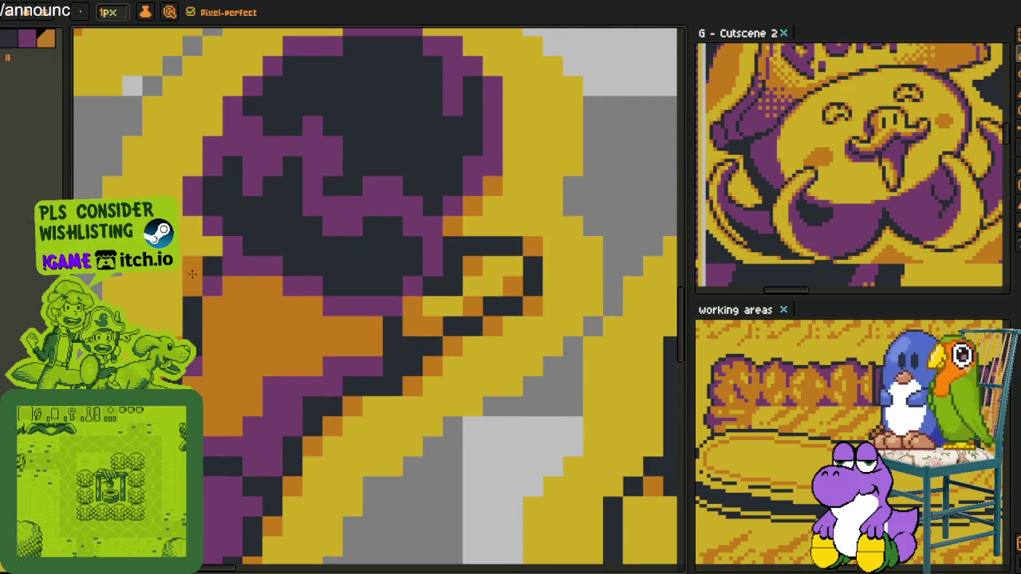
{"action": "key", "text": "ctrl+z"}
{"action": "key", "text": "b"}
{"action": "left_click", "coordinate": [193, 226]}
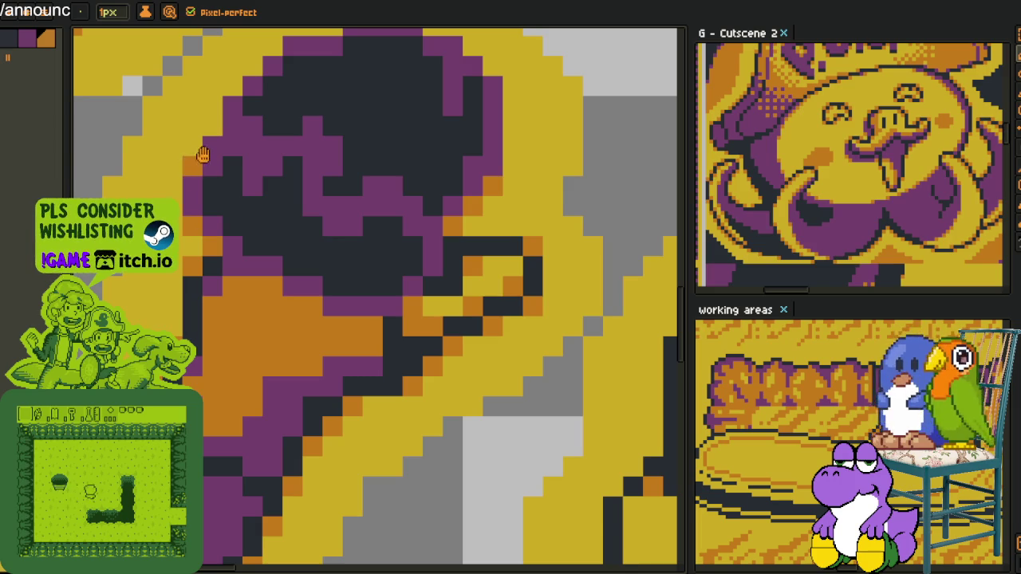
Add orange pixels along the purple ring's top-right edge.
{"action": "left_click_drag", "start_coordinate": [201, 156], "coordinate": [164, 335]}
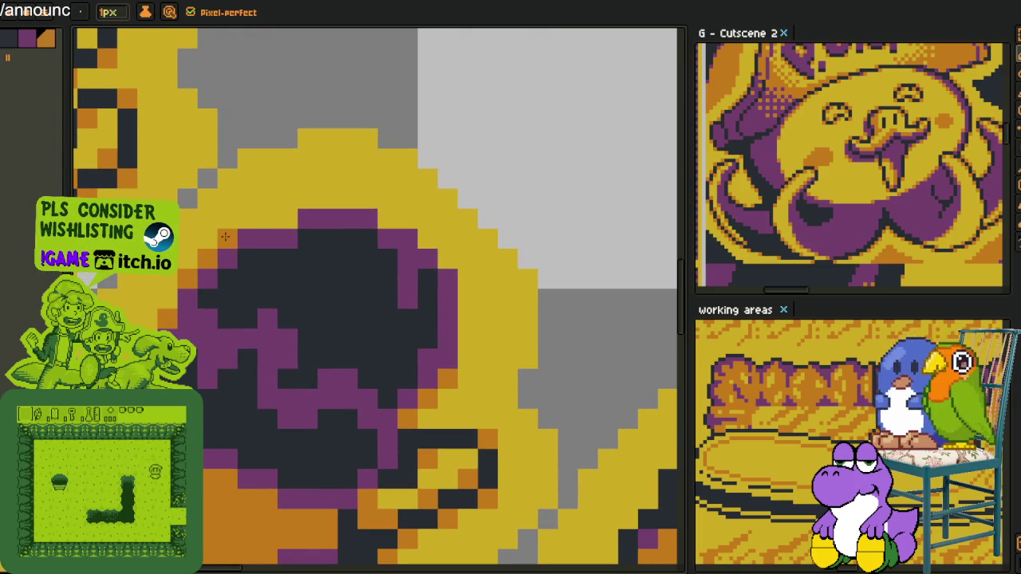
{"action": "left_click", "coordinate": [288, 220]}
{"action": "left_click", "coordinate": [387, 220]}
{"action": "left_click", "coordinate": [428, 238]}
{"action": "left_click", "coordinate": [447, 259]}
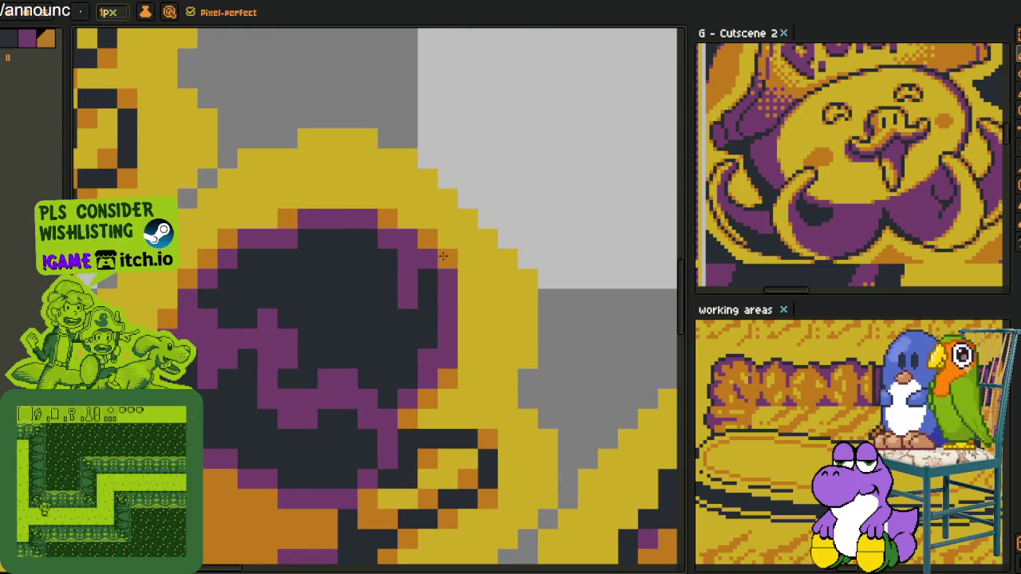
{"action": "scroll", "coordinate": [450, 334], "scroll_direction": "down", "scroll_amount": 3}
Add orange pixels below the purple shape and along its lower-left edge.
{"action": "scroll", "coordinate": [239, 359], "scroll_direction": "up", "scroll_amount": 1}
{"action": "scroll", "coordinate": [319, 398], "scroll_direction": "up", "scroll_amount": 3}
{"action": "scroll", "coordinate": [367, 446], "scroll_direction": "up", "scroll_amount": 1}
{"action": "left_click", "coordinate": [367, 446]}
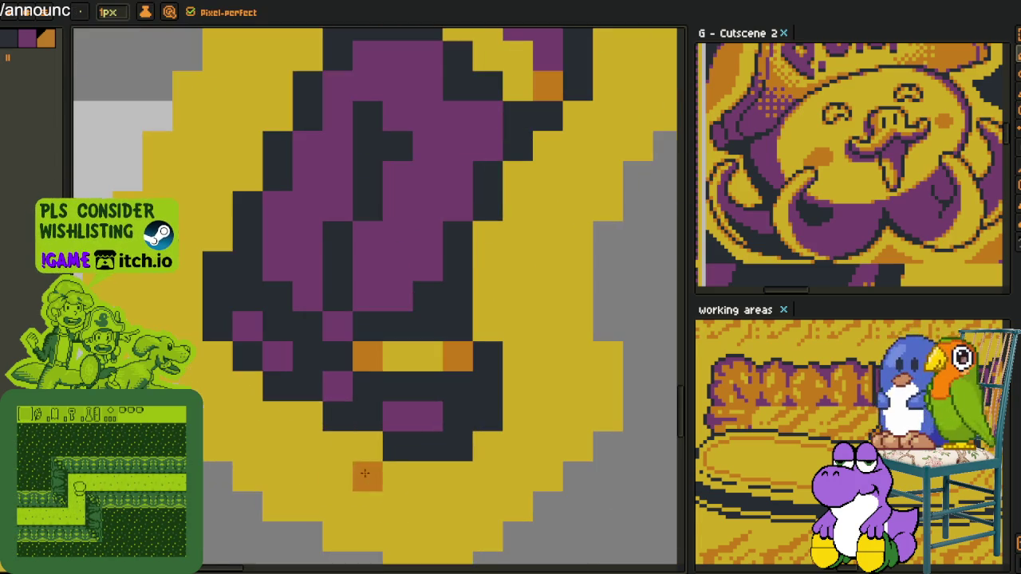
{"action": "left_click", "coordinate": [307, 416]}
{"action": "left_click", "coordinate": [247, 387]}
{"action": "left_click", "coordinate": [217, 357]}
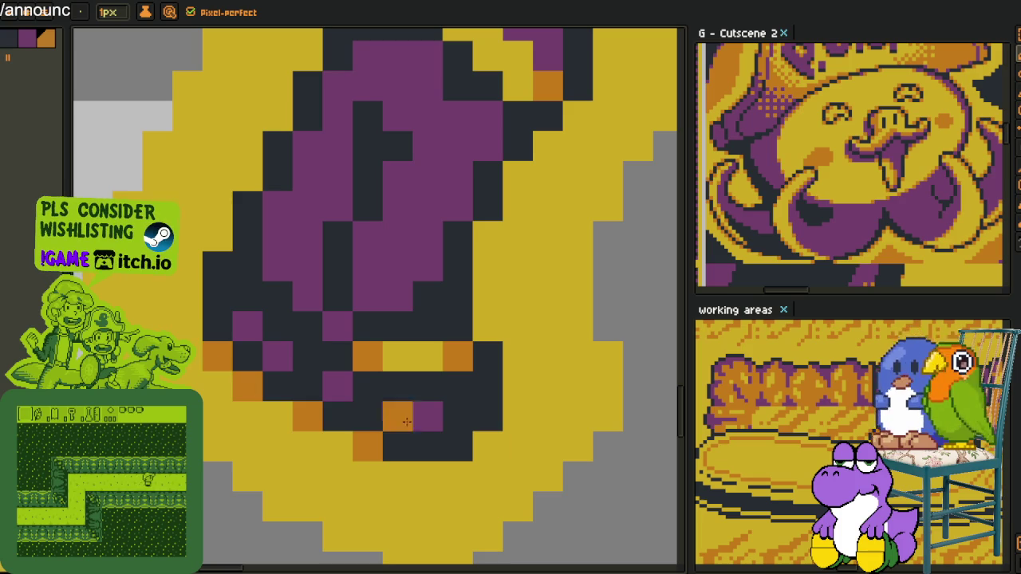
Paint an orange column on the right outline and orange pixels along the shape's right and upper edges.
{"action": "left_click_drag", "start_coordinate": [486, 447], "coordinate": [491, 428]}
{"action": "left_click", "coordinate": [488, 327]}
{"action": "left_click", "coordinate": [217, 236]}
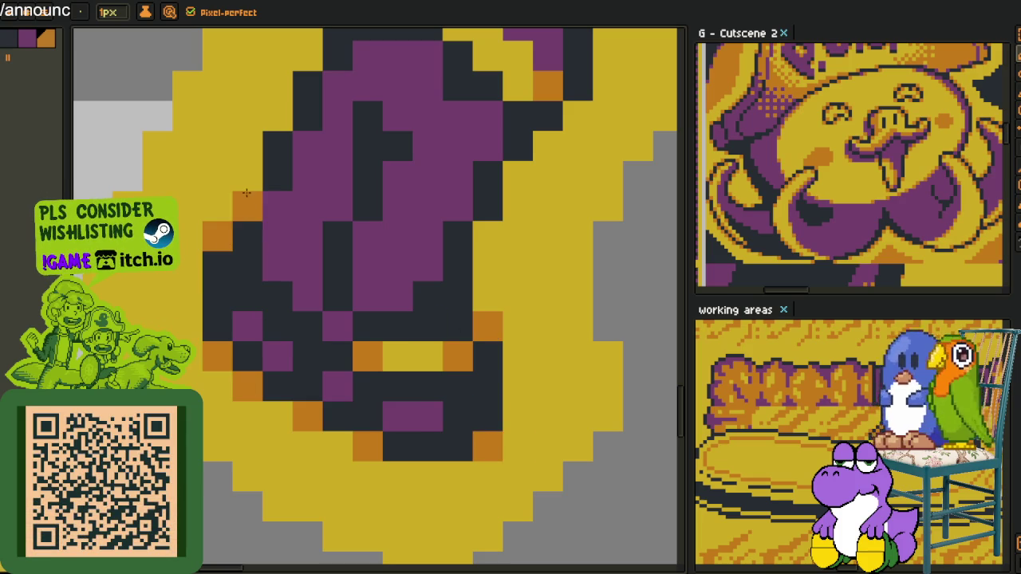
{"action": "left_click", "coordinate": [247, 174]}
{"action": "left_click", "coordinate": [278, 116]}
{"action": "left_click", "coordinate": [487, 236]}
{"action": "left_click", "coordinate": [517, 177]}
{"action": "left_click", "coordinate": [548, 146]}
Add a run of orange pixels along the diagonal outline.
{"action": "mouse_move", "coordinate": [518, 218]}
{"action": "left_mouse_down"}
{"action": "mouse_move", "coordinate": [510, 233]}
{"action": "mouse_move", "coordinate": [263, 335]}
{"action": "left_mouse_up"}
{"action": "left_click", "coordinate": [170, 295]}
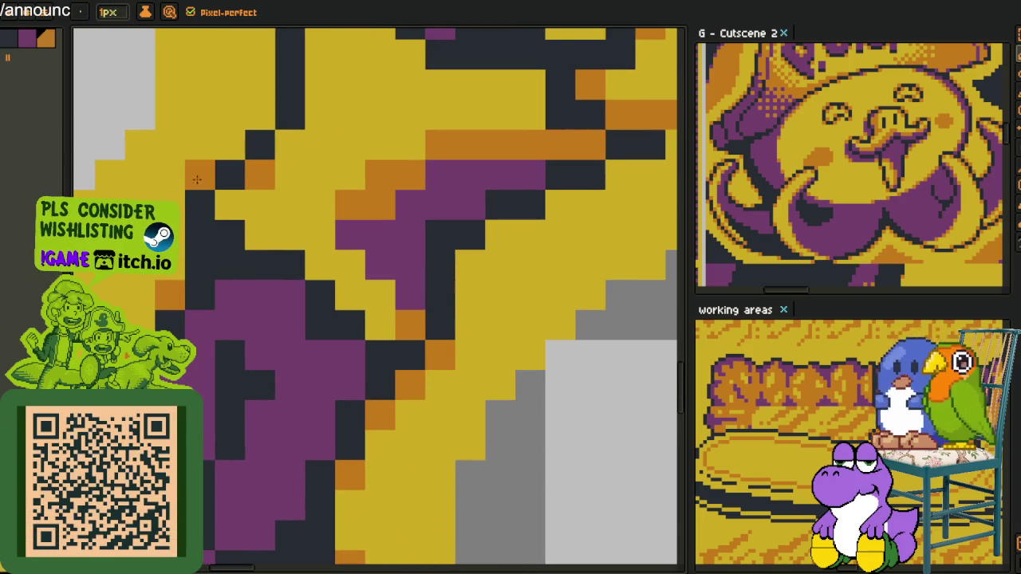
{"action": "left_click", "coordinate": [199, 174]}
{"action": "left_click", "coordinate": [229, 204]}
{"action": "left_click", "coordinate": [259, 236]}
{"action": "left_click", "coordinate": [319, 263]}
{"action": "left_click", "coordinate": [349, 295]}
{"action": "left_click", "coordinate": [379, 325]}
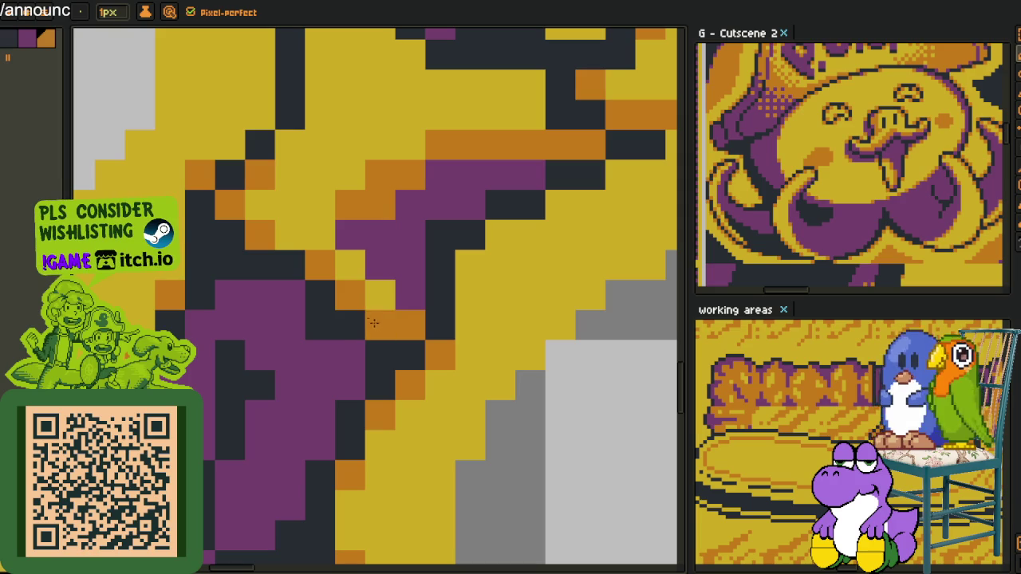
Sample a colour from the artwork and undo the stray pencil stroke and accidental grey pixel.
{"action": "key", "text": "alt"}
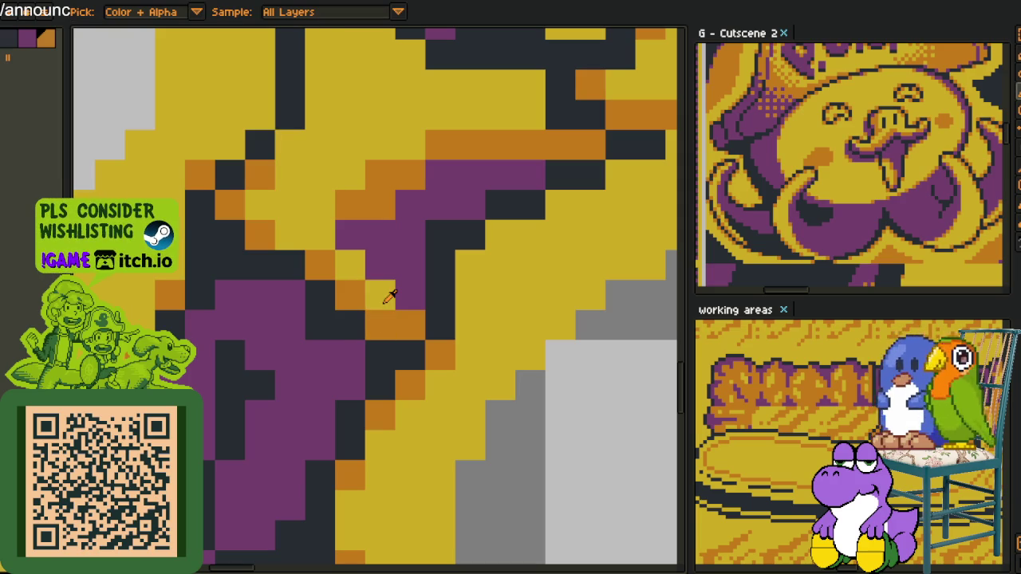
{"action": "scroll", "coordinate": [390, 295], "scroll_direction": "down", "scroll_amount": 4}
{"action": "scroll", "coordinate": [367, 287], "scroll_direction": "down", "scroll_amount": 1}
{"action": "scroll", "coordinate": [339, 277], "scroll_direction": "up", "scroll_amount": 4}
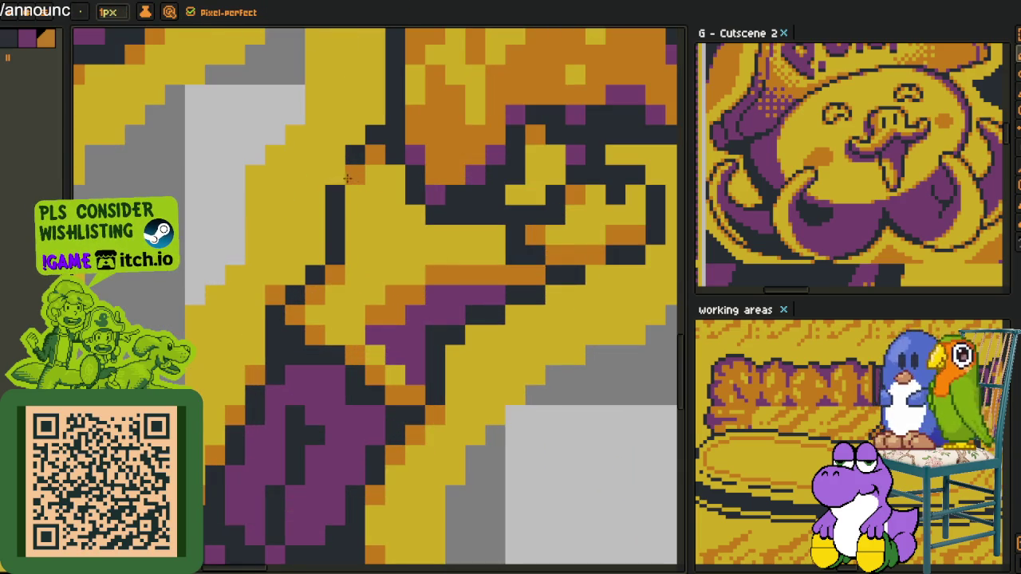
{"action": "key", "text": "ctrl+z"}
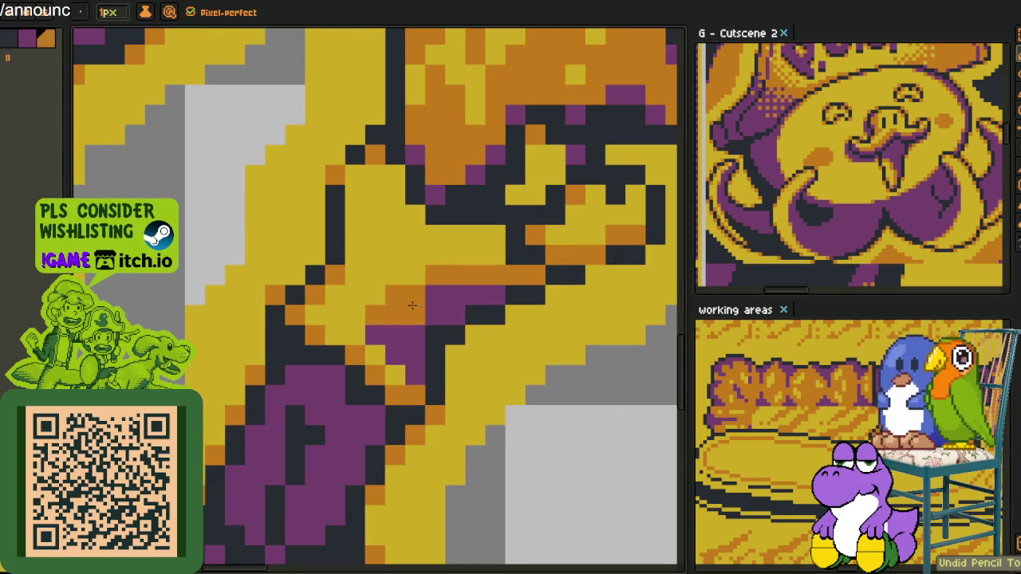
{"action": "key", "text": "alt"}
{"action": "left_click", "coordinate": [335, 176]}
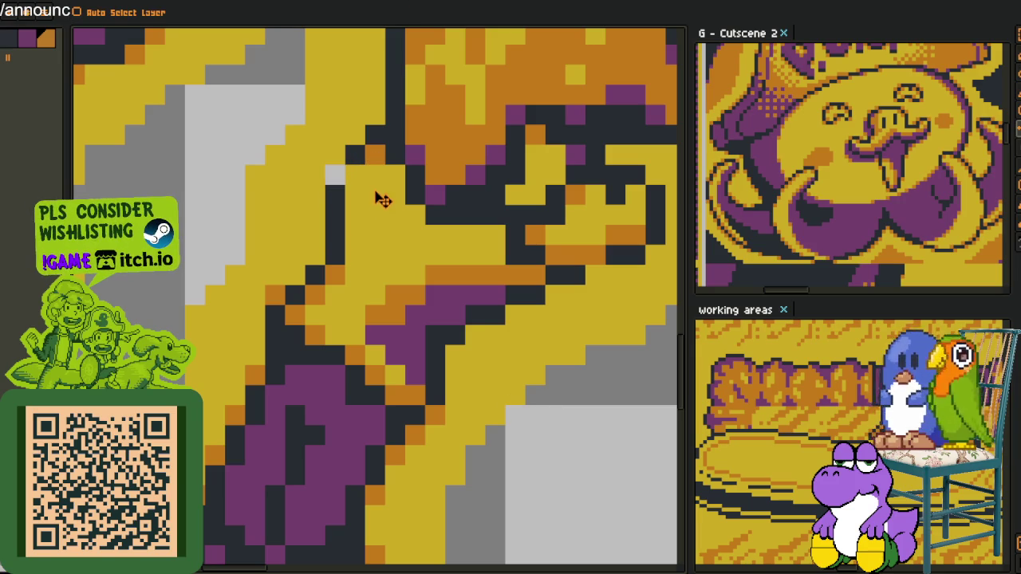
{"action": "key", "text": "ctrl+z"}
{"action": "key", "text": "ctrl+z"}
Shift orange edge pixels left and up, and tidy the dark and orange pixels on the fist edge.
{"action": "left_click", "coordinate": [335, 256]}
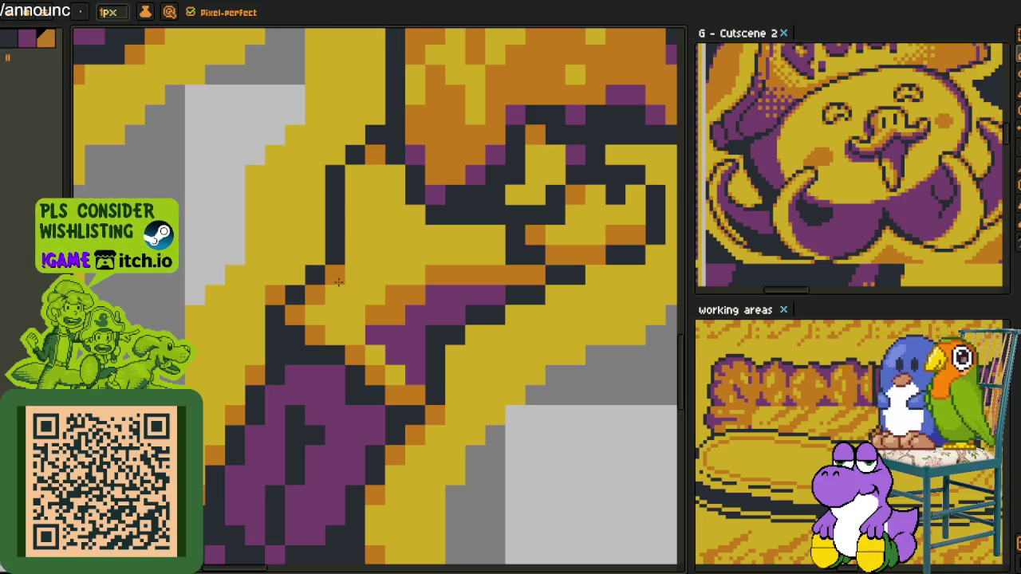
{"action": "left_click", "coordinate": [316, 255]}
{"action": "left_click", "coordinate": [335, 175]}
{"action": "left_click", "coordinate": [339, 154]}
{"action": "left_click", "coordinate": [454, 315]}
{"action": "left_click", "coordinate": [494, 374]}
{"action": "left_click", "coordinate": [455, 355]}
{"action": "left_click", "coordinate": [474, 335]}
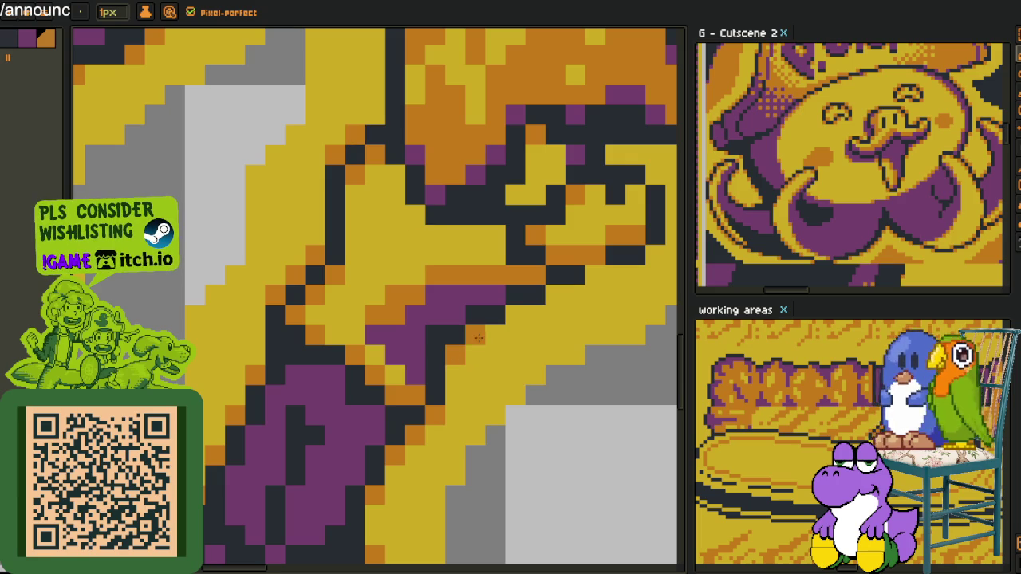
Extend the fist's dark outline row one pixel to the right.
{"action": "left_click_drag", "start_coordinate": [517, 317], "coordinate": [437, 366]}
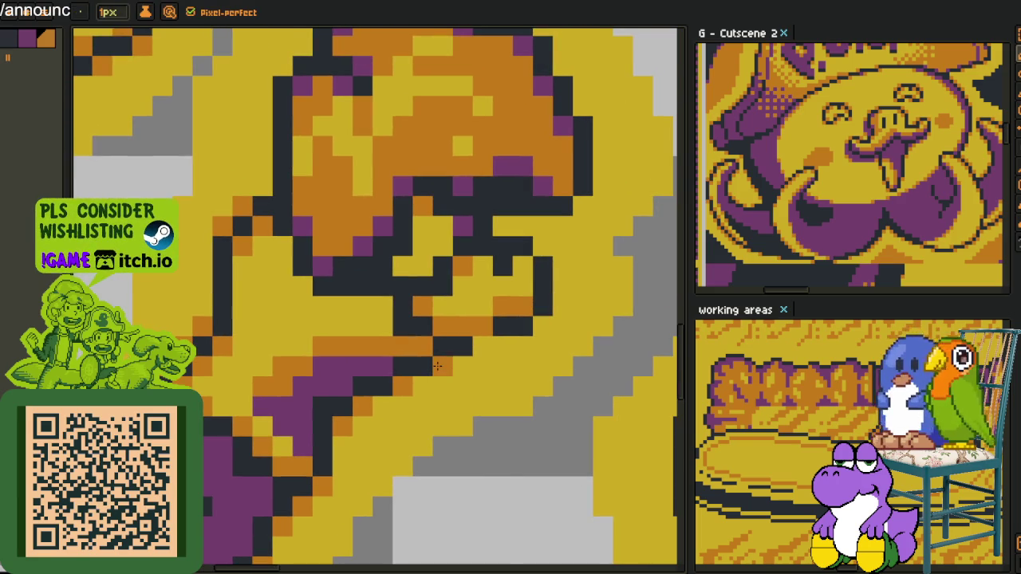
{"action": "left_click", "coordinate": [481, 345]}
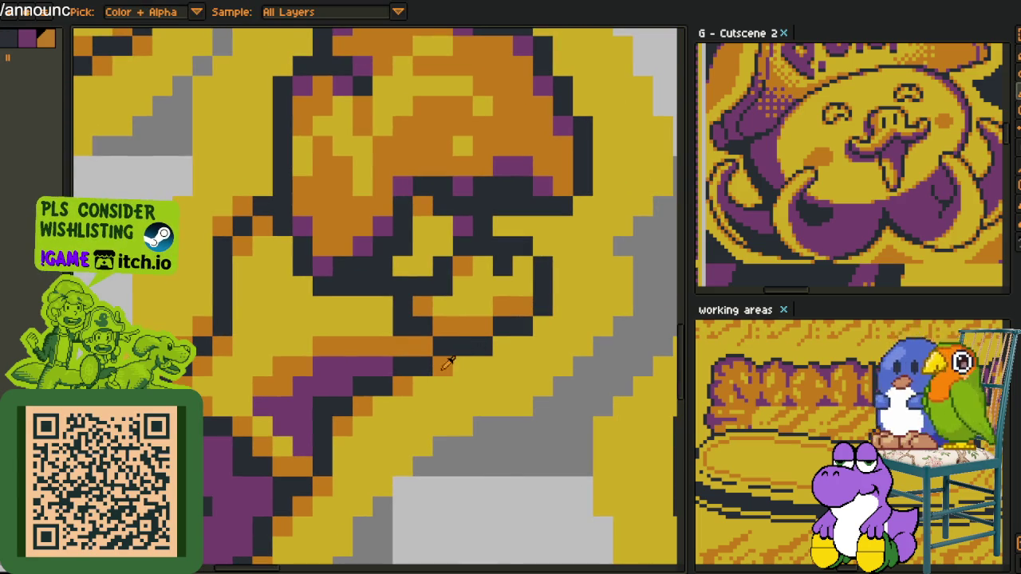
{"action": "scroll", "coordinate": [501, 346], "scroll_direction": "down", "scroll_amount": 2}
Repaint the fist's lower-edge row with a sampled colour and extend its top outline one pixel left.
{"action": "scroll", "coordinate": [501, 346], "scroll_direction": "down", "scroll_amount": 2}
{"action": "scroll", "coordinate": [571, 393], "scroll_direction": "up", "scroll_amount": 4}
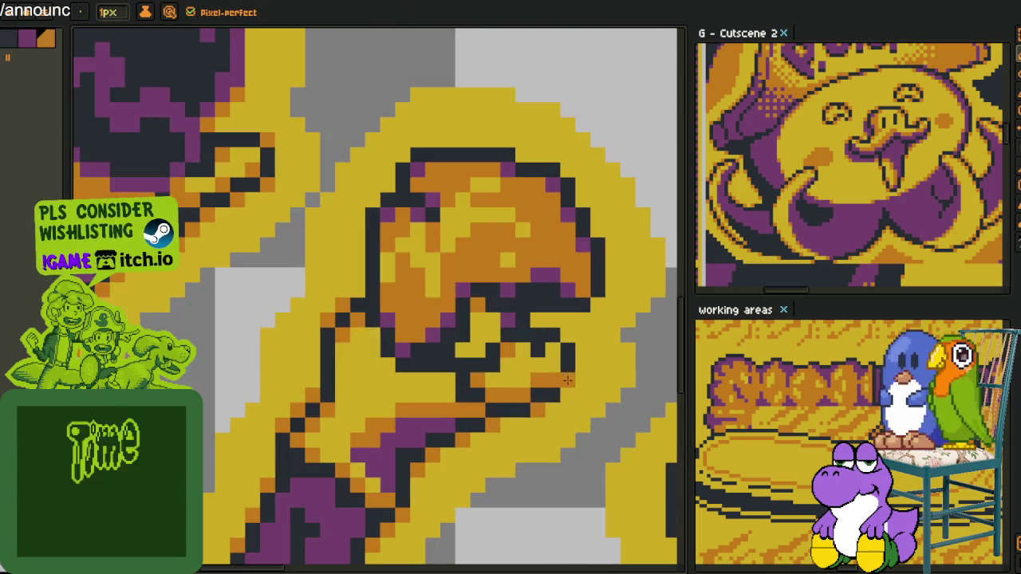
{"action": "left_click", "coordinate": [540, 319]}
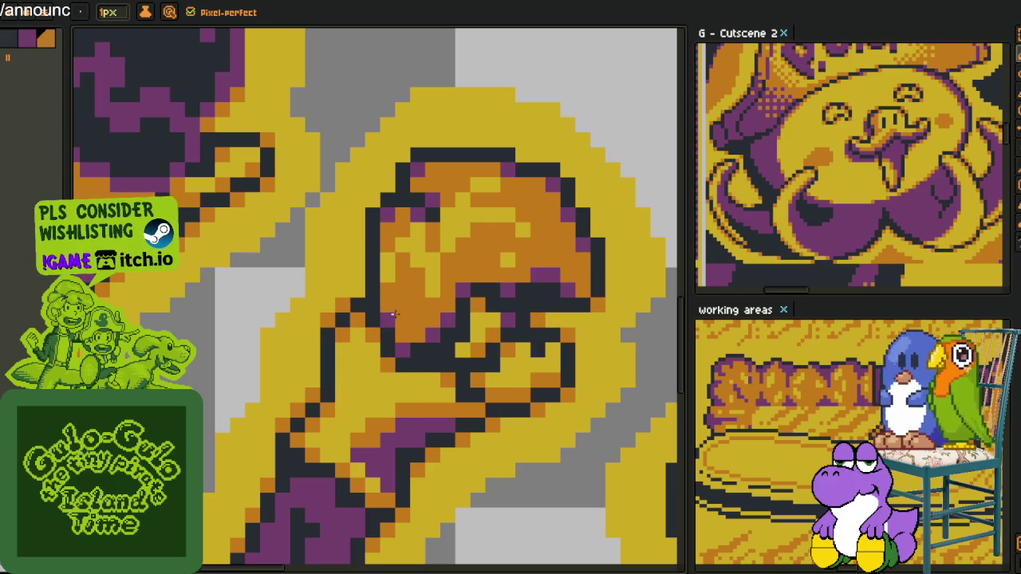
{"action": "left_click", "coordinate": [470, 408]}
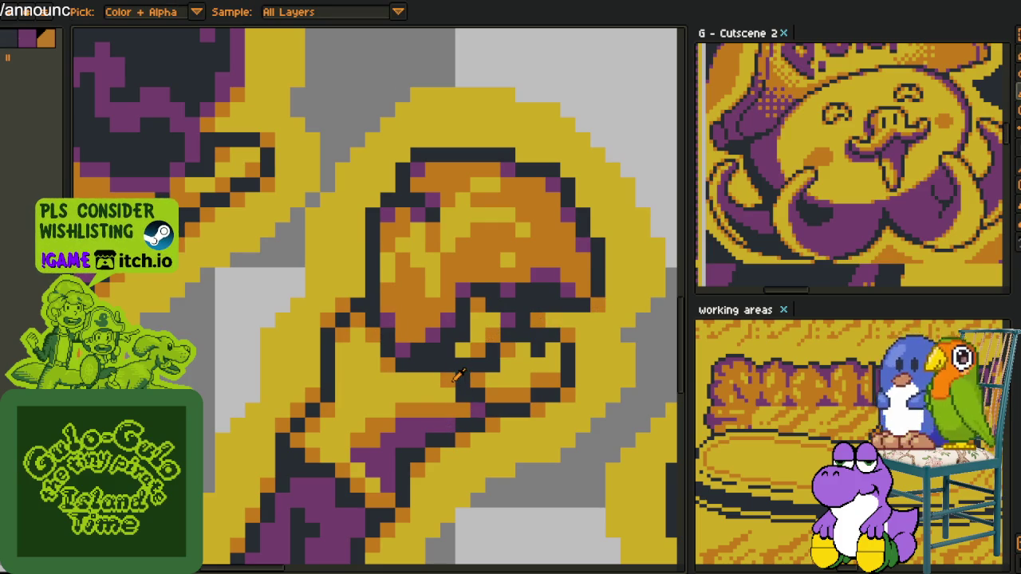
{"action": "left_click", "coordinate": [482, 394], "text": "alt"}
{"action": "left_click_drag", "start_coordinate": [488, 392], "coordinate": [528, 396]}
{"action": "key", "text": "alt"}
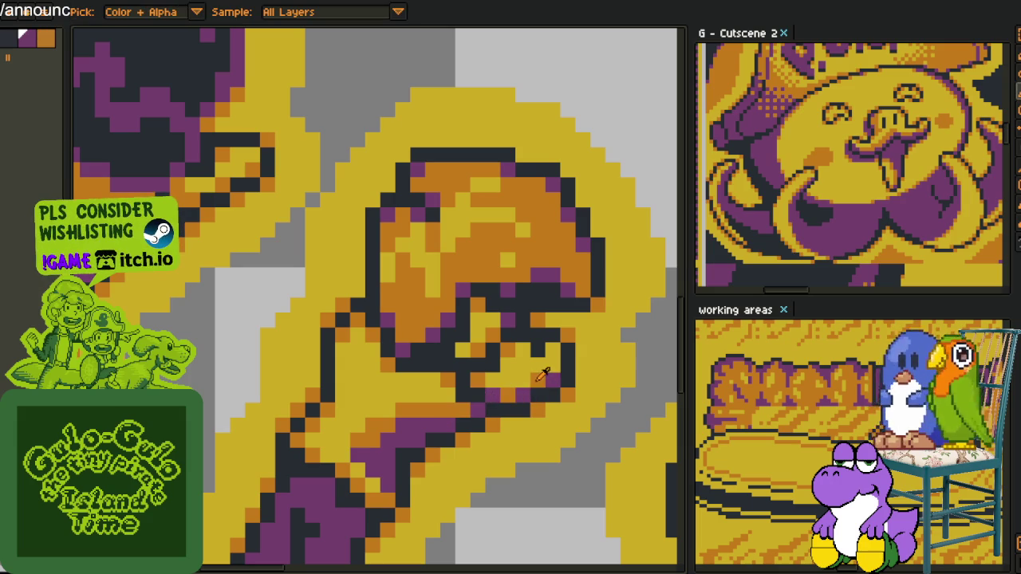
{"action": "left_click", "coordinate": [547, 371], "text": "alt"}
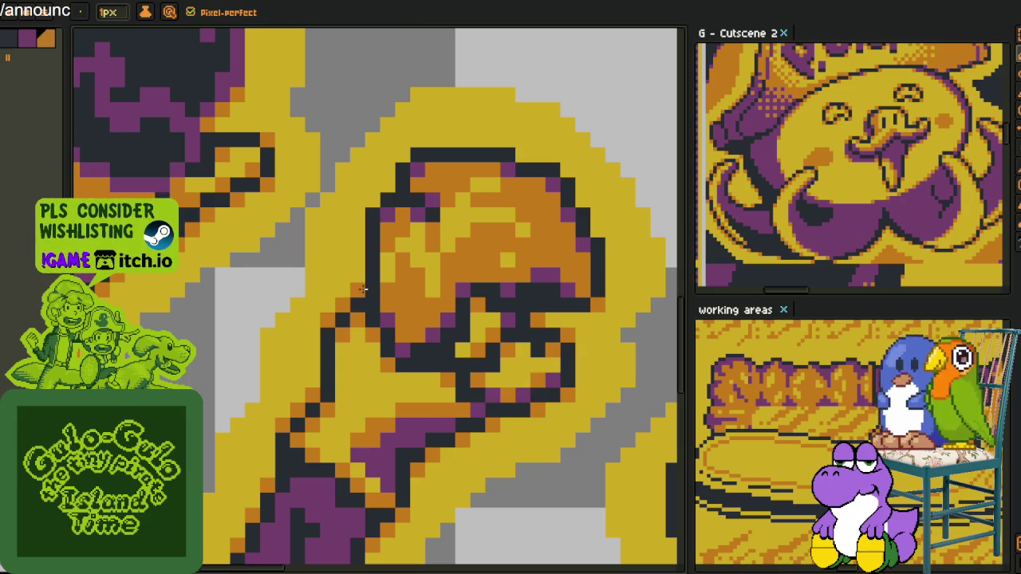
{"action": "left_click", "coordinate": [402, 156]}
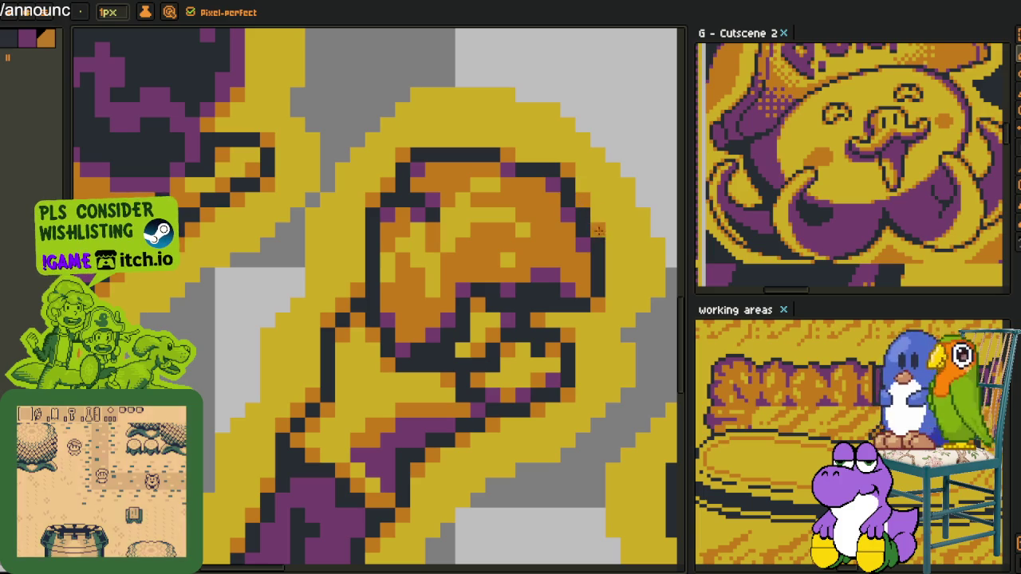
On the lower fist sprite, add orange pixels along its left outline, undoing one misplaced pixel.
{"action": "key", "text": "ctrl+Tab"}
{"action": "scroll", "coordinate": [417, 323], "scroll_direction": "down", "scroll_amount": 3}
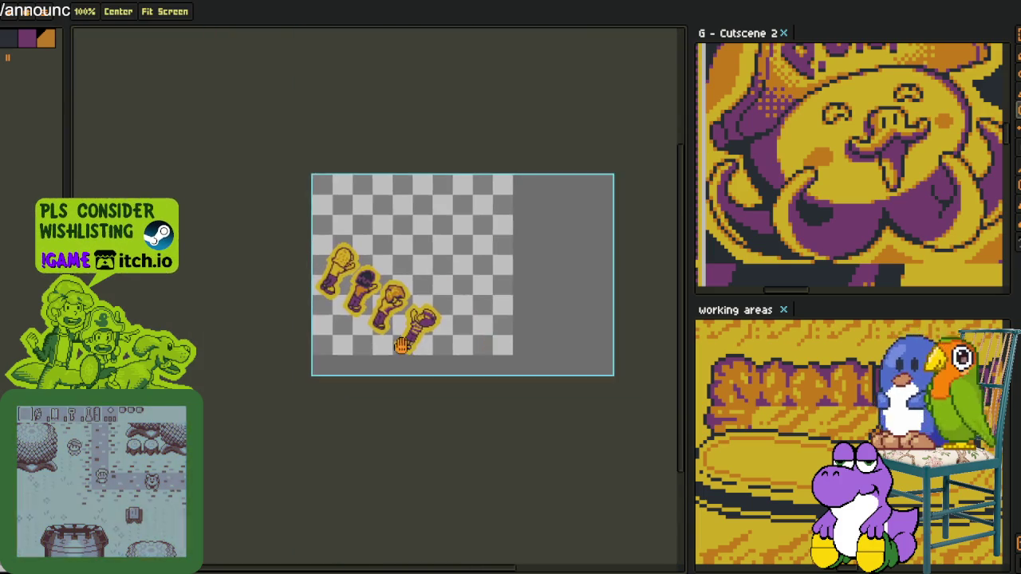
{"action": "left_click_drag", "start_coordinate": [479, 359], "coordinate": [417, 323]}
{"action": "scroll", "coordinate": [416, 323], "scroll_direction": "up", "scroll_amount": 4}
{"action": "scroll", "coordinate": [416, 323], "scroll_direction": "up", "scroll_amount": 2}
{"action": "scroll", "coordinate": [416, 323], "scroll_direction": "up", "scroll_amount": 3}
{"action": "key", "text": "b"}
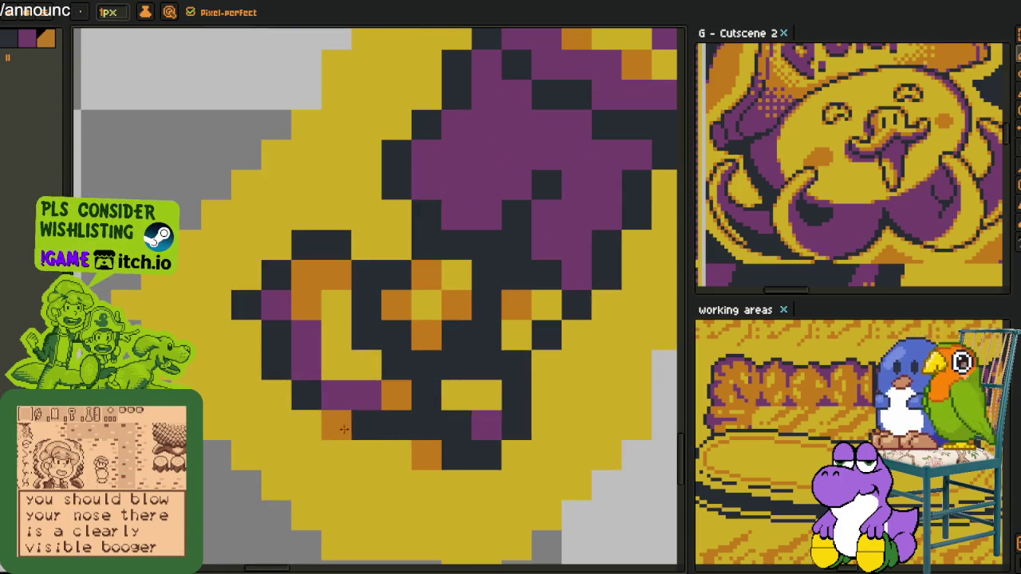
{"action": "left_click", "coordinate": [276, 395]}
{"action": "left_click", "coordinate": [247, 335]}
{"action": "left_click", "coordinate": [246, 275]}
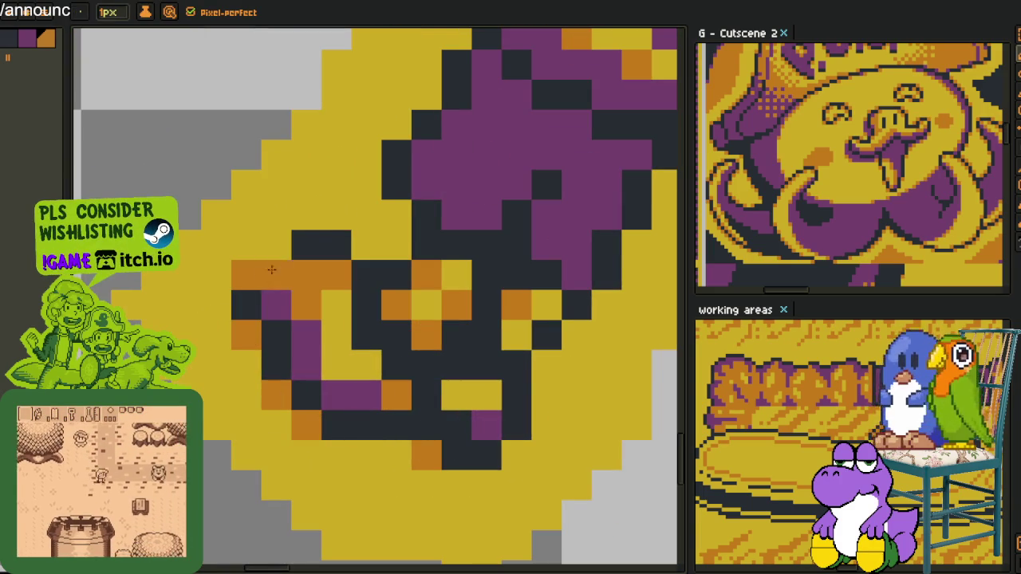
{"action": "left_click", "coordinate": [276, 246]}
{"action": "left_click", "coordinate": [335, 246]}
{"action": "key", "text": "ctrl+z"}
Add orange pixels along the fist's upper outline and the diagonal arm outline.
{"action": "left_click", "coordinate": [365, 246]}
{"action": "left_click", "coordinate": [396, 215]}
{"action": "left_click", "coordinate": [397, 126]}
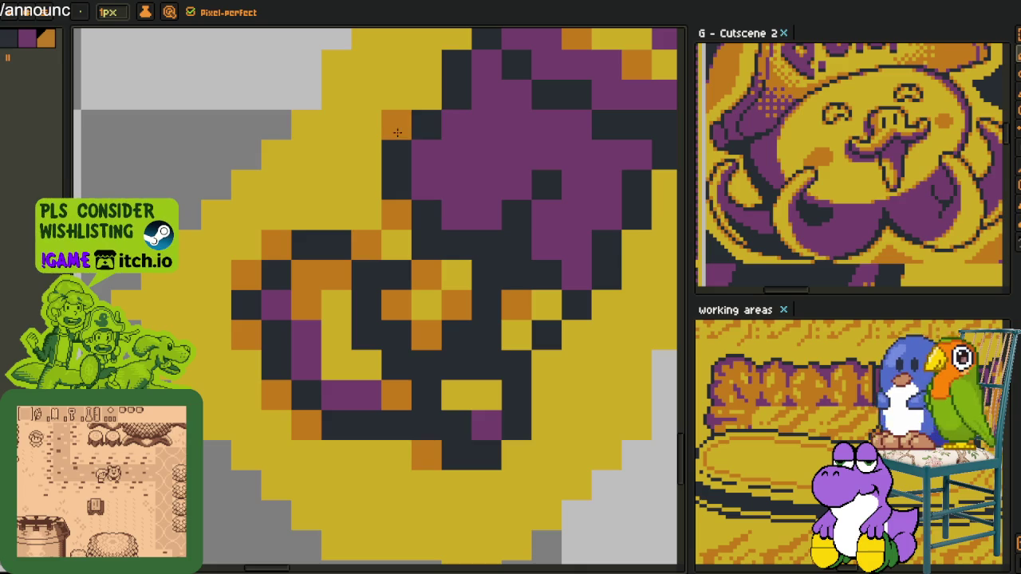
{"action": "left_click", "coordinate": [426, 94]}
{"action": "scroll", "coordinate": [426, 100], "scroll_direction": "up", "scroll_amount": 5}
{"action": "left_click", "coordinate": [282, 295]}
{"action": "left_click", "coordinate": [311, 235]}
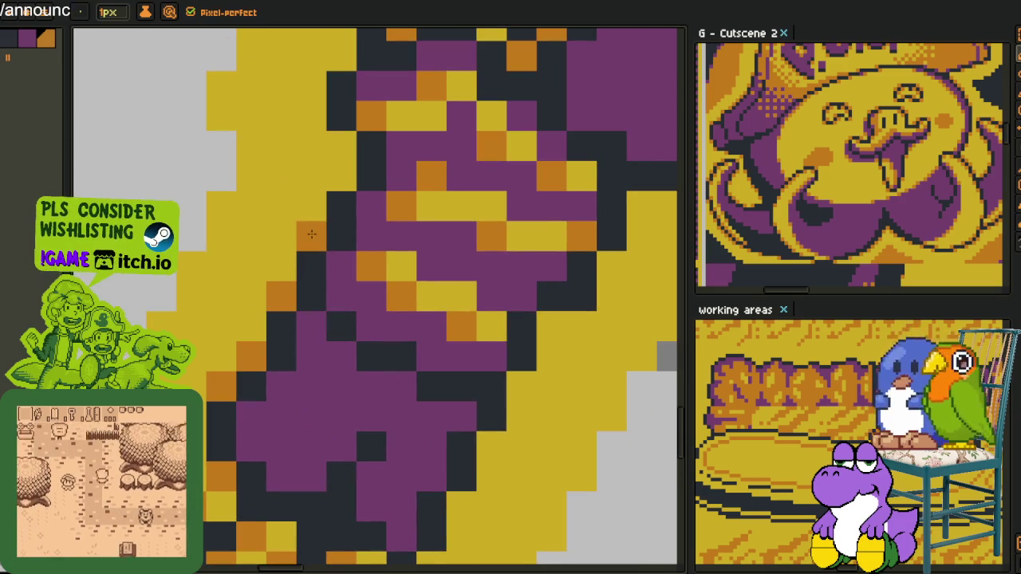
{"action": "left_click", "coordinate": [341, 175]}
Add orange accents to the arm outline and along the top of the outline.
{"action": "left_click", "coordinate": [285, 420]}
{"action": "mouse_move", "coordinate": [338, 173]}
{"action": "left_mouse_down"}
{"action": "mouse_move", "coordinate": [281, 383]}
{"action": "mouse_move", "coordinate": [285, 511]}
{"action": "left_mouse_up"}
{"action": "left_click", "coordinate": [285, 328]}
{"action": "left_click", "coordinate": [284, 276]}
{"action": "left_click", "coordinate": [315, 245]}
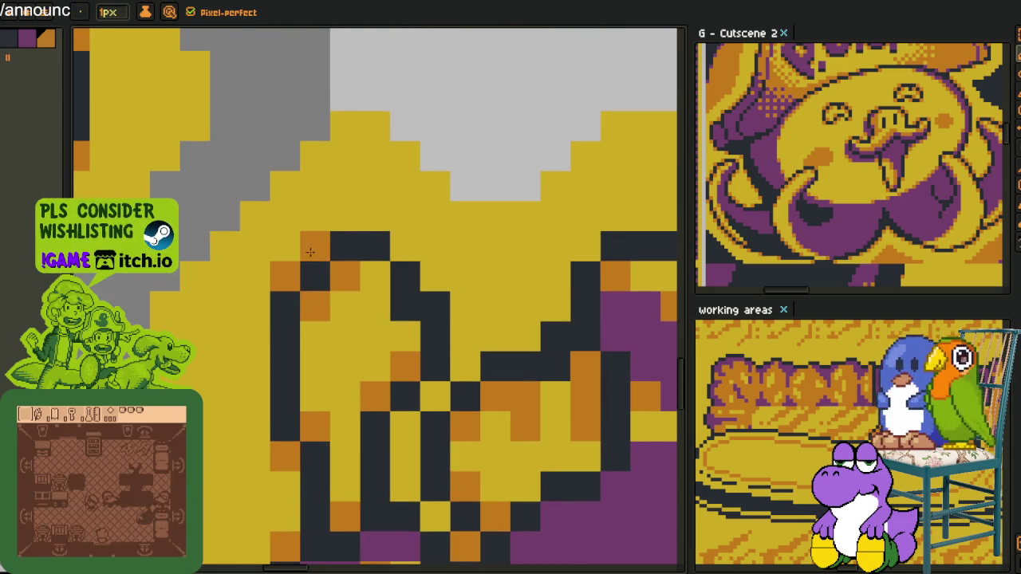
{"action": "left_click", "coordinate": [376, 245]}
Add orange pixels down the diagonal outline and turn two yellow edge cells orange.
{"action": "left_click", "coordinate": [405, 247]}
{"action": "left_click", "coordinate": [436, 277]}
{"action": "left_click", "coordinate": [436, 398]}
{"action": "left_click", "coordinate": [405, 429]}
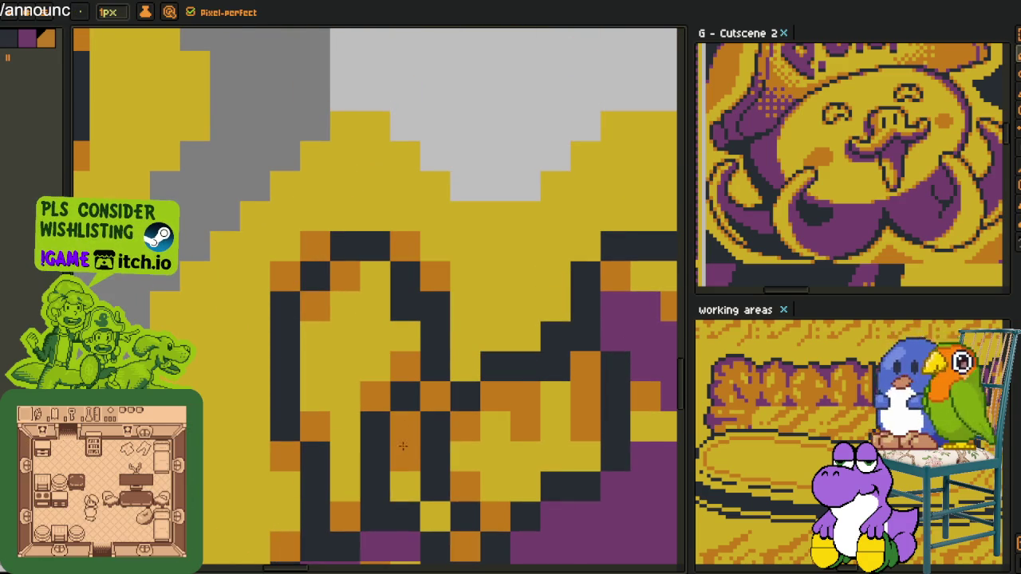
{"action": "left_click", "coordinate": [406, 489]}
{"action": "left_click", "coordinate": [526, 336]}
{"action": "left_click", "coordinate": [556, 306]}
Add orange pixels to the neighbouring figure's top and diagonal outlines.
{"action": "mouse_move", "coordinate": [520, 322]}
{"action": "left_mouse_down"}
{"action": "mouse_move", "coordinate": [425, 330]}
{"action": "mouse_move", "coordinate": [194, 285]}
{"action": "left_mouse_up"}
{"action": "left_click", "coordinate": [260, 209]}
{"action": "left_click", "coordinate": [409, 209]}
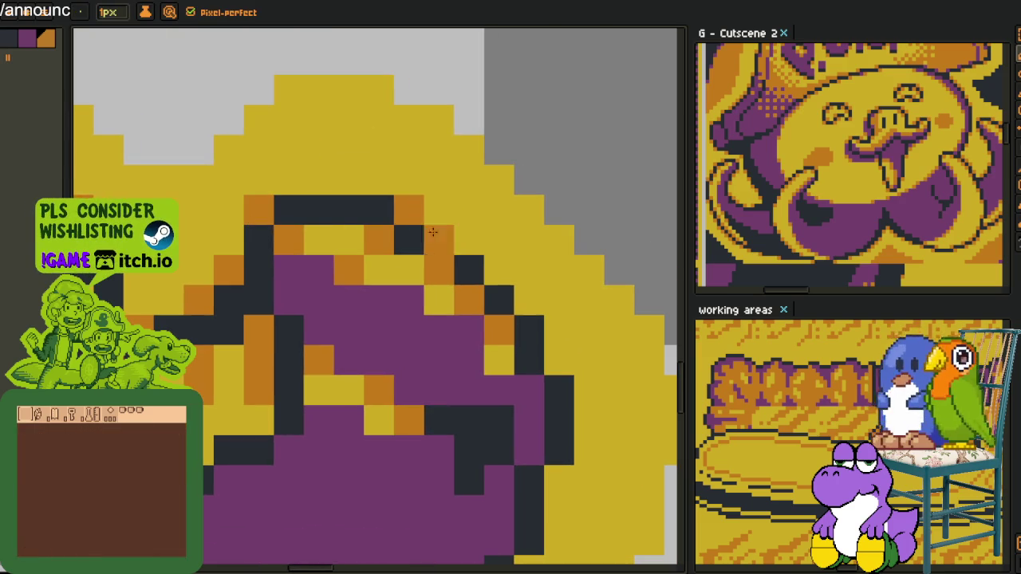
{"action": "left_click", "coordinate": [468, 240]}
{"action": "left_click", "coordinate": [498, 270]}
{"action": "left_click", "coordinate": [529, 300]}
{"action": "left_click", "coordinate": [559, 362]}
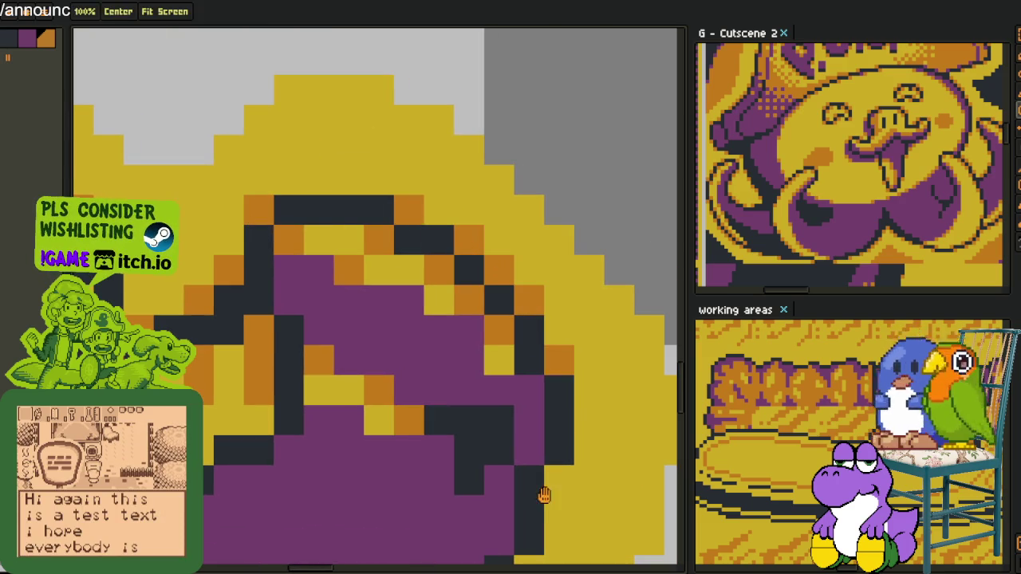
Add orange pixels along the figure's lower outline and lower-right edge.
{"action": "left_click_drag", "start_coordinate": [545, 477], "coordinate": [490, 304]}
{"action": "left_click", "coordinate": [475, 396]}
{"action": "left_click", "coordinate": [445, 427]}
{"action": "left_click", "coordinate": [351, 457]}
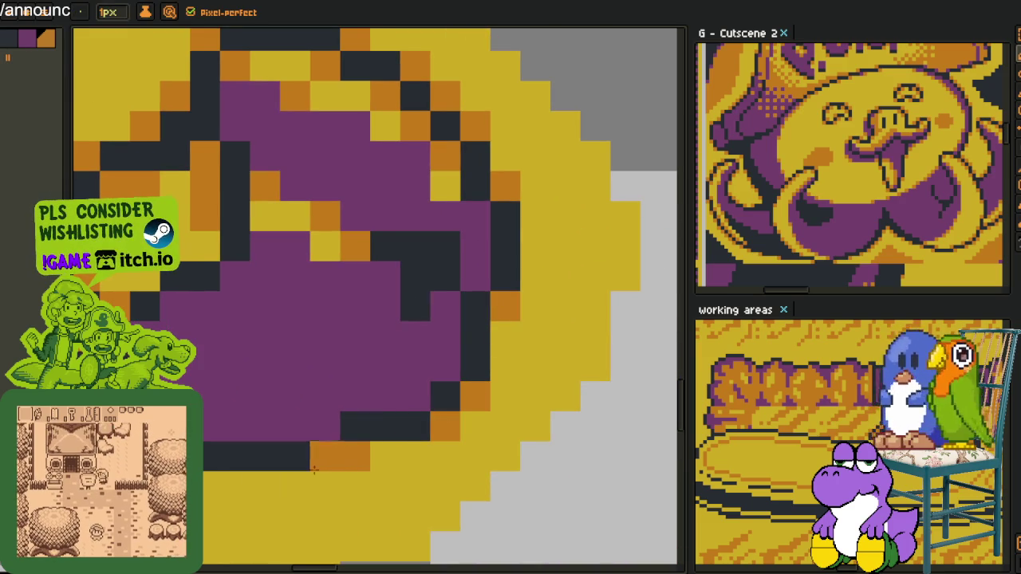
{"action": "left_click_drag", "start_coordinate": [423, 510], "coordinate": [271, 271]}
{"action": "left_click", "coordinate": [273, 268]}
{"action": "left_click", "coordinate": [242, 328]}
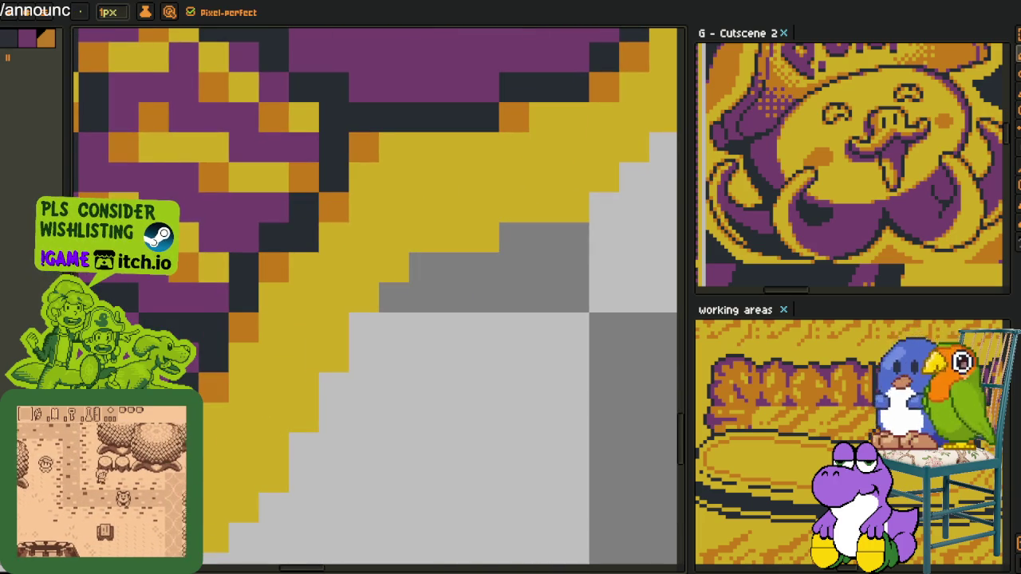
Add two more orange pixels to another part of the figure's outline.
{"action": "left_click_drag", "start_coordinate": [242, 329], "coordinate": [332, 331]}
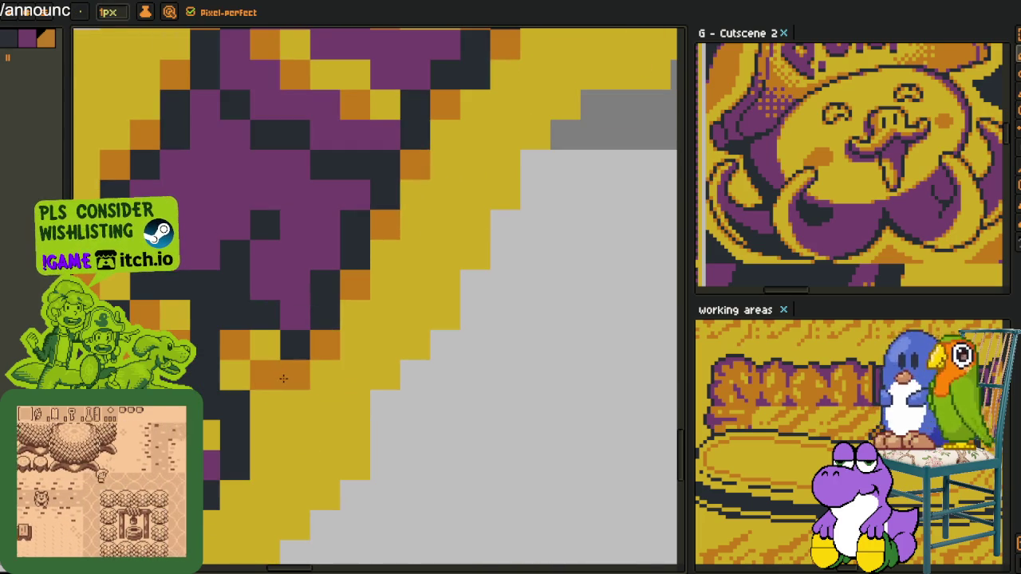
{"action": "left_click", "coordinate": [265, 405]}
{"action": "left_click", "coordinate": [235, 495]}
{"action": "scroll", "coordinate": [241, 437], "scroll_direction": "down", "scroll_amount": 3}
{"action": "scroll", "coordinate": [241, 437], "scroll_direction": "up", "scroll_amount": 3}
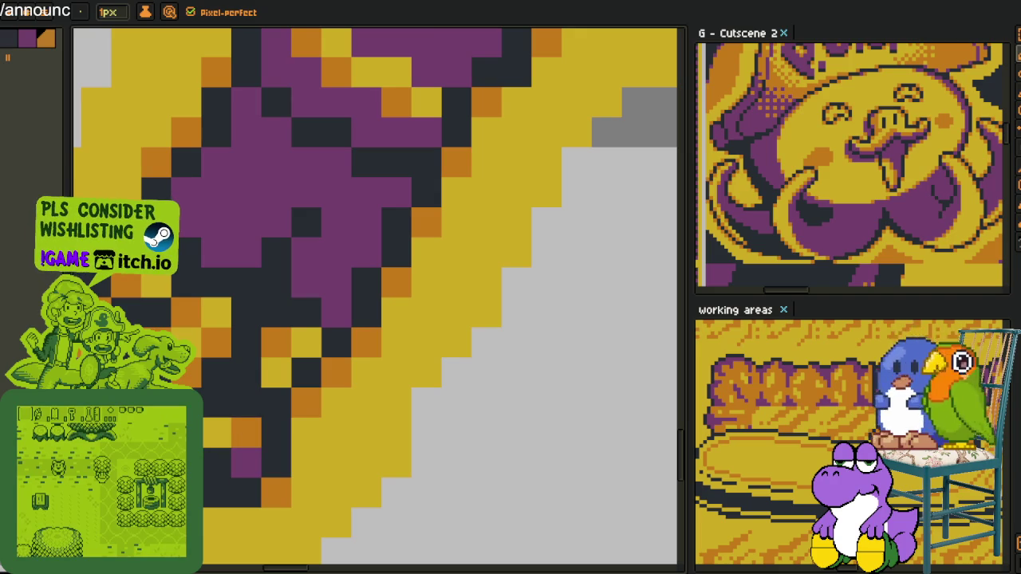
{"action": "scroll", "coordinate": [314, 410], "scroll_direction": "down", "scroll_amount": 3}
{"action": "scroll", "coordinate": [341, 410], "scroll_direction": "up", "scroll_amount": 1}
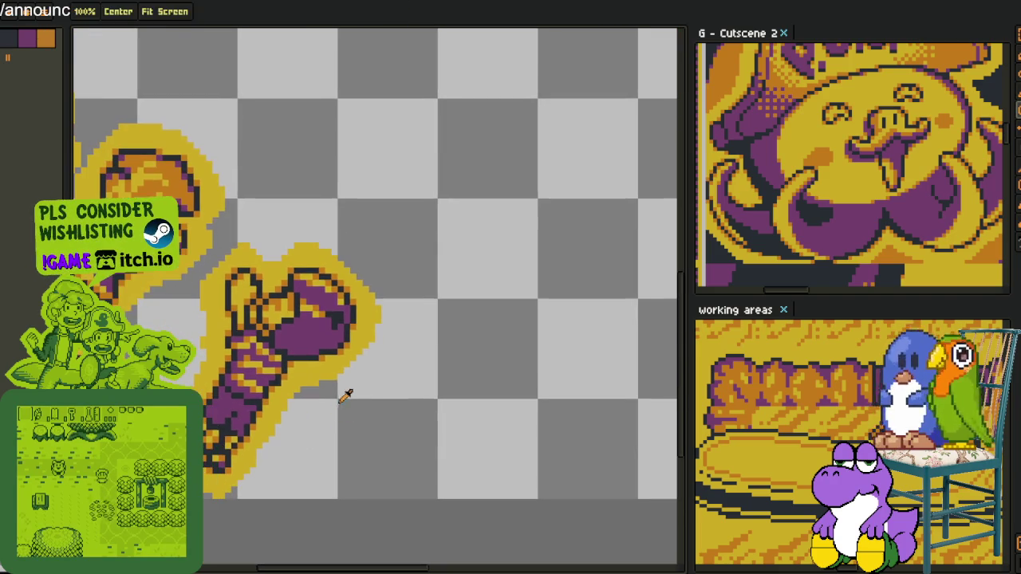
Show the layers panel and merge Layer 1 down into the hole layer.
{"action": "scroll", "coordinate": [307, 364], "scroll_direction": "down", "scroll_amount": 1}
{"action": "scroll", "coordinate": [256, 357], "scroll_direction": "down", "scroll_amount": 1}
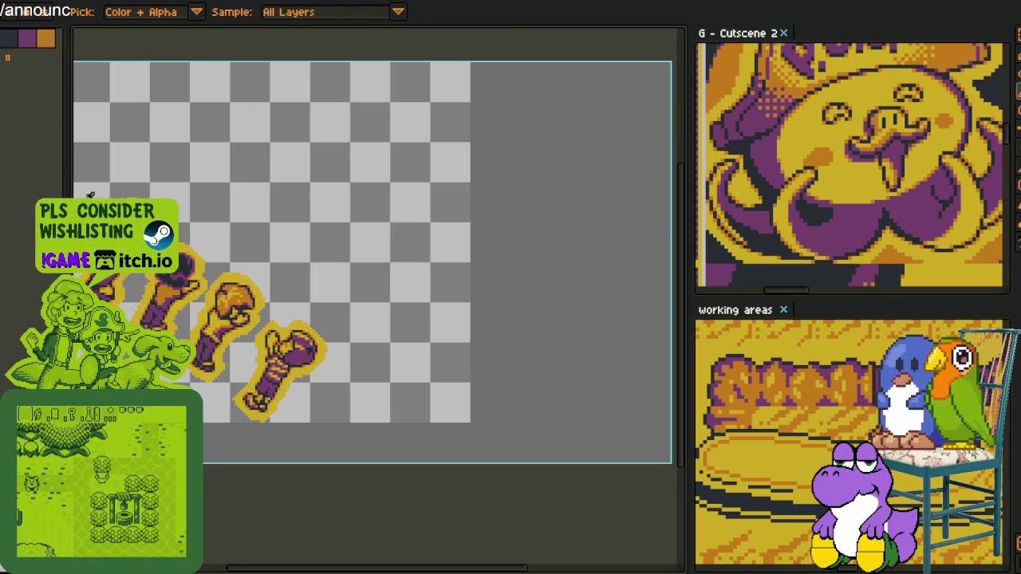
{"action": "key", "text": "Tab"}
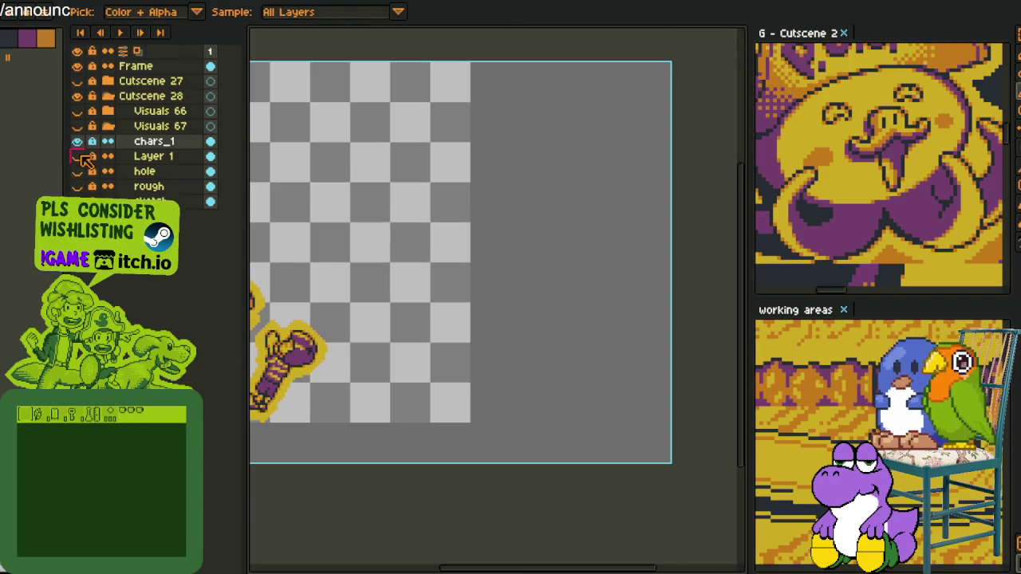
{"action": "right_click", "coordinate": [147, 158]}
{"action": "left_click", "coordinate": [205, 248]}
Hide the chars_1 layer's figures.
{"action": "scroll", "coordinate": [428, 251], "scroll_direction": "down", "scroll_amount": 1}
{"action": "scroll", "coordinate": [428, 250], "scroll_direction": "down", "scroll_amount": 1}
{"action": "scroll", "coordinate": [449, 217], "scroll_direction": "up", "scroll_amount": 1}
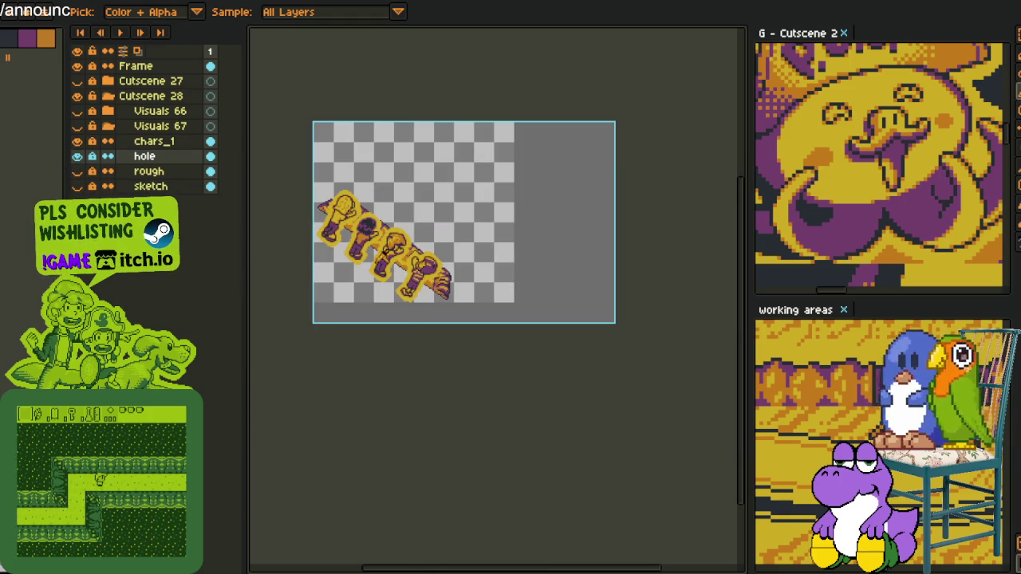
{"action": "scroll", "coordinate": [471, 234], "scroll_direction": "up", "scroll_amount": 1}
{"action": "scroll", "coordinate": [445, 221], "scroll_direction": "up", "scroll_amount": 1}
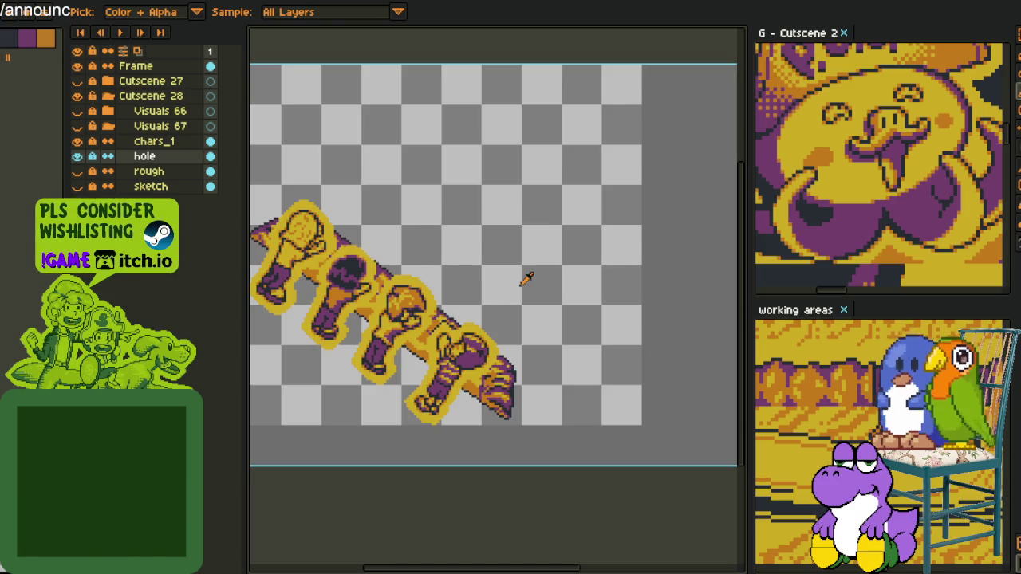
{"action": "scroll", "coordinate": [529, 278], "scroll_direction": "down", "scroll_amount": 2}
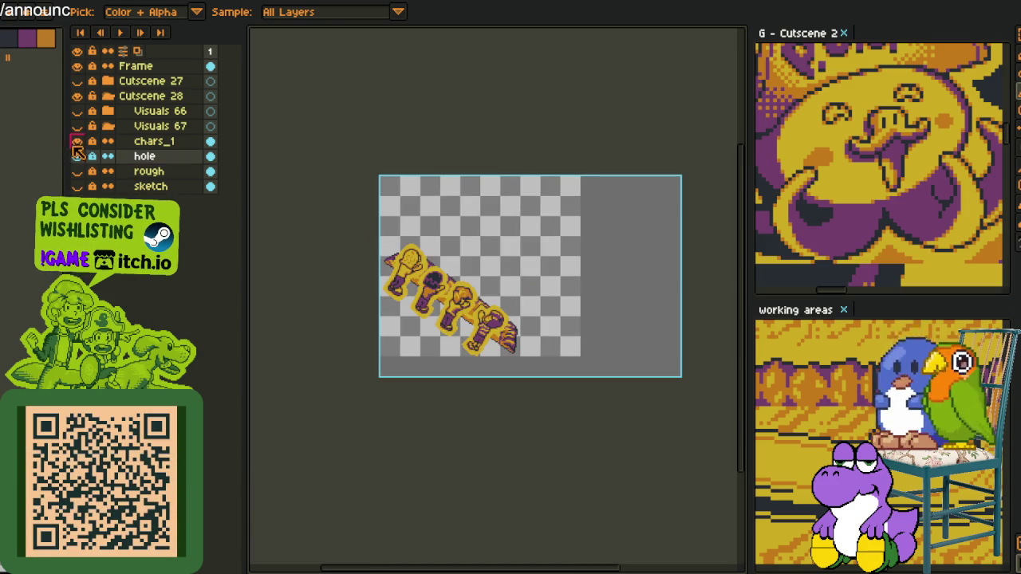
{"action": "left_click", "coordinate": [76, 141]}
Create a new layer above hole and rename it 'design'.
{"action": "right_click", "coordinate": [146, 162]}
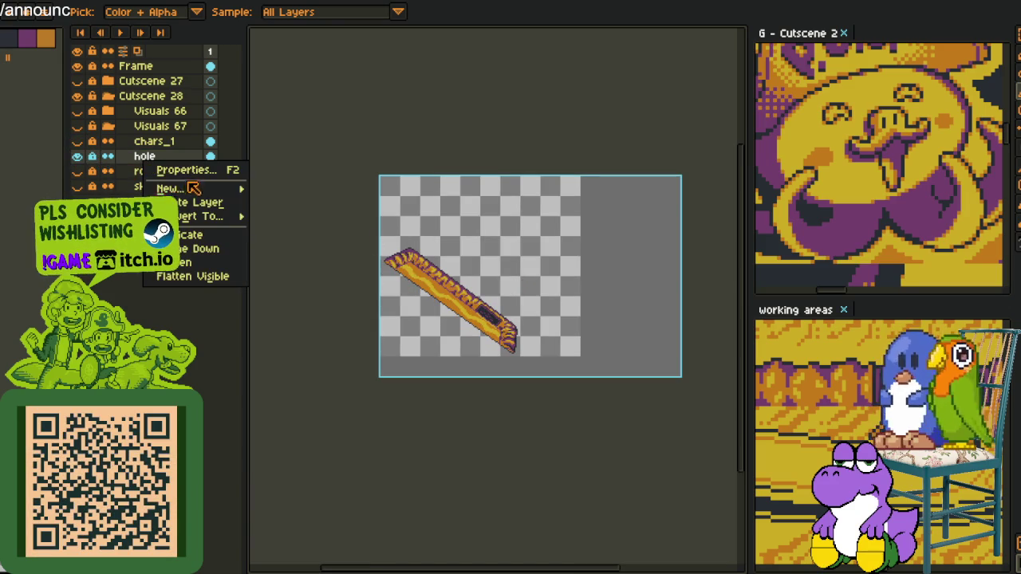
{"action": "left_click", "coordinate": [285, 187]}
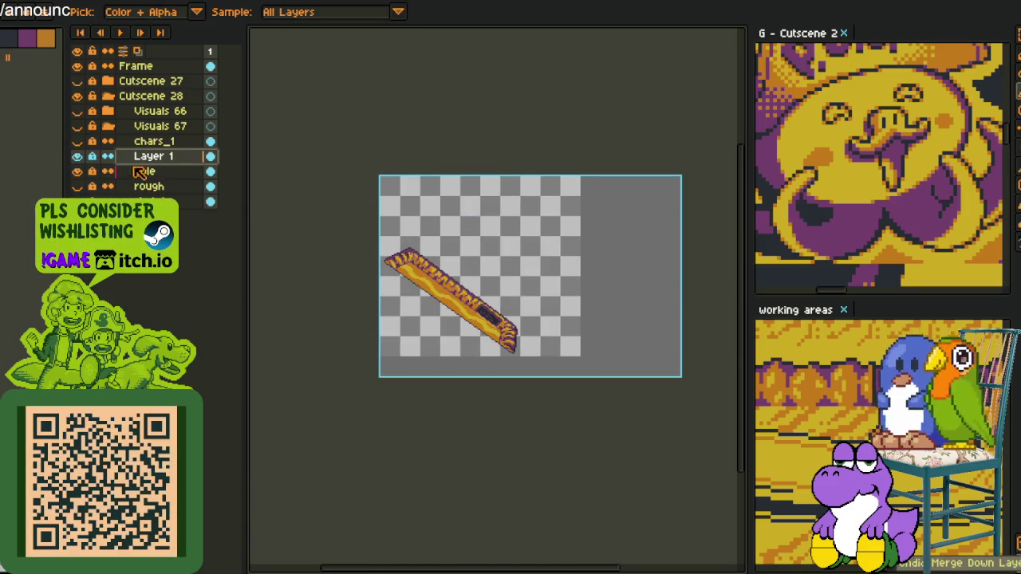
{"action": "right_click", "coordinate": [142, 158]}
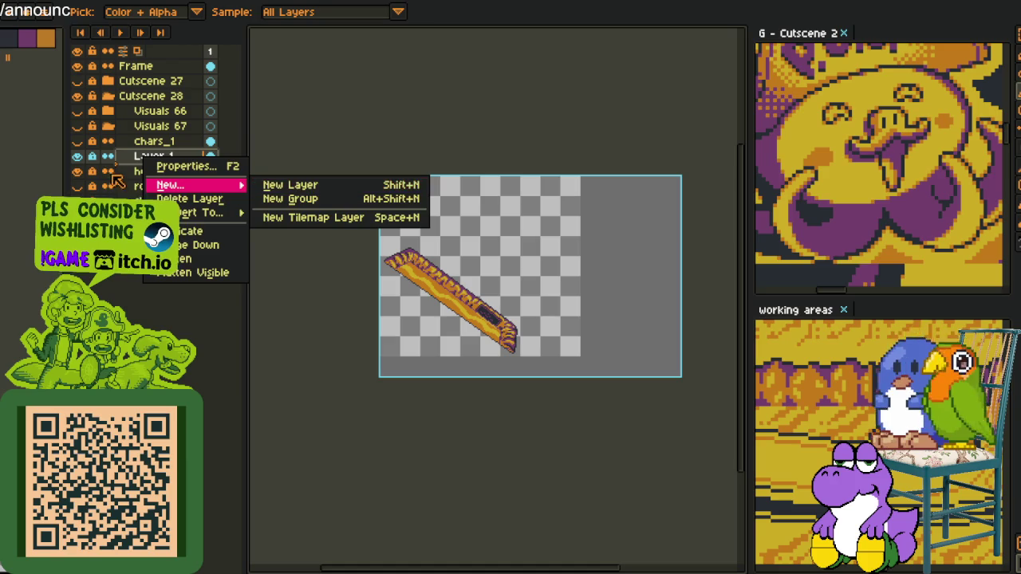
{"action": "left_click", "coordinate": [94, 164]}
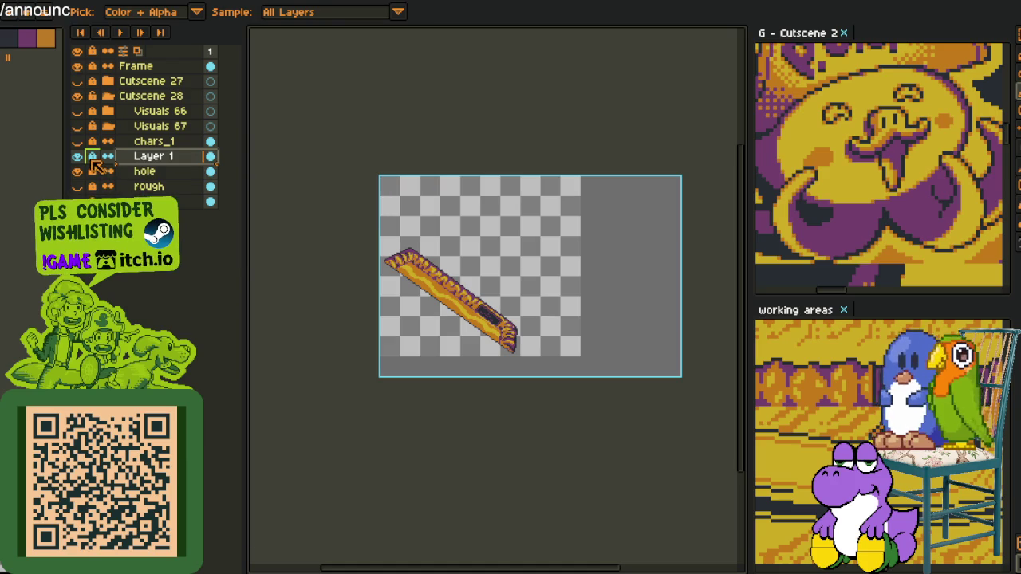
{"action": "double_click", "coordinate": [156, 163]}
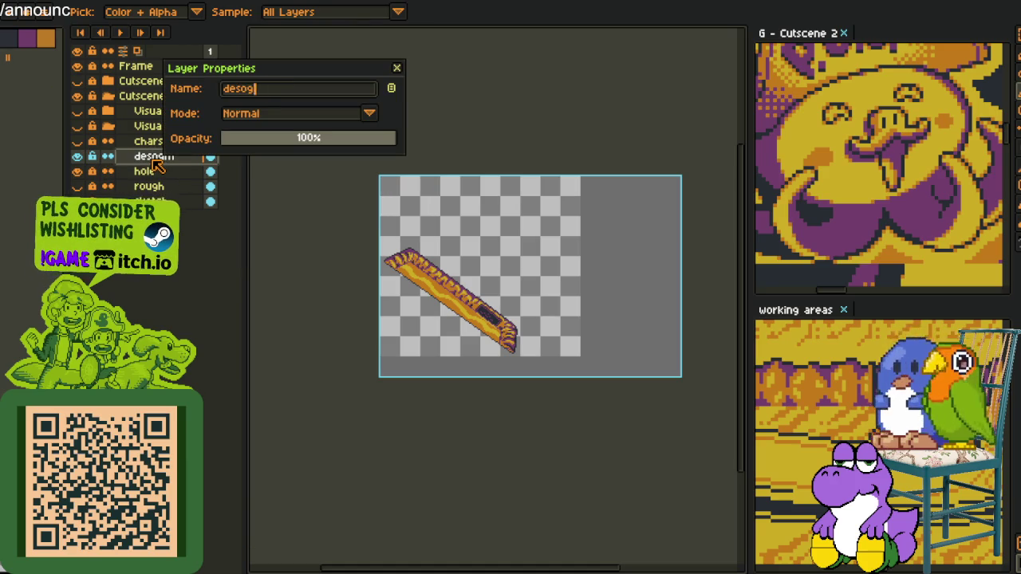
{"action": "key", "text": "Return"}
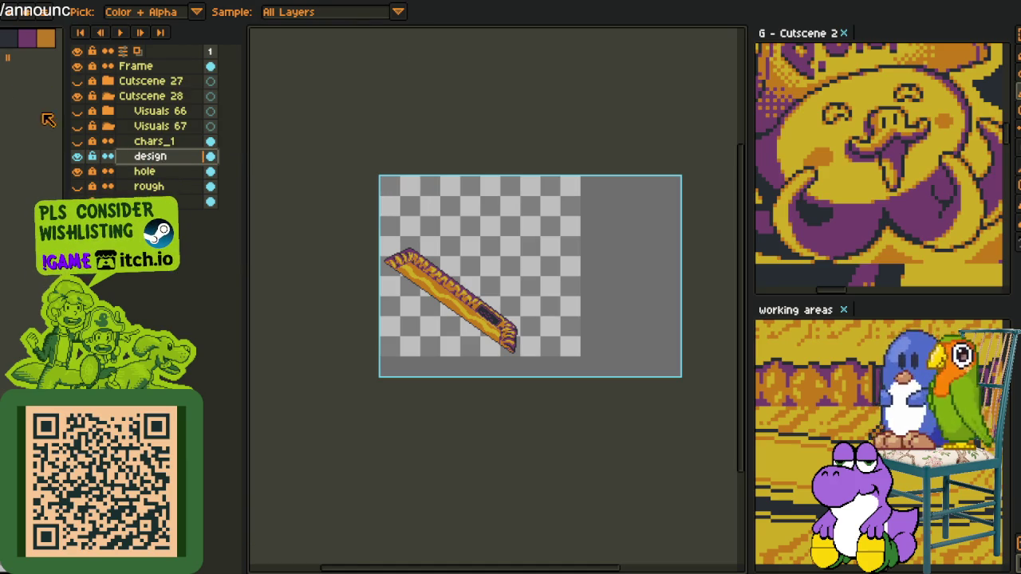
Replace the plank's orange with purple and the #d3aa0b stripe yellow with #c97900 orange.
{"action": "scroll", "coordinate": [498, 299], "scroll_direction": "up", "scroll_amount": 3}
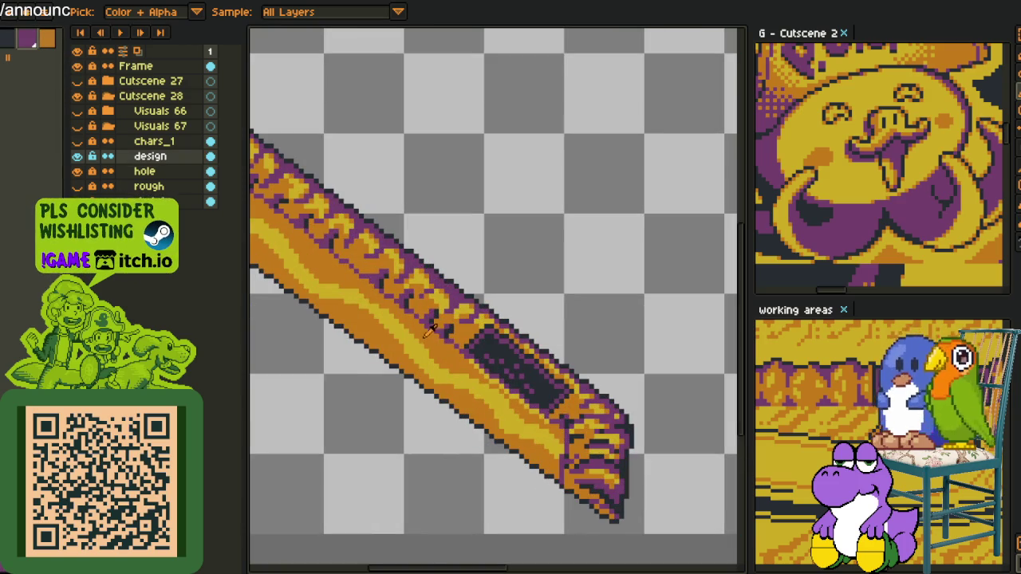
{"action": "key", "text": "shift+r"}
{"action": "left_click", "coordinate": [412, 444]}
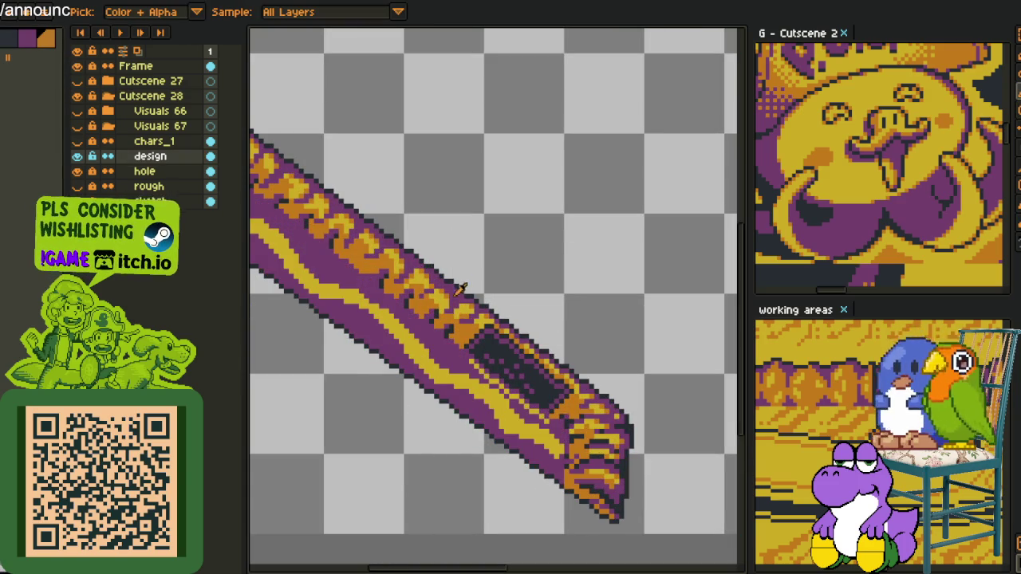
{"action": "key", "text": "shift+r"}
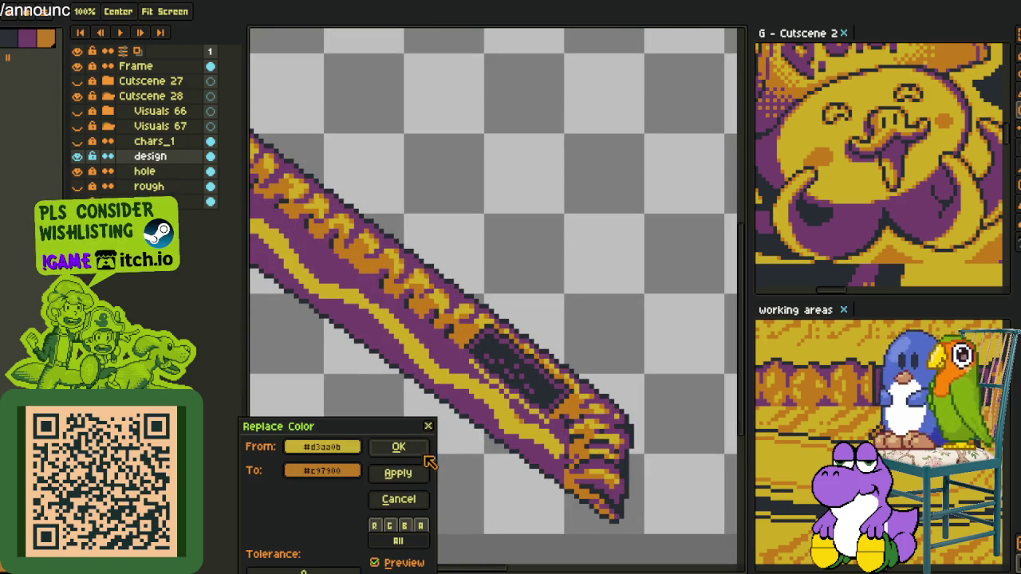
{"action": "left_click", "coordinate": [402, 445]}
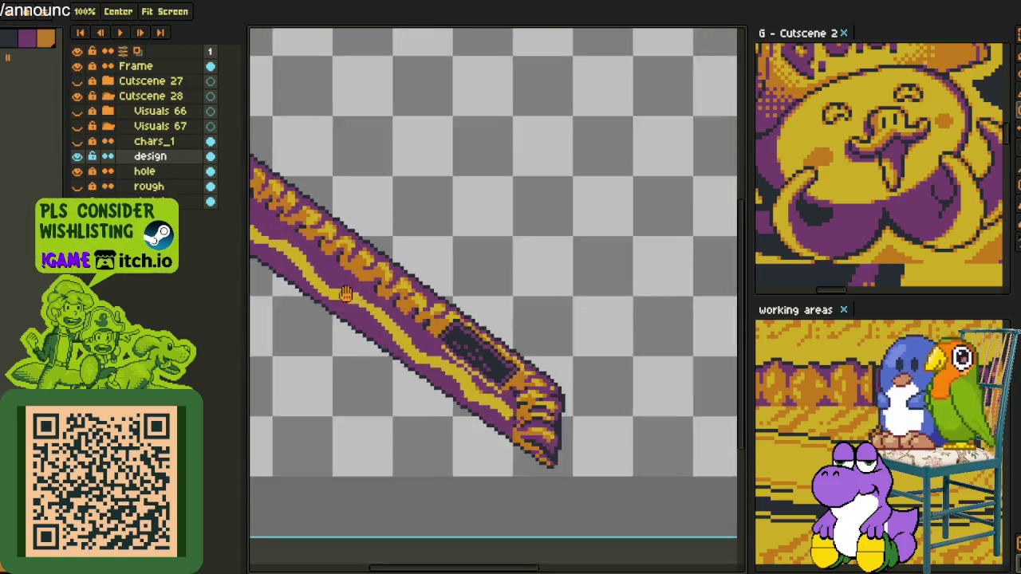
Briefly show the chars_1 figures over the recoloured plank to check it, then hide them.
{"action": "left_click_drag", "start_coordinate": [317, 276], "coordinate": [408, 316]}
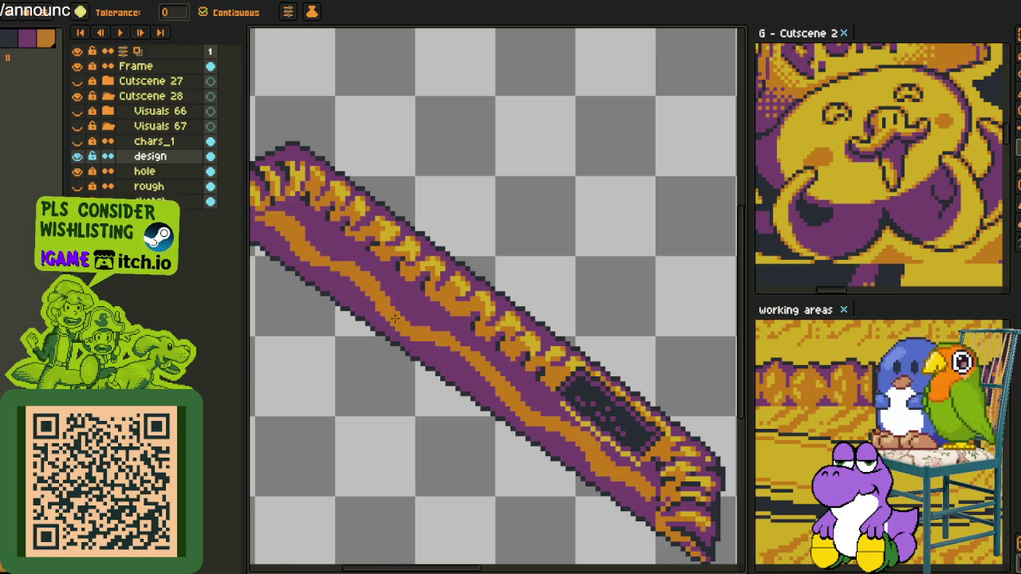
{"action": "key", "text": "i"}
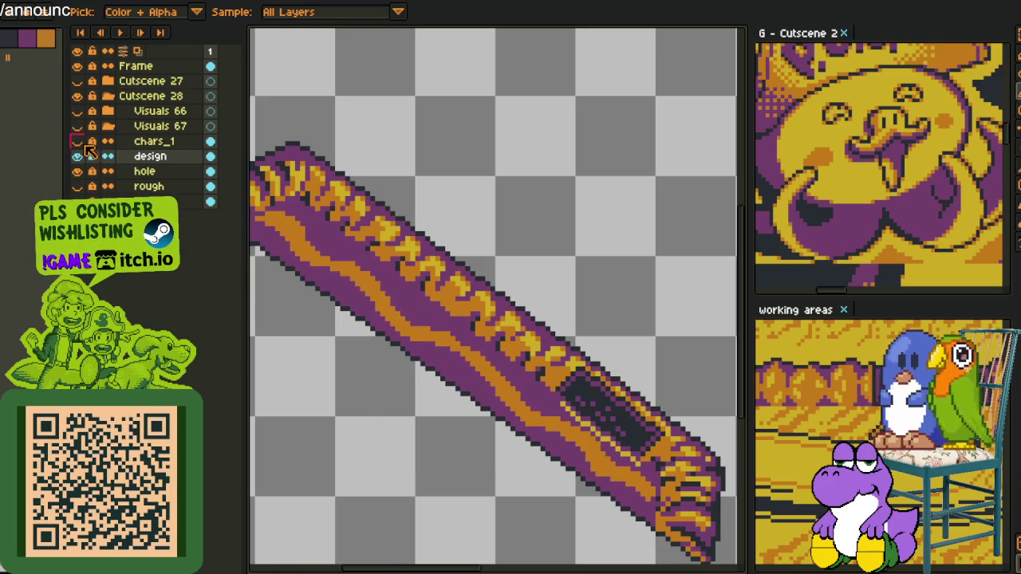
{"action": "left_click", "coordinate": [77, 142]}
{"action": "scroll", "coordinate": [472, 203], "scroll_direction": "down", "scroll_amount": 3}
{"action": "scroll", "coordinate": [502, 224], "scroll_direction": "down", "scroll_amount": 3}
{"action": "key", "text": "h"}
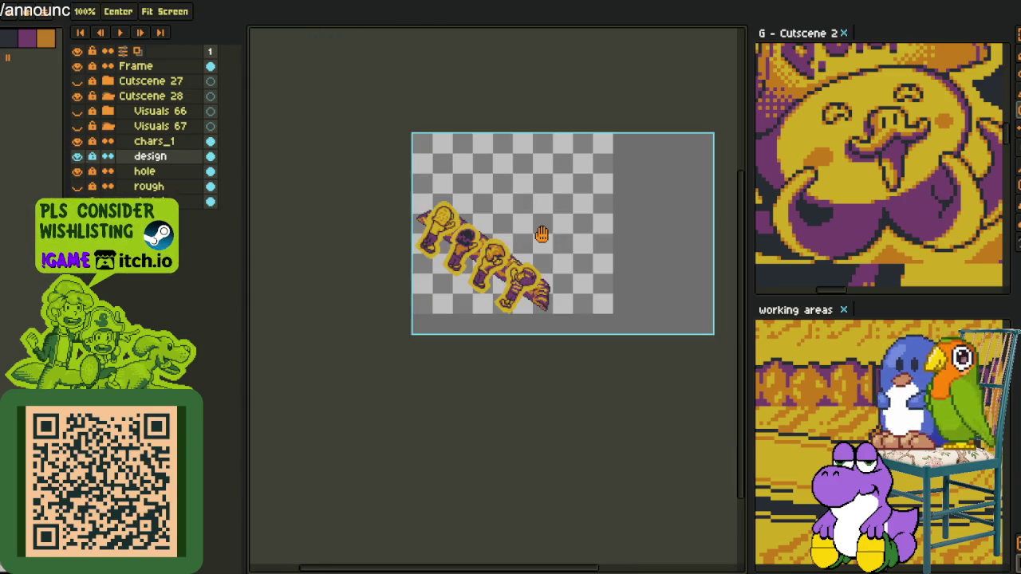
{"action": "left_click_drag", "start_coordinate": [516, 230], "coordinate": [517, 303]}
{"action": "scroll", "coordinate": [516, 303], "scroll_direction": "down", "scroll_amount": 1}
{"action": "scroll", "coordinate": [517, 303], "scroll_direction": "up", "scroll_amount": 1}
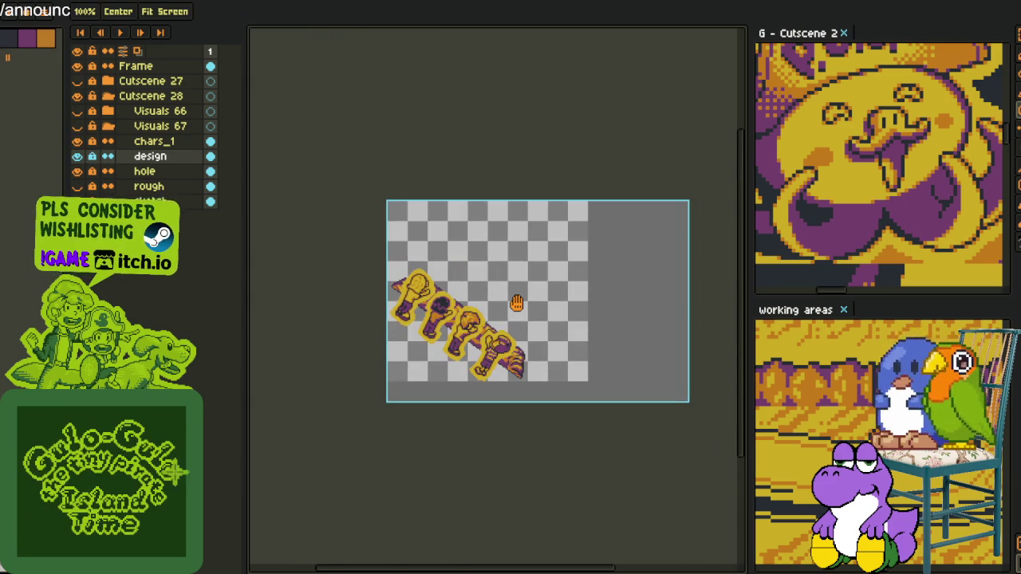
{"action": "left_click", "coordinate": [77, 141]}
Switch to the bucket fill and bring up the design layer's context menu.
{"action": "key", "text": "i"}
{"action": "scroll", "coordinate": [543, 318], "scroll_direction": "up", "scroll_amount": 2}
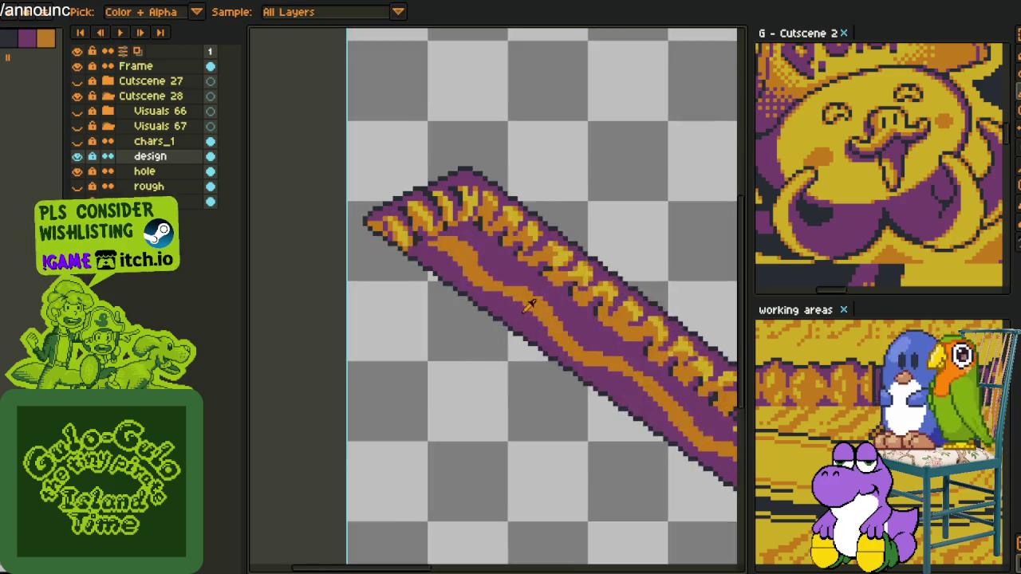
{"action": "scroll", "coordinate": [542, 317], "scroll_direction": "up", "scroll_amount": 1}
{"action": "key", "text": "g"}
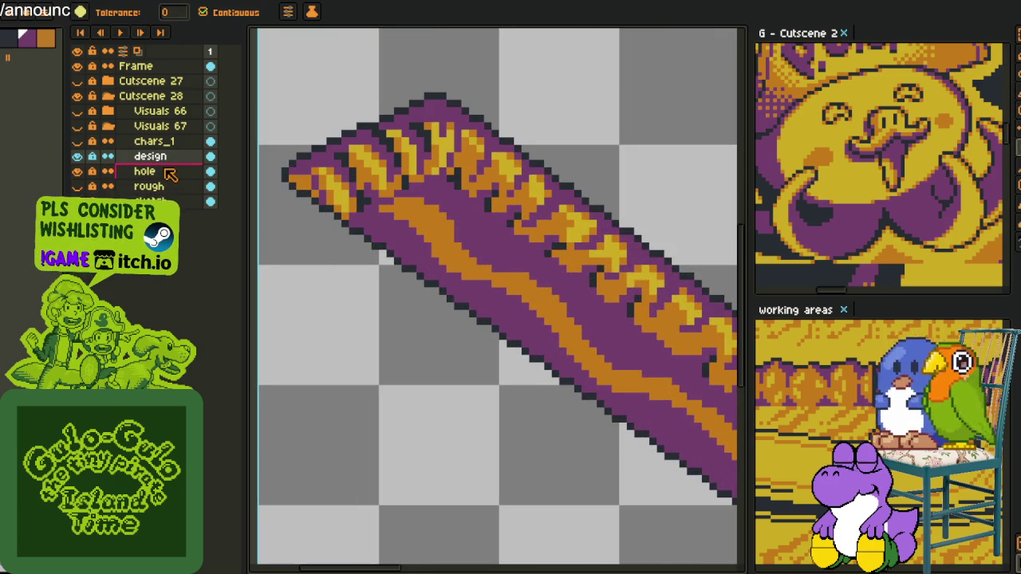
{"action": "right_click", "coordinate": [159, 164]}
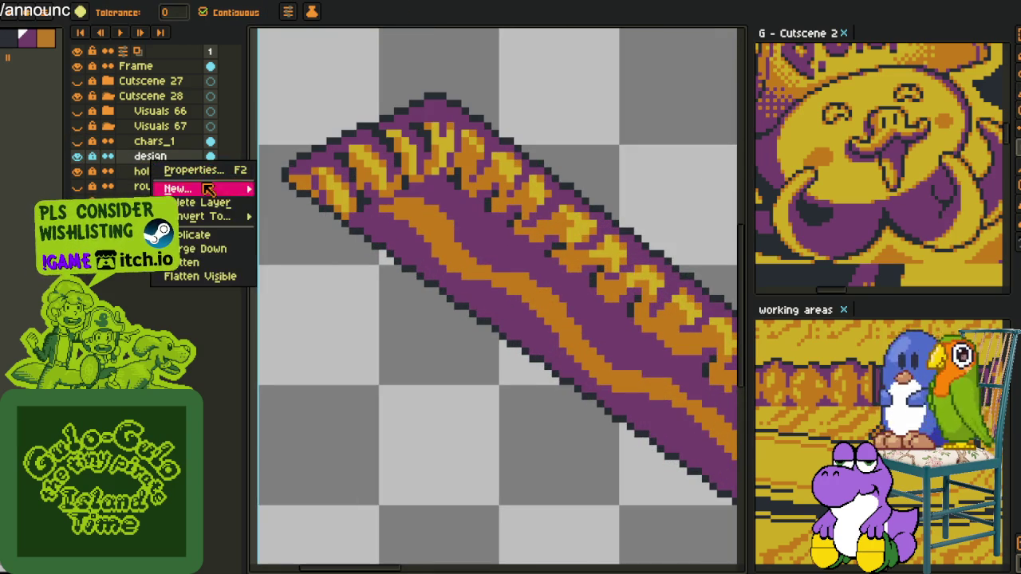
Duplicate the design layer and bucket-fill its orange stripe with the plank's purple.
{"action": "left_click", "coordinate": [223, 237]}
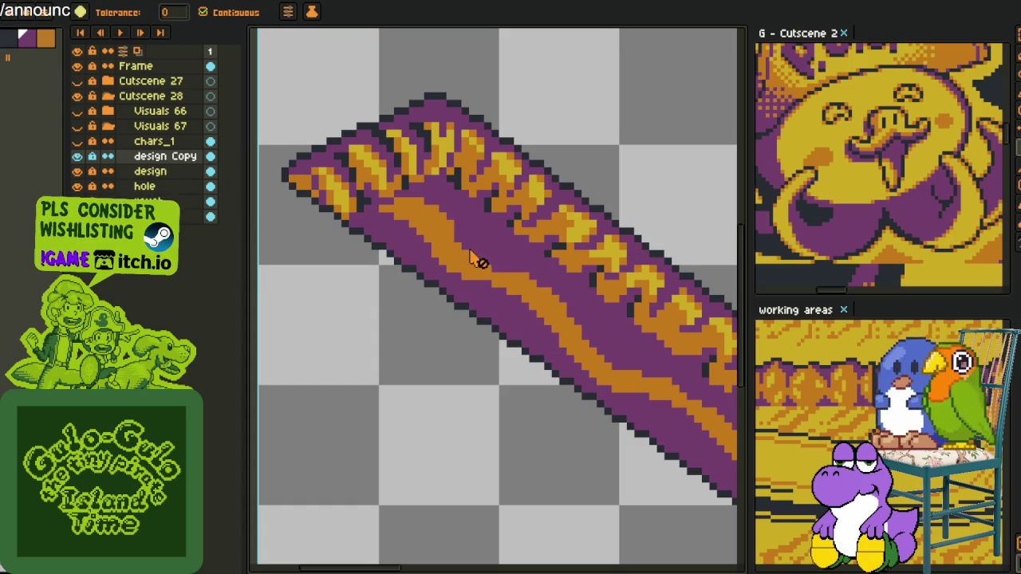
{"action": "key", "text": "i"}
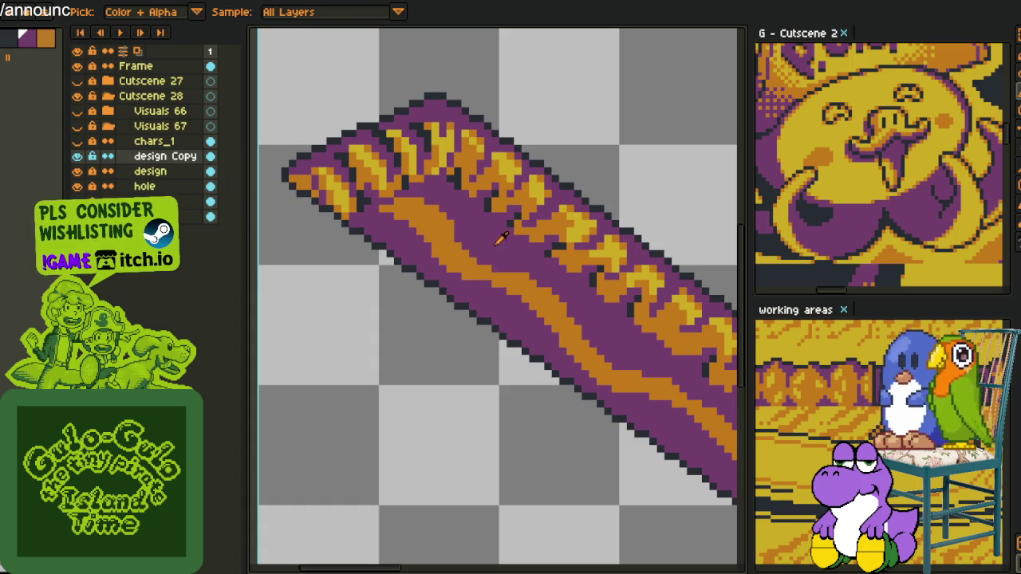
{"action": "left_click", "coordinate": [457, 250], "text": "alt"}
{"action": "left_click", "coordinate": [453, 254]}
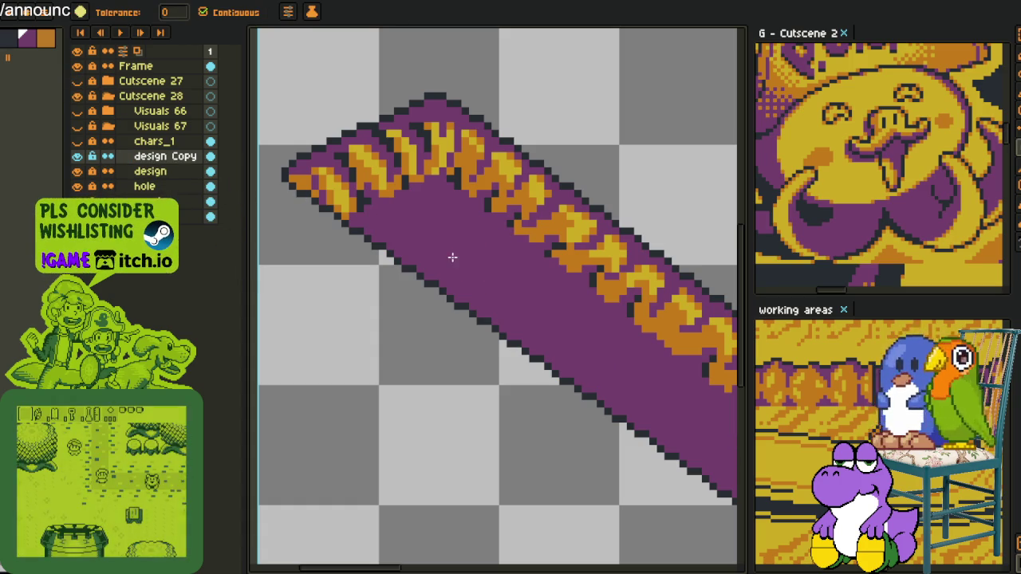
Rename the copied layer from 'design Copy' to 'design2'.
{"action": "double_click", "coordinate": [158, 159]}
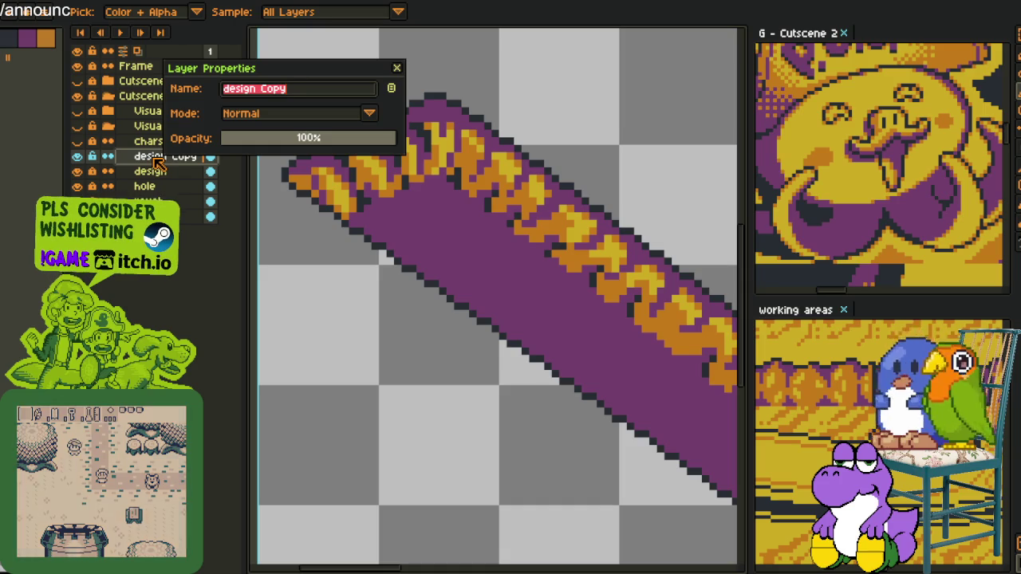
{"action": "key", "text": "BackSpace"}
{"action": "key", "text": "BackSpace"}
{"action": "key", "text": "BackSpace"}
{"action": "key", "text": "BackSpace"}
{"action": "type", "text": "2"}
{"action": "key", "text": "Return"}
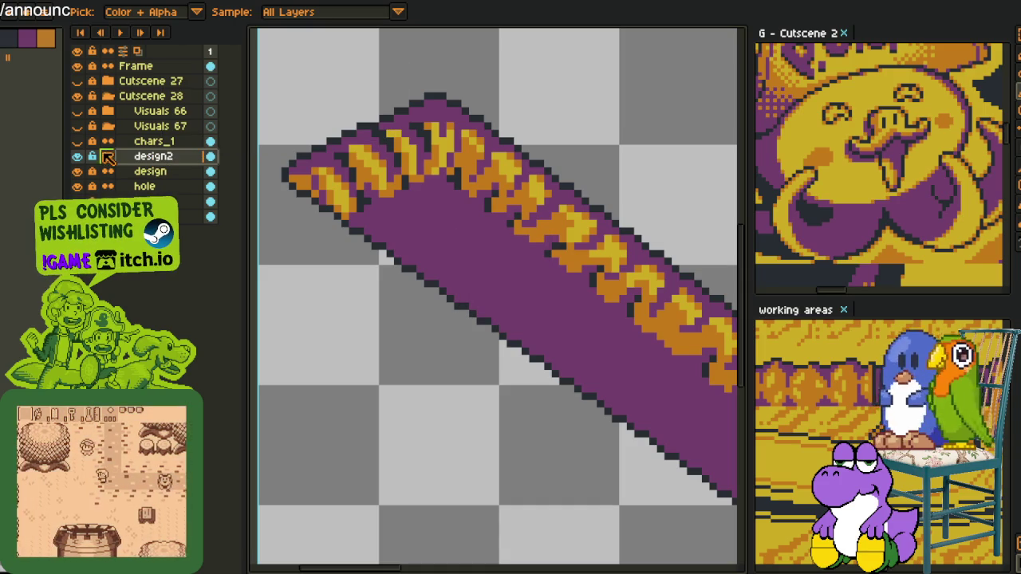
Add a new layer group from the hole layer's menu.
{"action": "scroll", "coordinate": [425, 137], "scroll_direction": "down", "scroll_amount": 1}
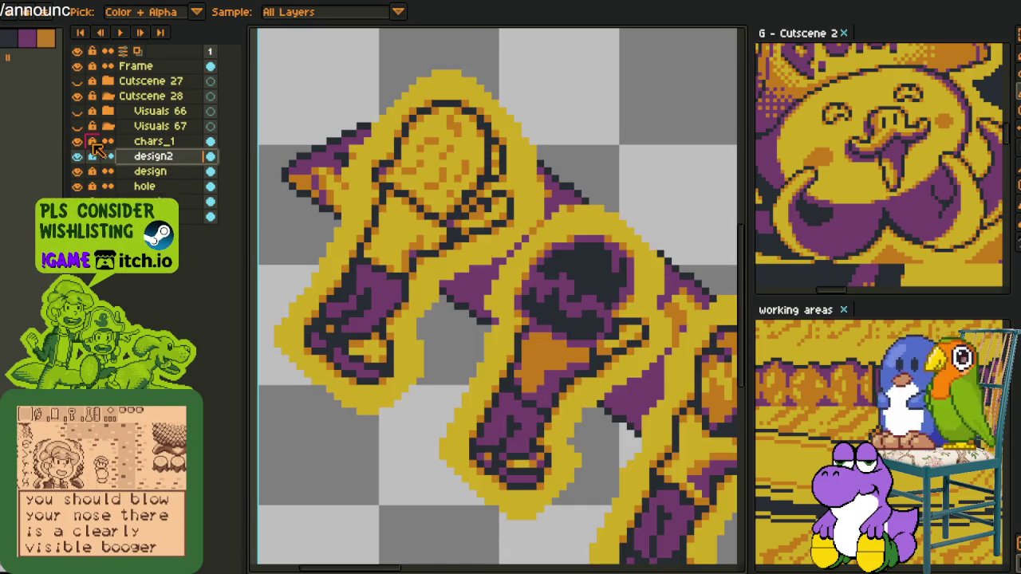
{"action": "scroll", "coordinate": [438, 175], "scroll_direction": "down", "scroll_amount": 1}
{"action": "scroll", "coordinate": [457, 226], "scroll_direction": "down", "scroll_amount": 1}
{"action": "left_click_drag", "start_coordinate": [457, 225], "coordinate": [411, 250]}
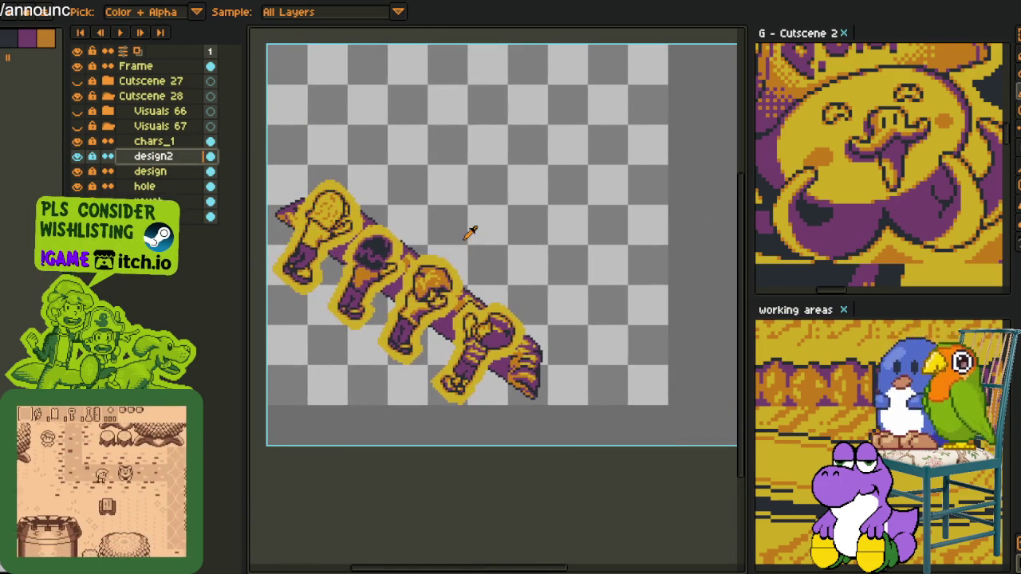
{"action": "right_click", "coordinate": [159, 187]}
{"action": "left_click", "coordinate": [303, 222]}
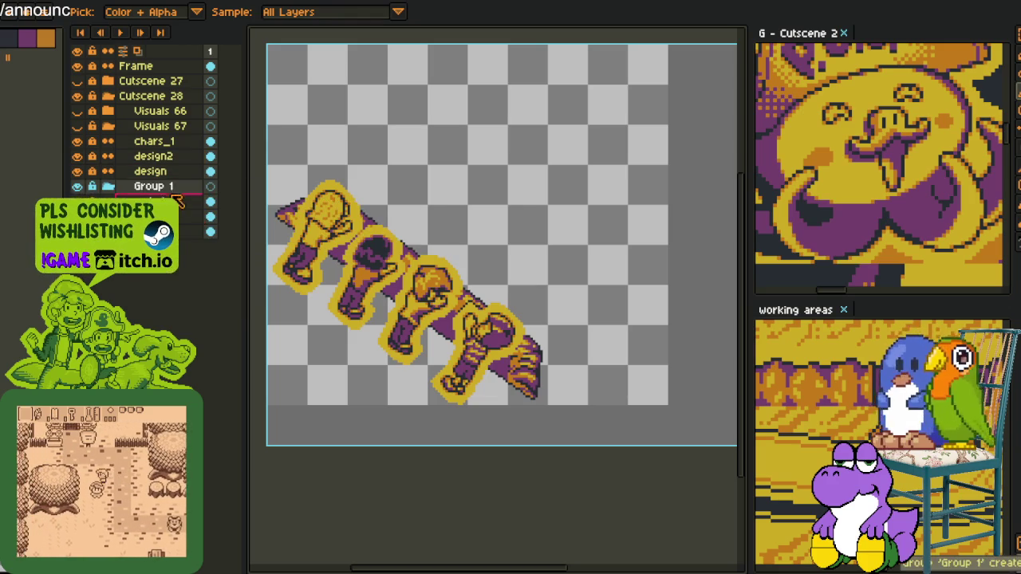
Create Group 1, move the design layer into it, rename it 'hole' and collapse it.
{"action": "left_click", "coordinate": [163, 170]}
{"action": "left_click_drag", "start_coordinate": [179, 188], "coordinate": [180, 172]}
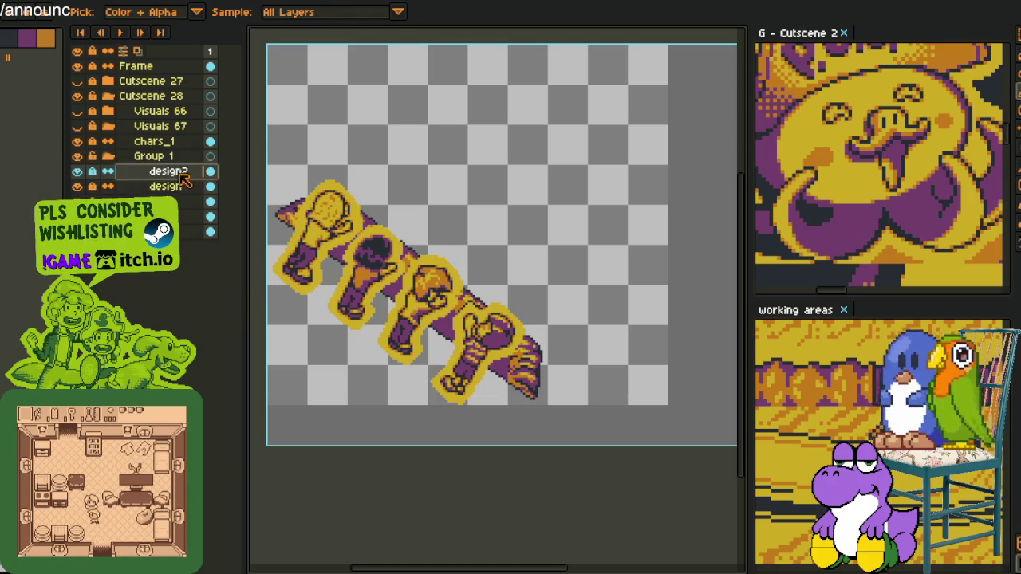
{"action": "double_click", "coordinate": [177, 161]}
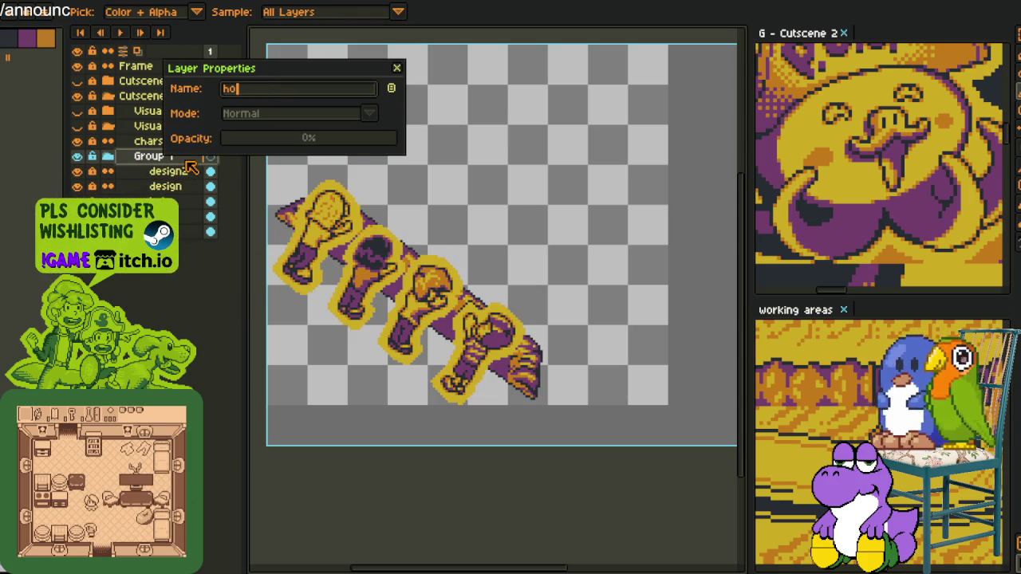
{"action": "type", "text": "ole"}
{"action": "key", "text": "Return"}
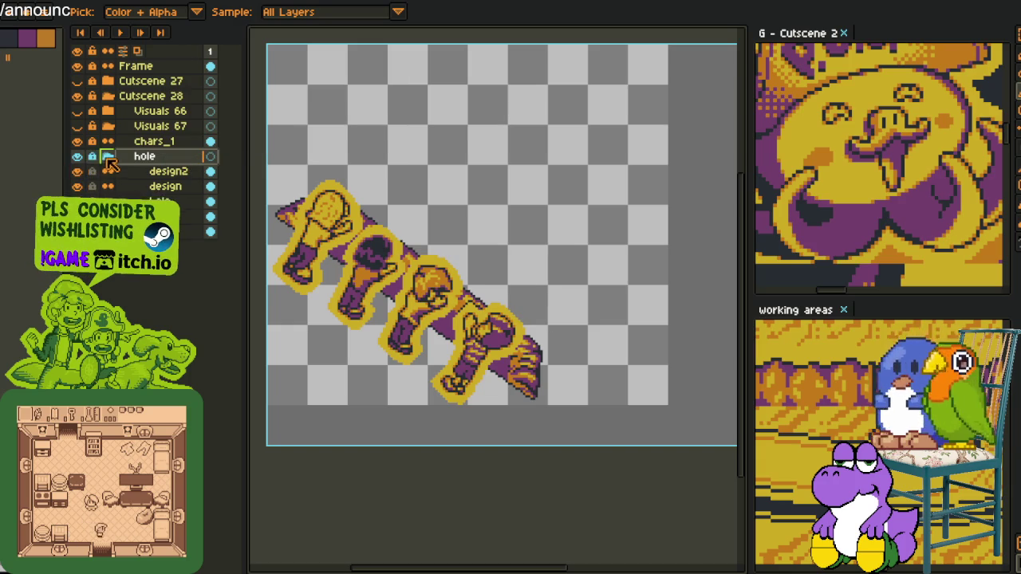
{"action": "left_click", "coordinate": [106, 157]}
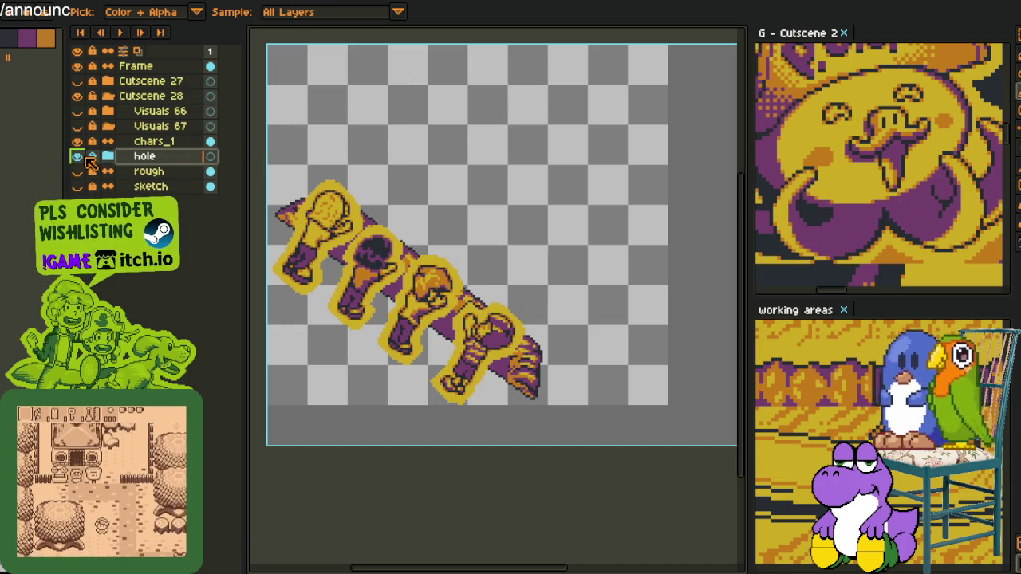
Move chars_1 into the Visuals 67 group and show Visuals 66 and Visuals 67.
{"action": "left_click", "coordinate": [77, 140]}
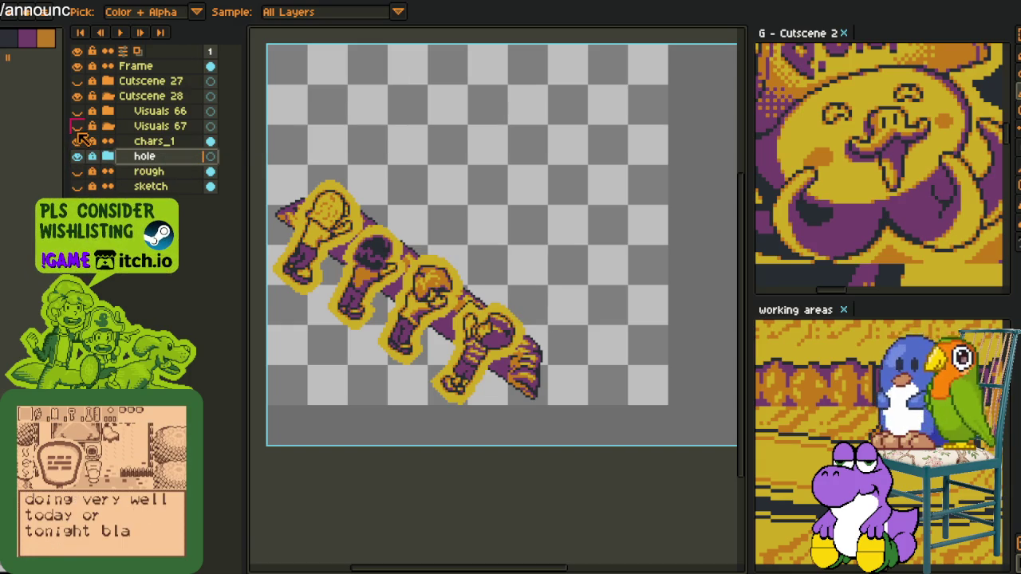
{"action": "left_click", "coordinate": [151, 141]}
{"action": "left_click_drag", "start_coordinate": [153, 136], "coordinate": [153, 129]}
{"action": "left_click", "coordinate": [142, 156]}
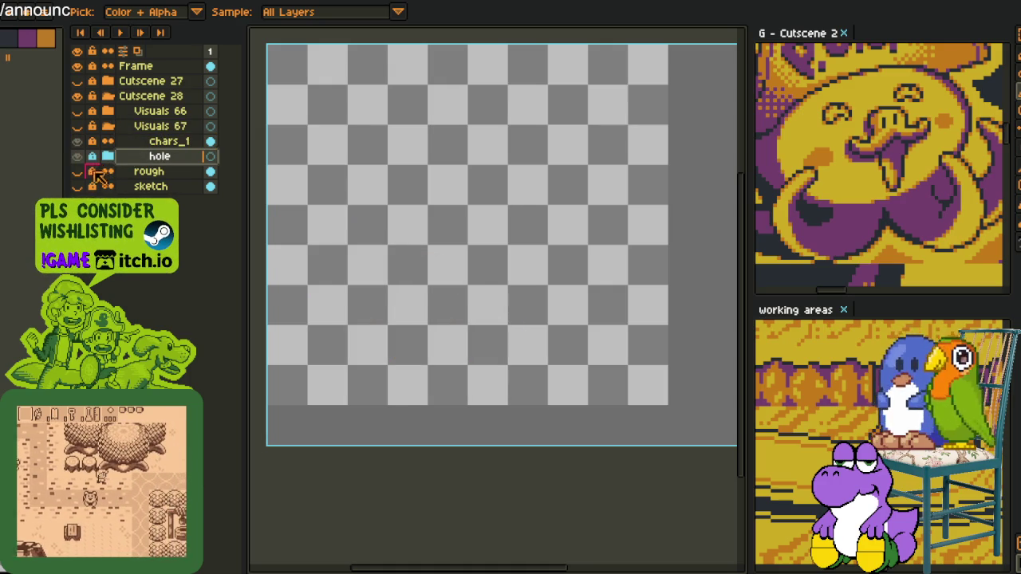
{"action": "left_click", "coordinate": [77, 126]}
{"action": "left_click_drag", "start_coordinate": [82, 132], "coordinate": [140, 174]}
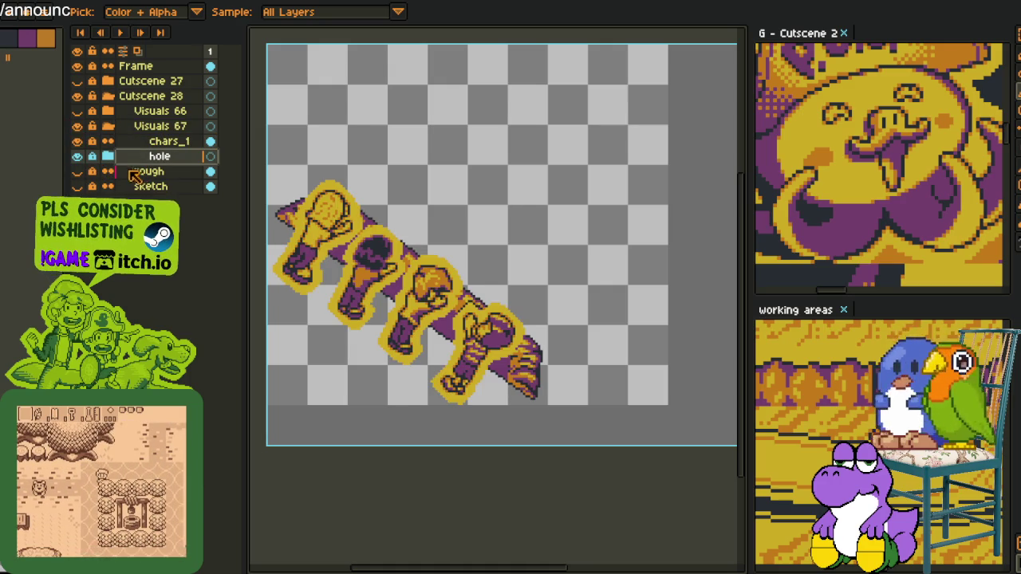
{"action": "left_click", "coordinate": [142, 174]}
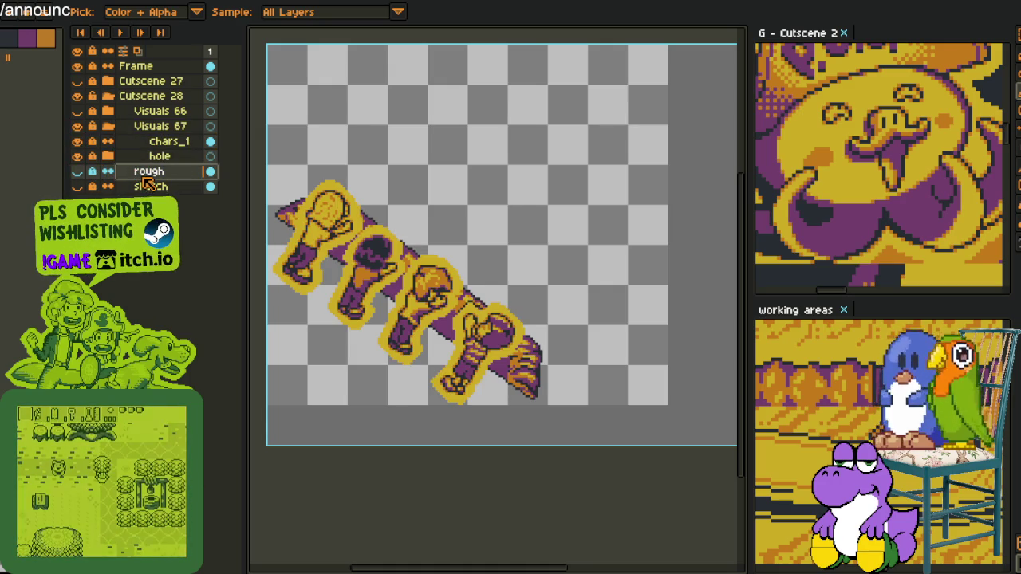
Rename the rough layer to 'flip_flop' and make its sandal sprite visible.
{"action": "double_click", "coordinate": [145, 178]}
{"action": "type", "text": "flip"}
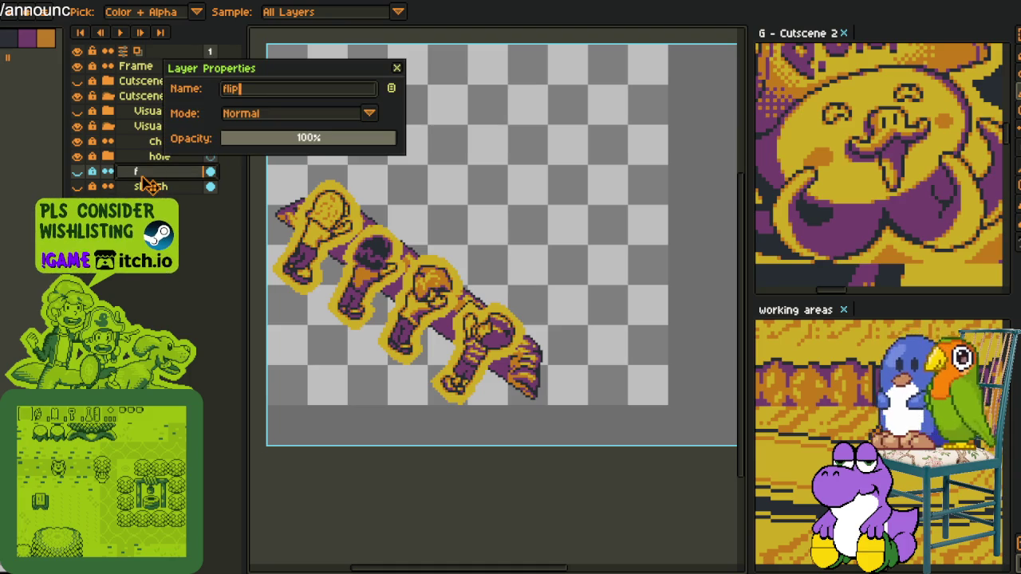
{"action": "type", "text": "_flop"}
{"action": "key", "text": "Return"}
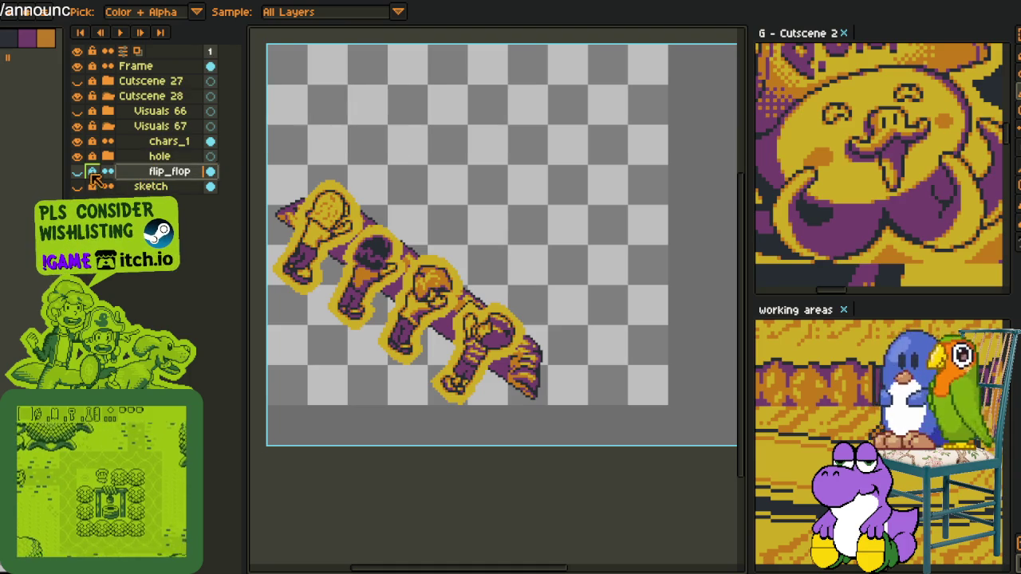
{"action": "left_click", "coordinate": [77, 172]}
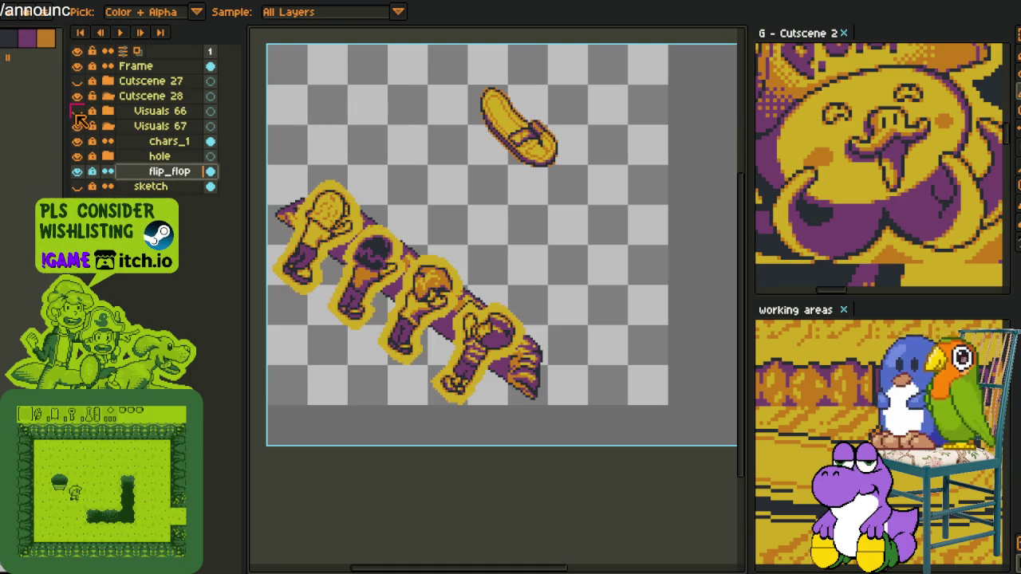
{"action": "left_click", "coordinate": [78, 126]}
{"action": "left_click", "coordinate": [79, 127]}
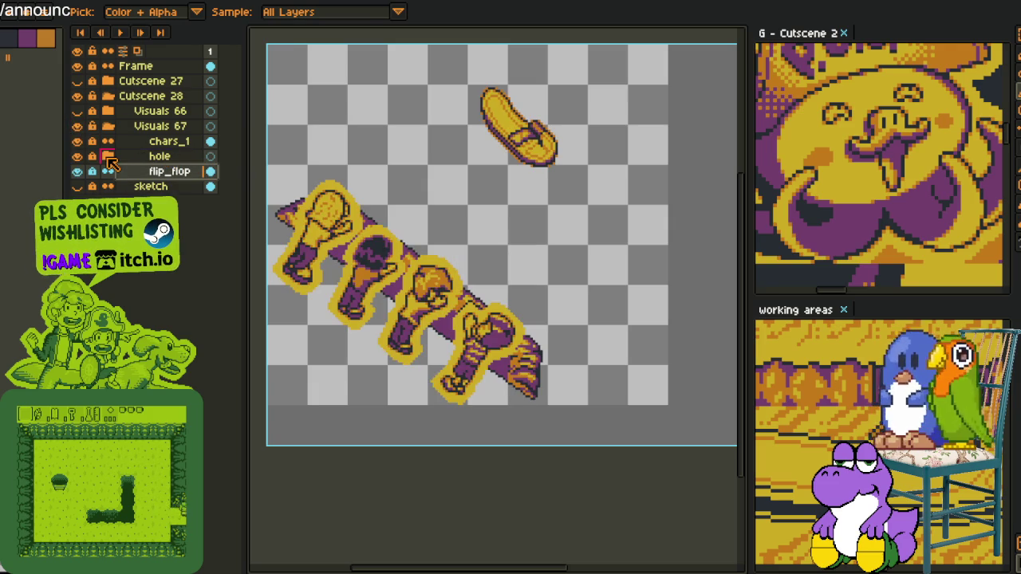
{"action": "right_click", "coordinate": [148, 142]}
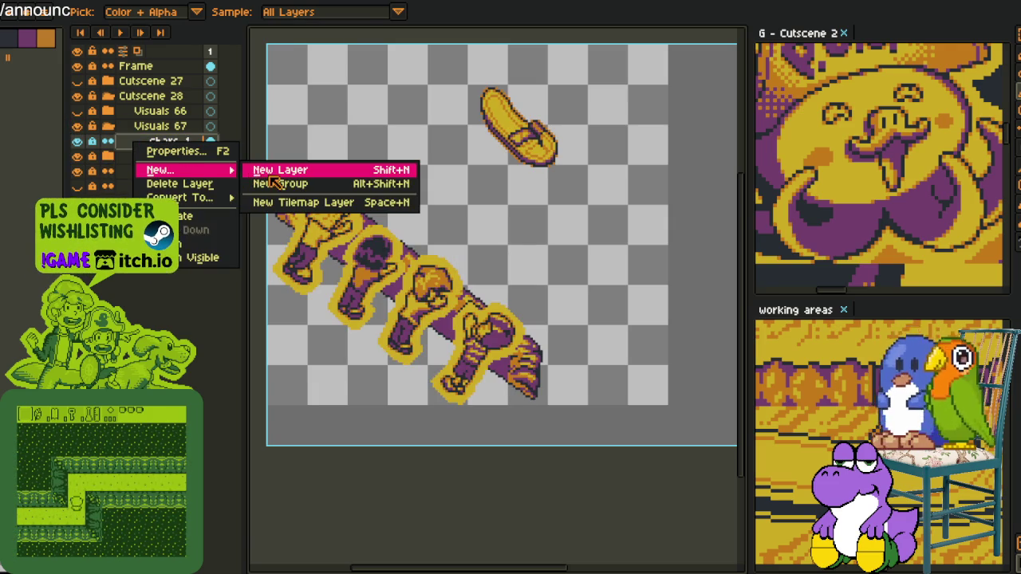
Add a new layer above chars_1 and sketch trial red motion lines above the figures.
{"action": "left_click", "coordinate": [295, 167]}
{"action": "scroll", "coordinate": [369, 182], "scroll_direction": "down", "scroll_amount": 1}
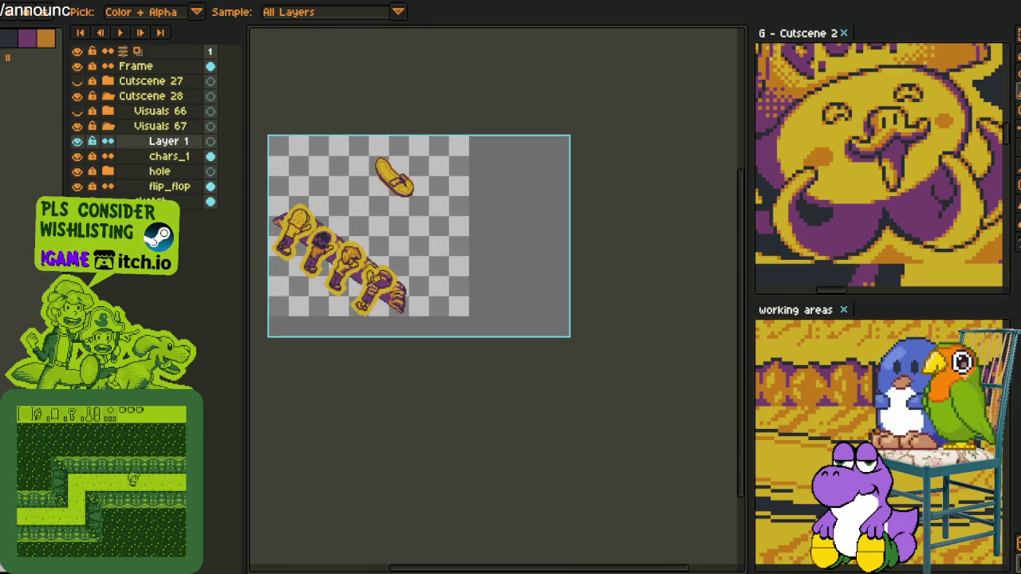
{"action": "scroll", "coordinate": [375, 198], "scroll_direction": "up", "scroll_amount": 1}
{"action": "scroll", "coordinate": [371, 195], "scroll_direction": "up", "scroll_amount": 1}
{"action": "key", "text": "b"}
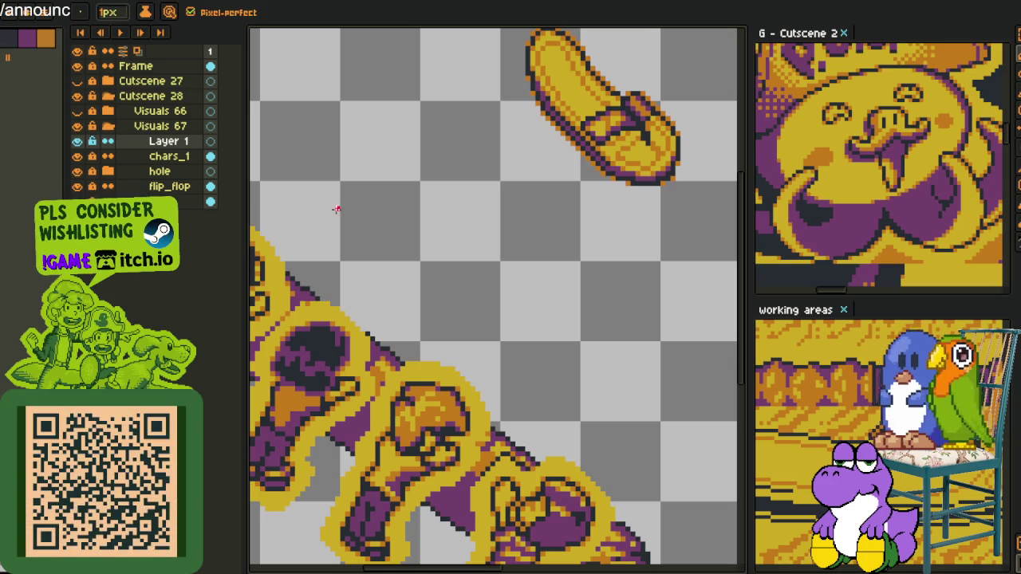
{"action": "left_click_drag", "start_coordinate": [315, 204], "coordinate": [413, 159]}
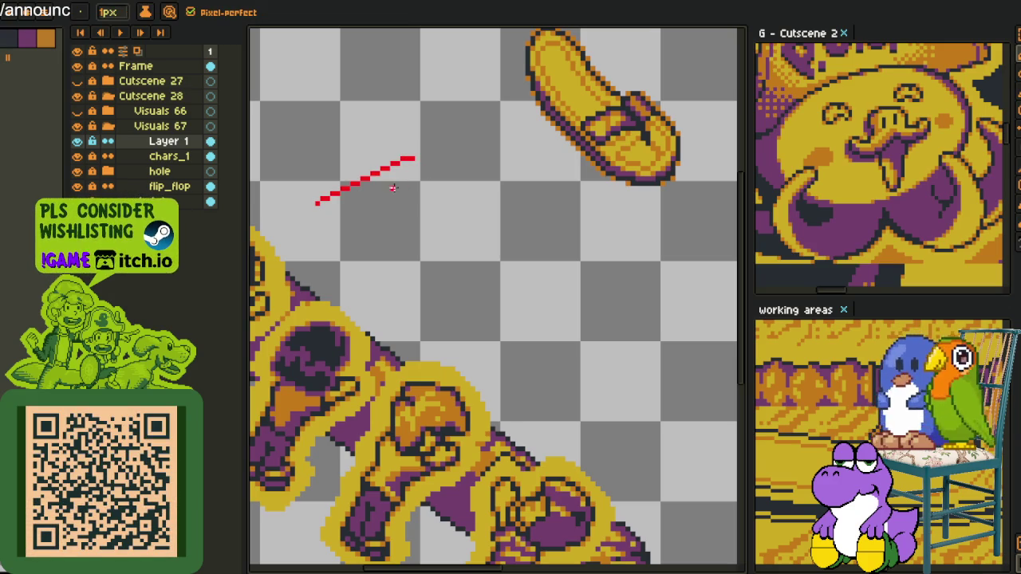
{"action": "key", "text": "ctrl+z"}
{"action": "left_click_drag", "start_coordinate": [302, 199], "coordinate": [461, 132]}
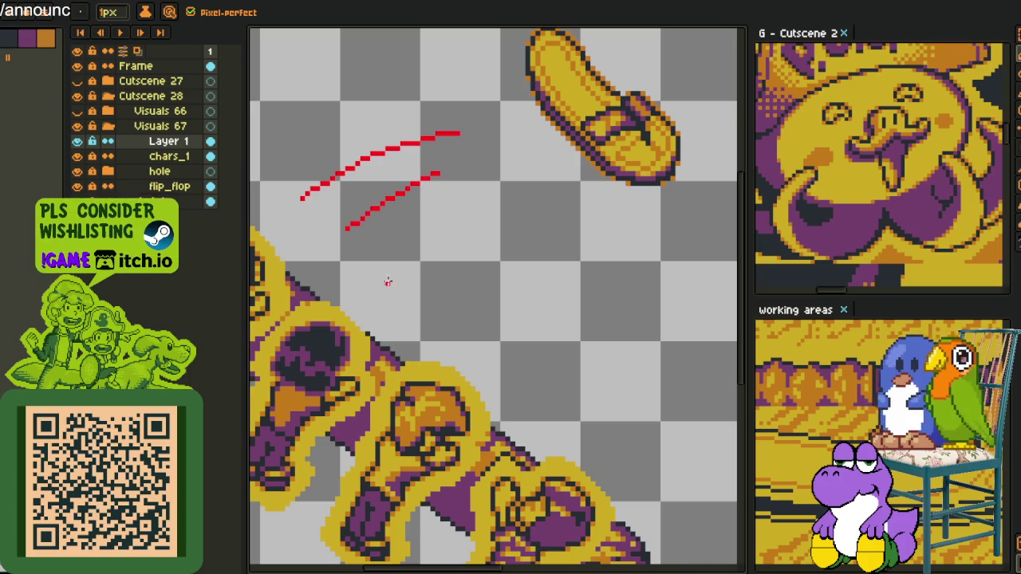
{"action": "left_click_drag", "start_coordinate": [373, 277], "coordinate": [518, 168]}
Try extra red strokes beside the flip-flop, undo them, and lasso the trial strokes.
{"action": "scroll", "coordinate": [437, 226], "scroll_direction": "up", "scroll_amount": 1}
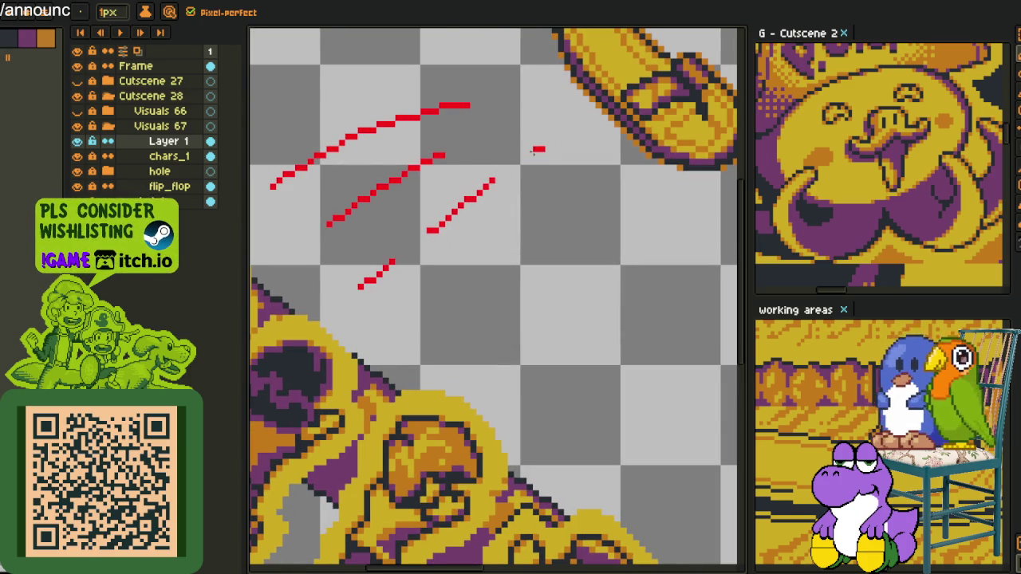
{"action": "scroll", "coordinate": [554, 166], "scroll_direction": "down", "scroll_amount": 2}
{"action": "key", "text": "space"}
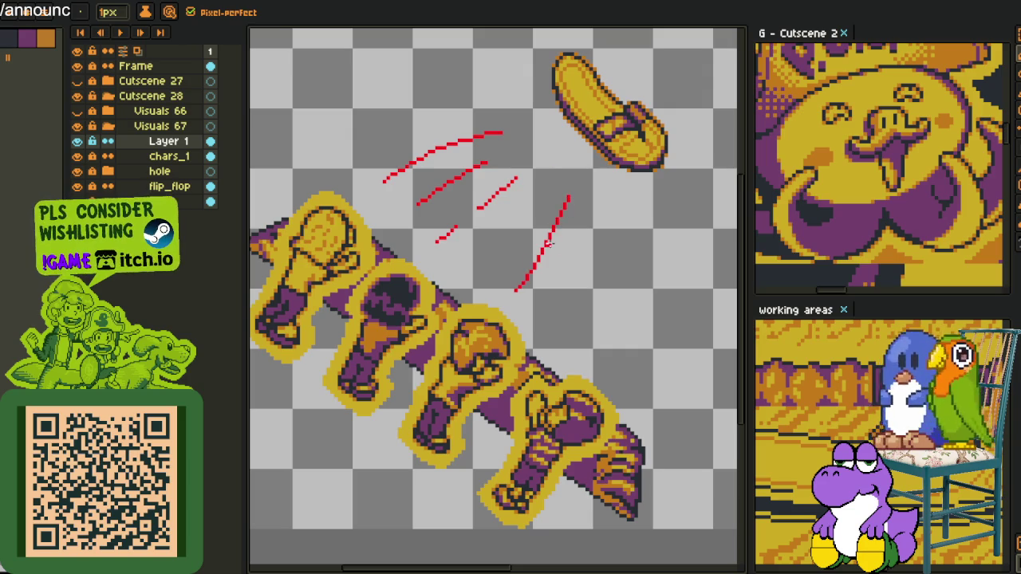
{"action": "left_click_drag", "start_coordinate": [595, 345], "coordinate": [614, 199]}
{"action": "scroll", "coordinate": [614, 204], "scroll_direction": "up", "scroll_amount": 1}
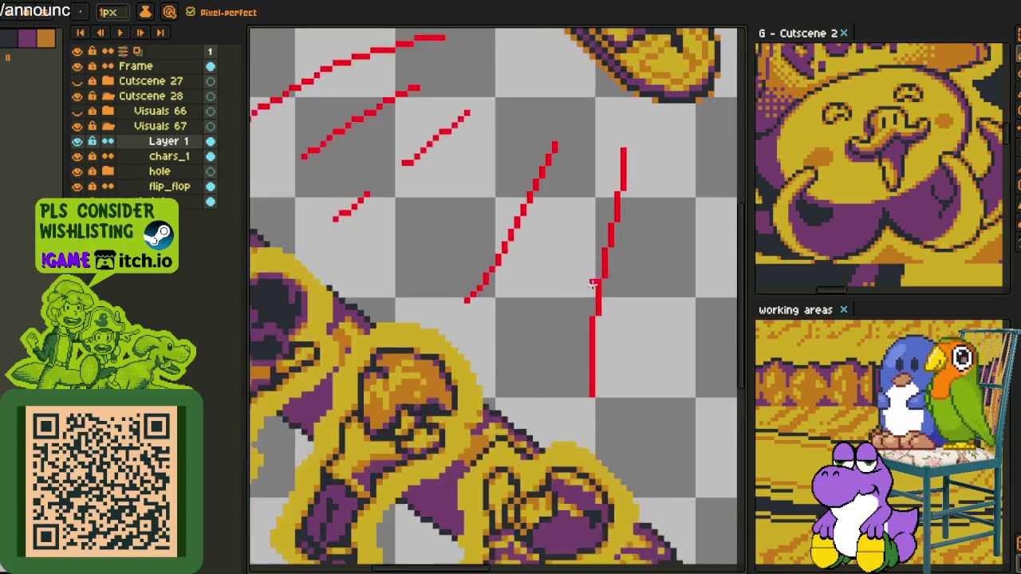
{"action": "scroll", "coordinate": [614, 203], "scroll_direction": "up", "scroll_amount": 1}
{"action": "key", "text": "ctrl+z"}
{"action": "left_click_drag", "start_coordinate": [623, 139], "coordinate": [643, 403]}
{"action": "scroll", "coordinate": [645, 383], "scroll_direction": "down", "scroll_amount": 2}
{"action": "key", "text": "ctrl+z"}
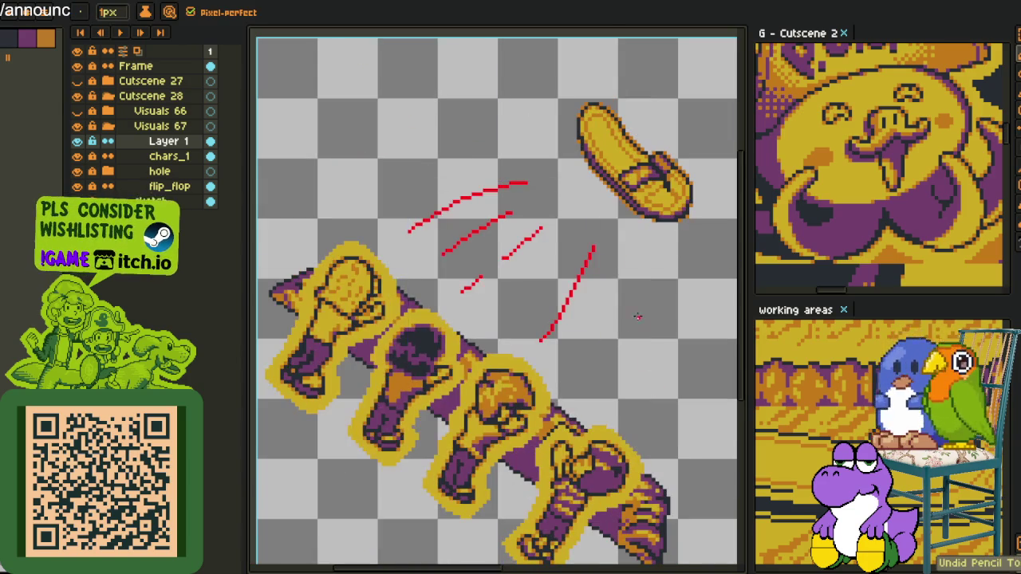
{"action": "key", "text": "q"}
{"action": "left_click_drag", "start_coordinate": [558, 183], "coordinate": [554, 234]}
Delete the lassoed trial strokes and draw three curved red arcs toward the flip-flop.
{"action": "key", "text": "Delete"}
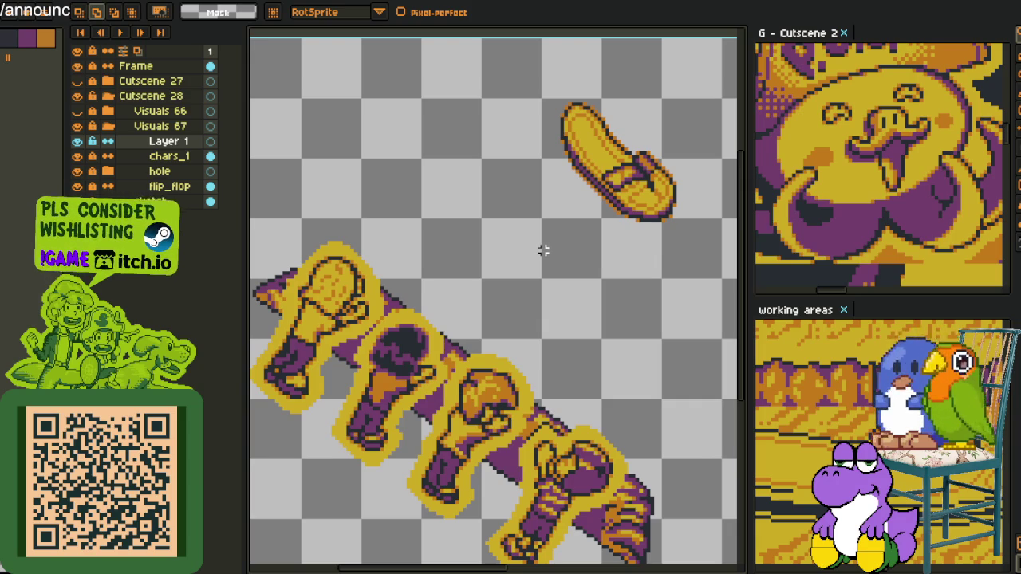
{"action": "key", "text": "b"}
{"action": "mouse_move", "coordinate": [371, 233]}
{"action": "left_mouse_down"}
{"action": "mouse_move", "coordinate": [541, 176]}
{"action": "mouse_move", "coordinate": [448, 189]}
{"action": "left_mouse_up"}
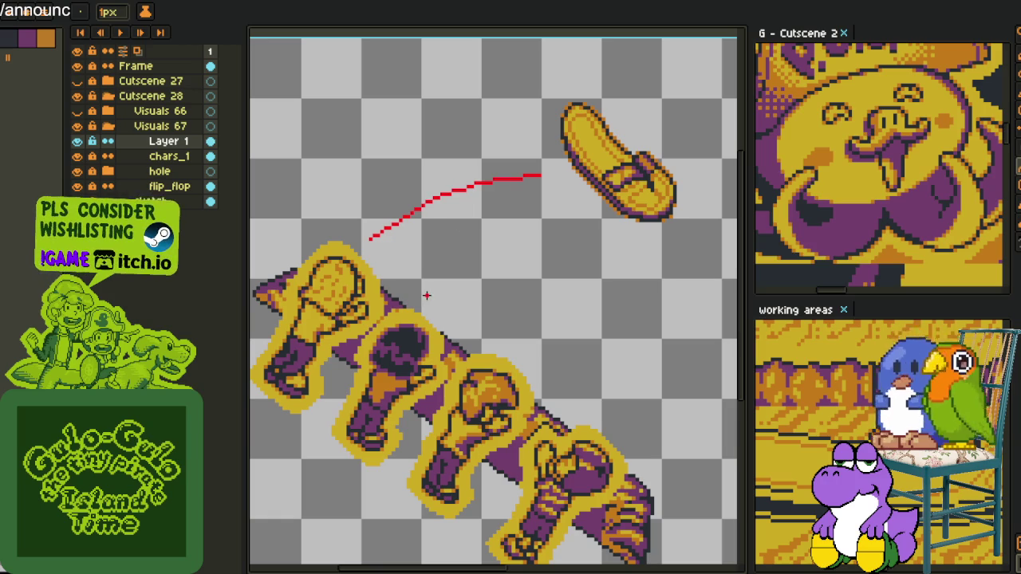
{"action": "mouse_move", "coordinate": [414, 260]}
{"action": "left_mouse_down"}
{"action": "mouse_move", "coordinate": [560, 198]}
{"action": "mouse_move", "coordinate": [463, 211]}
{"action": "left_mouse_up"}
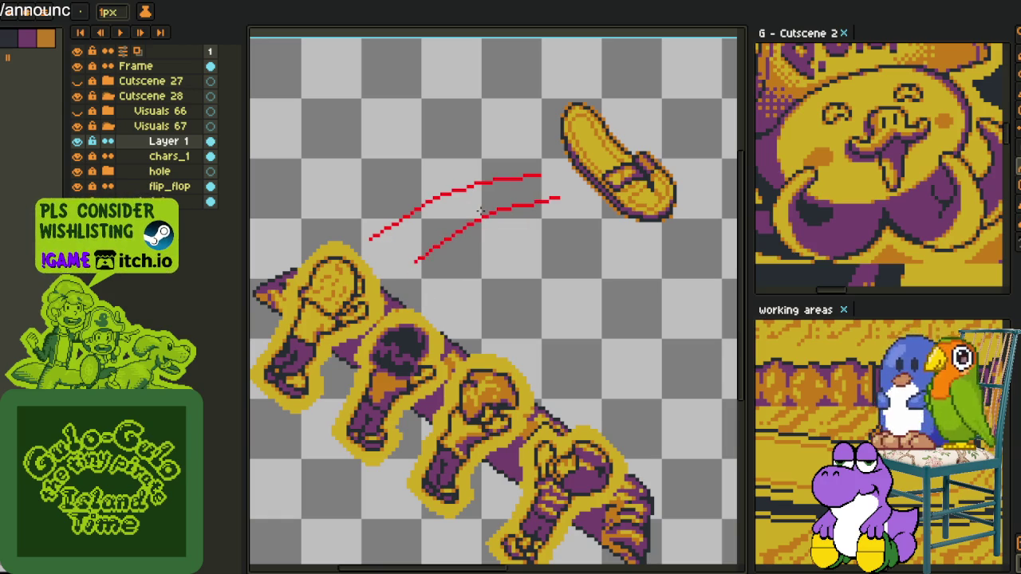
{"action": "left_click_drag", "start_coordinate": [457, 318], "coordinate": [577, 222]}
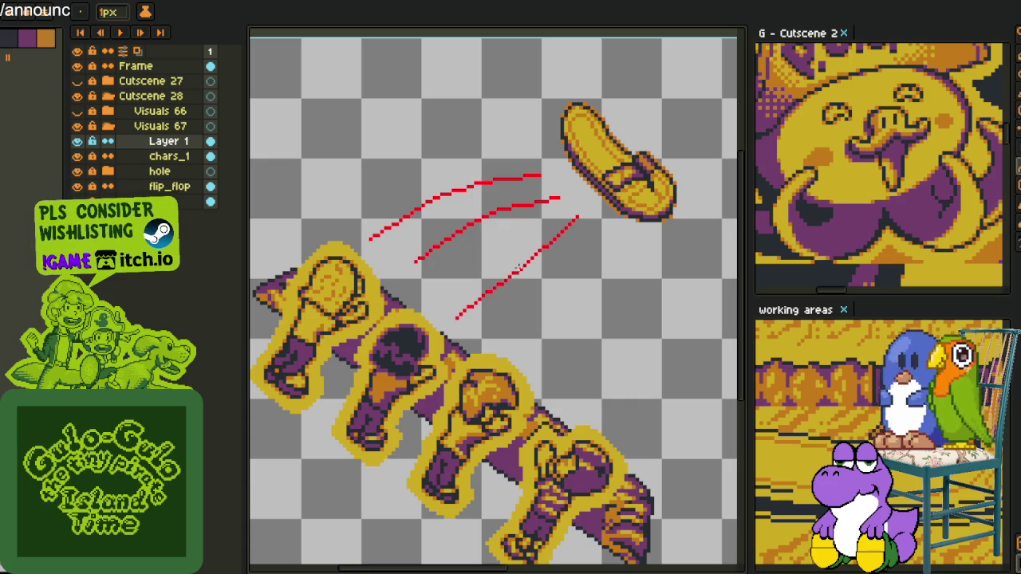
Draw the fourth long red curve and a vertical fifth arc right of the figures.
{"action": "left_click_drag", "start_coordinate": [575, 323], "coordinate": [610, 231]}
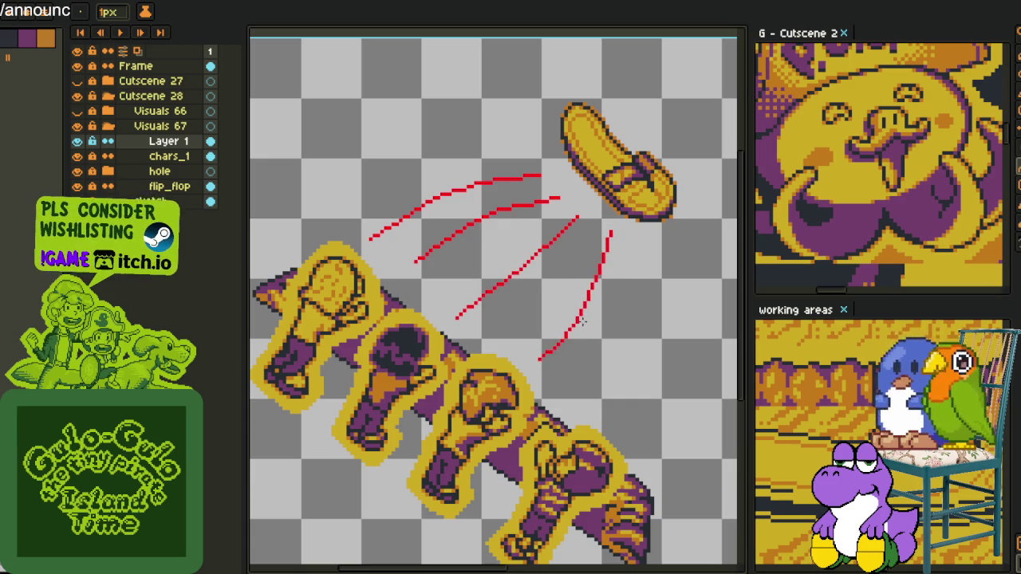
{"action": "mouse_move", "coordinate": [642, 249]}
{"action": "left_mouse_down"}
{"action": "mouse_move", "coordinate": [637, 414]}
{"action": "mouse_move", "coordinate": [606, 425]}
{"action": "left_mouse_up"}
{"action": "left_click_drag", "start_coordinate": [647, 345], "coordinate": [638, 351]}
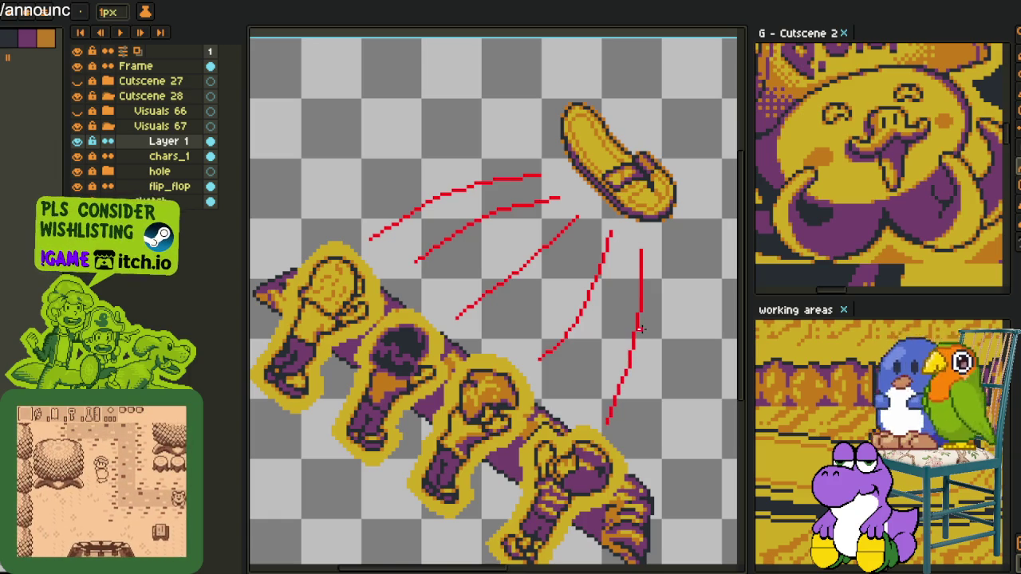
{"action": "scroll", "coordinate": [640, 329], "scroll_direction": "down", "scroll_amount": 1}
{"action": "scroll", "coordinate": [639, 328], "scroll_direction": "down", "scroll_amount": 1}
{"action": "scroll", "coordinate": [612, 252], "scroll_direction": "up", "scroll_amount": 3}
{"action": "key", "text": "alt"}
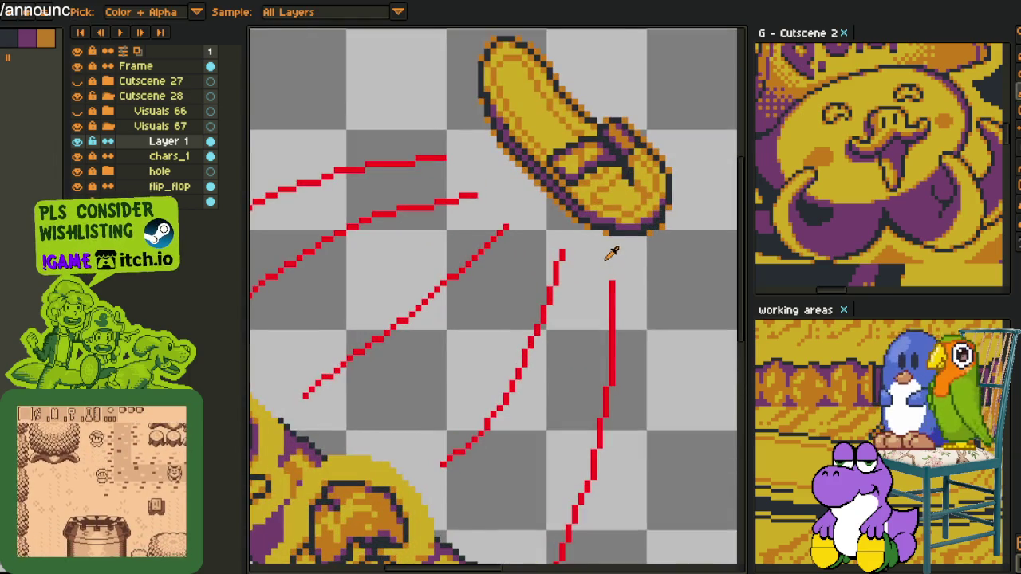
Trim stray pixels from the left arc and short red bar, removing an unwanted stroke.
{"action": "scroll", "coordinate": [590, 263], "scroll_direction": "up", "scroll_amount": 2}
{"action": "left_click_drag", "start_coordinate": [544, 232], "coordinate": [552, 274]}
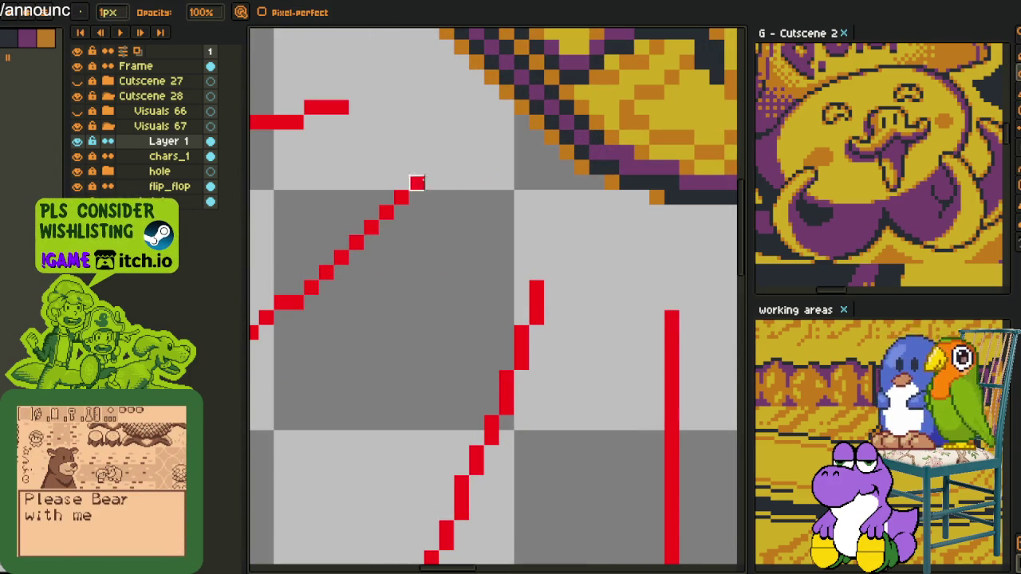
{"action": "left_click_drag", "start_coordinate": [327, 107], "coordinate": [311, 107]}
{"action": "key", "text": "space"}
{"action": "scroll", "coordinate": [421, 170], "scroll_direction": "down", "scroll_amount": 3}
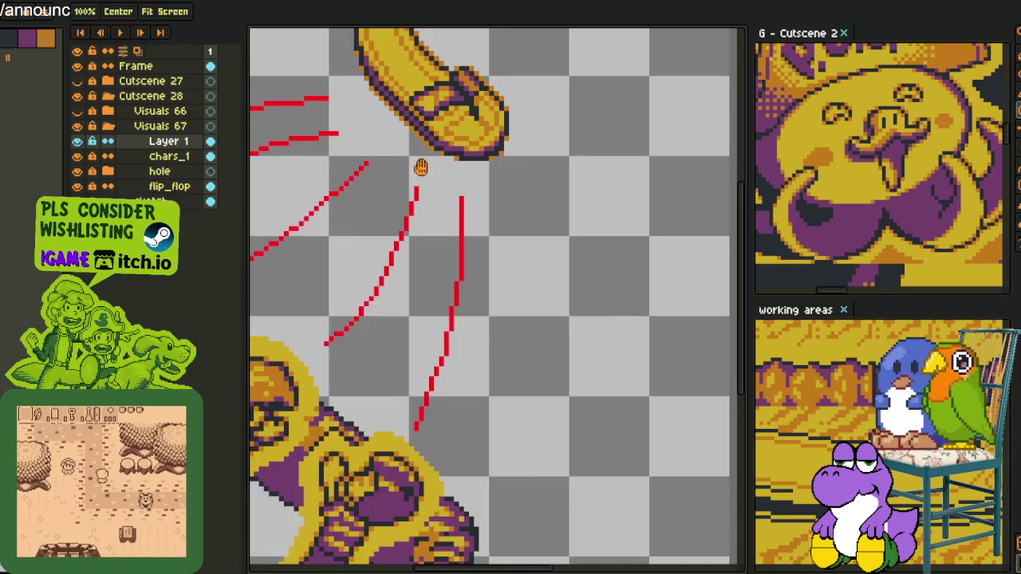
{"action": "scroll", "coordinate": [543, 204], "scroll_direction": "down", "scroll_amount": 2}
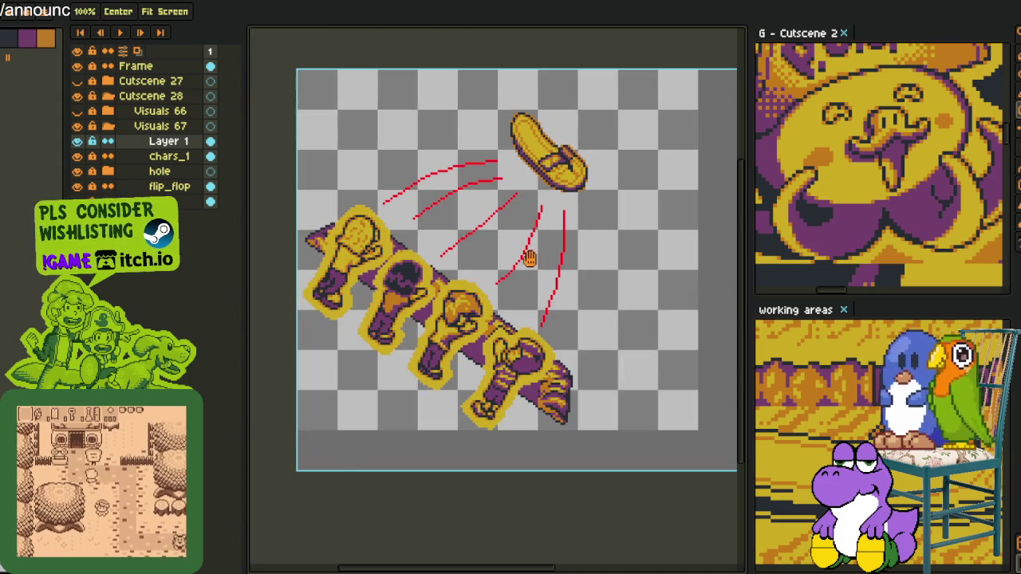
{"action": "scroll", "coordinate": [508, 256], "scroll_direction": "up", "scroll_amount": 3}
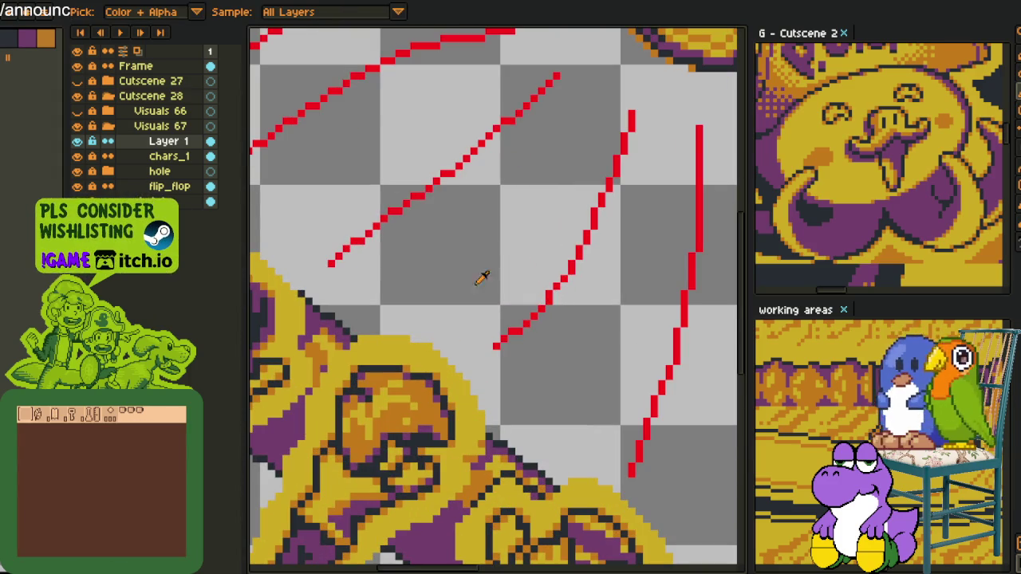
{"action": "key", "text": "b"}
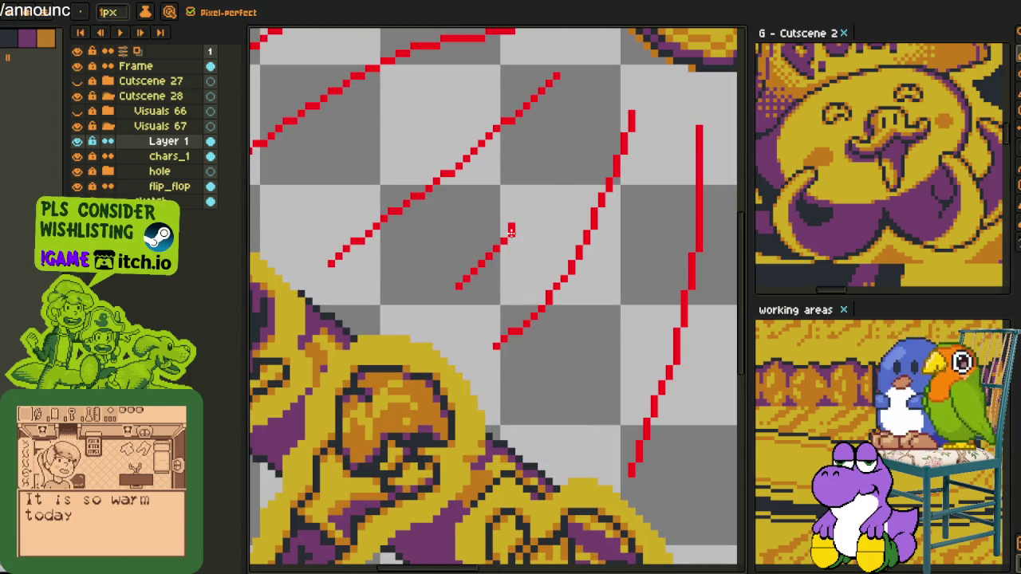
{"action": "key", "text": "ctrl+z"}
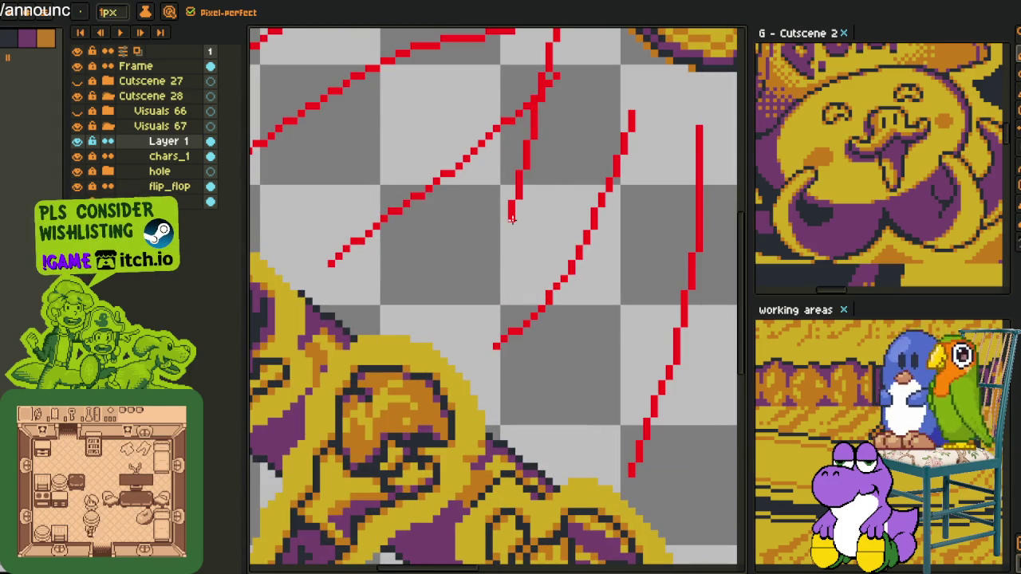
Add more short curved red streaks between the figures and the flip-flop.
{"action": "left_click_drag", "start_coordinate": [434, 292], "coordinate": [489, 271]}
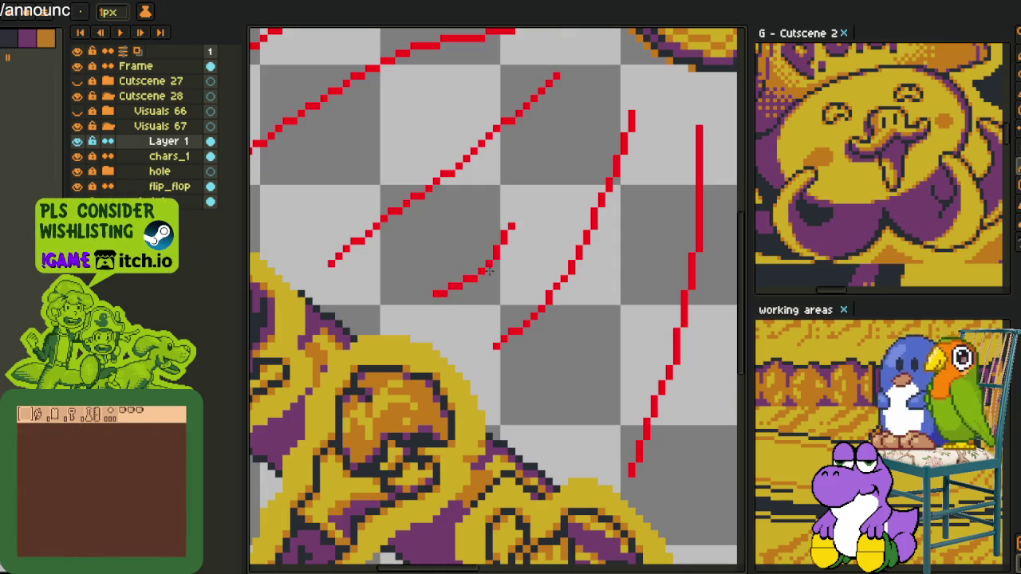
{"action": "left_click_drag", "start_coordinate": [640, 232], "coordinate": [608, 336]}
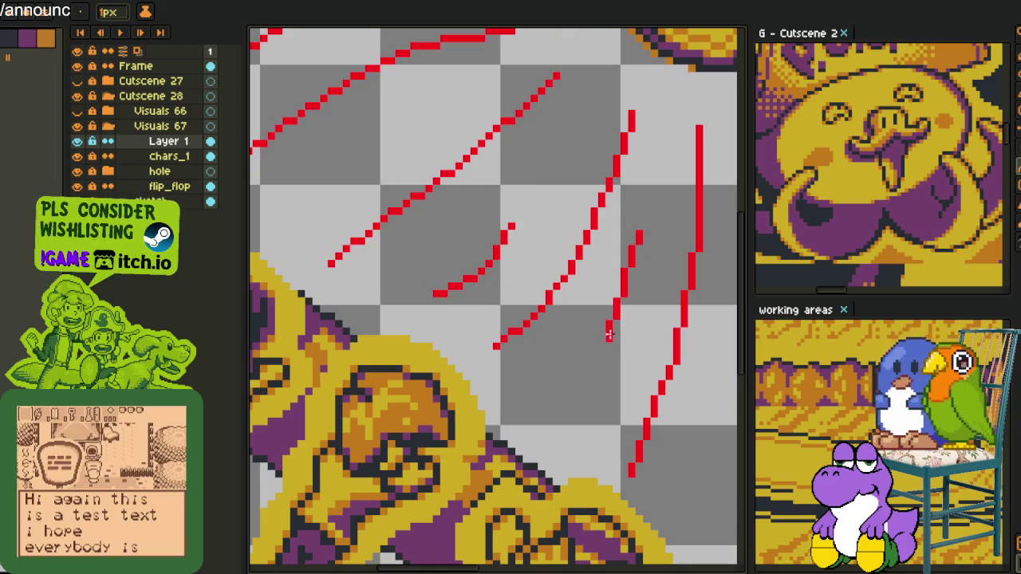
{"action": "scroll", "coordinate": [467, 178], "scroll_direction": "up", "scroll_amount": 1}
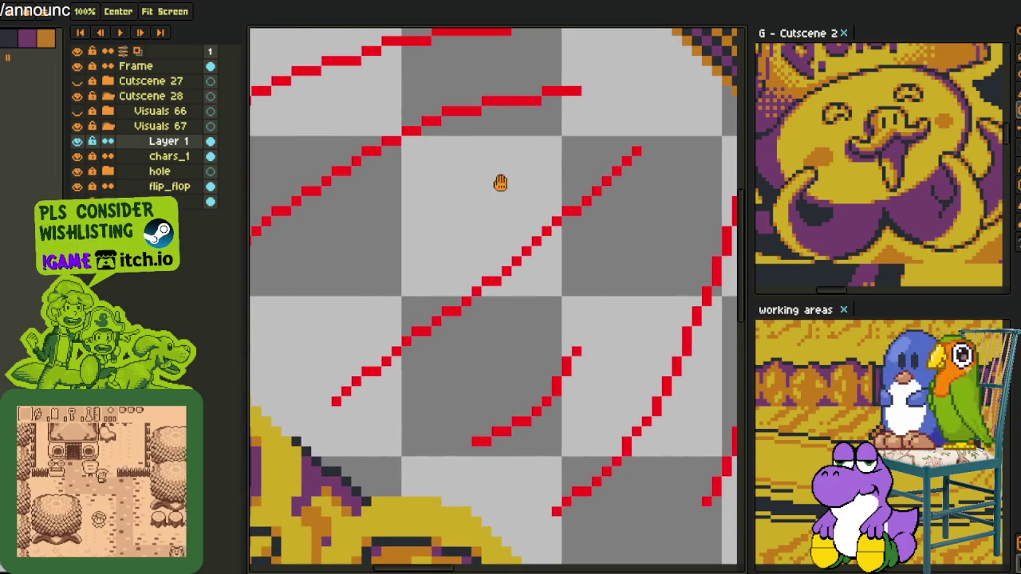
{"action": "left_click_drag", "start_coordinate": [526, 162], "coordinate": [445, 201]}
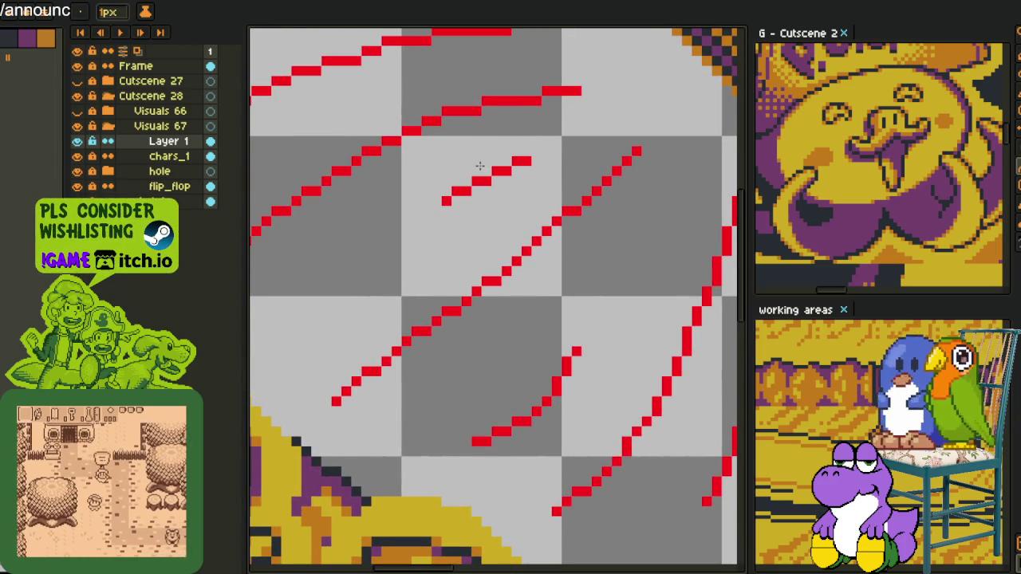
{"action": "scroll", "coordinate": [479, 167], "scroll_direction": "down", "scroll_amount": 1}
{"action": "scroll", "coordinate": [451, 228], "scroll_direction": "up", "scroll_amount": 1}
{"action": "left_click_drag", "start_coordinate": [341, 344], "coordinate": [430, 295]}
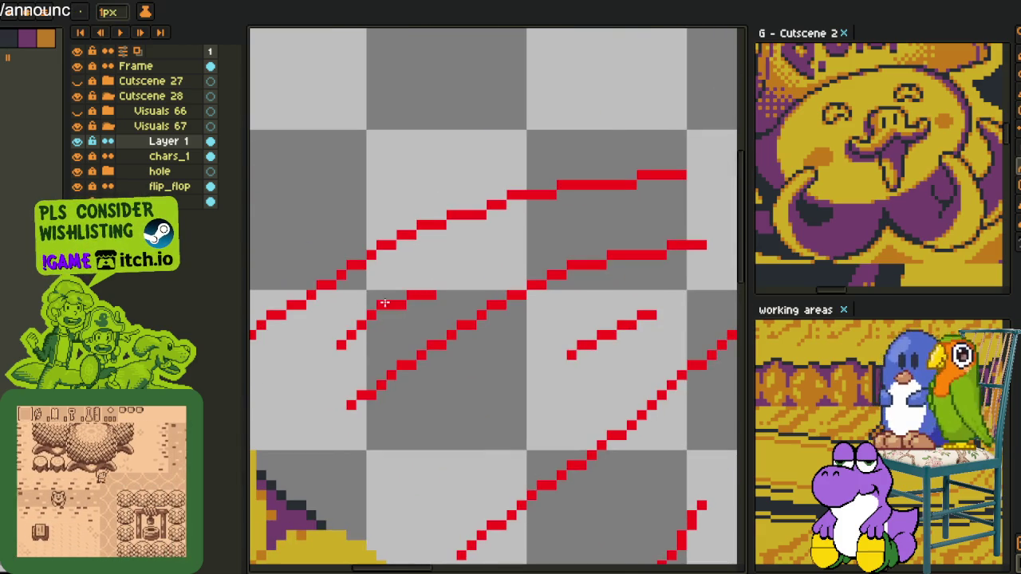
Pick the red streak colour and start replacing it with black.
{"action": "scroll", "coordinate": [435, 307], "scroll_direction": "down", "scroll_amount": 3}
{"action": "scroll", "coordinate": [435, 313], "scroll_direction": "down", "scroll_amount": 1}
{"action": "key", "text": "i"}
{"action": "scroll", "coordinate": [477, 342], "scroll_direction": "up", "scroll_amount": 1}
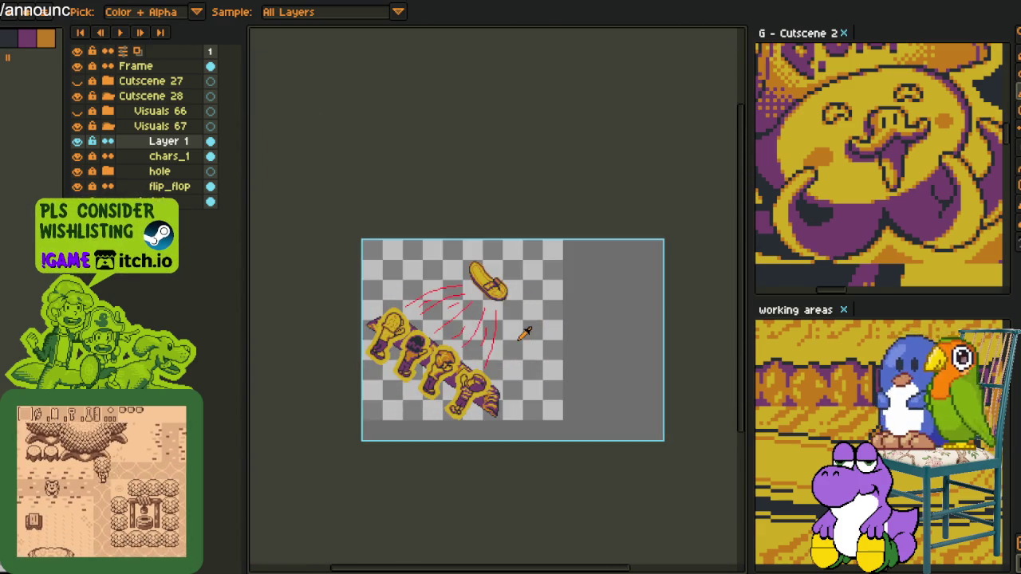
{"action": "scroll", "coordinate": [477, 341], "scroll_direction": "up", "scroll_amount": 3}
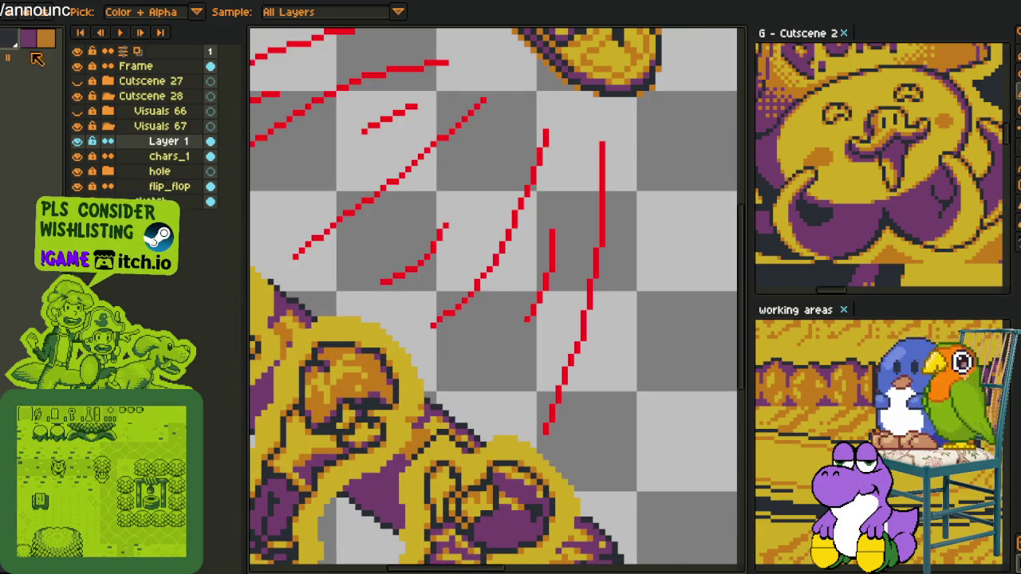
{"action": "key", "text": "shift+r"}
Recolour the motion streaks from red to black.
{"action": "left_click", "coordinate": [426, 448]}
{"action": "scroll", "coordinate": [558, 349], "scroll_direction": "down", "scroll_amount": 2}
{"action": "scroll", "coordinate": [529, 360], "scroll_direction": "up", "scroll_amount": 1}
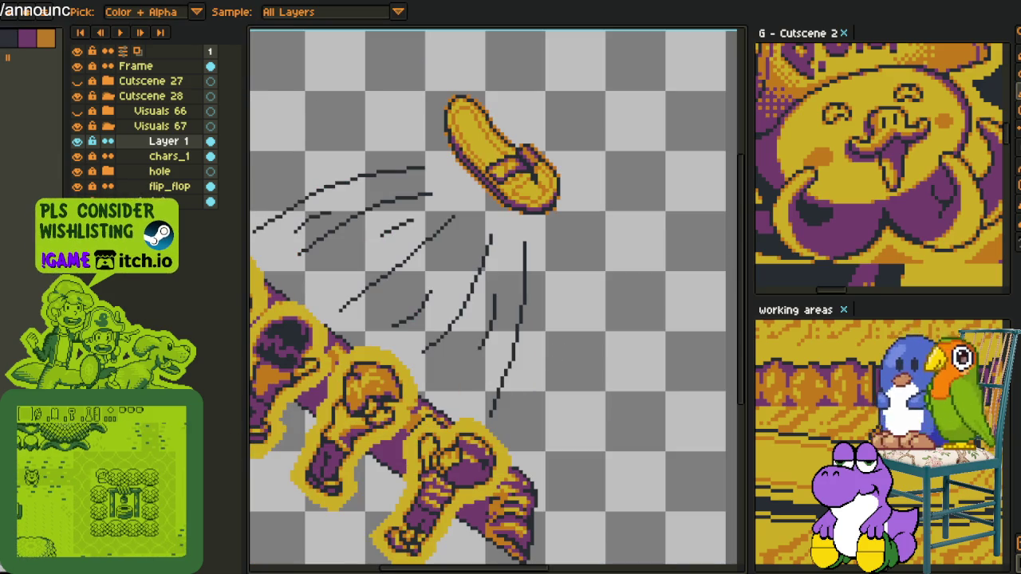
Give the black streaks a red outline with an adjusted outline matrix.
{"action": "key", "text": "shift+o"}
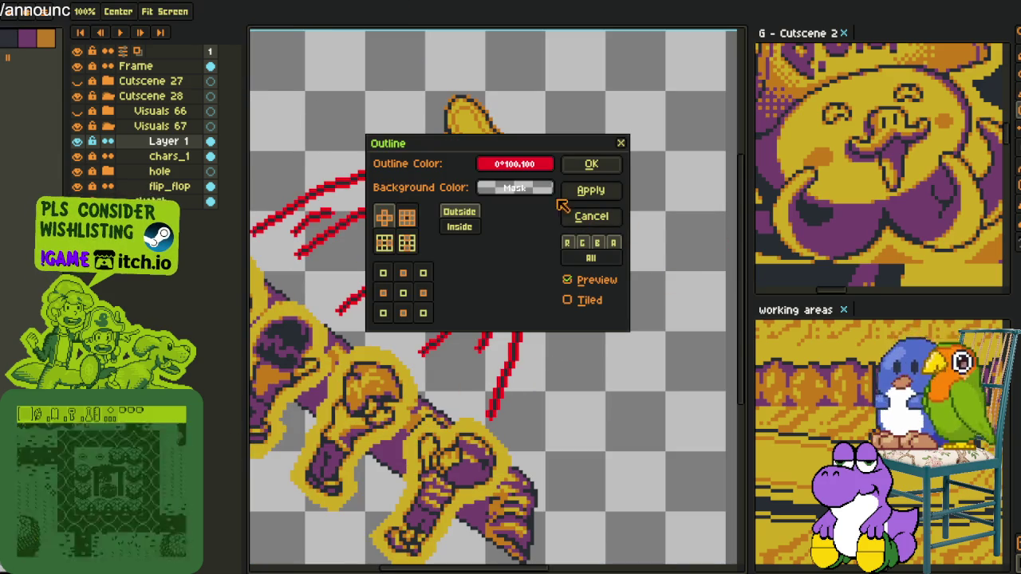
{"action": "left_click", "coordinate": [422, 292]}
{"action": "left_click", "coordinate": [383, 293]}
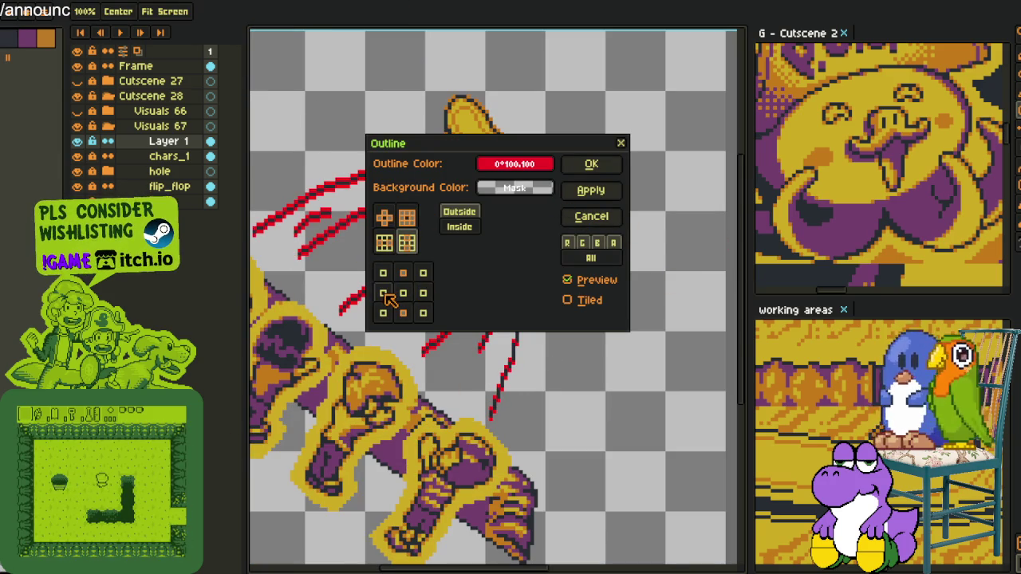
{"action": "left_click", "coordinate": [615, 163]}
{"action": "scroll", "coordinate": [608, 159], "scroll_direction": "down", "scroll_amount": 2}
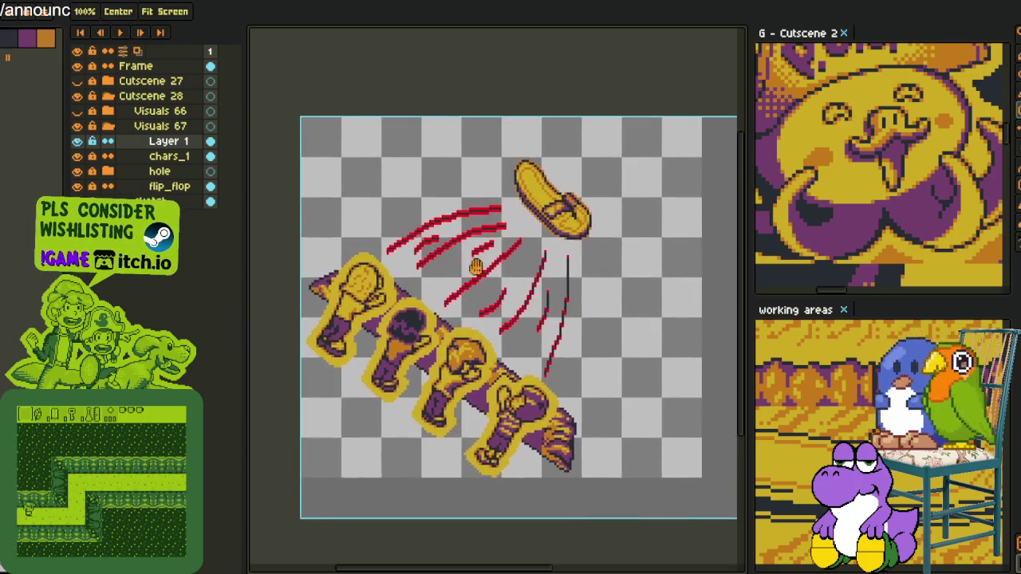
Zoom in on the motion streaks and erase four stray red stair-step outline pixels.
{"action": "scroll", "coordinate": [495, 279], "scroll_direction": "up", "scroll_amount": 4}
{"action": "scroll", "coordinate": [561, 302], "scroll_direction": "up", "scroll_amount": 1}
{"action": "scroll", "coordinate": [548, 348], "scroll_direction": "up", "scroll_amount": 1}
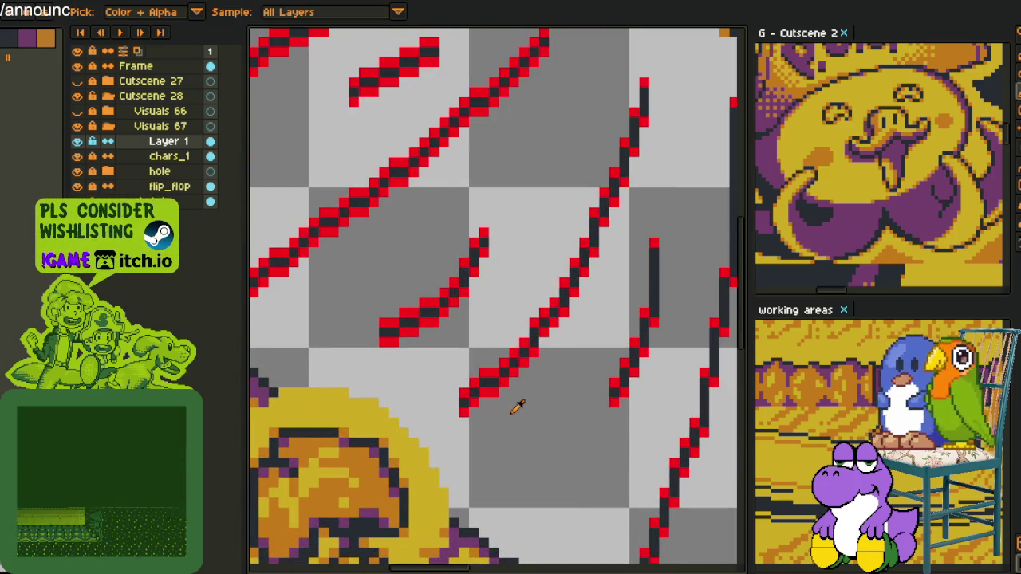
{"action": "scroll", "coordinate": [518, 403], "scroll_direction": "up", "scroll_amount": 1}
{"action": "scroll", "coordinate": [478, 395], "scroll_direction": "down", "scroll_amount": 2}
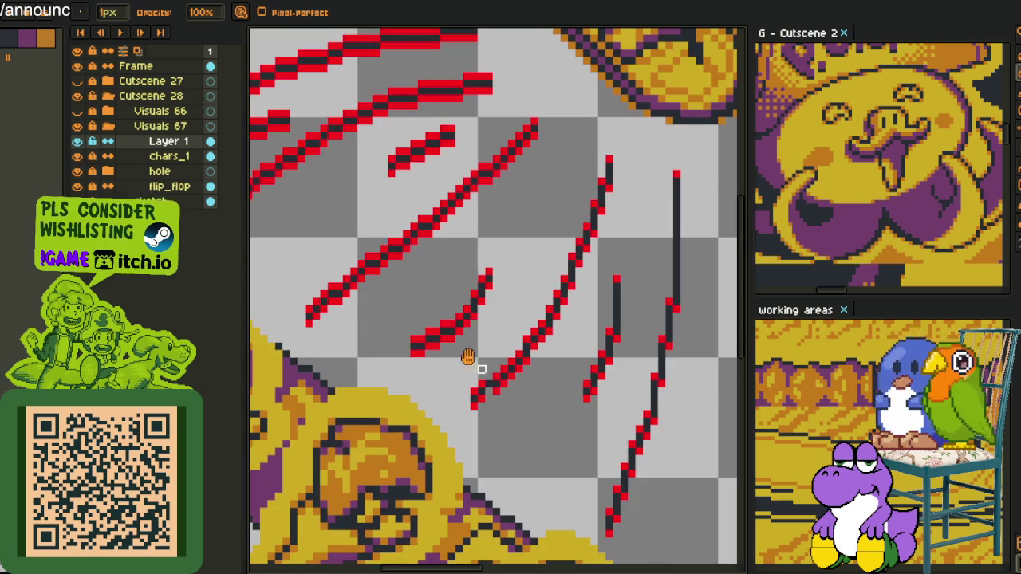
{"action": "scroll", "coordinate": [495, 382], "scroll_direction": "up", "scroll_amount": 3}
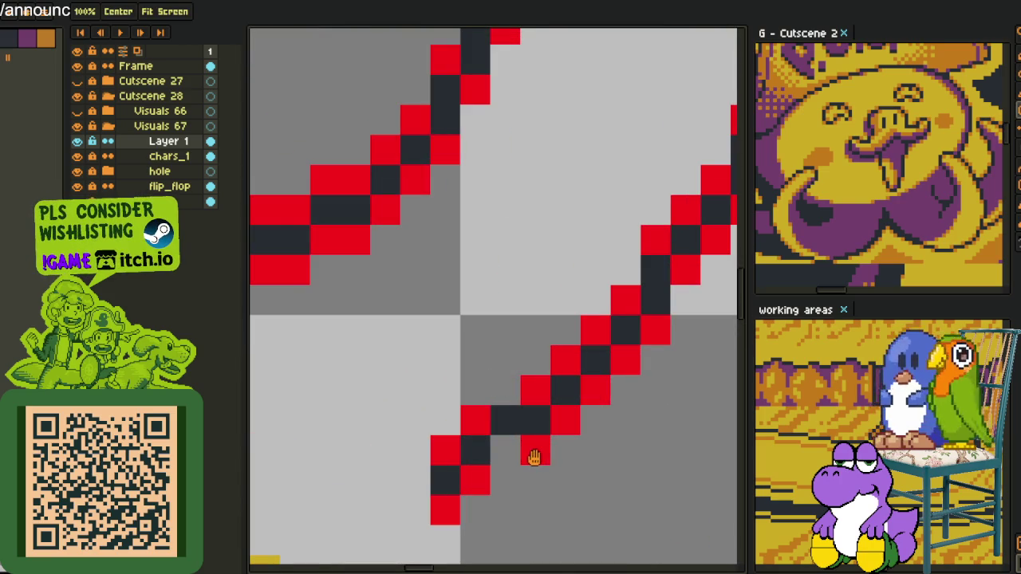
{"action": "key", "text": "alt"}
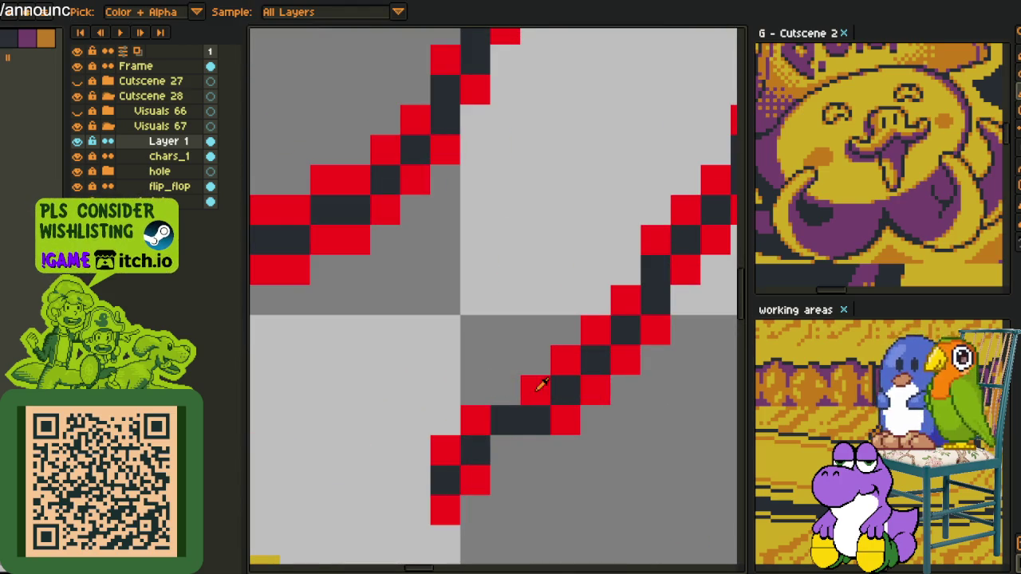
{"action": "scroll", "coordinate": [511, 399], "scroll_direction": "down", "scroll_amount": 2}
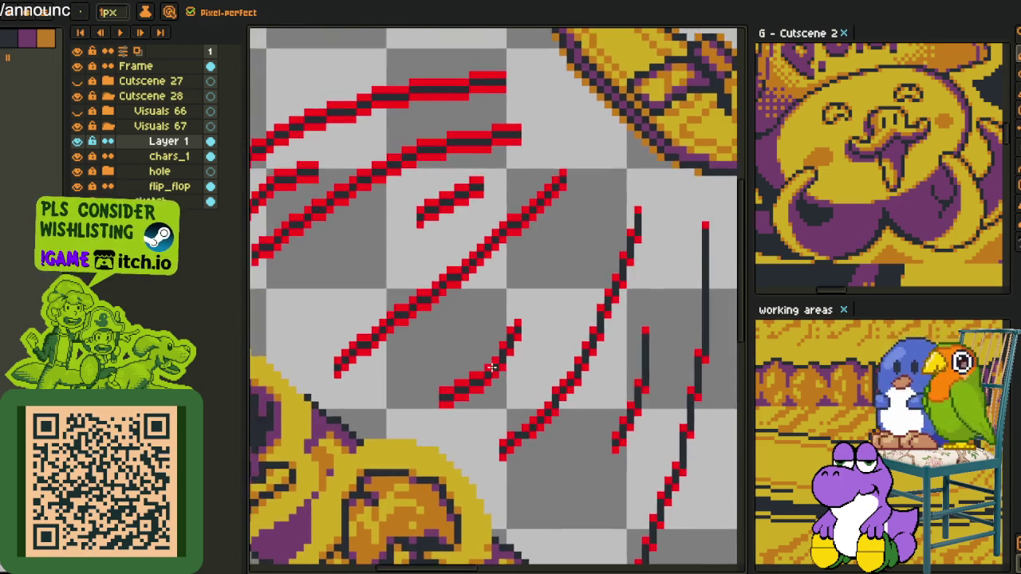
{"action": "scroll", "coordinate": [495, 366], "scroll_direction": "up", "scroll_amount": 3}
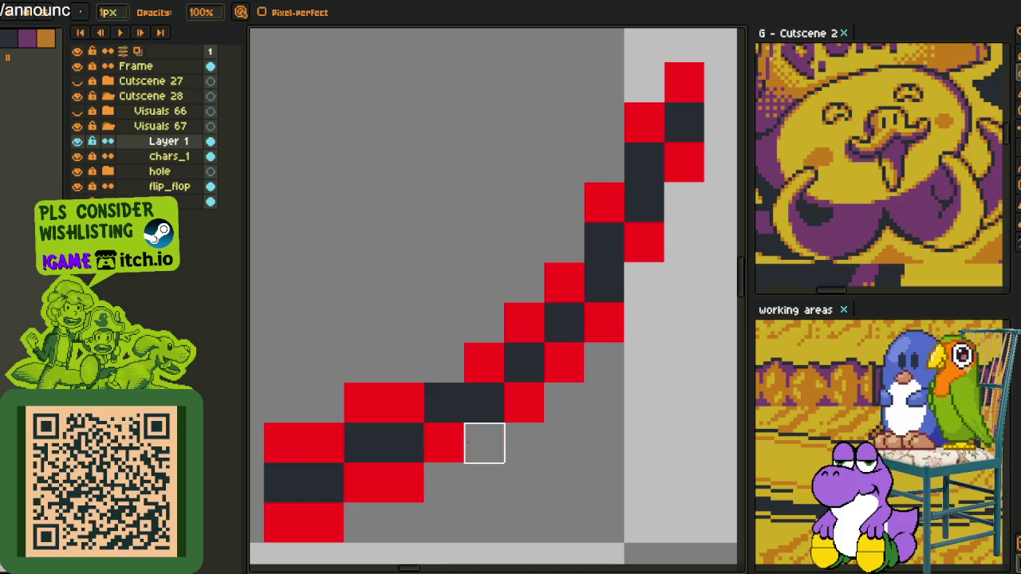
{"action": "left_click", "coordinate": [364, 403]}
{"action": "left_click", "coordinate": [404, 483]}
{"action": "left_click", "coordinate": [284, 443]}
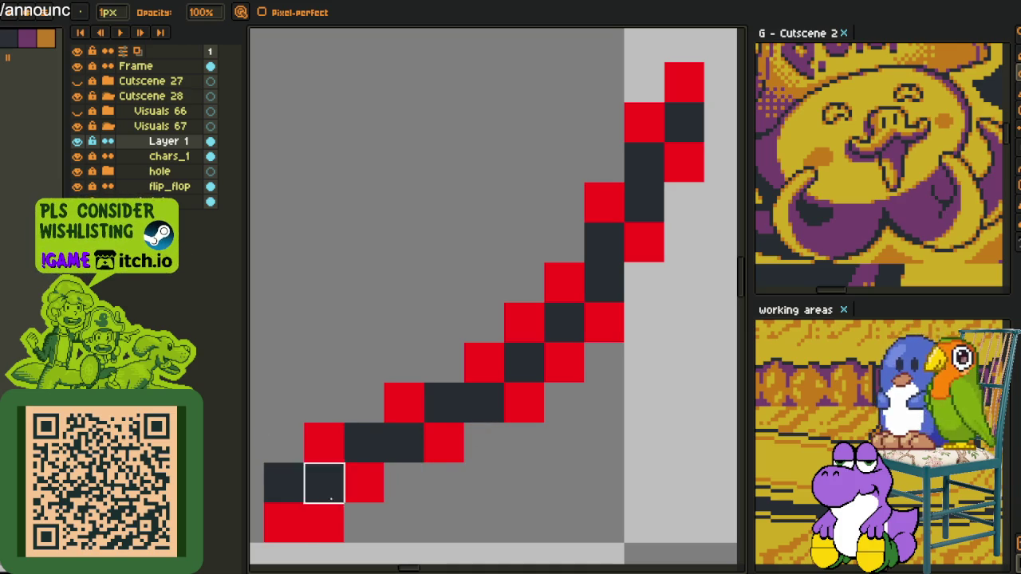
{"action": "left_click", "coordinate": [324, 522]}
Erase more stray stair-step pixels, then continue on the next streak section.
{"action": "scroll", "coordinate": [364, 439], "scroll_direction": "down", "scroll_amount": 2}
{"action": "scroll", "coordinate": [338, 342], "scroll_direction": "up", "scroll_amount": 1}
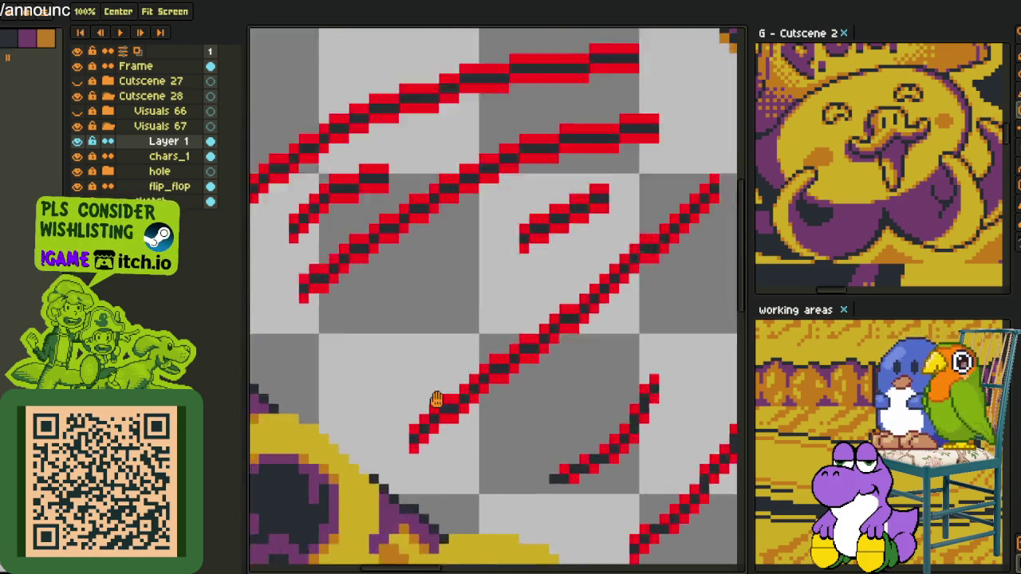
{"action": "scroll", "coordinate": [438, 392], "scroll_direction": "up", "scroll_amount": 1}
{"action": "left_click", "coordinate": [481, 447]}
{"action": "left_click", "coordinate": [451, 388]}
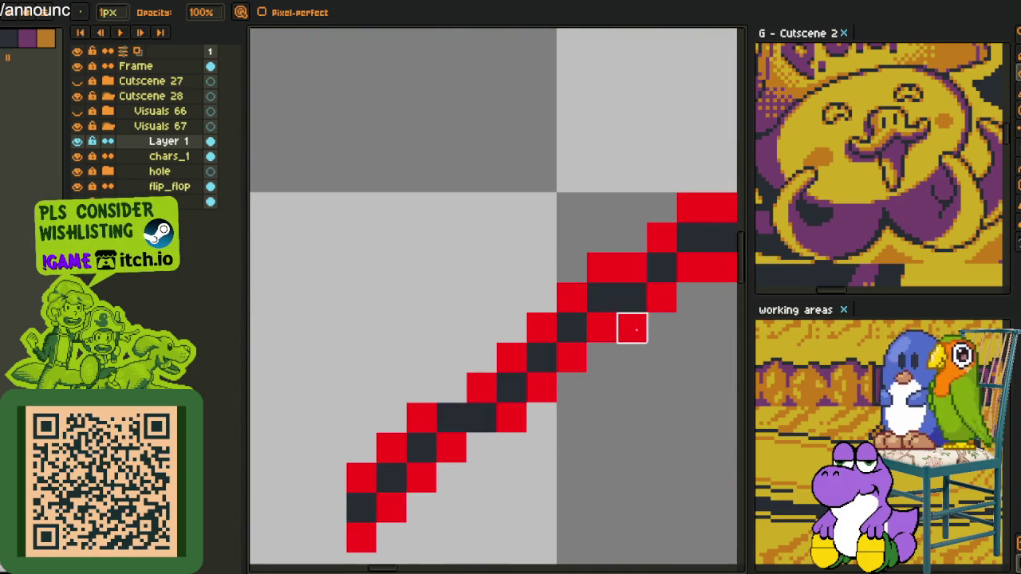
{"action": "left_click_drag", "start_coordinate": [632, 329], "coordinate": [404, 316]}
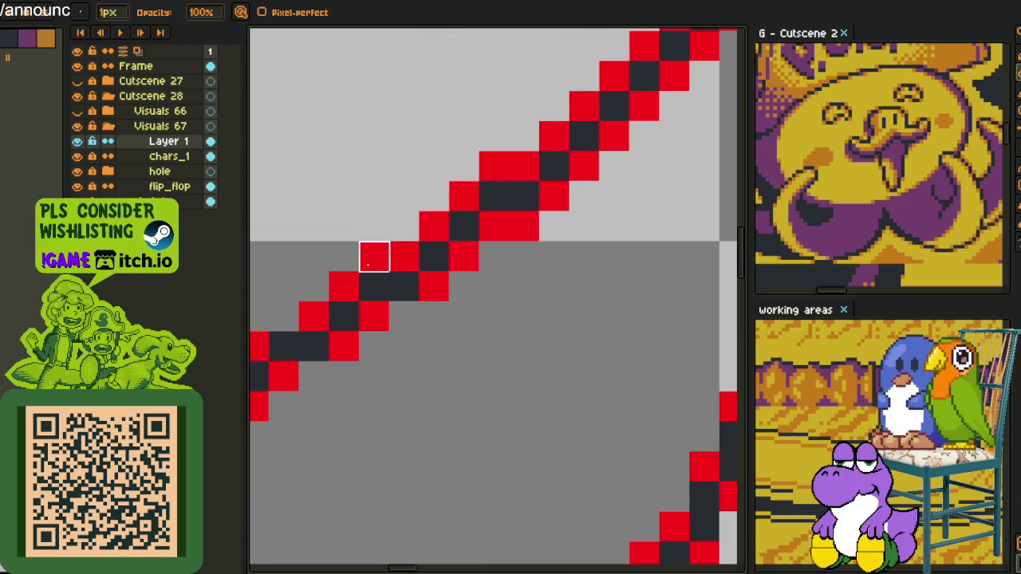
{"action": "left_click", "coordinate": [374, 256]}
{"action": "left_click", "coordinate": [524, 226]}
{"action": "left_click", "coordinate": [495, 165]}
Remove further stray red stair pixels and a short red run along the top row.
{"action": "scroll", "coordinate": [597, 204], "scroll_direction": "down", "scroll_amount": 3}
{"action": "scroll", "coordinate": [596, 203], "scroll_direction": "up", "scroll_amount": 3}
{"action": "left_click", "coordinate": [508, 223]}
{"action": "scroll", "coordinate": [506, 221], "scroll_direction": "down", "scroll_amount": 3}
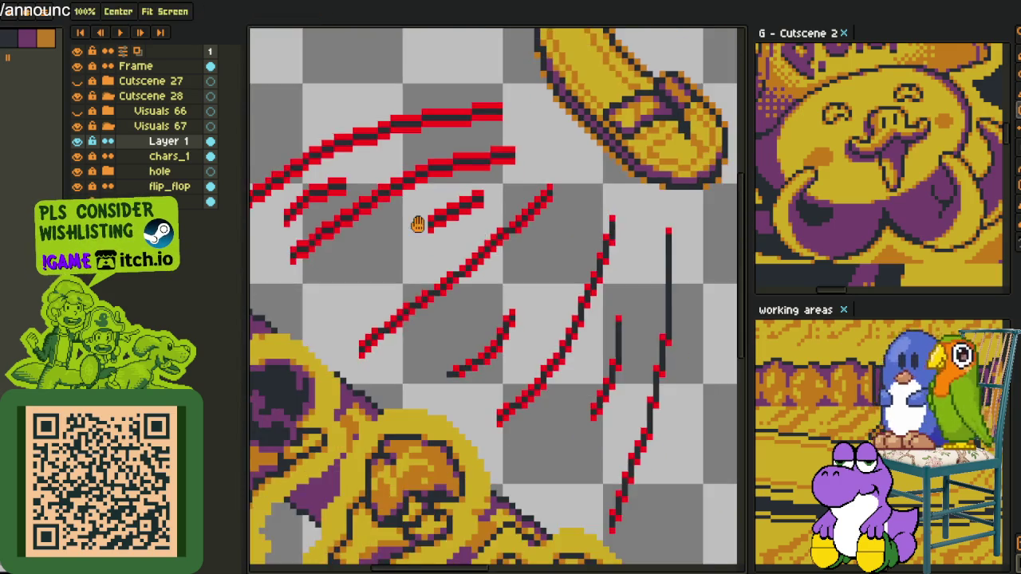
{"action": "scroll", "coordinate": [521, 292], "scroll_direction": "up", "scroll_amount": 3}
{"action": "left_click", "coordinate": [521, 292]}
{"action": "left_click", "coordinate": [490, 232]}
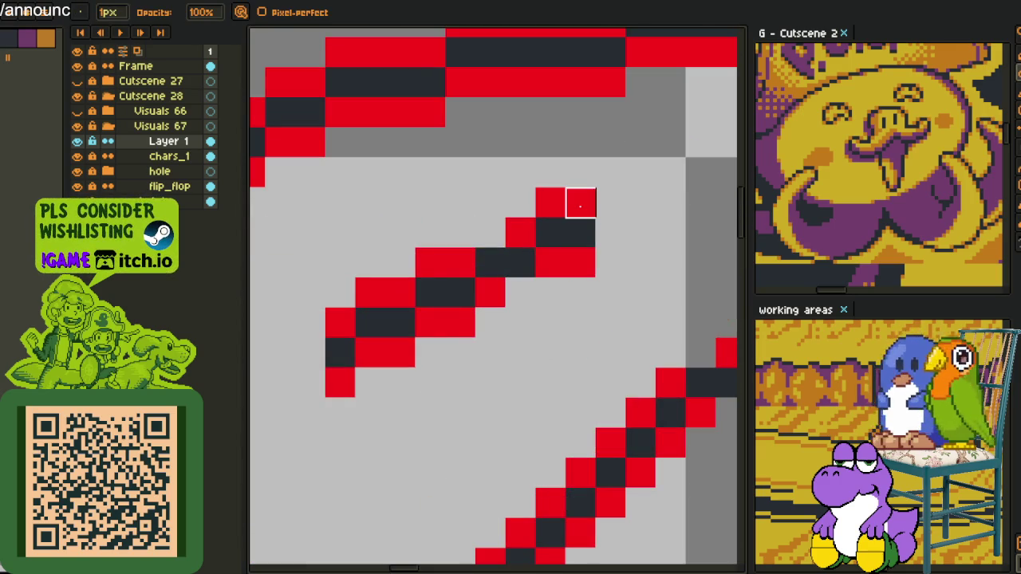
{"action": "left_click_drag", "start_coordinate": [581, 203], "coordinate": [550, 202]}
{"action": "left_click", "coordinate": [581, 262]}
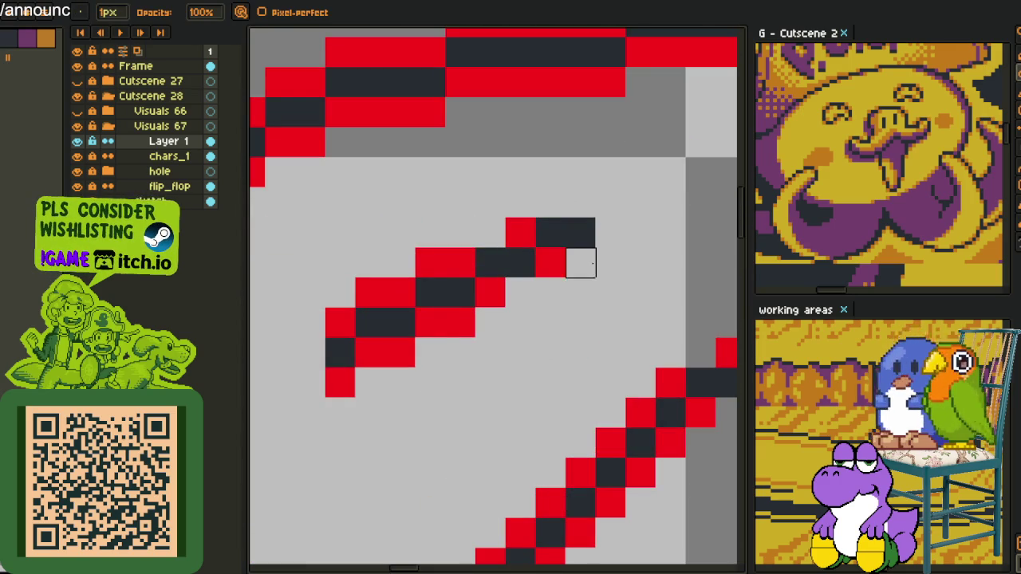
Drag-erase the red outline rows along the streak's edge, then eyedrop the red outline colour.
{"action": "mouse_move", "coordinate": [367, 292]}
{"action": "left_mouse_down"}
{"action": "mouse_move", "coordinate": [401, 321]}
{"action": "mouse_move", "coordinate": [400, 352]}
{"action": "left_mouse_up"}
{"action": "scroll", "coordinate": [400, 353], "scroll_direction": "down", "scroll_amount": 3}
{"action": "scroll", "coordinate": [482, 342], "scroll_direction": "up", "scroll_amount": 3}
{"action": "left_click_drag", "start_coordinate": [481, 343], "coordinate": [402, 343]}
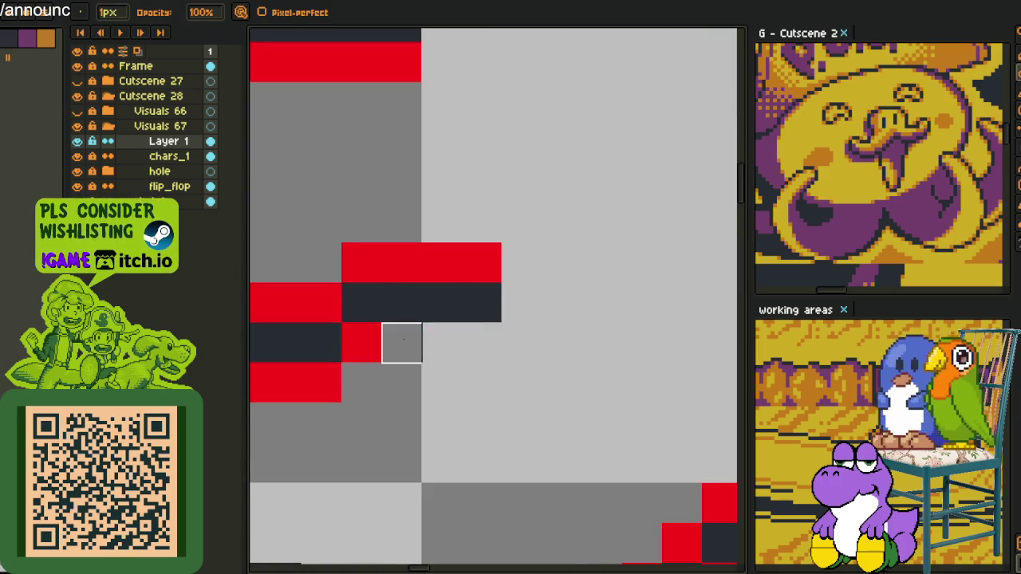
{"action": "left_click_drag", "start_coordinate": [362, 262], "coordinate": [362, 263]}
{"action": "scroll", "coordinate": [362, 263], "scroll_direction": "down", "scroll_amount": 3}
{"action": "scroll", "coordinate": [497, 269], "scroll_direction": "up", "scroll_amount": 3}
{"action": "left_click_drag", "start_coordinate": [497, 268], "coordinate": [298, 270]}
{"action": "left_click_drag", "start_coordinate": [299, 350], "coordinate": [578, 350]}
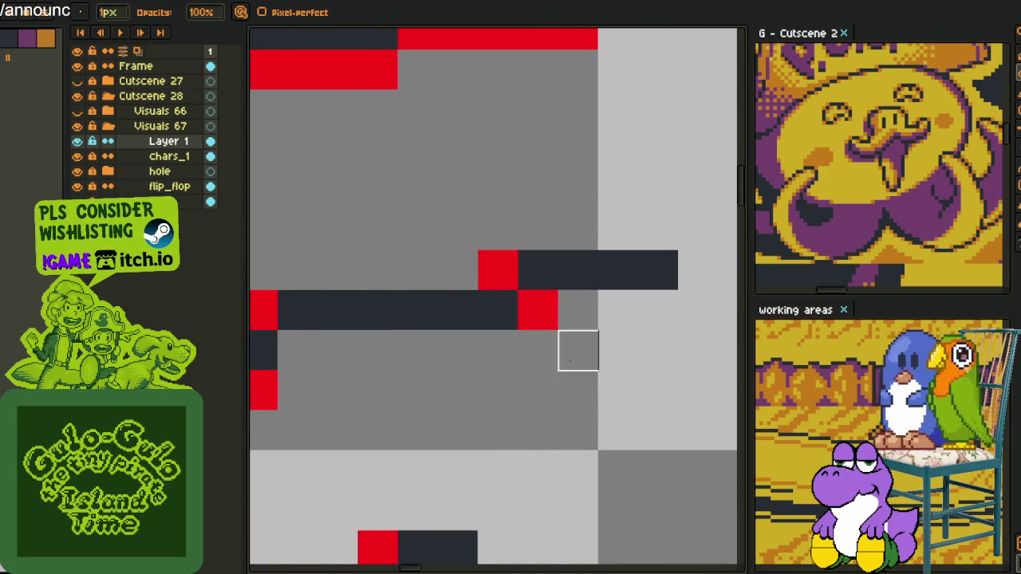
{"action": "key", "text": "i"}
{"action": "left_click", "coordinate": [283, 375]}
Repaint a red outline pixel on the streak with the pencil.
{"action": "key", "text": "b"}
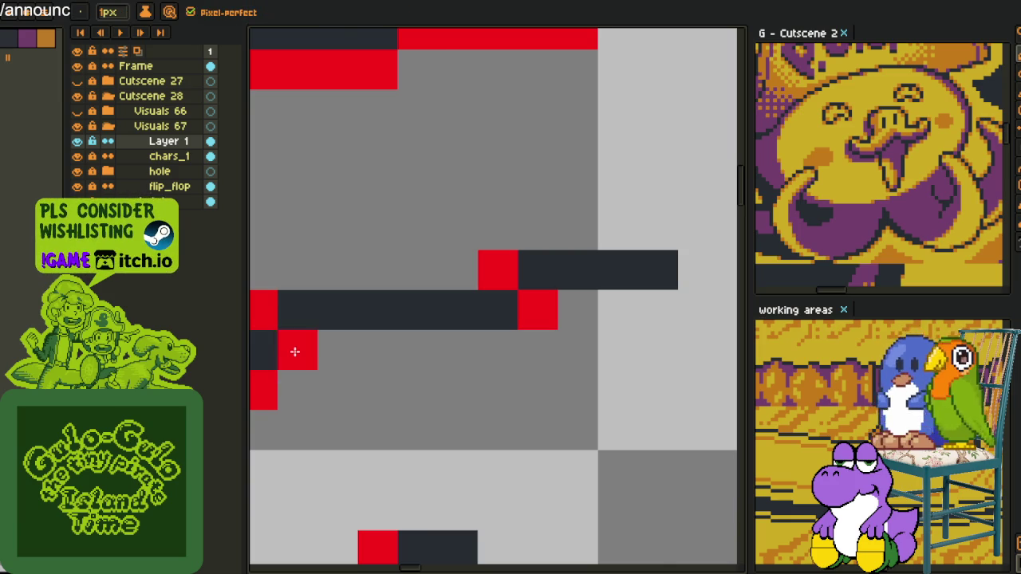
{"action": "left_click_drag", "start_coordinate": [295, 351], "coordinate": [298, 390]}
{"action": "scroll", "coordinate": [298, 390], "scroll_direction": "down", "scroll_amount": 4}
{"action": "scroll", "coordinate": [456, 276], "scroll_direction": "up", "scroll_amount": 2}
{"action": "scroll", "coordinate": [456, 276], "scroll_direction": "up", "scroll_amount": 3}
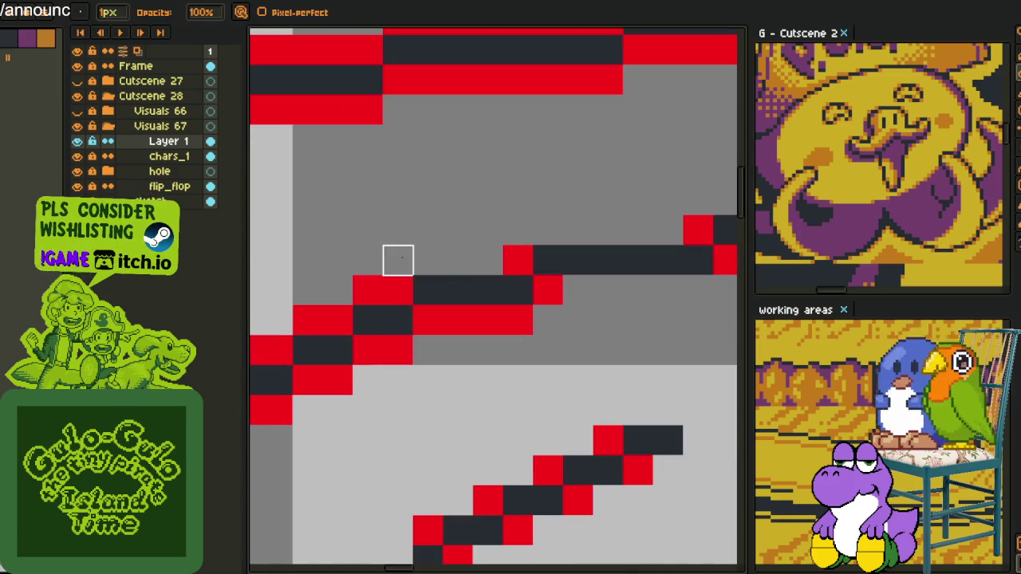
Erase a red run along the streak row and several stray red pixels on the arc.
{"action": "left_click_drag", "start_coordinate": [458, 320], "coordinate": [579, 320]}
{"action": "left_click", "coordinate": [367, 290]}
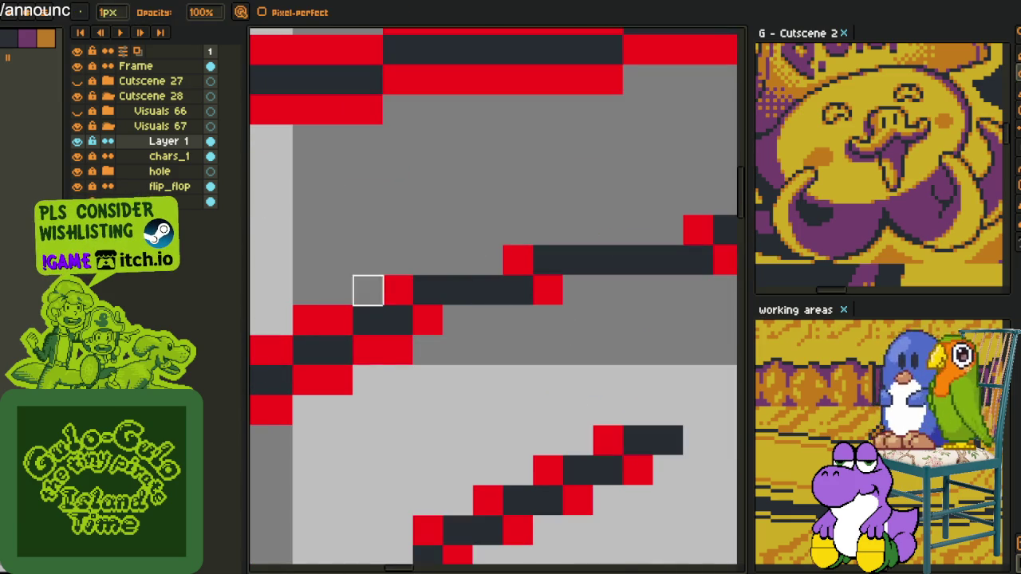
{"action": "left_click", "coordinate": [398, 350]}
{"action": "left_click", "coordinate": [338, 379]}
{"action": "scroll", "coordinate": [354, 380], "scroll_direction": "down", "scroll_amount": 2}
{"action": "scroll", "coordinate": [490, 266], "scroll_direction": "up", "scroll_amount": 2}
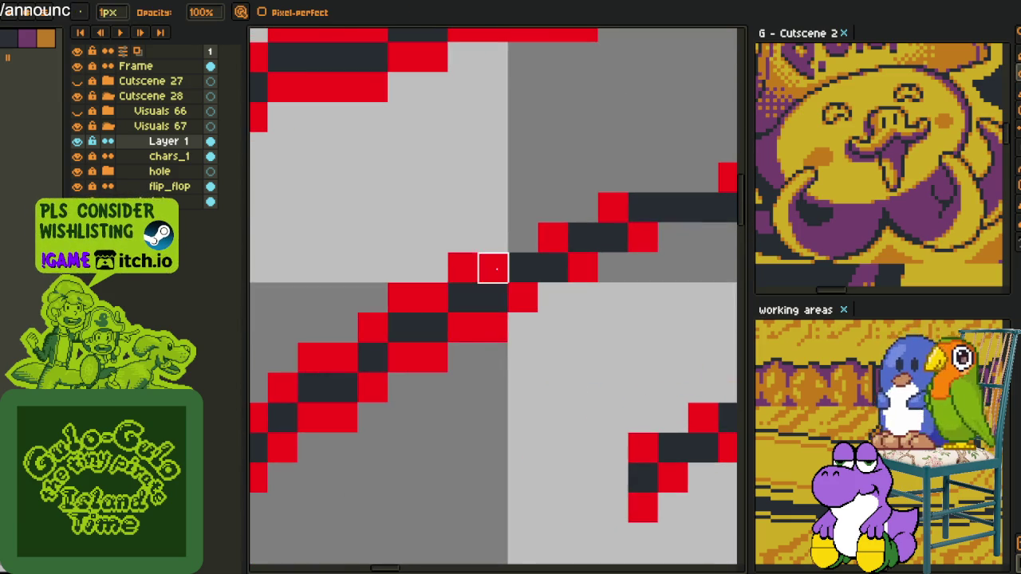
{"action": "left_click", "coordinate": [433, 358]}
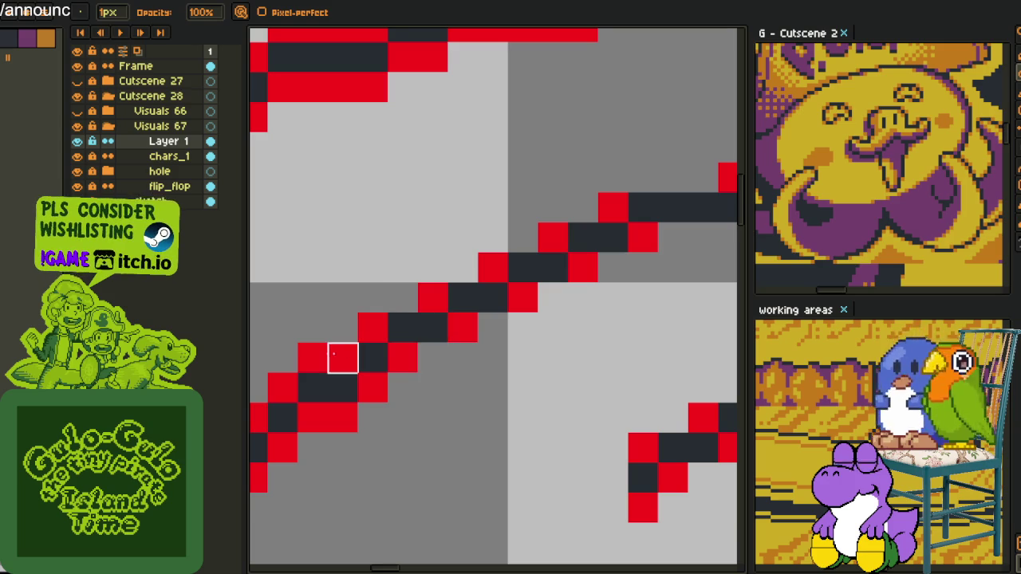
On another part of the arcs, erase four red pixels along the stroke.
{"action": "left_click_drag", "start_coordinate": [342, 417], "coordinate": [562, 245]}
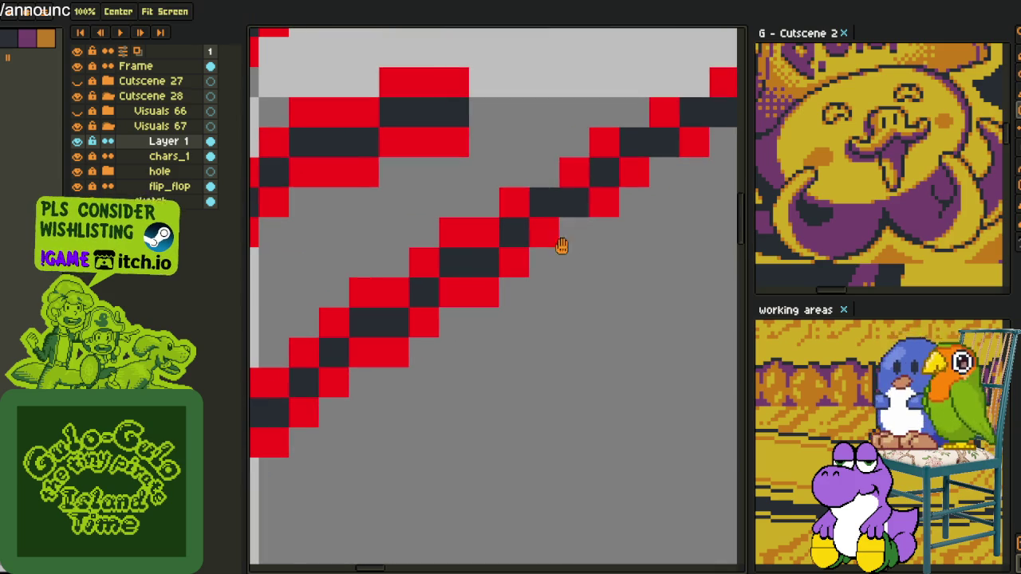
{"action": "left_click", "coordinate": [454, 232]}
{"action": "left_click", "coordinate": [484, 293]}
{"action": "left_click", "coordinate": [365, 293]}
{"action": "left_click", "coordinate": [394, 354]}
Move to the next arc and erase its extra red pixels and red runs.
{"action": "left_click_drag", "start_coordinate": [392, 351], "coordinate": [575, 274]}
{"action": "left_click", "coordinate": [410, 307]}
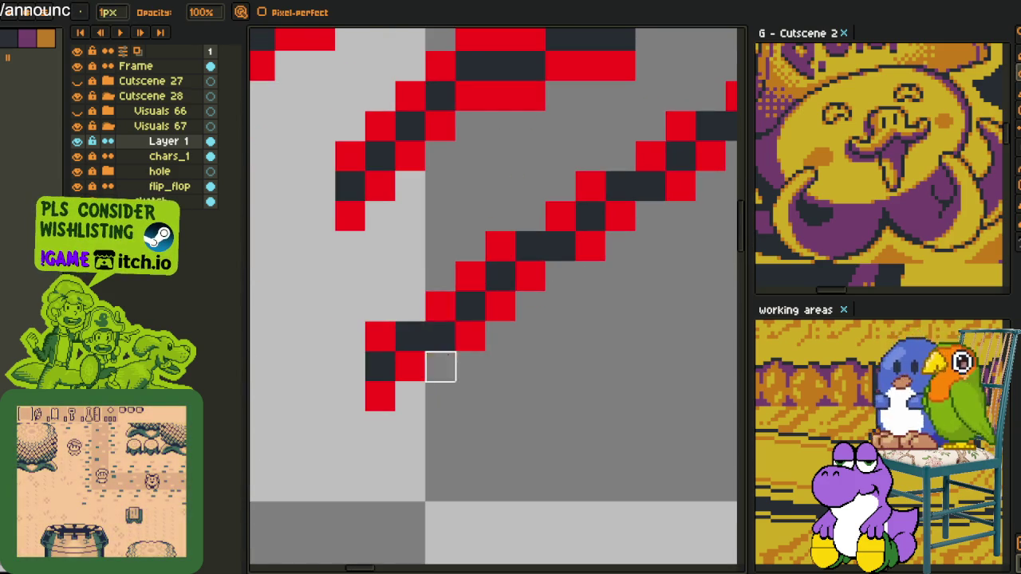
{"action": "scroll", "coordinate": [440, 366], "scroll_direction": "down", "scroll_amount": 3}
{"action": "scroll", "coordinate": [468, 298], "scroll_direction": "up", "scroll_amount": 4}
{"action": "left_click_drag", "start_coordinate": [428, 301], "coordinate": [388, 301]}
{"action": "left_click_drag", "start_coordinate": [506, 260], "coordinate": [587, 260]}
{"action": "left_click", "coordinate": [547, 342]}
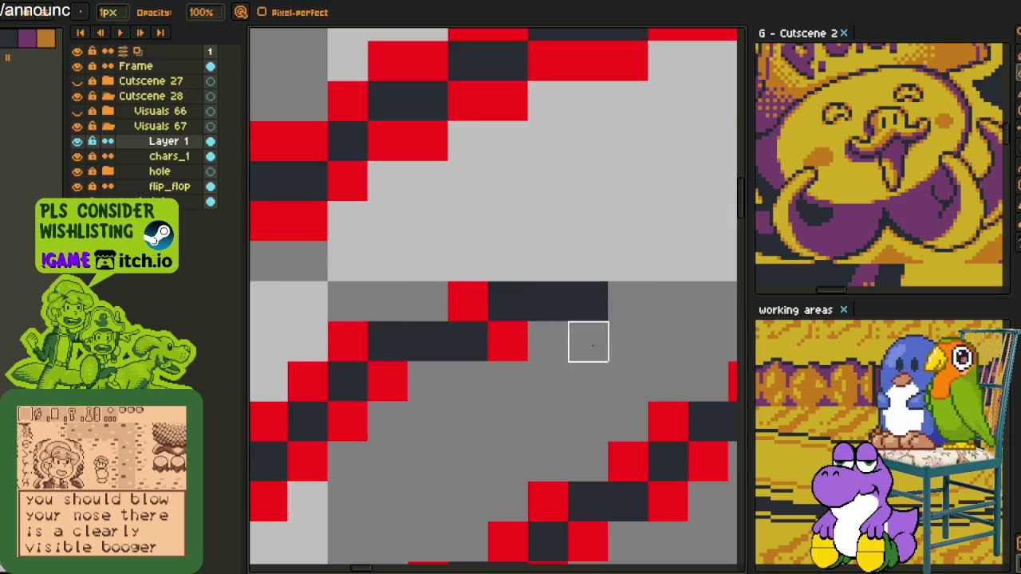
Clear the red pixels at the stroke's ends and along the diagonal stroke.
{"action": "scroll", "coordinate": [588, 342], "scroll_direction": "down", "scroll_amount": 2}
{"action": "scroll", "coordinate": [566, 326], "scroll_direction": "down", "scroll_amount": 1}
{"action": "scroll", "coordinate": [455, 372], "scroll_direction": "up", "scroll_amount": 4}
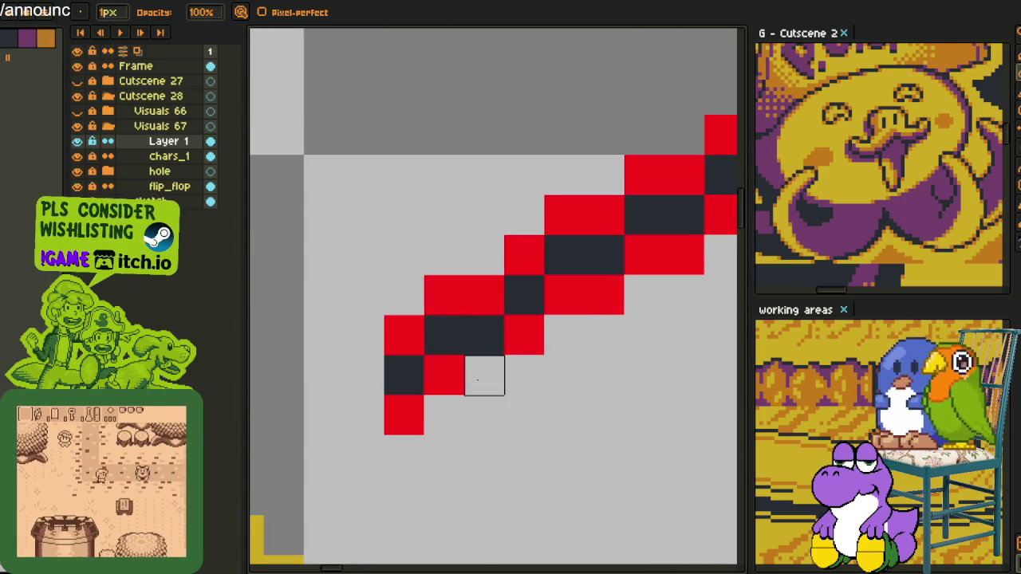
{"action": "left_click", "coordinate": [445, 294]}
{"action": "left_click", "coordinate": [404, 414]}
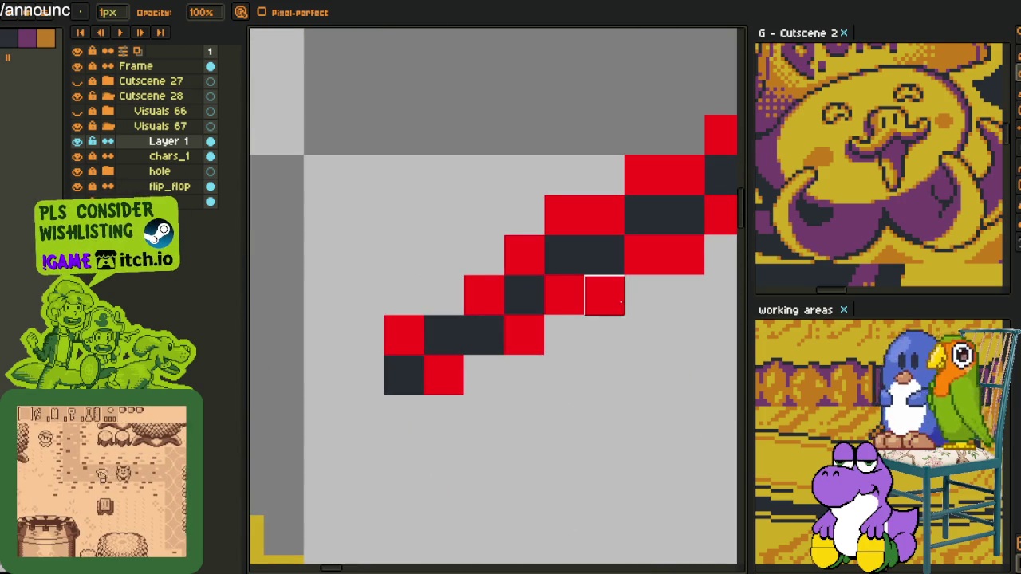
{"action": "left_click", "coordinate": [605, 295]}
{"action": "left_click", "coordinate": [564, 215]}
{"action": "left_click", "coordinate": [683, 255]}
{"action": "left_click", "coordinate": [644, 175]}
Pan to the other diagonal strokes and erase four red pixels there.
{"action": "key", "text": "space"}
{"action": "left_click_drag", "start_coordinate": [646, 188], "coordinate": [439, 252]}
{"action": "left_click", "coordinate": [479, 189]}
{"action": "left_click", "coordinate": [518, 270]}
{"action": "left_click", "coordinate": [638, 190]}
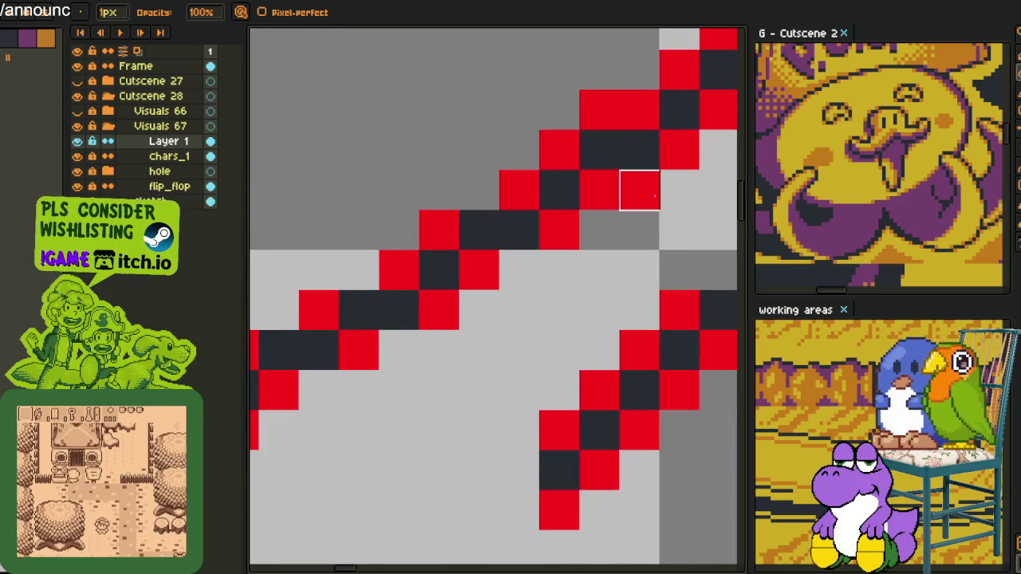
{"action": "left_click", "coordinate": [599, 110]}
Shift down-left and erase four more red pixels plus a run along the diagonal.
{"action": "left_click_drag", "start_coordinate": [623, 122], "coordinate": [469, 284]}
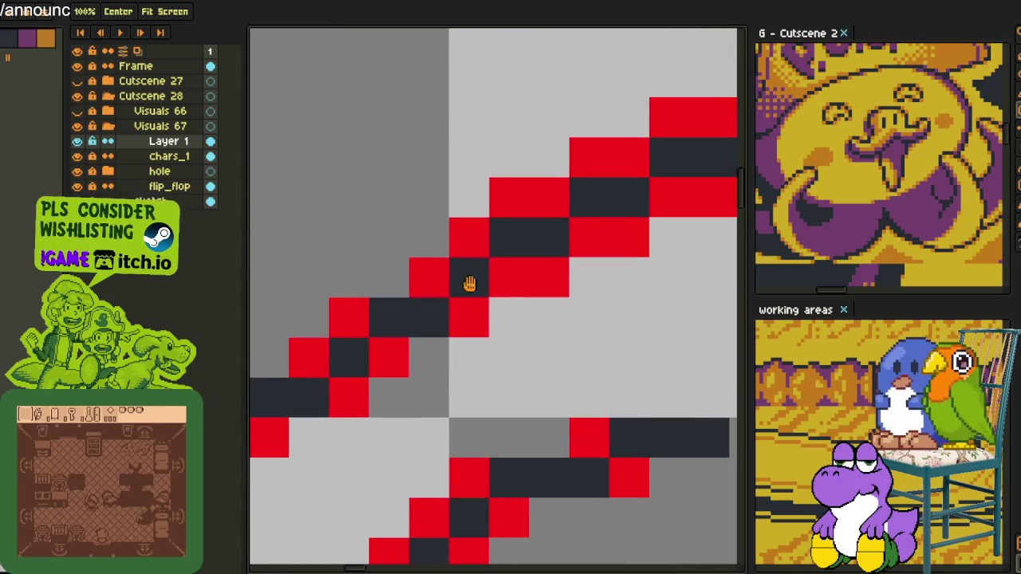
{"action": "left_click", "coordinate": [549, 277]}
{"action": "left_click", "coordinate": [509, 197]}
{"action": "left_click", "coordinate": [629, 237]}
{"action": "left_click", "coordinate": [589, 157]}
{"action": "left_click_drag", "start_coordinate": [644, 163], "coordinate": [454, 192]}
{"action": "mouse_move", "coordinate": [494, 271]}
{"action": "left_mouse_down"}
{"action": "mouse_move", "coordinate": [614, 229]}
{"action": "mouse_move", "coordinate": [654, 189]}
{"action": "mouse_move", "coordinate": [654, 147]}
{"action": "mouse_move", "coordinate": [574, 150]}
{"action": "mouse_move", "coordinate": [423, 230]}
{"action": "left_mouse_up"}
Drag-erase the red runs in the top and bottom rows beside the dark lines.
{"action": "key", "text": "space"}
{"action": "mouse_move", "coordinate": [456, 284]}
{"action": "left_mouse_down"}
{"action": "mouse_move", "coordinate": [536, 244]}
{"action": "mouse_move", "coordinate": [656, 243]}
{"action": "left_mouse_up"}
{"action": "mouse_move", "coordinate": [617, 164]}
{"action": "left_mouse_down"}
{"action": "mouse_move", "coordinate": [497, 163]}
{"action": "mouse_move", "coordinate": [256, 226]}
{"action": "left_mouse_up"}
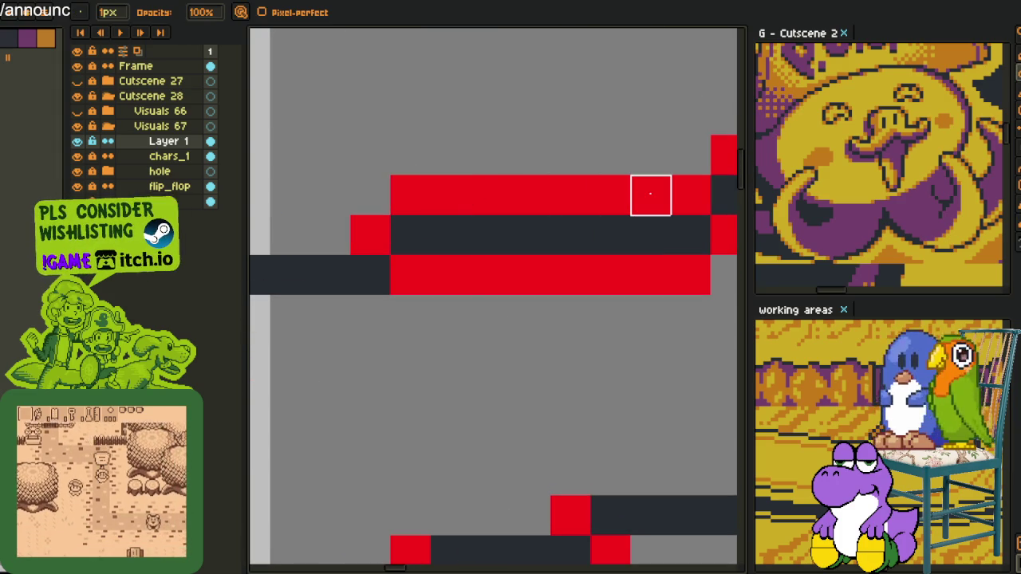
{"action": "left_click_drag", "start_coordinate": [650, 195], "coordinate": [410, 196]}
{"action": "mouse_move", "coordinate": [449, 276]}
{"action": "left_mouse_down"}
{"action": "mouse_move", "coordinate": [690, 276]}
{"action": "mouse_move", "coordinate": [340, 355]}
{"action": "left_mouse_up"}
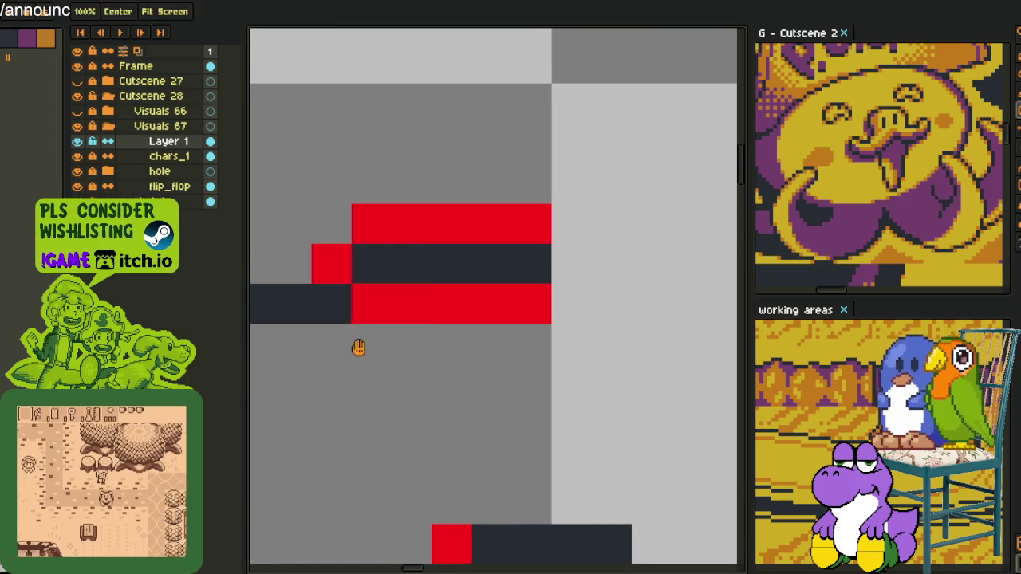
{"action": "left_click_drag", "start_coordinate": [410, 303], "coordinate": [611, 303]}
{"action": "left_click_drag", "start_coordinate": [372, 223], "coordinate": [651, 224]}
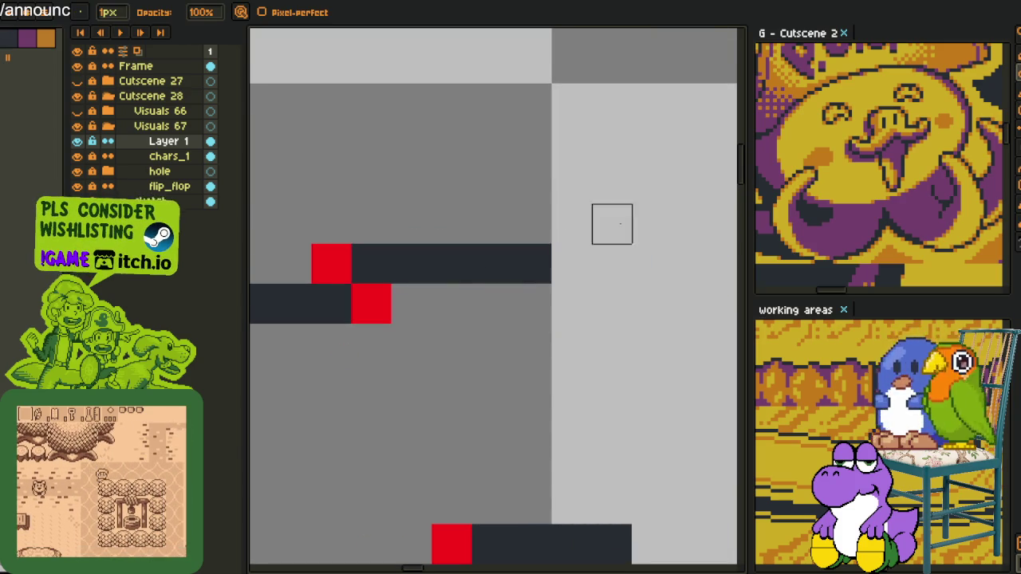
{"action": "scroll", "coordinate": [652, 224], "scroll_direction": "down", "scroll_amount": 8}
{"action": "left_click_drag", "start_coordinate": [615, 353], "coordinate": [591, 421]}
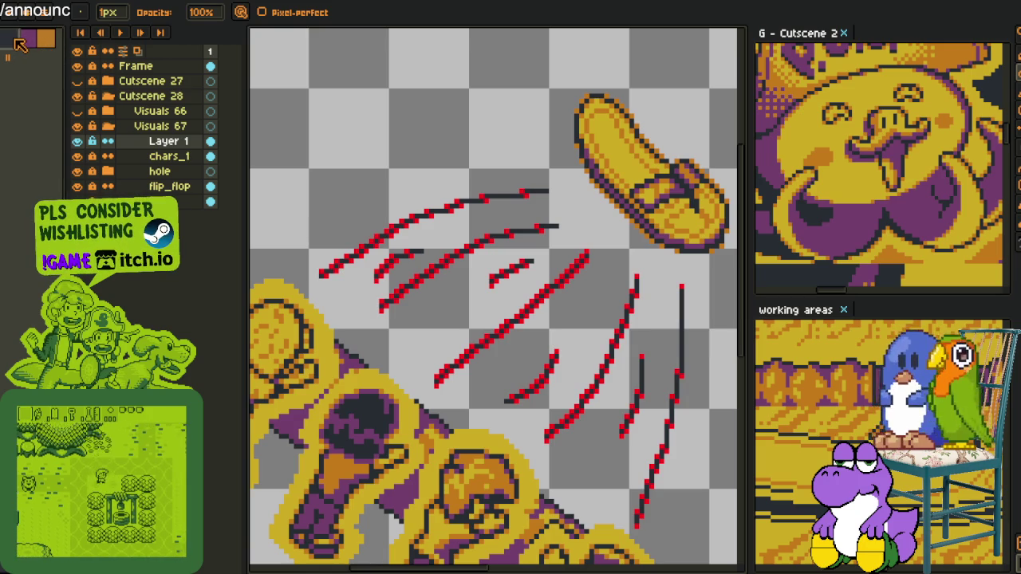
Eyedrop the red, then use Replace Color (Shift+R) to swap it for orange across the arcs.
{"action": "key", "text": "i"}
{"action": "scroll", "coordinate": [576, 228], "scroll_direction": "up", "scroll_amount": 4}
{"action": "key", "text": "shift+r"}
{"action": "left_click", "coordinate": [398, 447]}
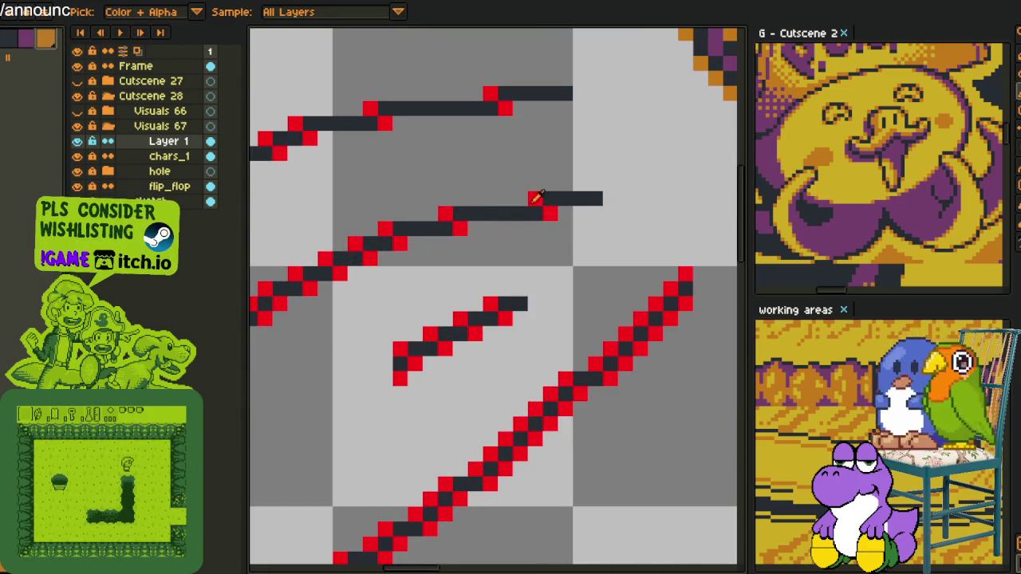
{"action": "key", "text": "shift+r"}
{"action": "left_click", "coordinate": [399, 446]}
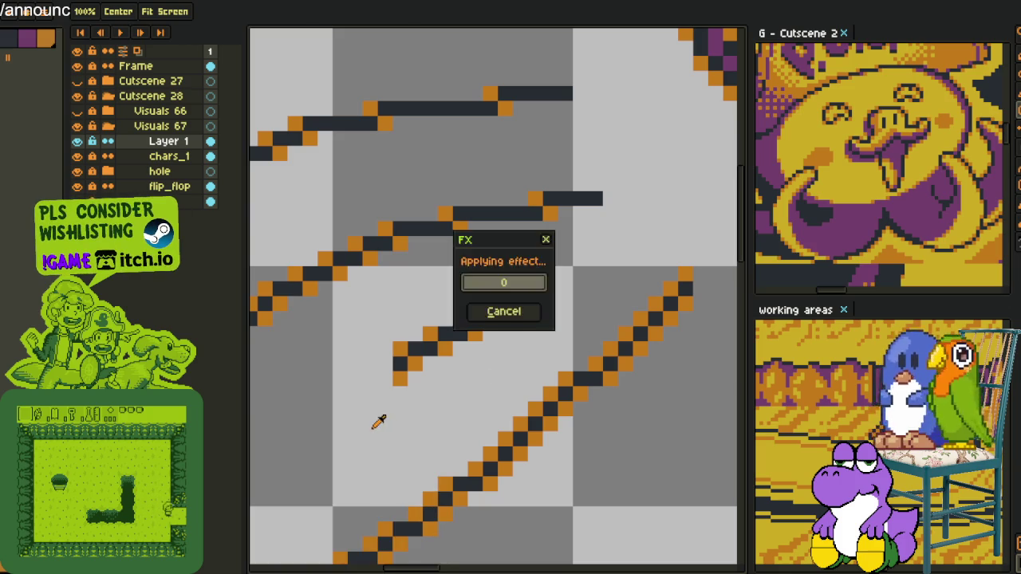
{"action": "scroll", "coordinate": [353, 399], "scroll_direction": "down", "scroll_amount": 3}
{"action": "scroll", "coordinate": [548, 449], "scroll_direction": "down", "scroll_amount": 2}
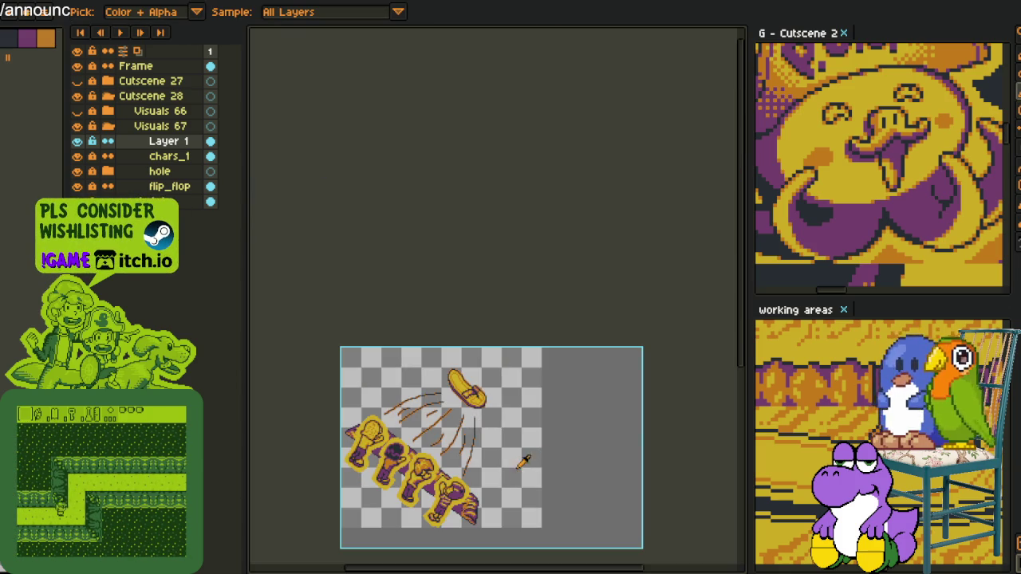
{"action": "scroll", "coordinate": [502, 482], "scroll_direction": "up", "scroll_amount": 2}
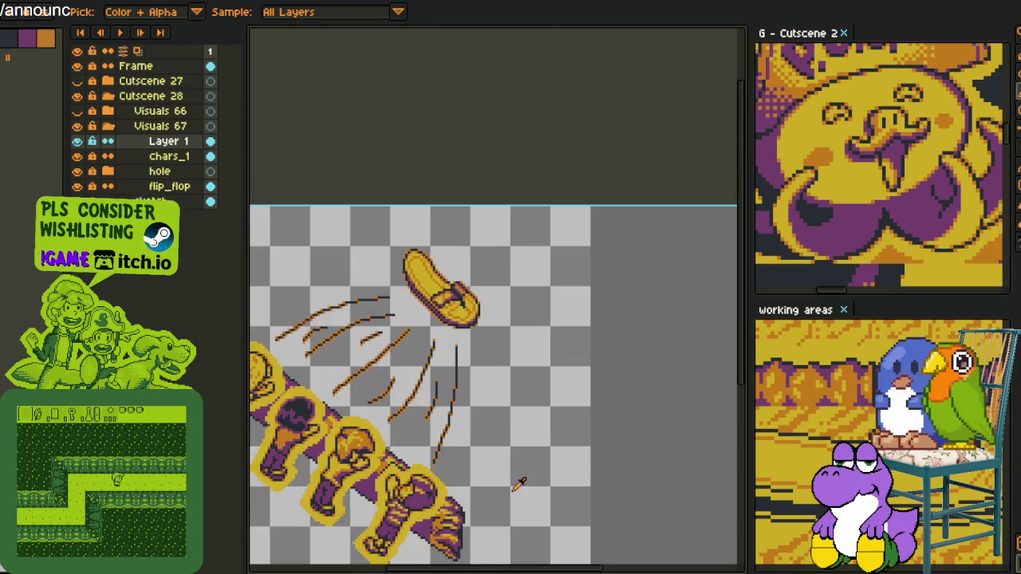
Rename Layer 1 to throw_lines and move it below chars_1 and hole.
{"action": "left_click_drag", "start_coordinate": [519, 485], "coordinate": [538, 367]}
{"action": "double_click", "coordinate": [177, 141]}
{"action": "type", "text": "throw_lines"}
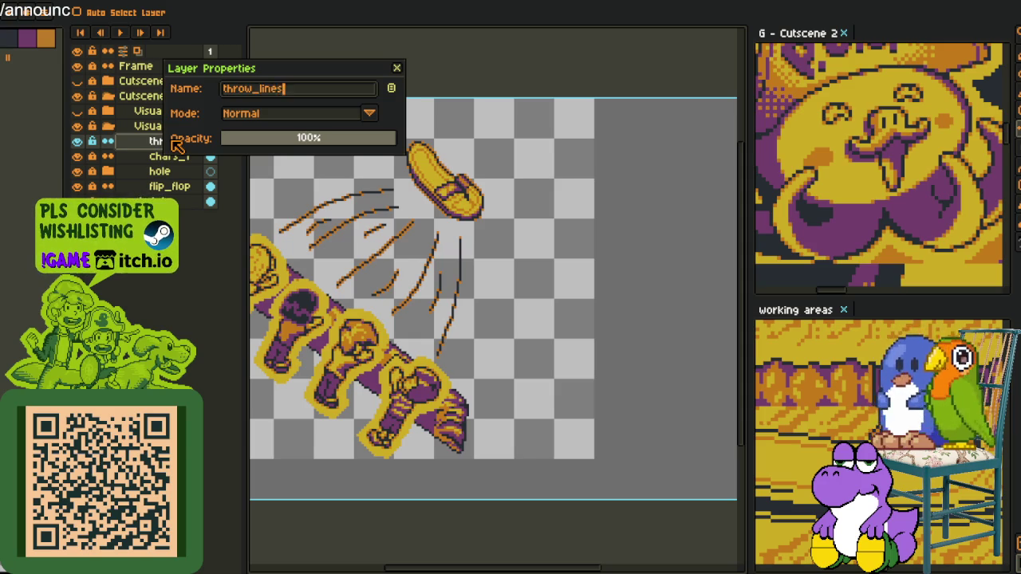
{"action": "key", "text": "Return"}
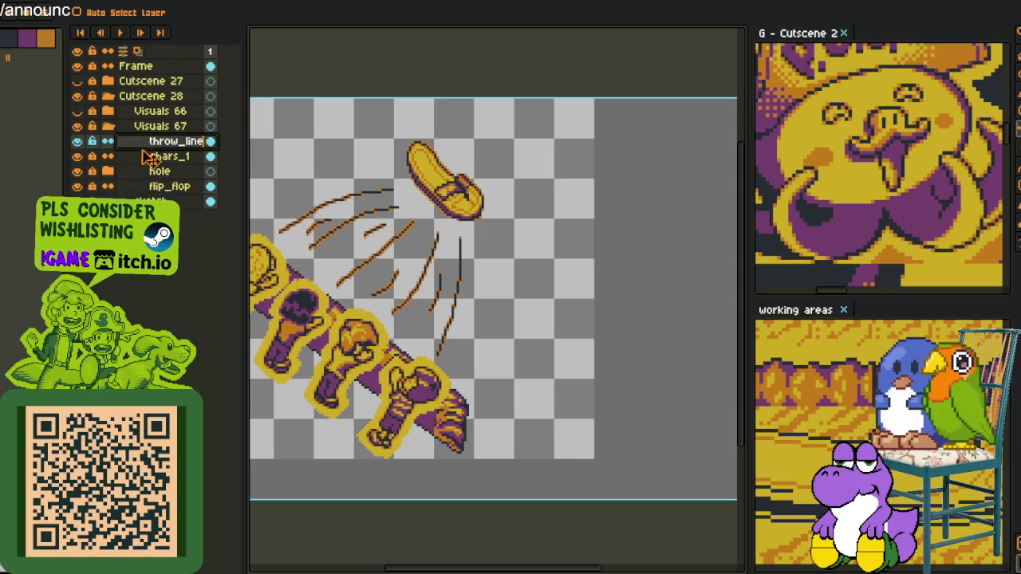
{"action": "left_click_drag", "start_coordinate": [151, 144], "coordinate": [152, 177]}
Add a new layer group, nest the layers inside it, and rename it flip_flop.
{"action": "right_click", "coordinate": [159, 185]}
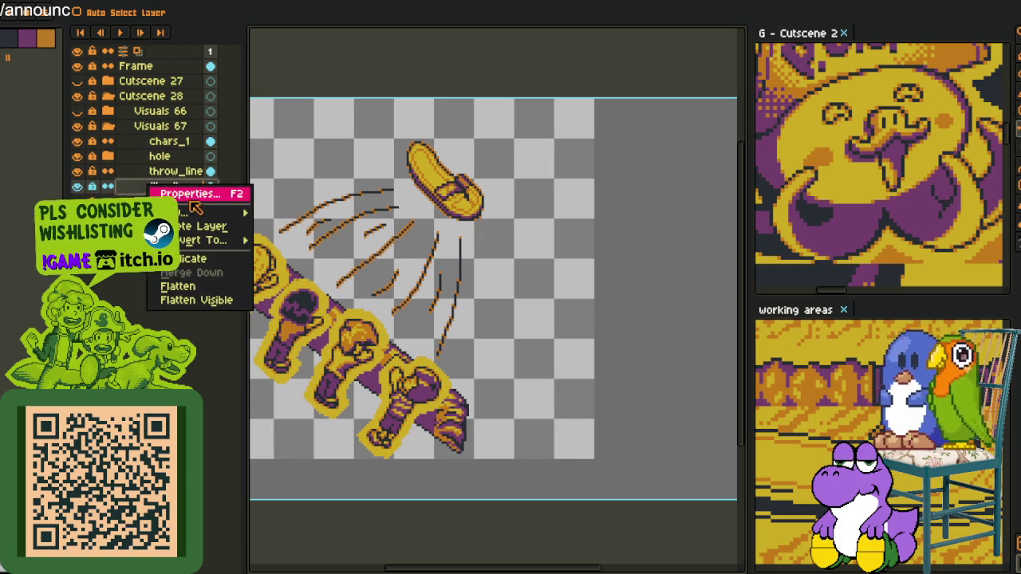
{"action": "mouse_move", "coordinate": [183, 212]}
{"action": "key", "text": "Return"}
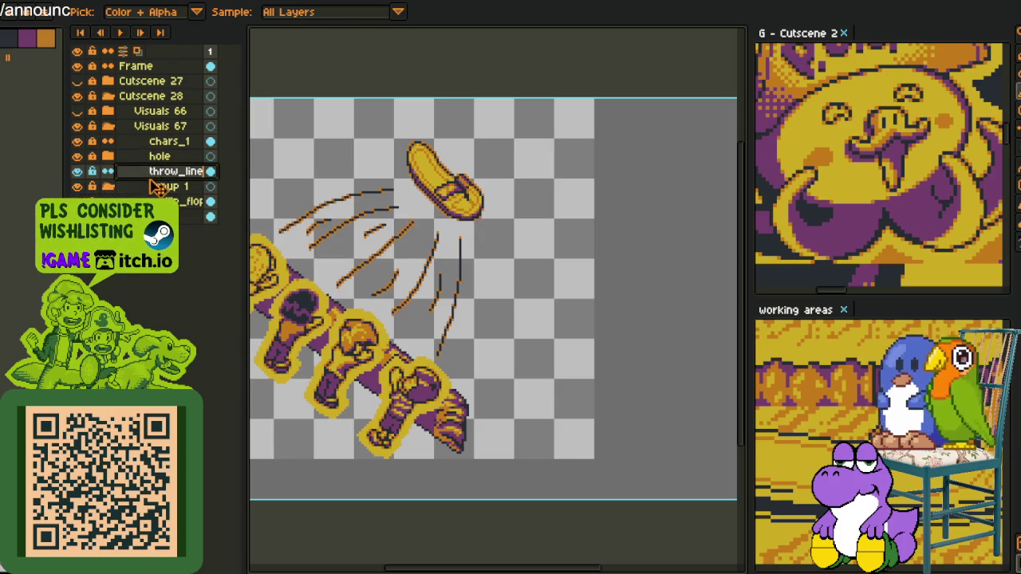
{"action": "left_click_drag", "start_coordinate": [160, 183], "coordinate": [163, 172]}
{"action": "double_click", "coordinate": [166, 174]}
{"action": "type", "text": "flip_flop"}
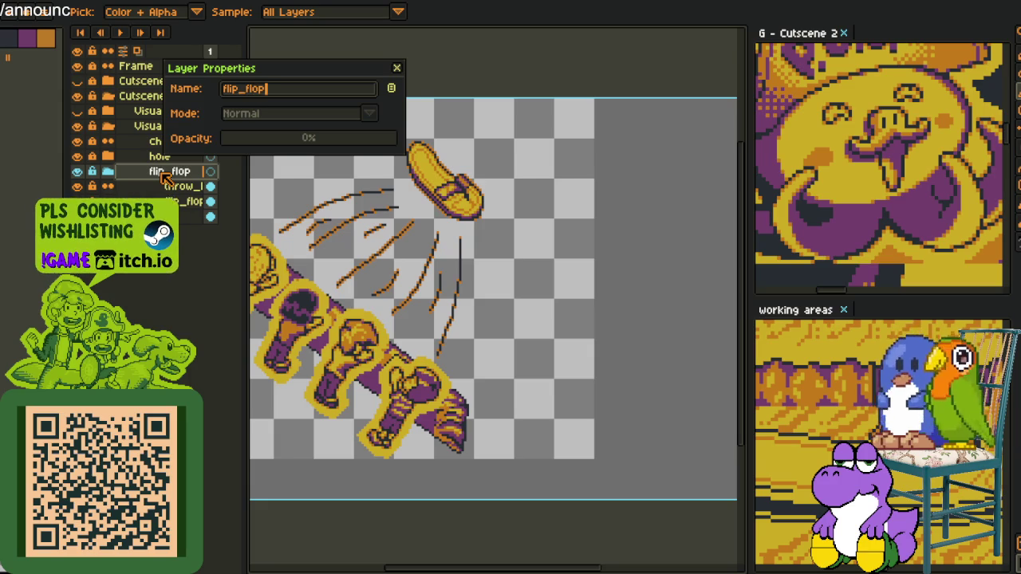
{"action": "key", "text": "Return"}
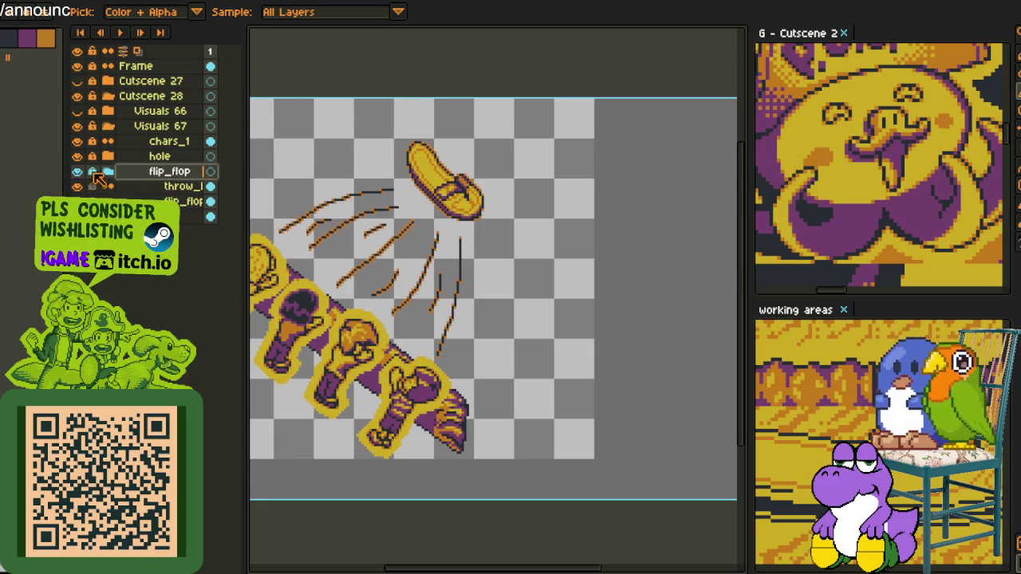
{"action": "scroll", "coordinate": [446, 239], "scroll_direction": "down", "scroll_amount": 1}
{"action": "scroll", "coordinate": [423, 265], "scroll_direction": "up", "scroll_amount": 1}
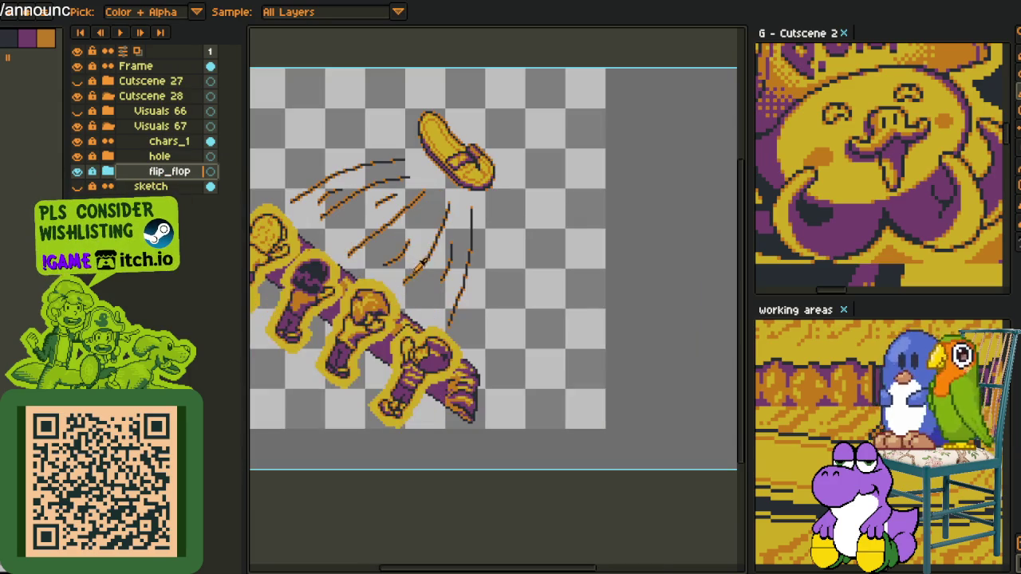
{"action": "left_click_drag", "start_coordinate": [390, 279], "coordinate": [466, 226]}
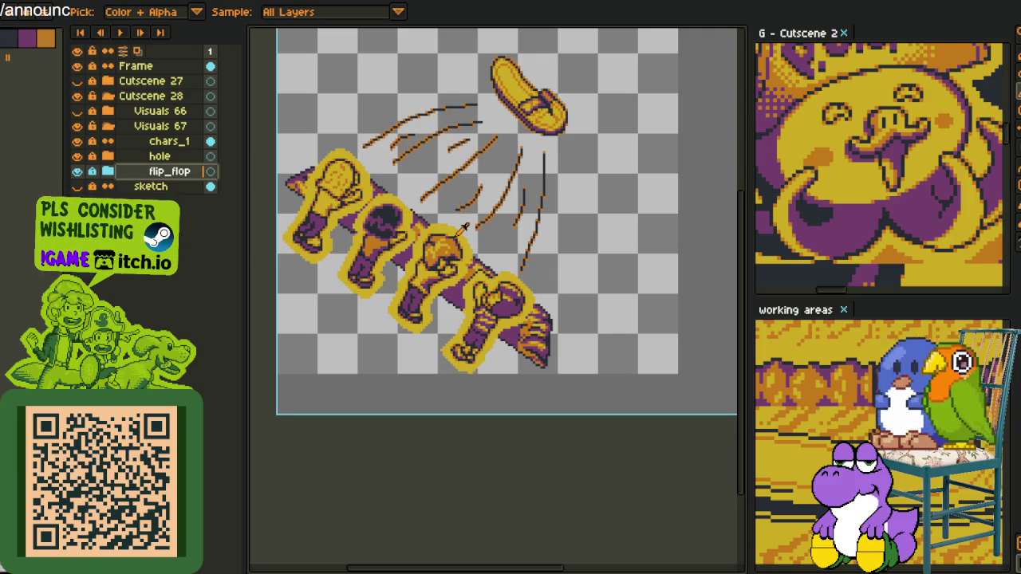
Check the working areas document, then return to the flip-flop artwork with the pencil tool.
{"action": "left_click", "coordinate": [857, 386]}
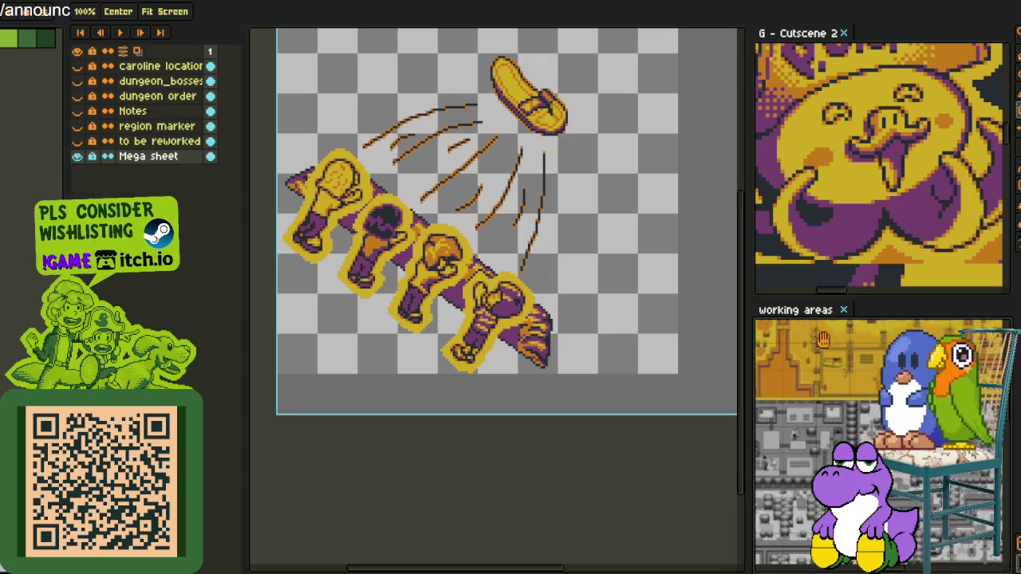
{"action": "scroll", "coordinate": [858, 386], "scroll_direction": "down", "scroll_amount": 3}
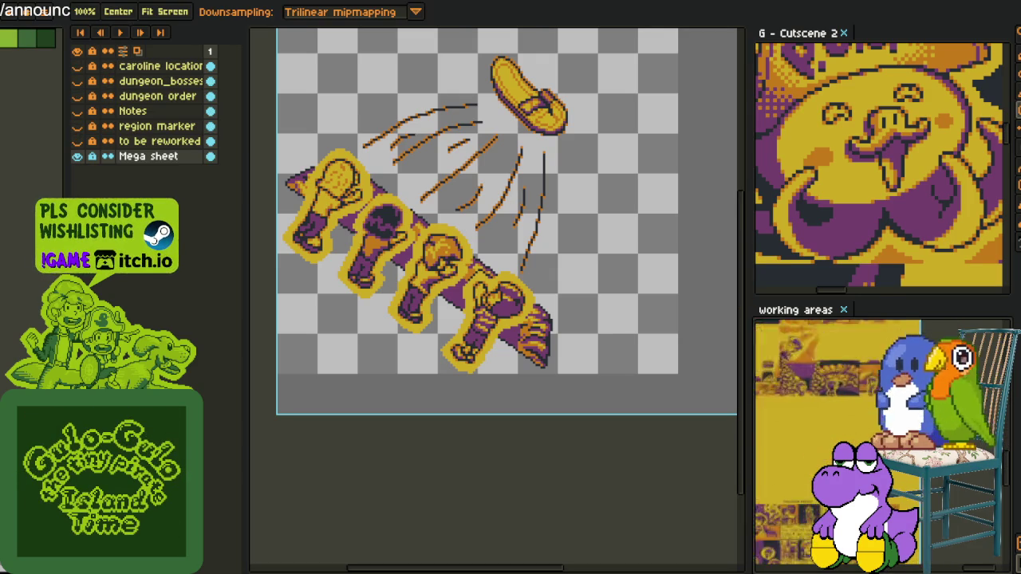
{"action": "scroll", "coordinate": [858, 386], "scroll_direction": "up", "scroll_amount": 2}
{"action": "scroll", "coordinate": [858, 386], "scroll_direction": "up", "scroll_amount": 2}
{"action": "left_click", "coordinate": [244, 268]}
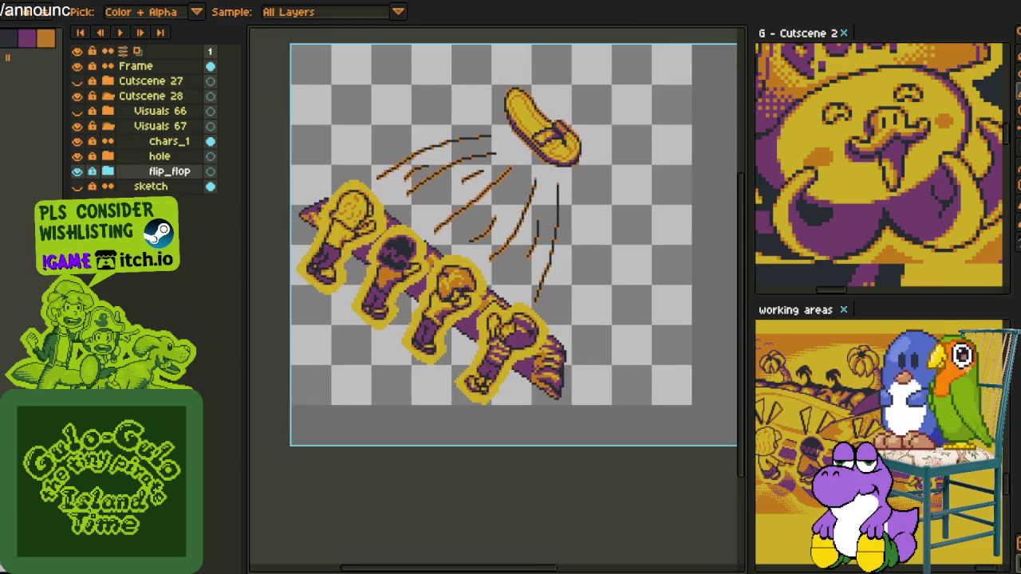
{"action": "key", "text": "b"}
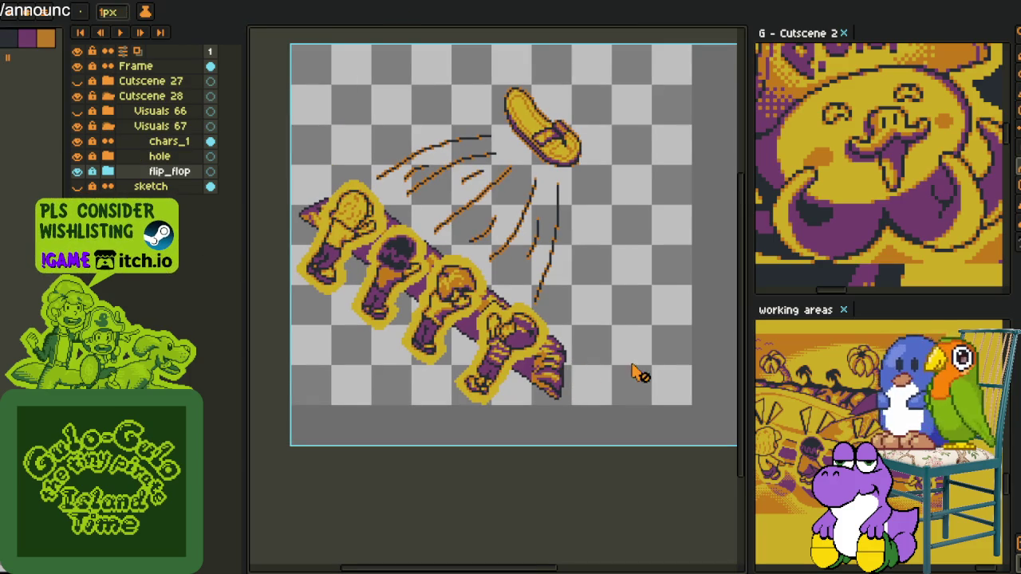
{"action": "right_click", "coordinate": [171, 177]}
{"action": "mouse_move", "coordinate": [192, 198]}
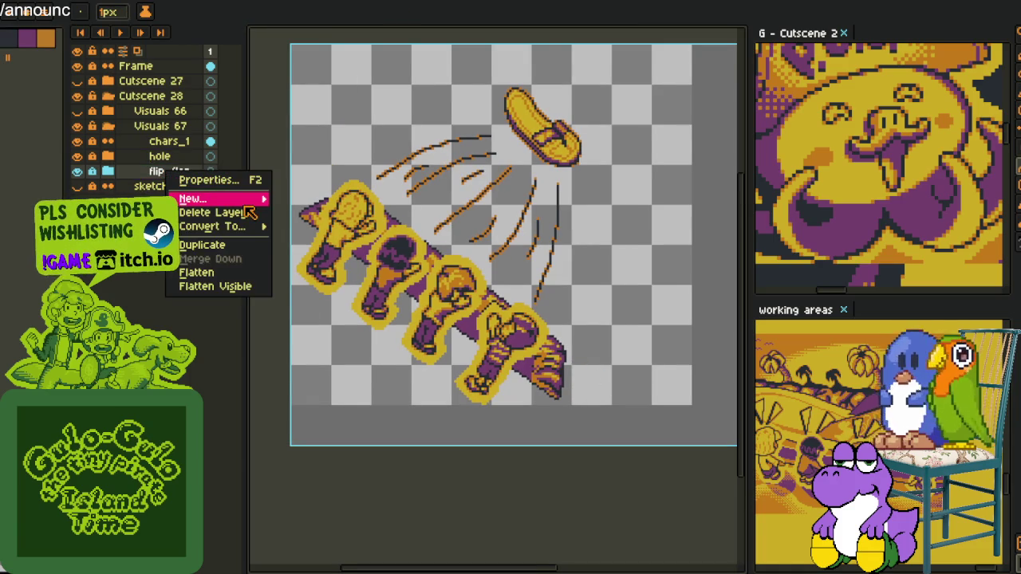
Undo an accidental new group and add a new empty layer above sketch.
{"action": "left_click", "coordinate": [304, 214]}
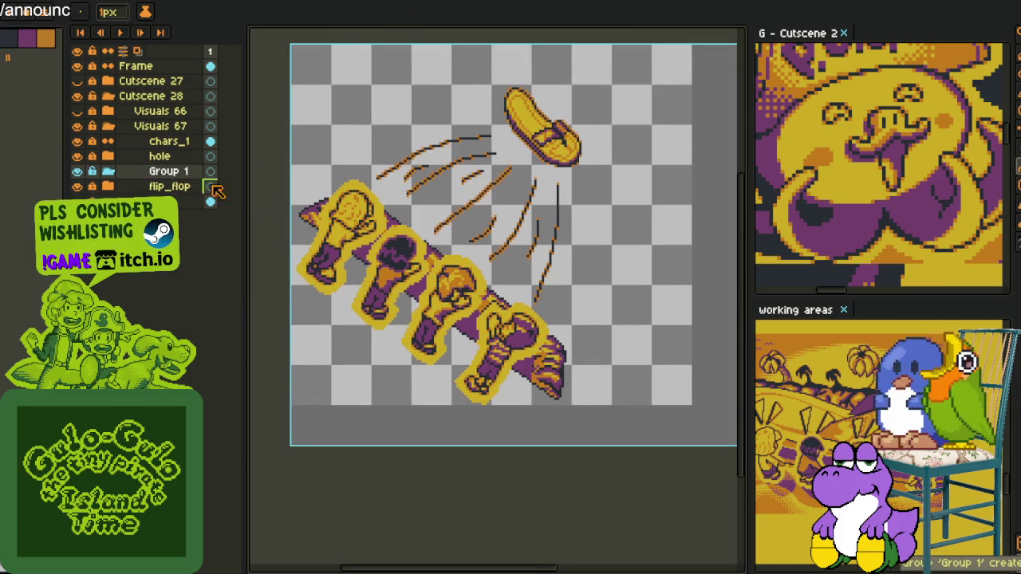
{"action": "key", "text": "ctrl+z"}
{"action": "right_click", "coordinate": [171, 172]}
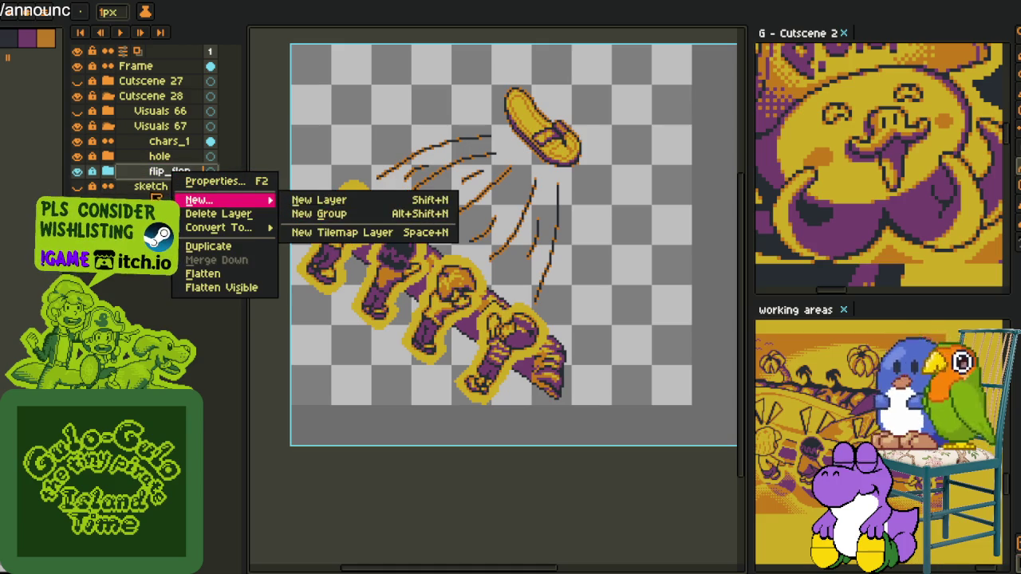
{"action": "right_click", "coordinate": [148, 190]}
{"action": "mouse_move", "coordinate": [200, 200]}
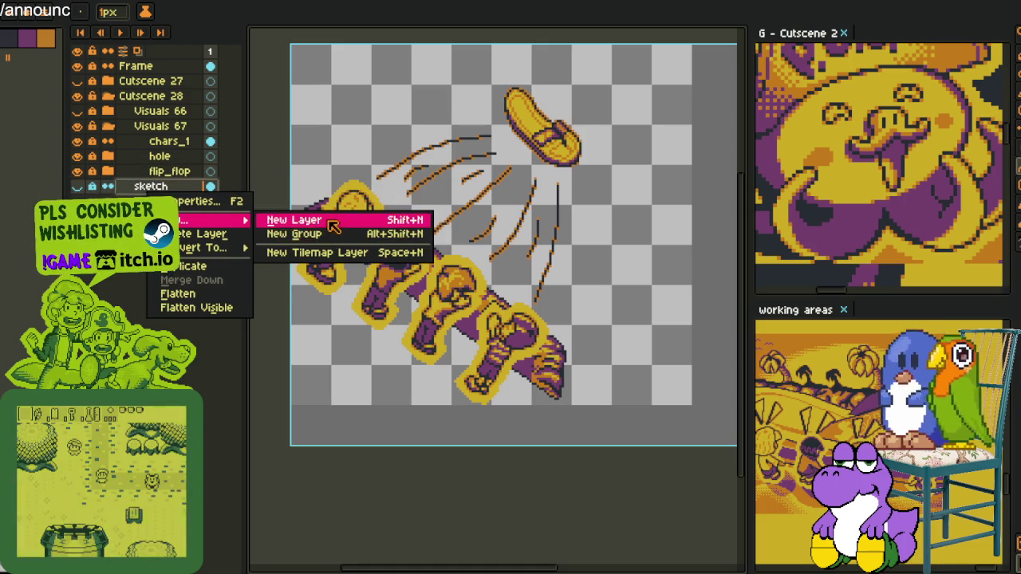
{"action": "left_click", "coordinate": [295, 219]}
{"action": "double_click", "coordinate": [177, 186]}
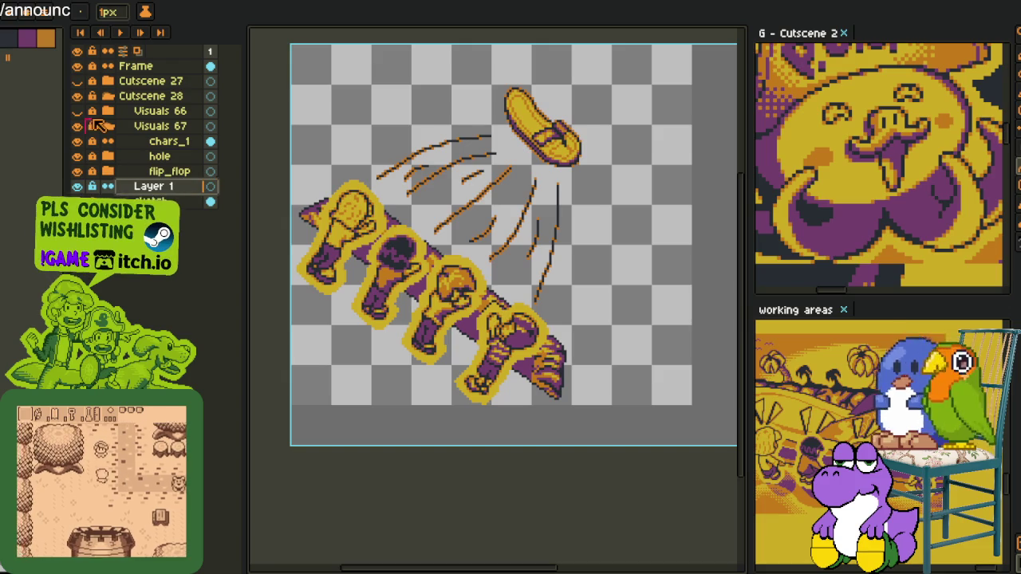
Collapse Visuals 67 and drag Layer 1 to sit just below flip_flop.
{"action": "left_click", "coordinate": [78, 126]}
{"action": "left_click", "coordinate": [77, 126]}
{"action": "left_click", "coordinate": [108, 128]}
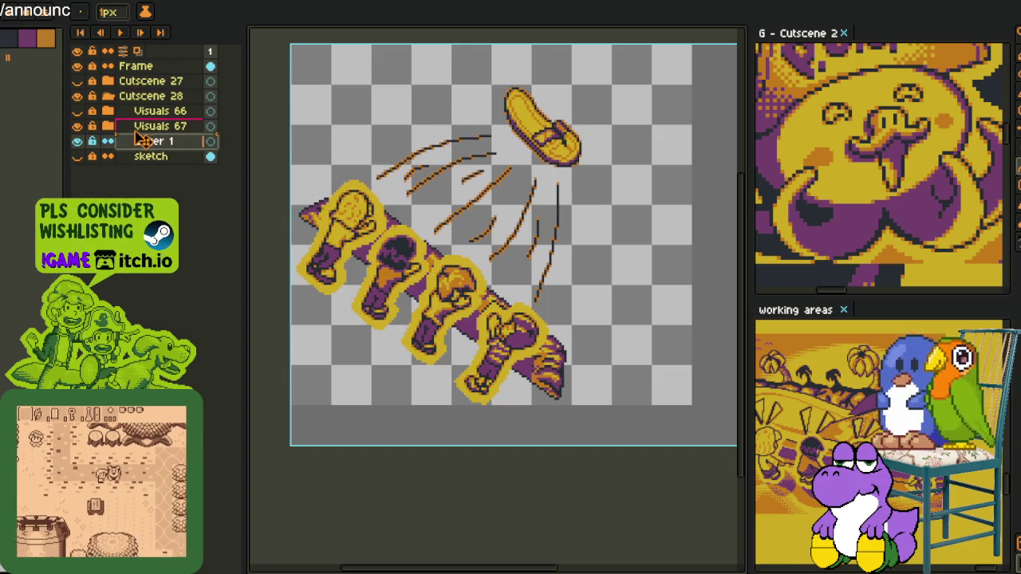
{"action": "left_click_drag", "start_coordinate": [137, 141], "coordinate": [128, 132]}
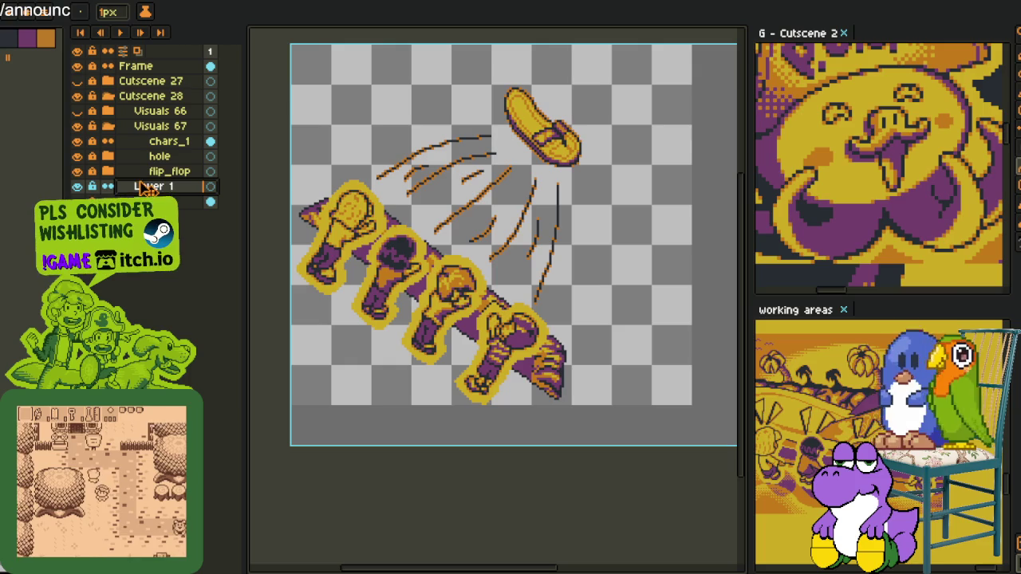
{"action": "mouse_move", "coordinate": [144, 185]}
{"action": "left_mouse_down"}
{"action": "mouse_move", "coordinate": [112, 135]}
{"action": "mouse_move", "coordinate": [85, 134]}
{"action": "left_mouse_up"}
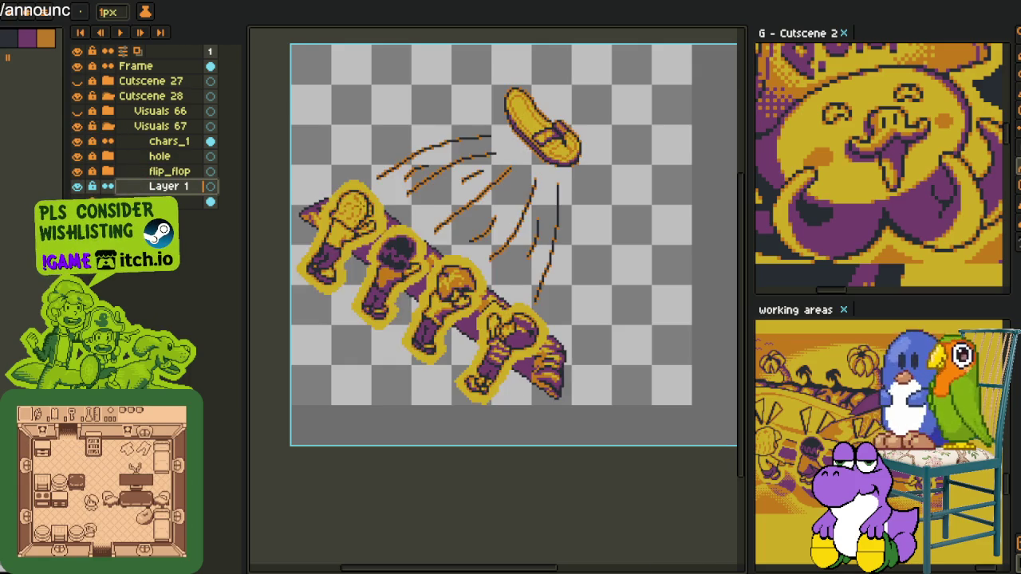
Try a straight red guide line across the canvas, then undo it.
{"action": "scroll", "coordinate": [428, 299], "scroll_direction": "down", "scroll_amount": 3}
{"action": "scroll", "coordinate": [428, 298], "scroll_direction": "up", "scroll_amount": 2}
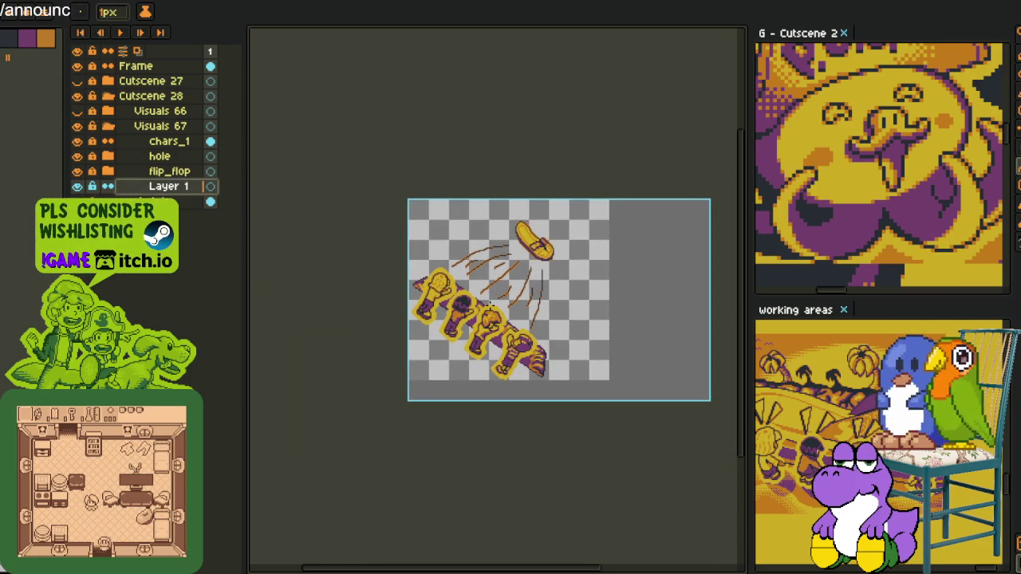
{"action": "scroll", "coordinate": [593, 366], "scroll_direction": "up", "scroll_amount": 1}
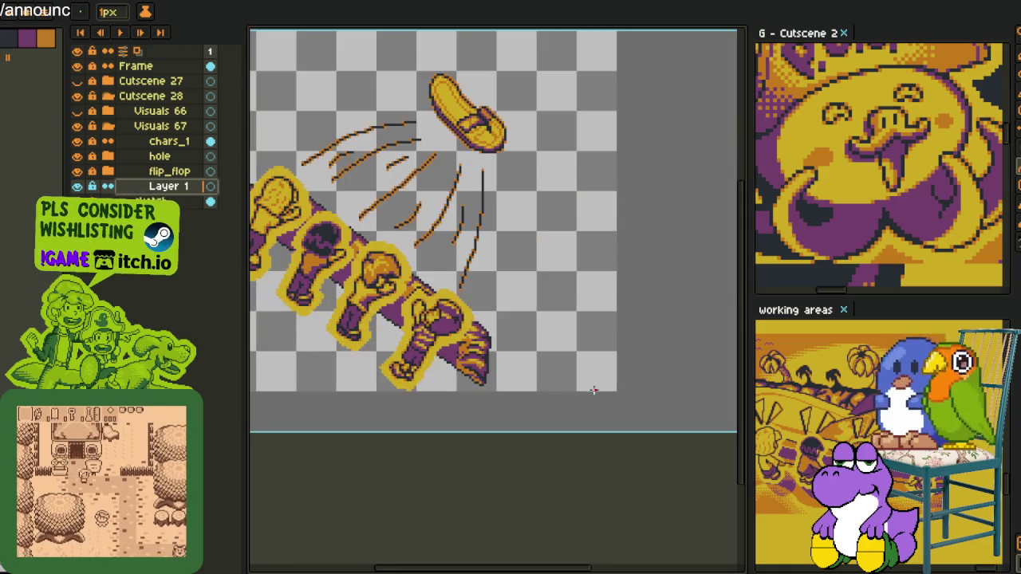
{"action": "scroll", "coordinate": [638, 435], "scroll_direction": "down", "scroll_amount": 1}
{"action": "scroll", "coordinate": [644, 435], "scroll_direction": "up", "scroll_amount": 1}
{"action": "left_click_drag", "start_coordinate": [656, 440], "coordinate": [270, 175]}
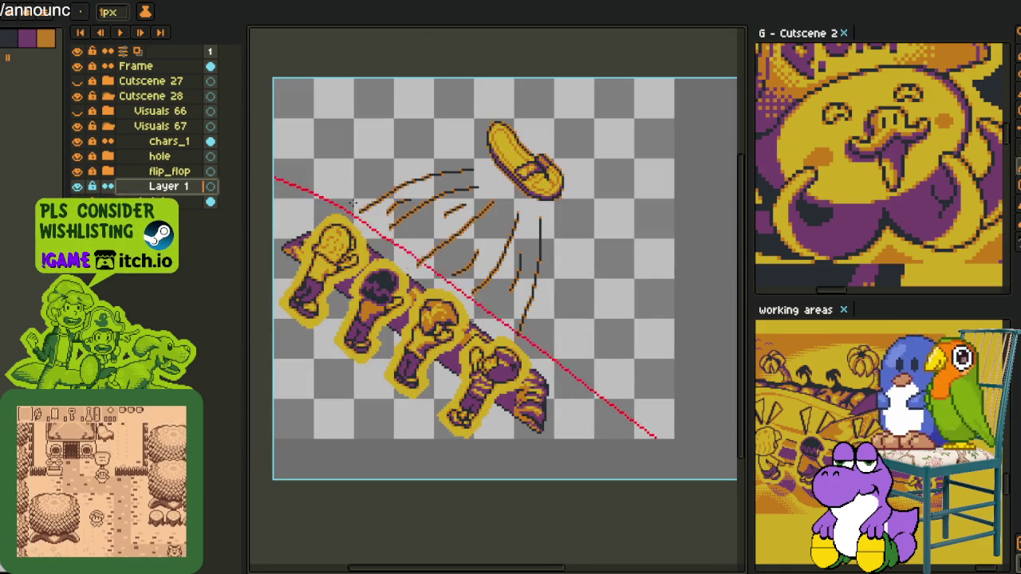
{"action": "key", "text": "ctrl+z"}
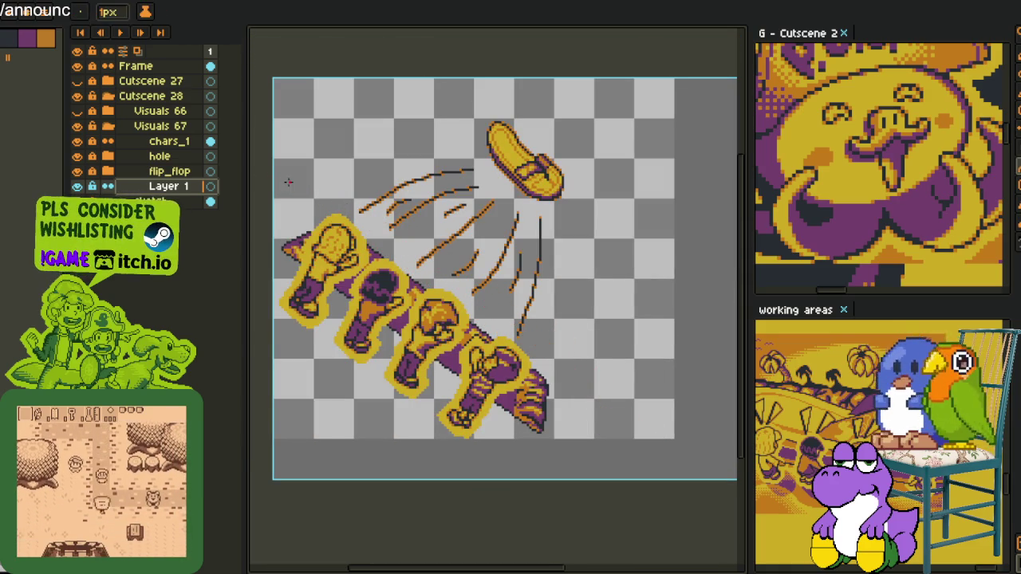
Draw a red curve across the plank, bending it into an arc from the left edge.
{"action": "left_click_drag", "start_coordinate": [271, 173], "coordinate": [657, 453]}
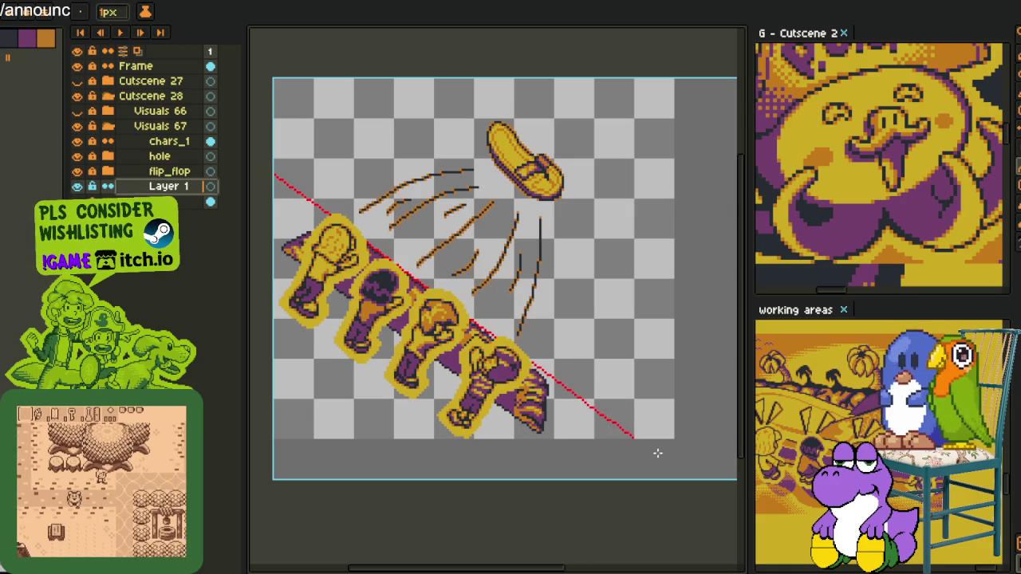
{"action": "mouse_move", "coordinate": [661, 449]}
{"action": "left_mouse_down"}
{"action": "mouse_move", "coordinate": [460, 286]}
{"action": "mouse_move", "coordinate": [578, 371]}
{"action": "left_mouse_up"}
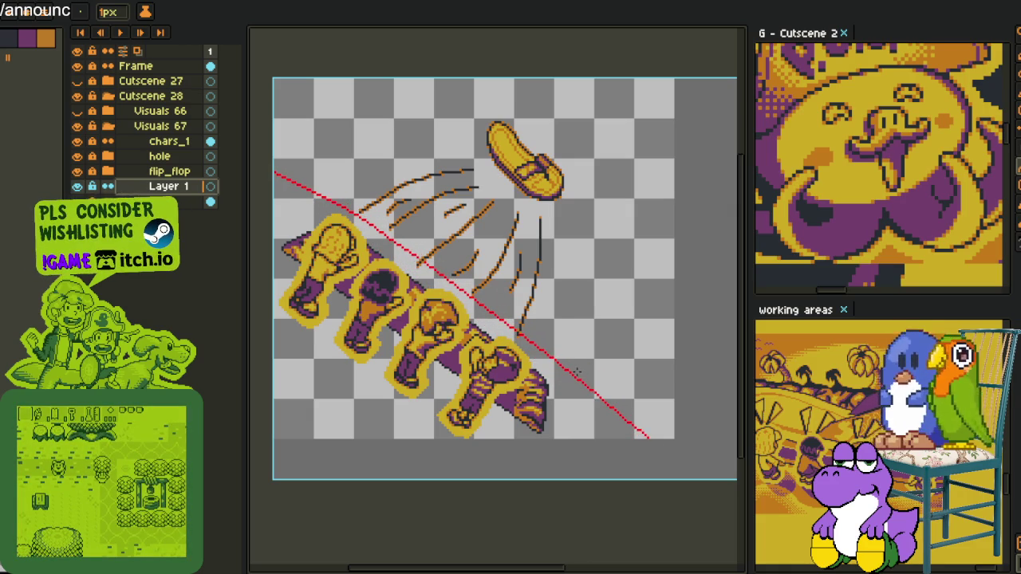
{"action": "scroll", "coordinate": [578, 371], "scroll_direction": "down", "scroll_amount": 3}
{"action": "scroll", "coordinate": [578, 371], "scroll_direction": "up", "scroll_amount": 2}
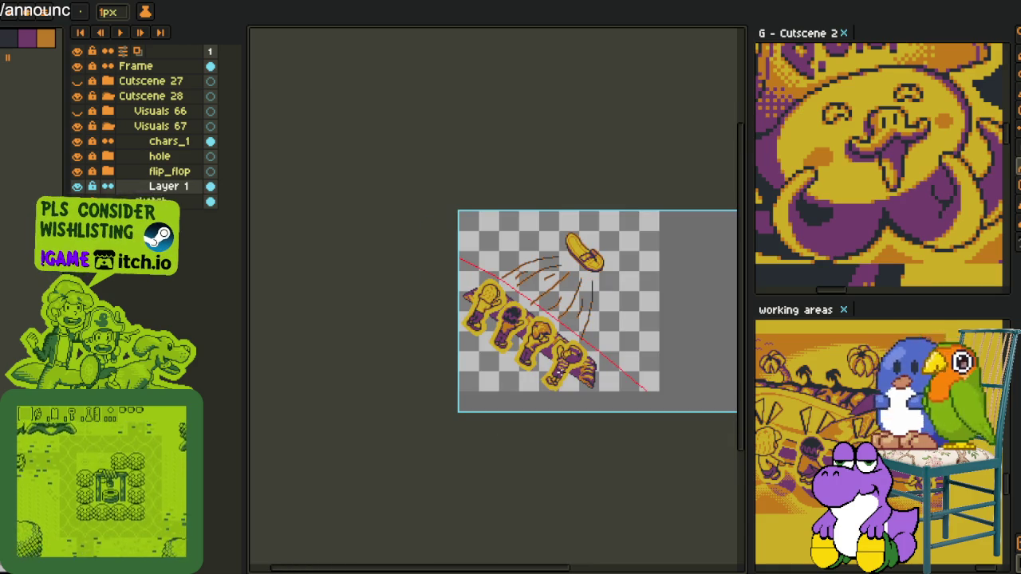
{"action": "key", "text": "ctrl+z"}
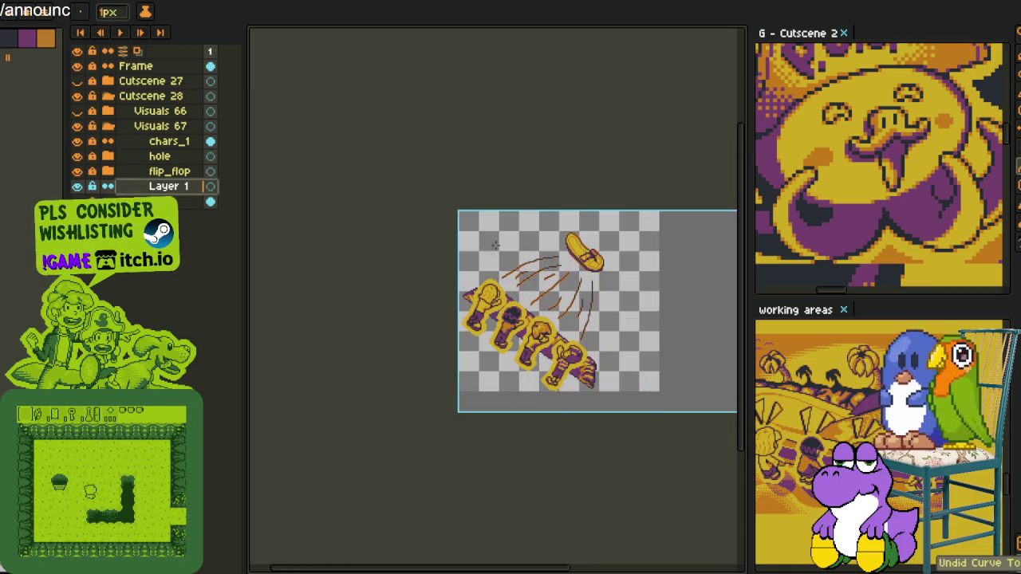
{"action": "left_click", "coordinate": [626, 391]}
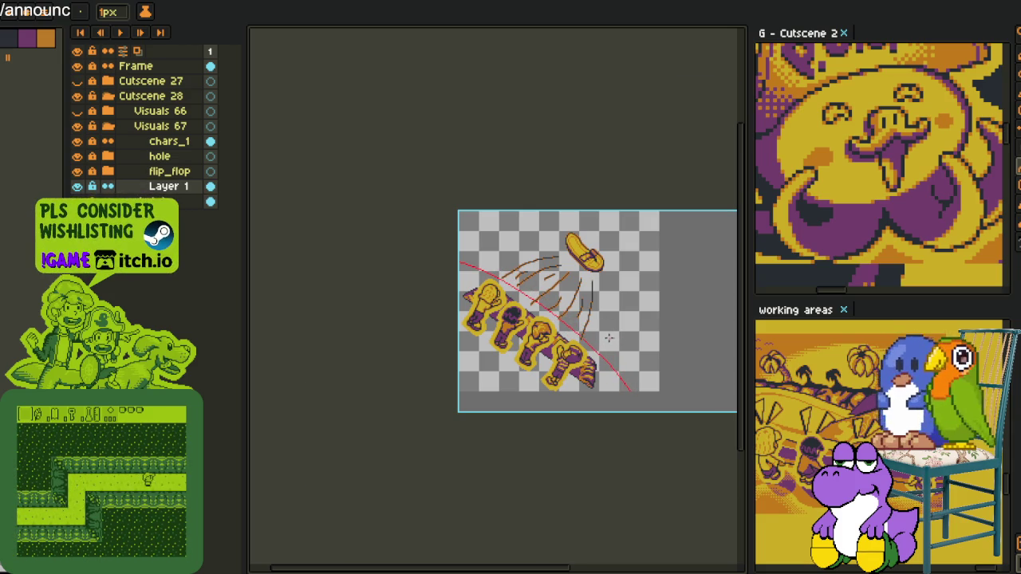
{"action": "scroll", "coordinate": [596, 334], "scroll_direction": "up", "scroll_amount": 2}
{"action": "scroll", "coordinate": [594, 334], "scroll_direction": "up", "scroll_amount": 1}
Hide the flip_flop folder with its motion lines and pan to show the whole arc.
{"action": "key", "text": "i"}
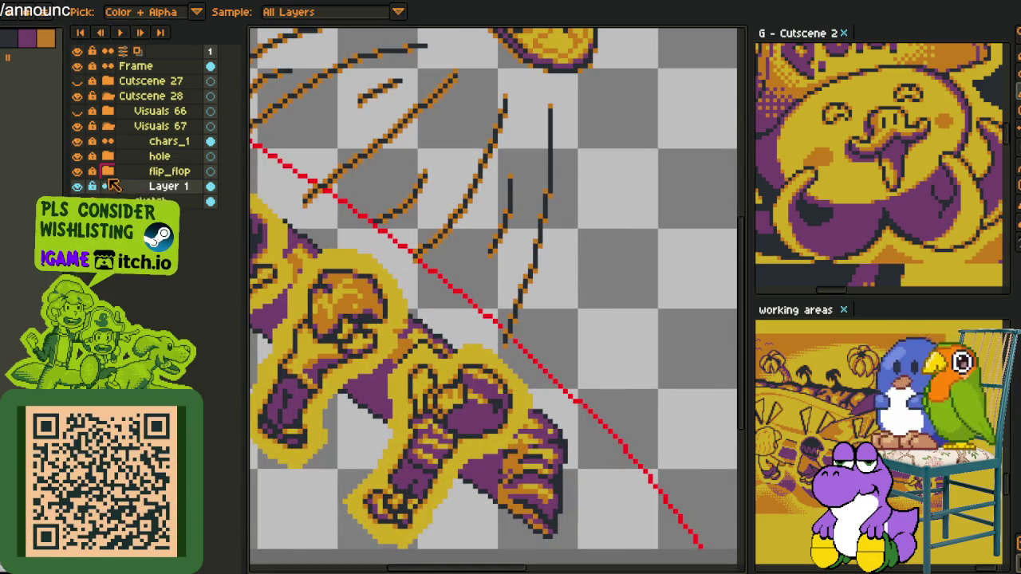
{"action": "left_click", "coordinate": [109, 175]}
{"action": "left_click", "coordinate": [109, 171]}
{"action": "left_click", "coordinate": [76, 171]}
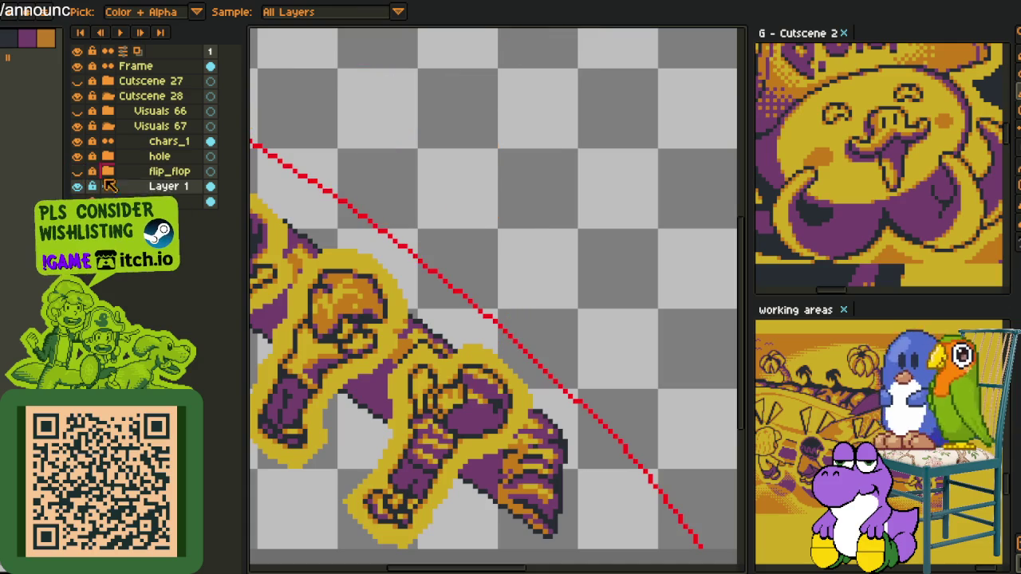
{"action": "scroll", "coordinate": [454, 202], "scroll_direction": "down", "scroll_amount": 2}
{"action": "left_click_drag", "start_coordinate": [403, 231], "coordinate": [532, 314]}
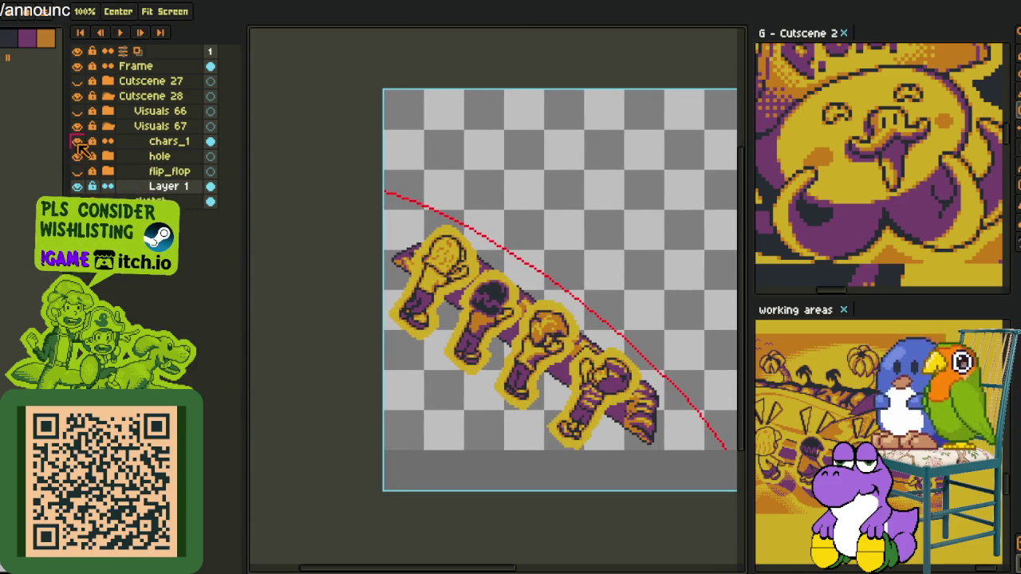
Hide the chars_1 figures and hole plank, then fill the area under the red arc orange.
{"action": "left_click", "coordinate": [77, 142]}
{"action": "key", "text": "i"}
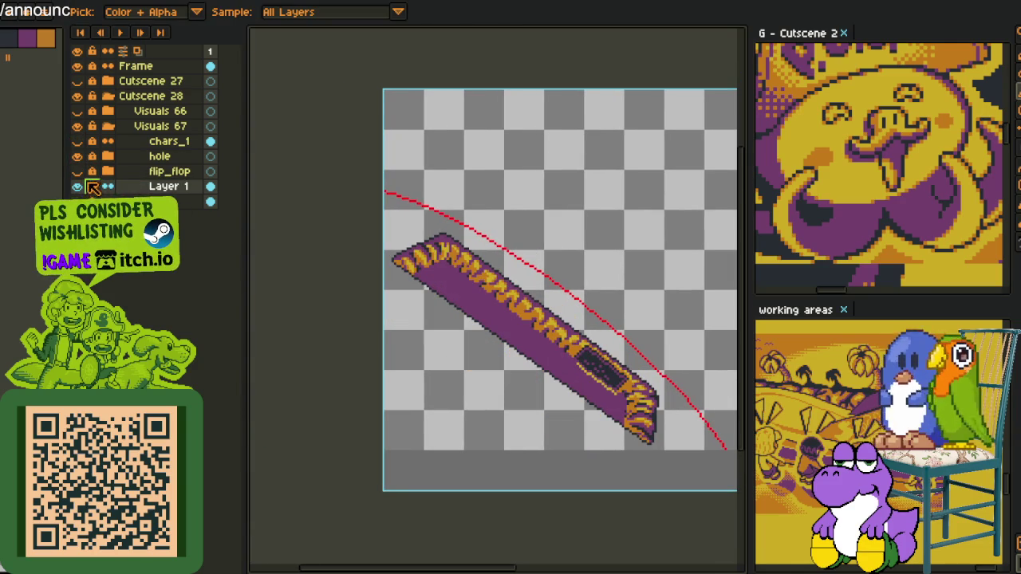
{"action": "left_click", "coordinate": [77, 156]}
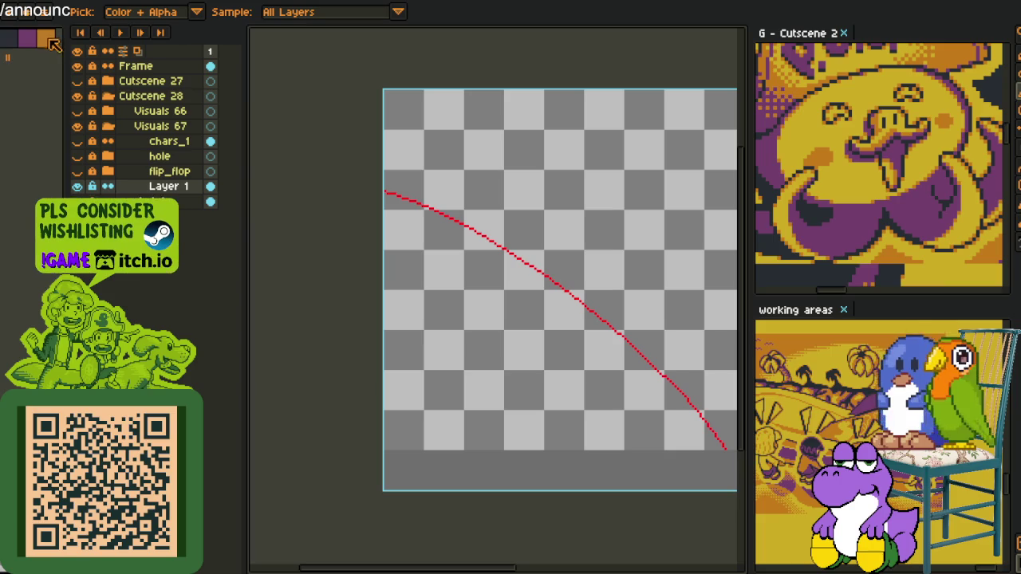
{"action": "key", "text": "g"}
{"action": "left_click", "coordinate": [495, 305]}
{"action": "scroll", "coordinate": [495, 304], "scroll_direction": "down", "scroll_amount": 4}
{"action": "key", "text": "i"}
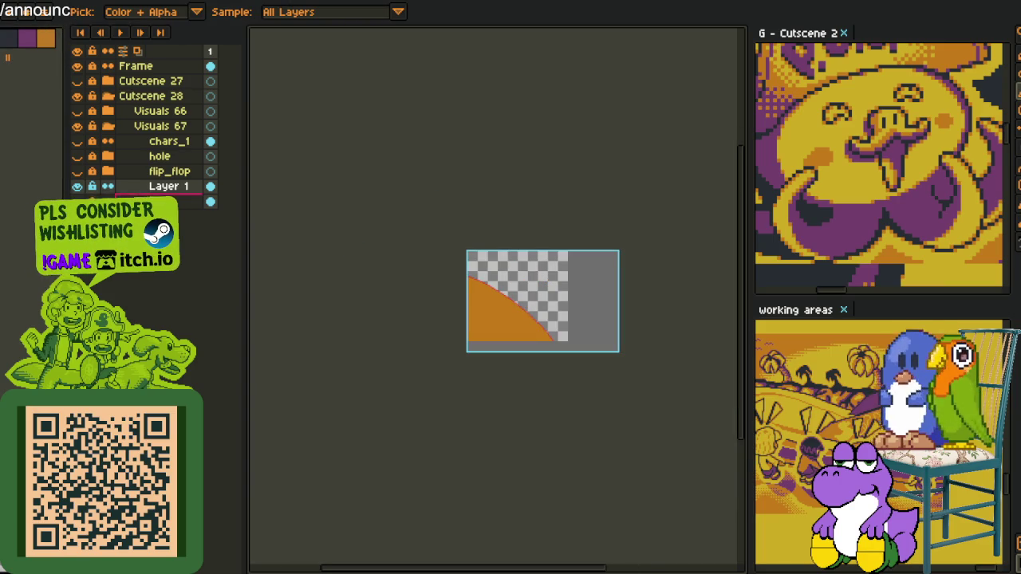
Add a new Layer 2 above Layer 1 and pan to show the orange area.
{"action": "right_click", "coordinate": [164, 192]}
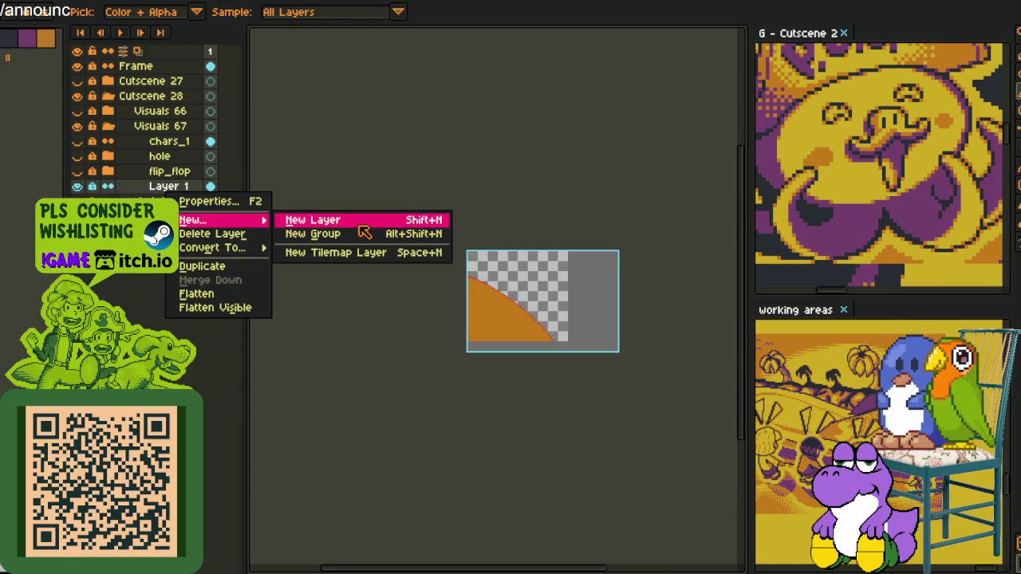
{"action": "left_click", "coordinate": [360, 220]}
{"action": "scroll", "coordinate": [534, 301], "scroll_direction": "up", "scroll_amount": 1}
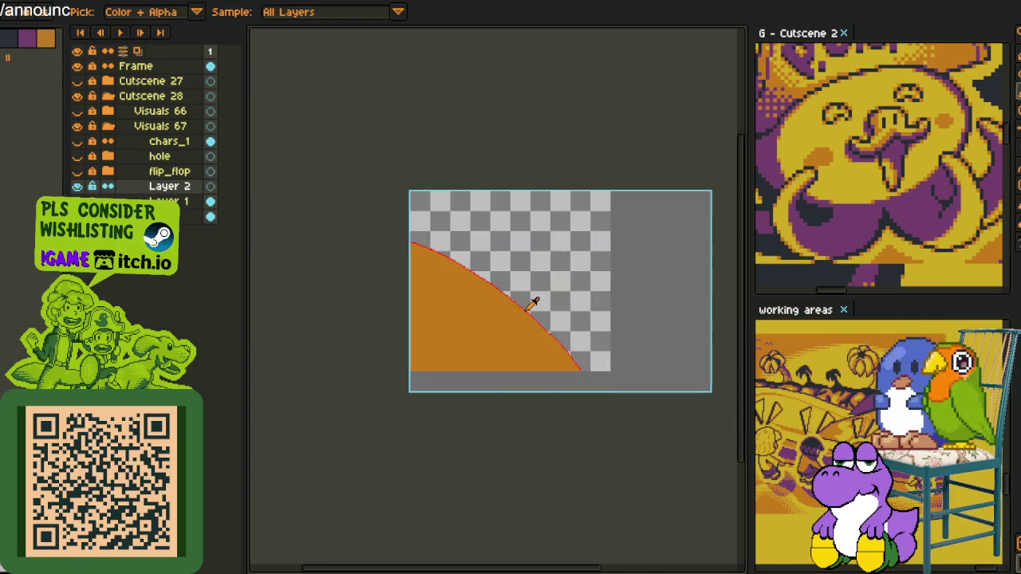
{"action": "scroll", "coordinate": [479, 295], "scroll_direction": "up", "scroll_amount": 2}
{"action": "key", "text": "space"}
{"action": "left_click_drag", "start_coordinate": [347, 298], "coordinate": [470, 290]}
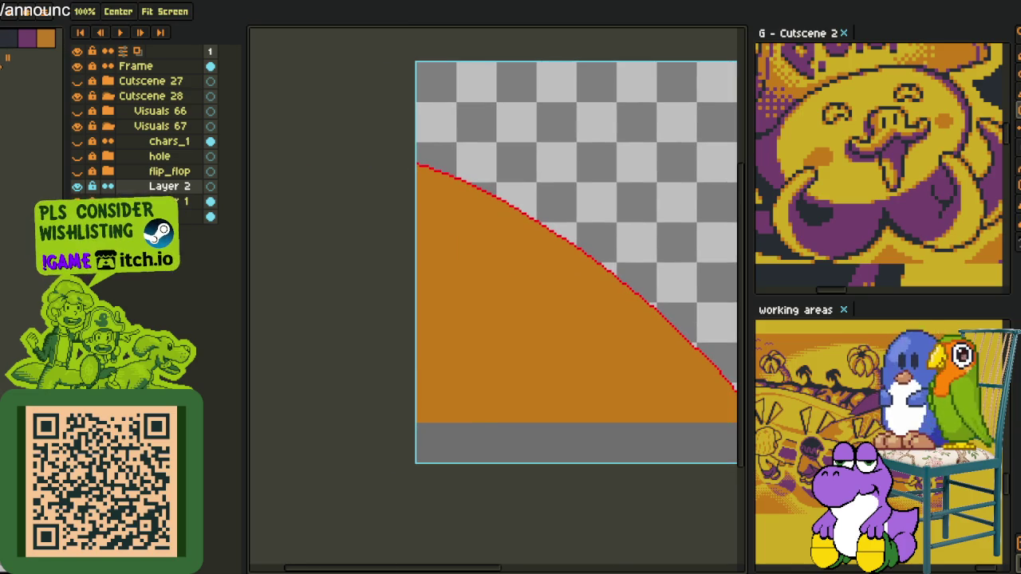
{"action": "key", "text": "b"}
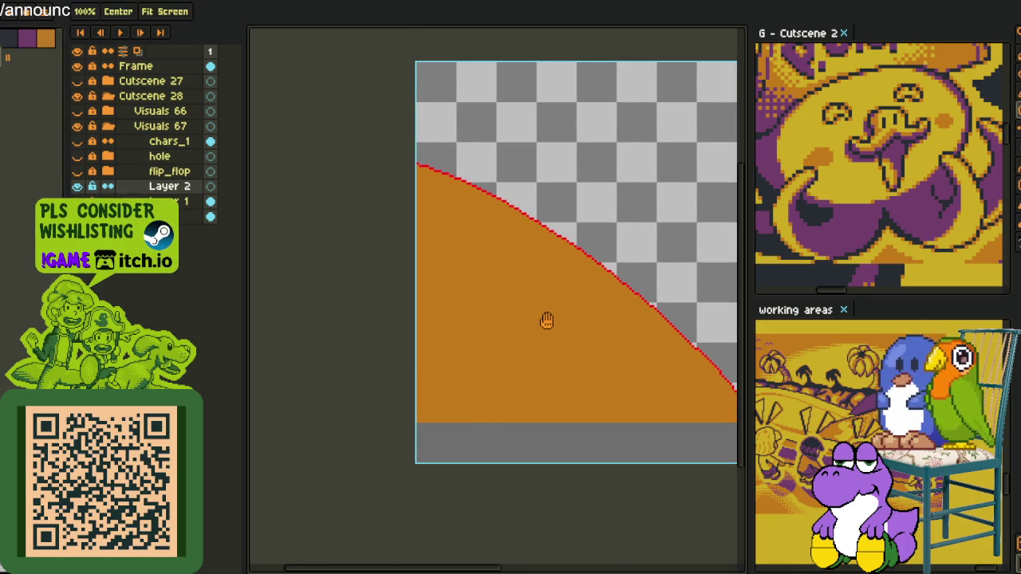
{"action": "left_click_drag", "start_coordinate": [654, 415], "coordinate": [580, 461]}
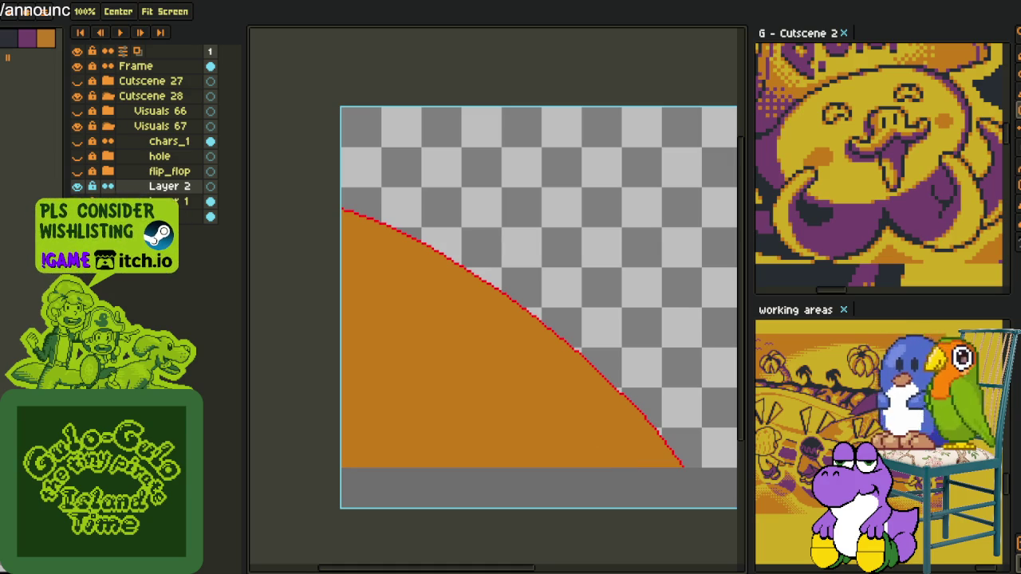
{"action": "key", "text": "b"}
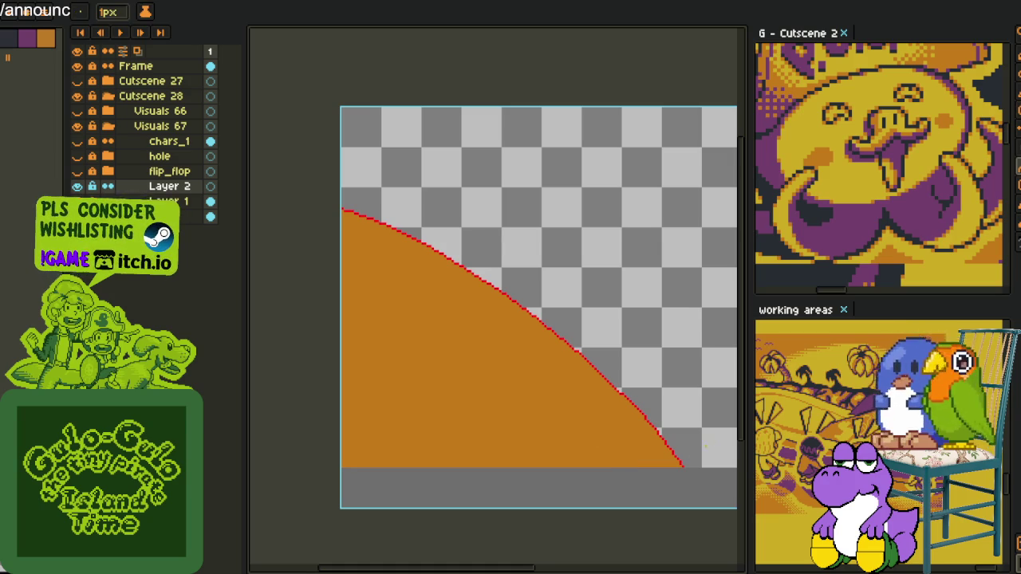
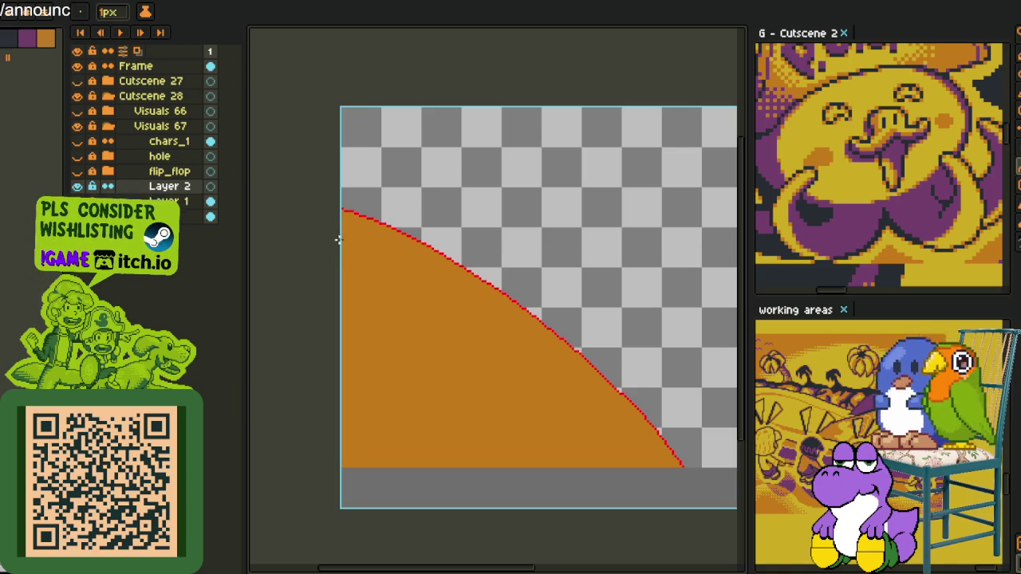
Draw three concentric yellow arcs across the orange disc and add a new Layer 3 above Layer 2.
{"action": "mouse_move", "coordinate": [338, 240]}
{"action": "left_mouse_down"}
{"action": "mouse_move", "coordinate": [634, 486]}
{"action": "mouse_move", "coordinate": [417, 255]}
{"action": "mouse_move", "coordinate": [604, 359]}
{"action": "left_mouse_up"}
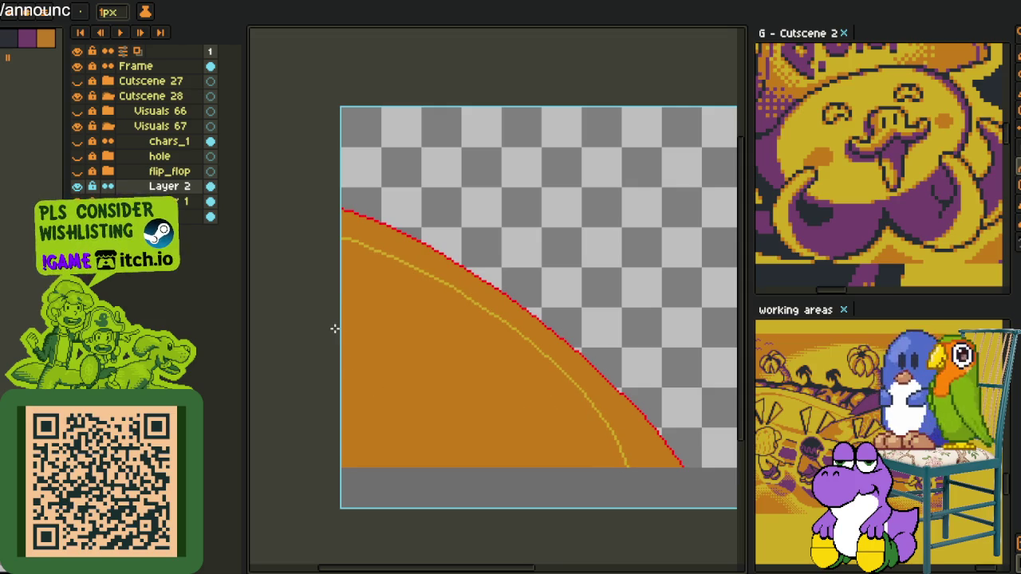
{"action": "mouse_move", "coordinate": [334, 325]}
{"action": "left_mouse_down"}
{"action": "mouse_move", "coordinate": [552, 513]}
{"action": "mouse_move", "coordinate": [513, 383]}
{"action": "mouse_move", "coordinate": [543, 410]}
{"action": "left_mouse_up"}
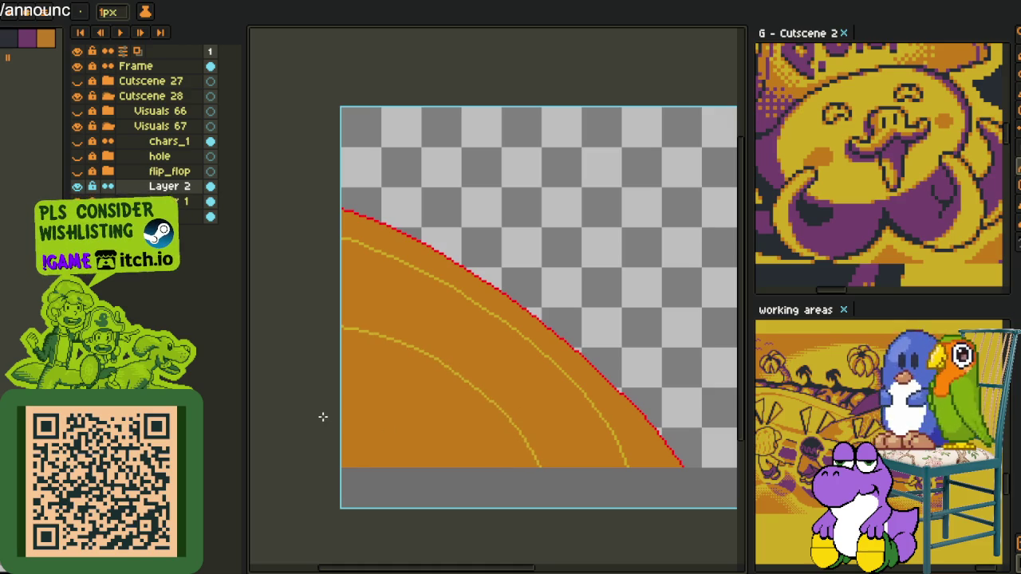
{"action": "left_click_drag", "start_coordinate": [371, 417], "coordinate": [422, 457]}
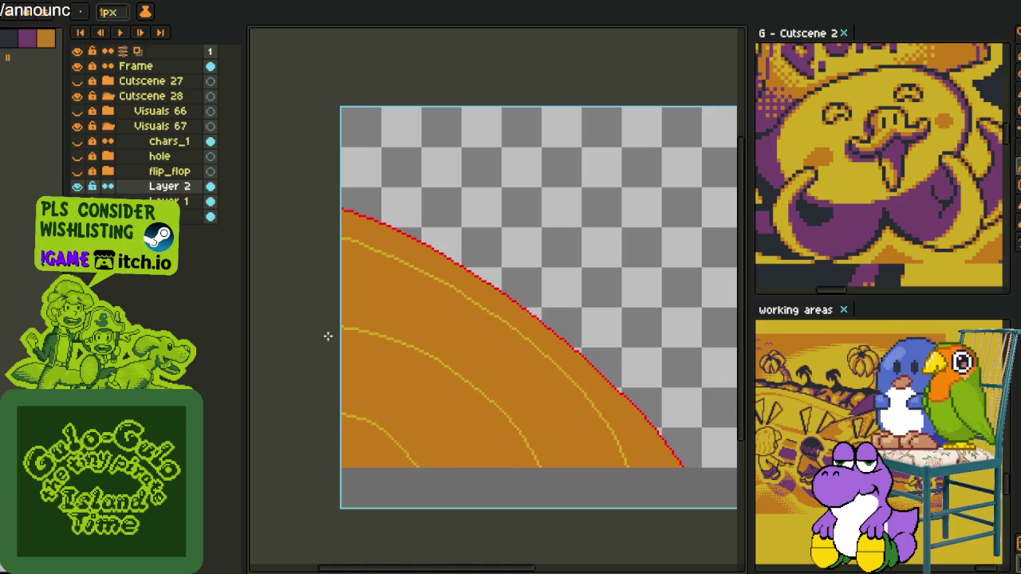
{"action": "right_click", "coordinate": [182, 189]}
{"action": "left_click", "coordinate": [295, 214]}
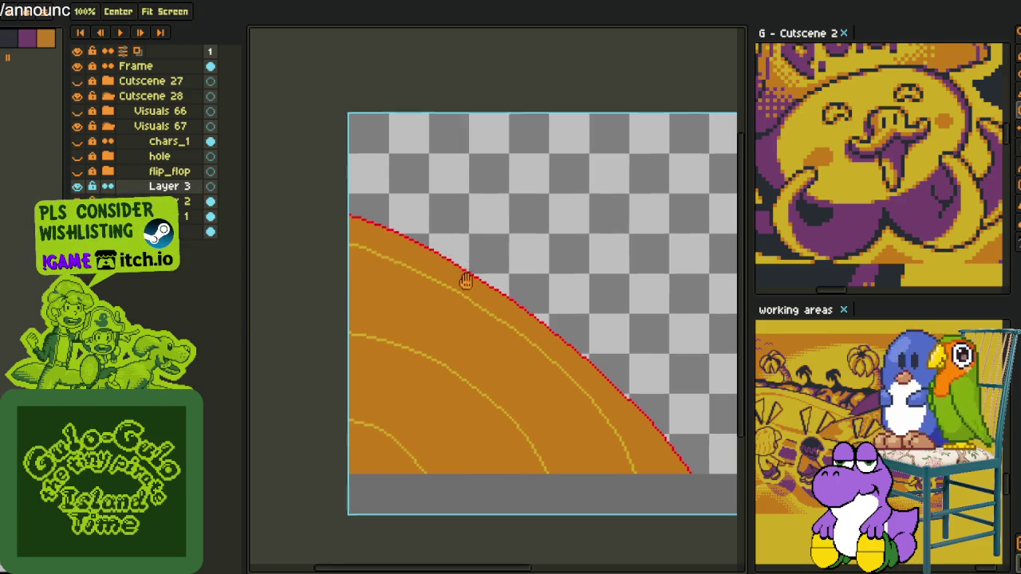
On Layer 2, replace the yellow arc colour with dark brown, then return to Layer 3 and hide the timeline.
{"action": "scroll", "coordinate": [439, 308], "scroll_direction": "up", "scroll_amount": 1}
{"action": "left_click_drag", "start_coordinate": [394, 269], "coordinate": [461, 346]}
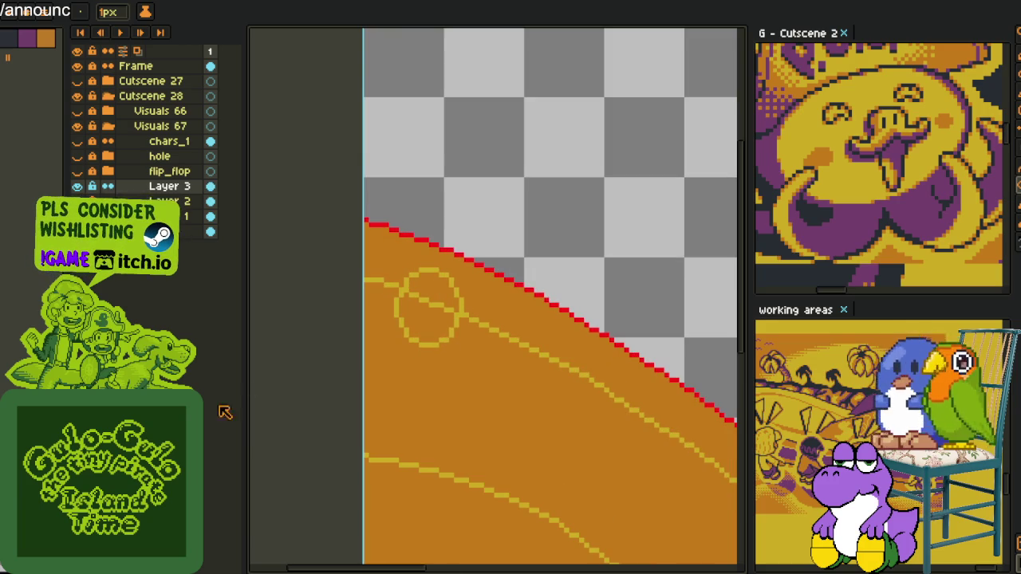
{"action": "key", "text": "ctrl+z"}
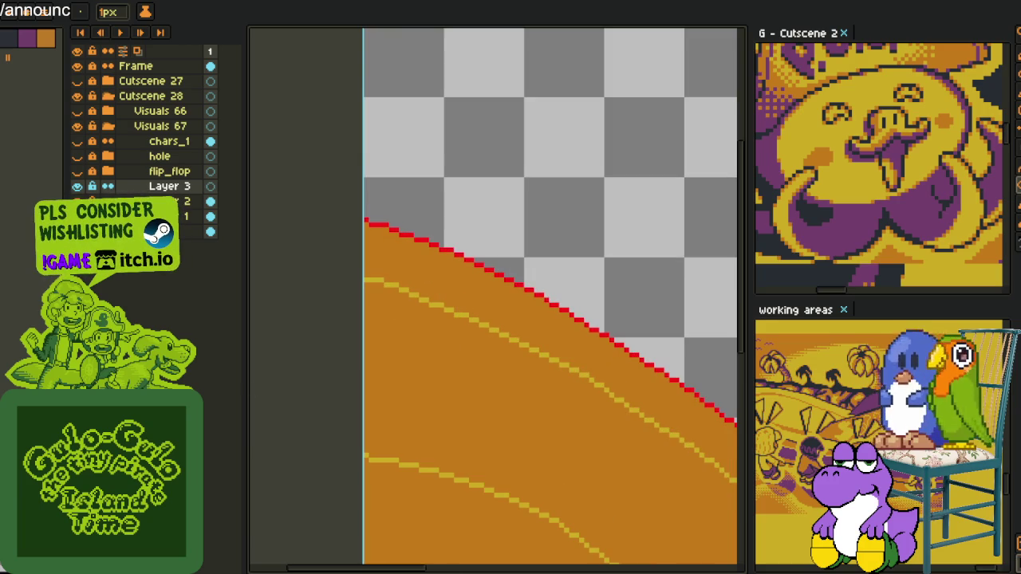
{"action": "left_click", "coordinate": [179, 201]}
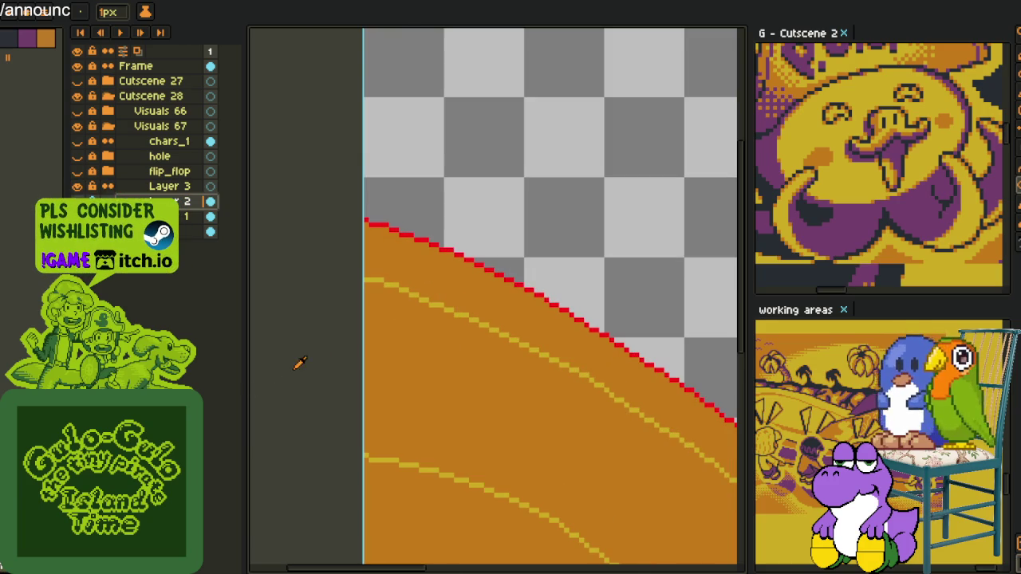
{"action": "key", "text": "i"}
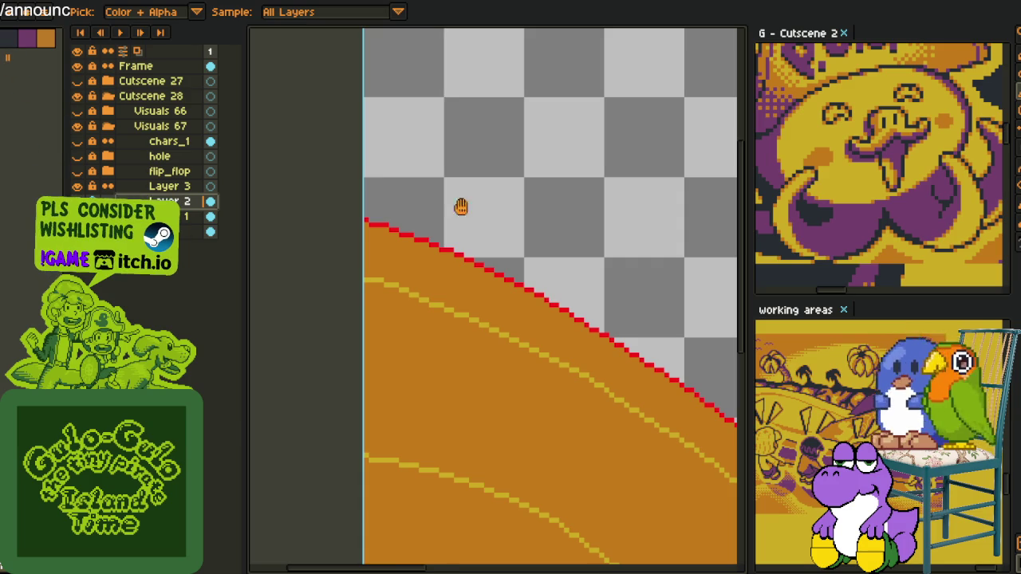
{"action": "key", "text": "shift+r"}
{"action": "left_click", "coordinate": [399, 452]}
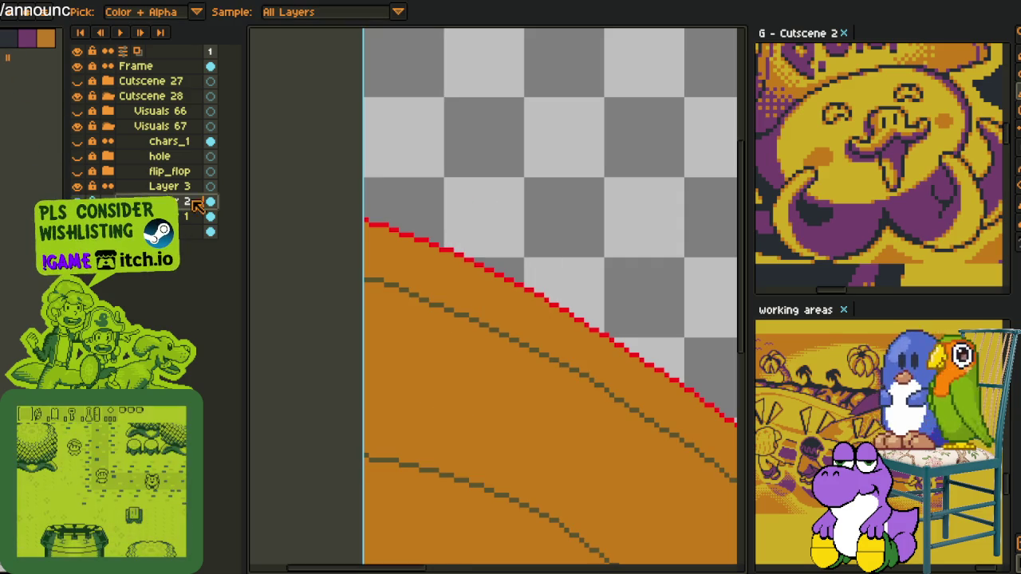
{"action": "left_click", "coordinate": [153, 189]}
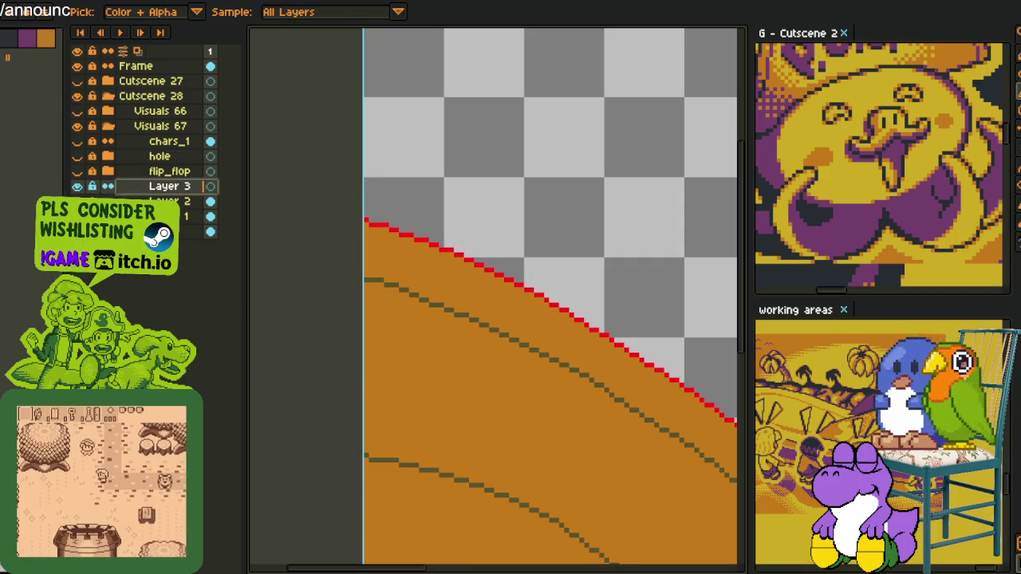
{"action": "key", "text": "Tab"}
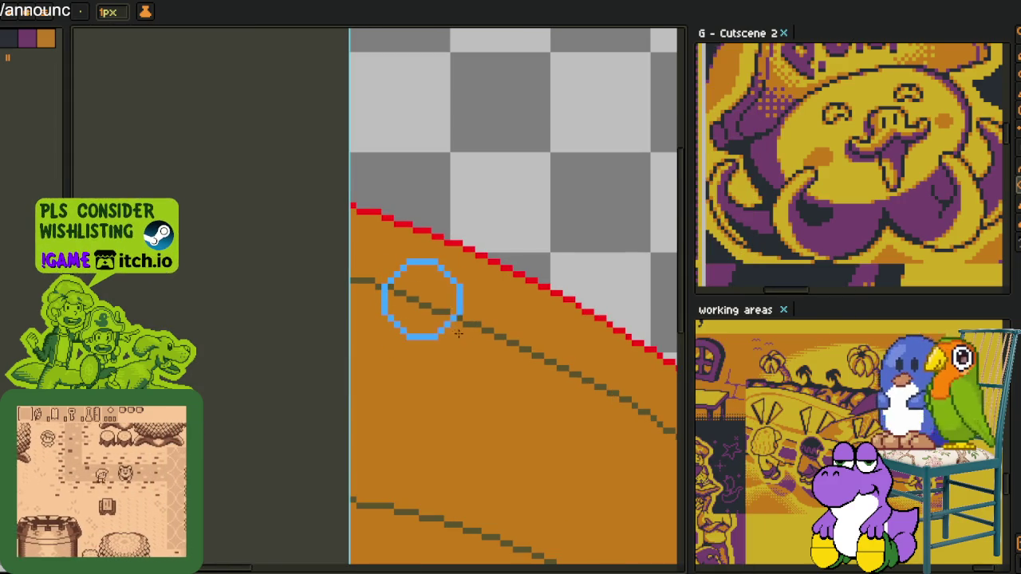
Draw a blue ellipse on Layer 3 straddling the top brown arc.
{"action": "scroll", "coordinate": [483, 348], "scroll_direction": "down", "scroll_amount": 3}
{"action": "scroll", "coordinate": [517, 353], "scroll_direction": "up", "scroll_amount": 2}
{"action": "left_click_drag", "start_coordinate": [415, 275], "coordinate": [514, 336]}
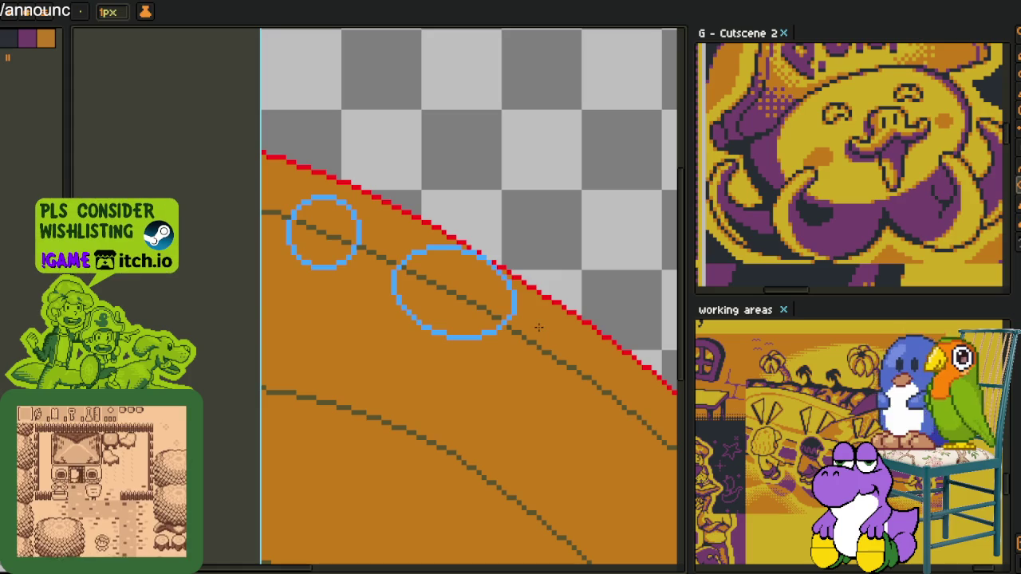
{"action": "key", "text": "m"}
{"action": "left_click_drag", "start_coordinate": [373, 270], "coordinate": [456, 415]}
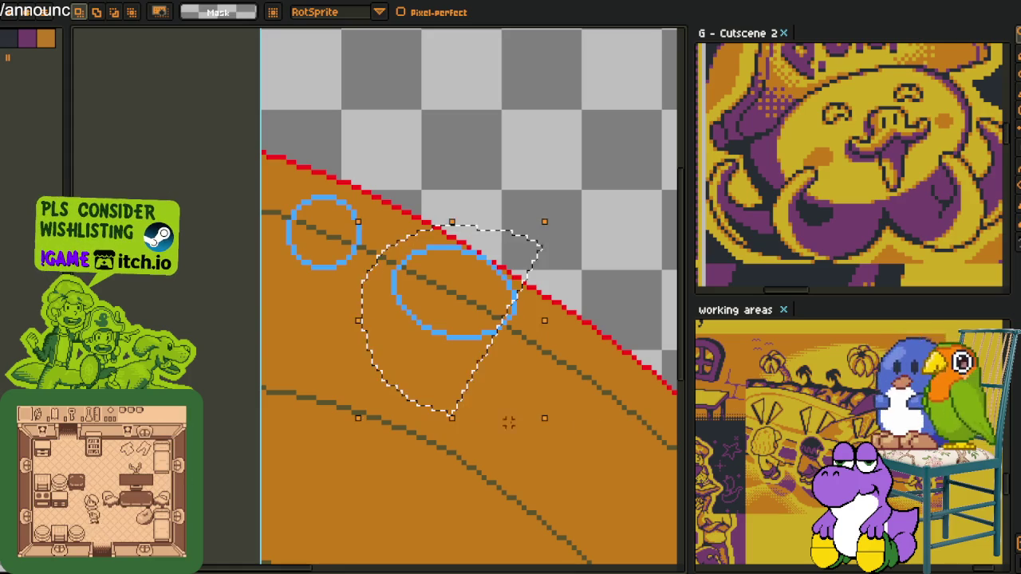
{"action": "key", "text": "ctrl+d"}
{"action": "key", "text": "b"}
{"action": "left_click_drag", "start_coordinate": [603, 415], "coordinate": [492, 291]}
{"action": "key", "text": "m"}
{"action": "left_click_drag", "start_coordinate": [365, 161], "coordinate": [417, 241]}
{"action": "key", "text": "b"}
{"action": "left_click_drag", "start_coordinate": [276, 186], "coordinate": [209, 89]}
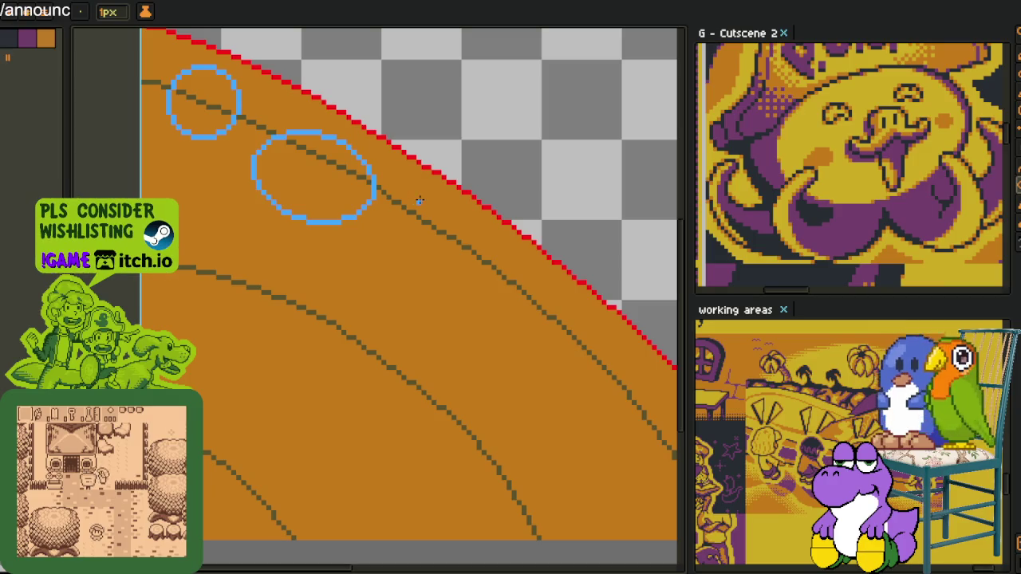
Draw another blue ellipse near the rim and shift it left and up into place.
{"action": "left_click_drag", "start_coordinate": [489, 241], "coordinate": [556, 266]}
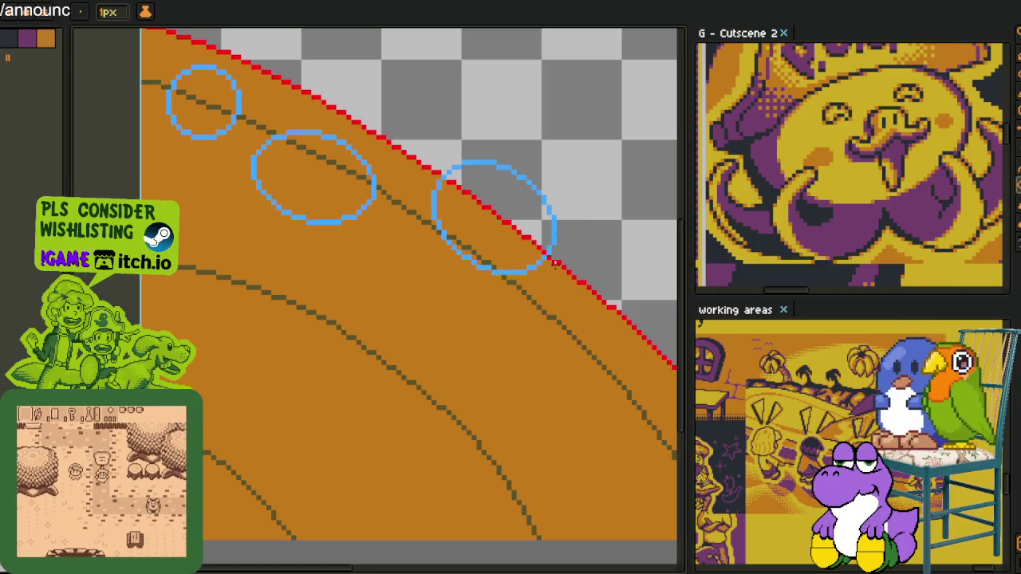
{"action": "key", "text": "m"}
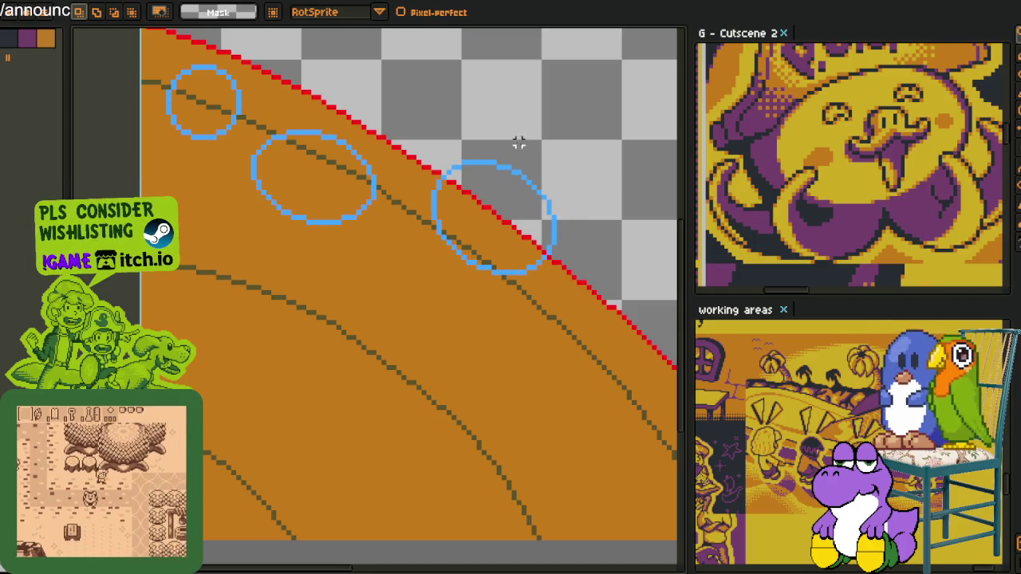
{"action": "left_click_drag", "start_coordinate": [413, 213], "coordinate": [520, 147]}
{"action": "left_click_drag", "start_coordinate": [508, 230], "coordinate": [488, 229]}
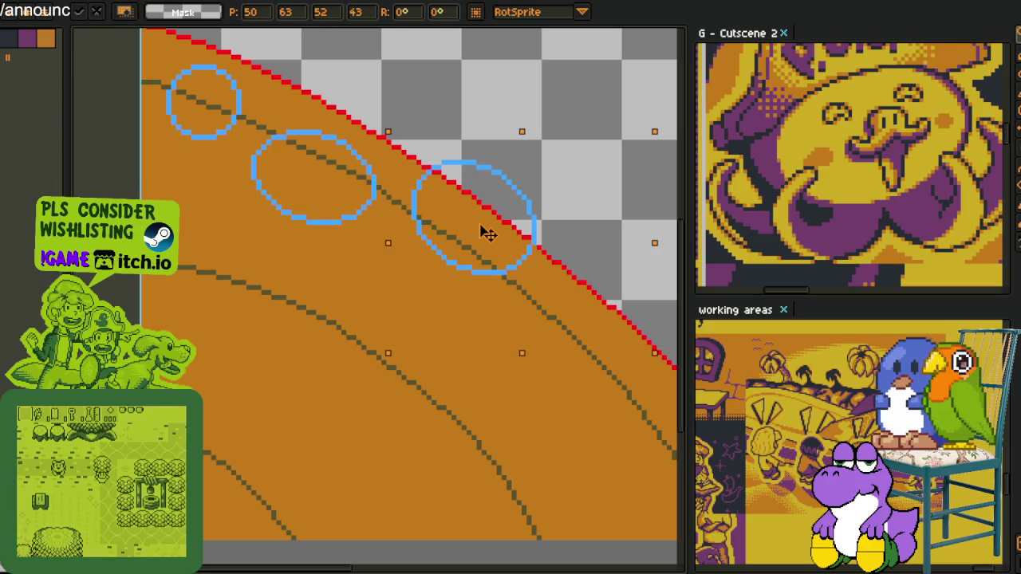
{"action": "left_click_drag", "start_coordinate": [484, 232], "coordinate": [446, 223]}
{"action": "key", "text": "Return"}
{"action": "key", "text": "ctrl+d"}
Nudge the small ellipse right and down along the upper rim, undoing stray black strokes.
{"action": "left_click_drag", "start_coordinate": [243, 46], "coordinate": [355, 177]}
{"action": "left_click_drag", "start_coordinate": [360, 239], "coordinate": [375, 236]}
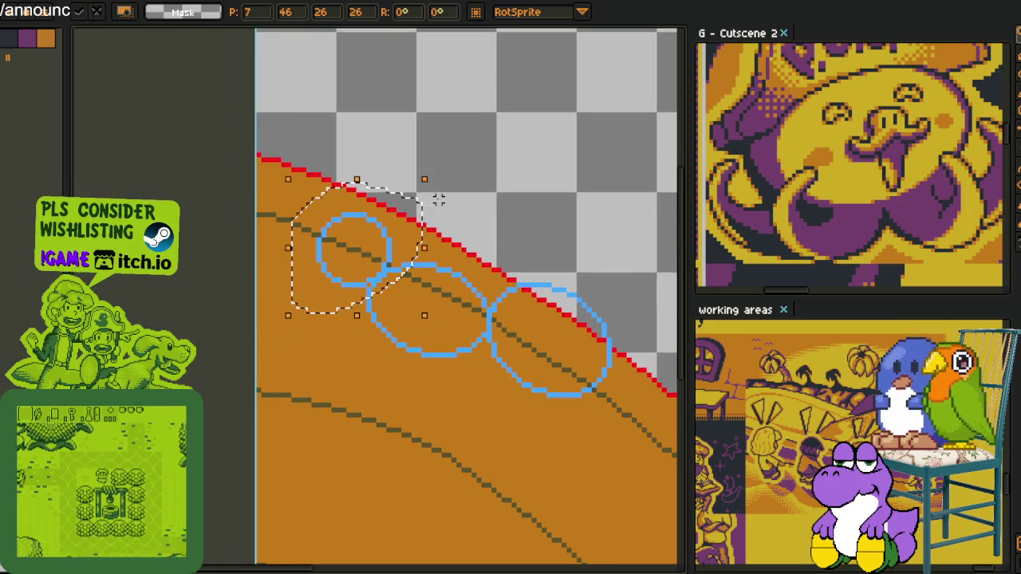
{"action": "key", "text": "Left"}
{"action": "key", "text": "Left"}
{"action": "key", "text": "Left"}
{"action": "key", "text": "Up"}
{"action": "key", "text": "Up"}
{"action": "key", "text": "Up"}
{"action": "key", "text": "ctrl+d"}
{"action": "key", "text": "b"}
{"action": "left_click_drag", "start_coordinate": [346, 174], "coordinate": [257, 213]}
{"action": "left_click_drag", "start_coordinate": [257, 299], "coordinate": [297, 281]}
{"action": "key", "text": "ctrl+z"}
{"action": "key", "text": "ctrl+z"}
{"action": "key", "text": "ctrl+z"}
Draw a blue ellipse over the top-left rim and move it down onto the rim.
{"action": "key", "text": "b"}
{"action": "mouse_move", "coordinate": [267, 140]}
{"action": "left_mouse_down"}
{"action": "mouse_move", "coordinate": [413, 237]}
{"action": "mouse_move", "coordinate": [432, 220]}
{"action": "left_mouse_up"}
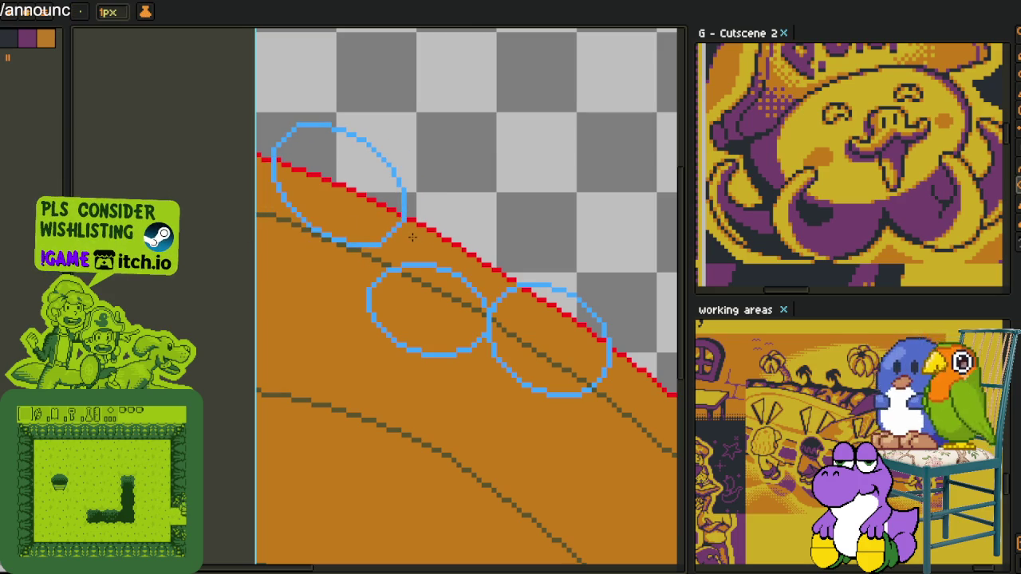
{"action": "key", "text": "m"}
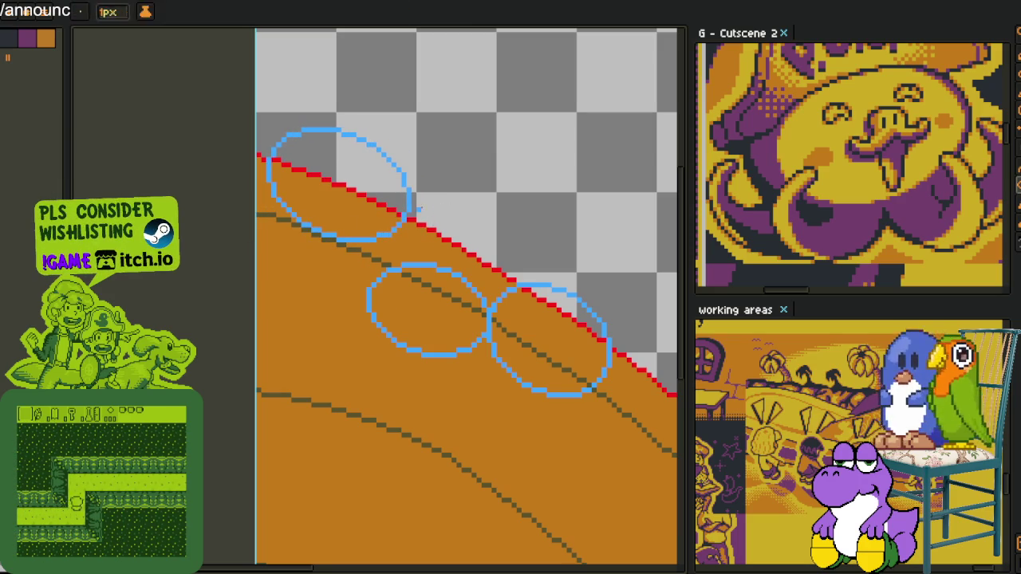
{"action": "left_click_drag", "start_coordinate": [430, 229], "coordinate": [423, 231]}
{"action": "left_click_drag", "start_coordinate": [376, 194], "coordinate": [388, 228]}
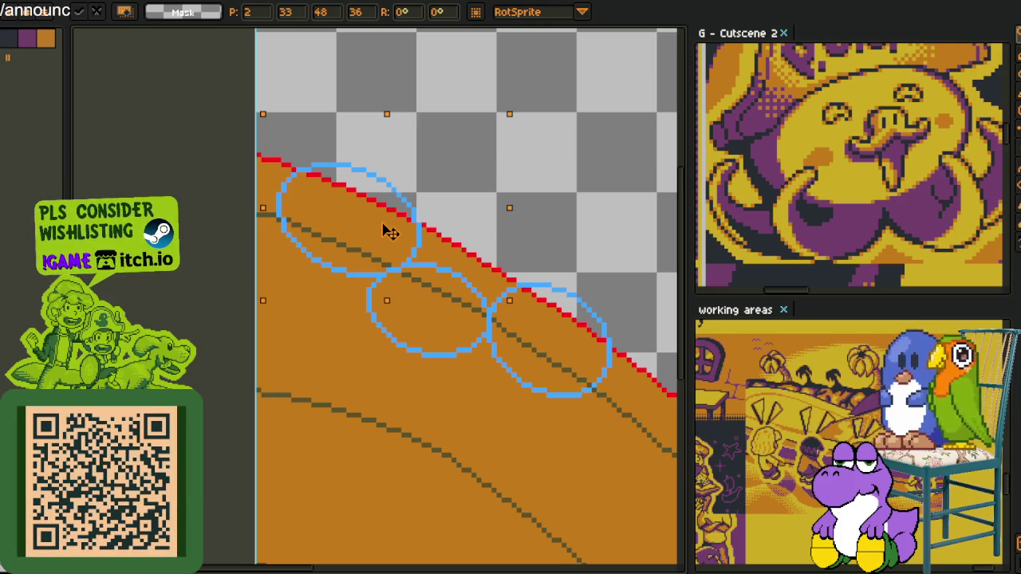
{"action": "left_click", "coordinate": [587, 212]}
{"action": "scroll", "coordinate": [588, 212], "scroll_direction": "down", "scroll_amount": 2}
{"action": "left_click_drag", "start_coordinate": [550, 346], "coordinate": [379, 250]}
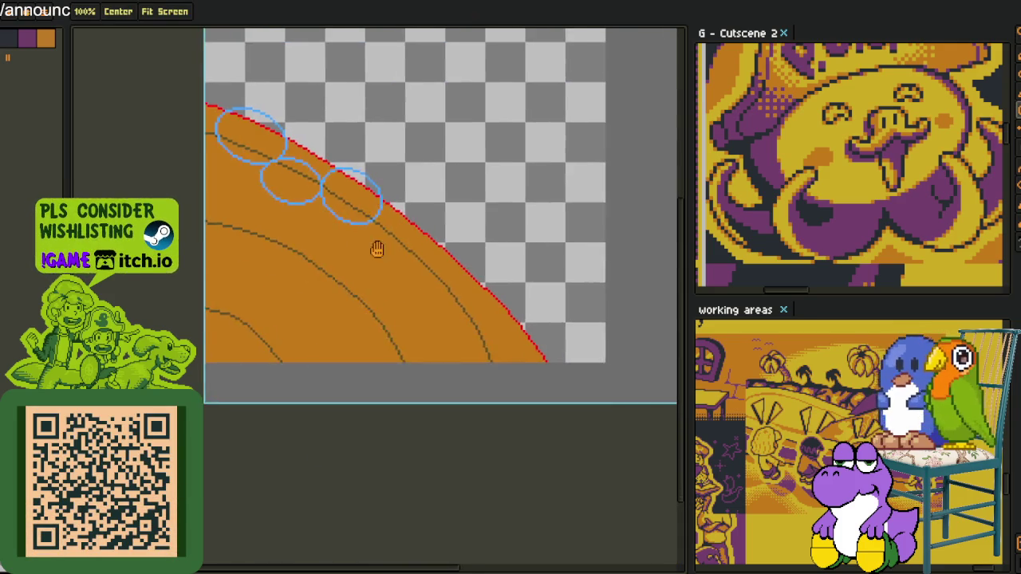
Draw a larger blue ellipse and move it left onto the lower rim.
{"action": "scroll", "coordinate": [379, 251], "scroll_direction": "up", "scroll_amount": 1}
{"action": "key", "text": "b"}
{"action": "left_click_drag", "start_coordinate": [389, 206], "coordinate": [550, 320]}
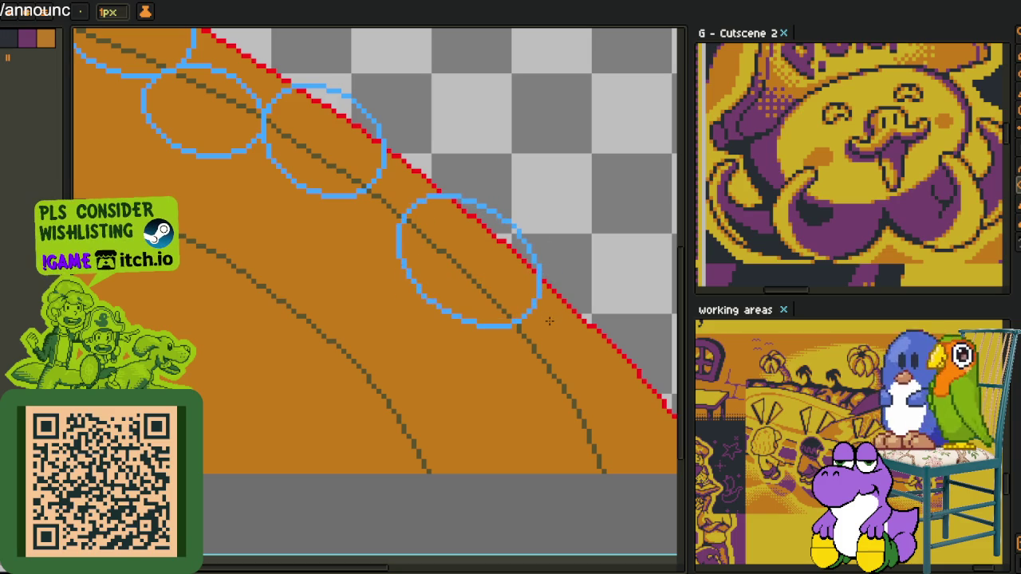
{"action": "key", "text": "m"}
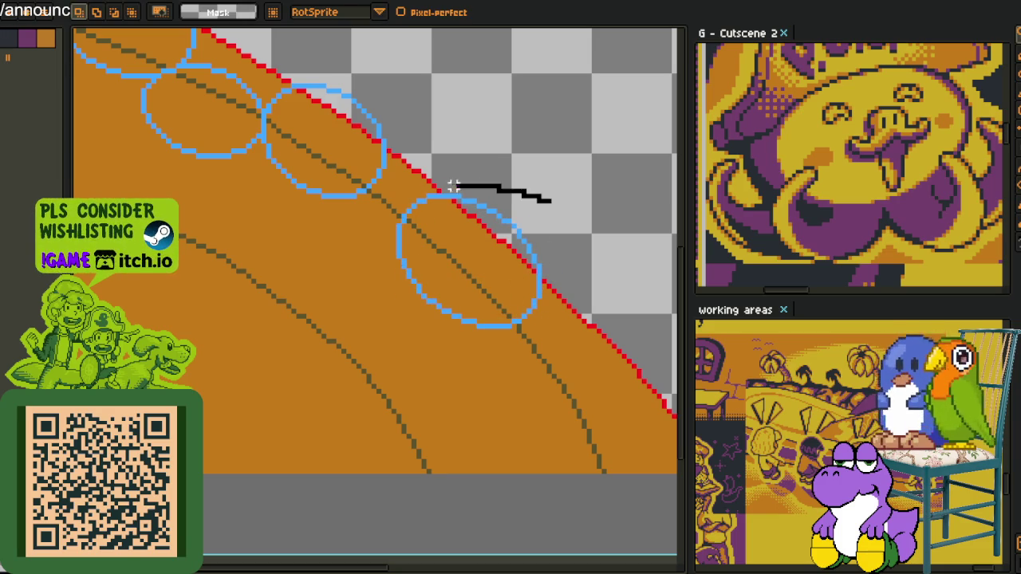
{"action": "left_click_drag", "start_coordinate": [473, 186], "coordinate": [529, 420]}
{"action": "left_click_drag", "start_coordinate": [457, 292], "coordinate": [360, 289]}
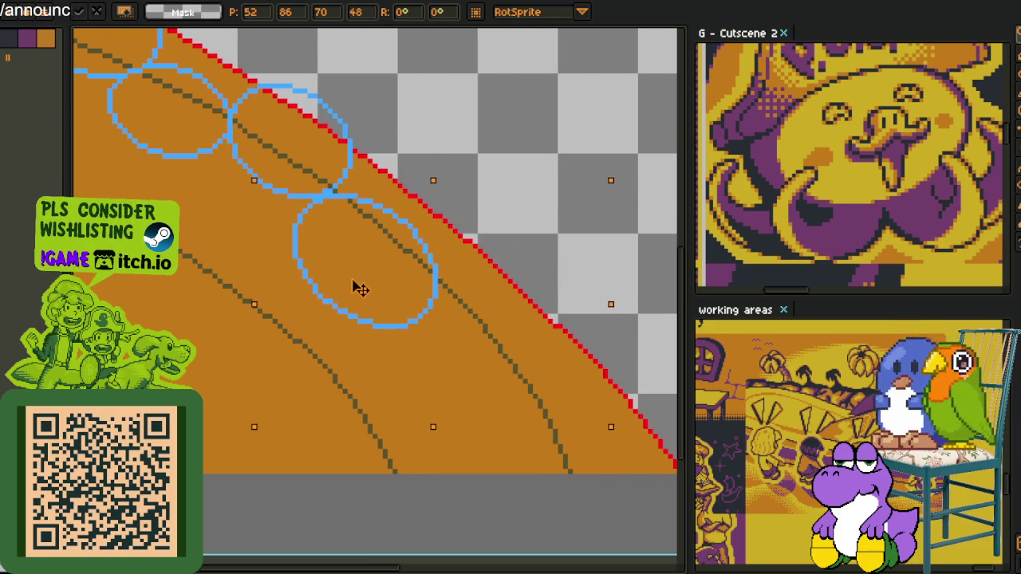
{"action": "left_click_drag", "start_coordinate": [355, 288], "coordinate": [353, 288]}
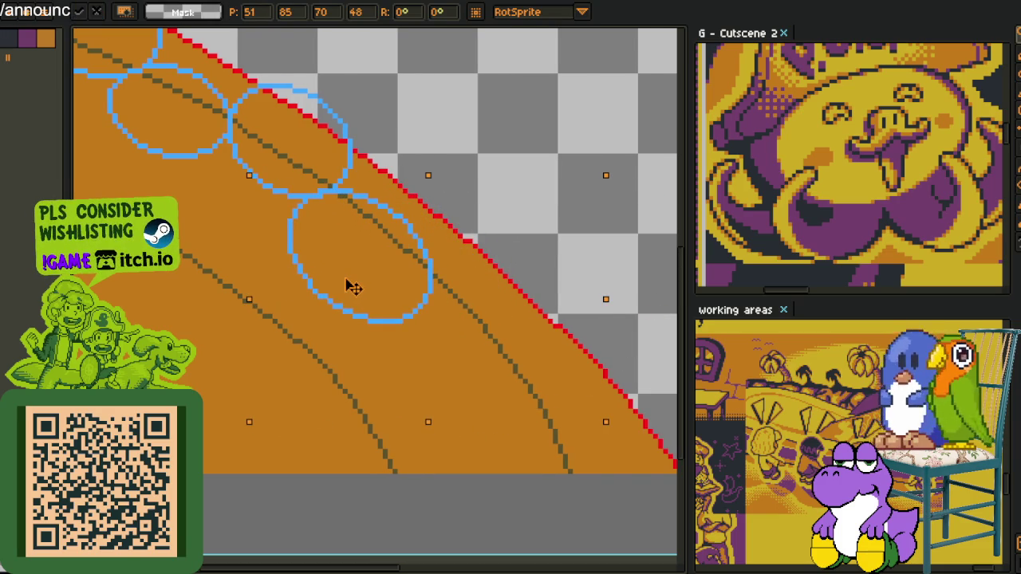
{"action": "key", "text": "Return"}
{"action": "key", "text": "ctrl+d"}
Draw a blue ellipse over the red rim along the upper edge and reposition it.
{"action": "key", "text": "i"}
{"action": "scroll", "coordinate": [404, 211], "scroll_direction": "up", "scroll_amount": 2}
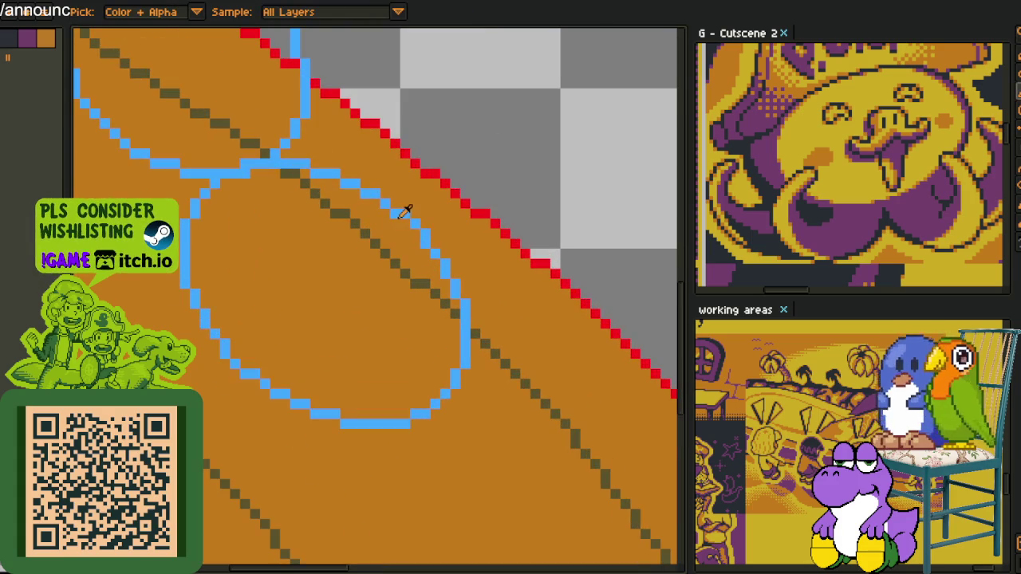
{"action": "key", "text": "b"}
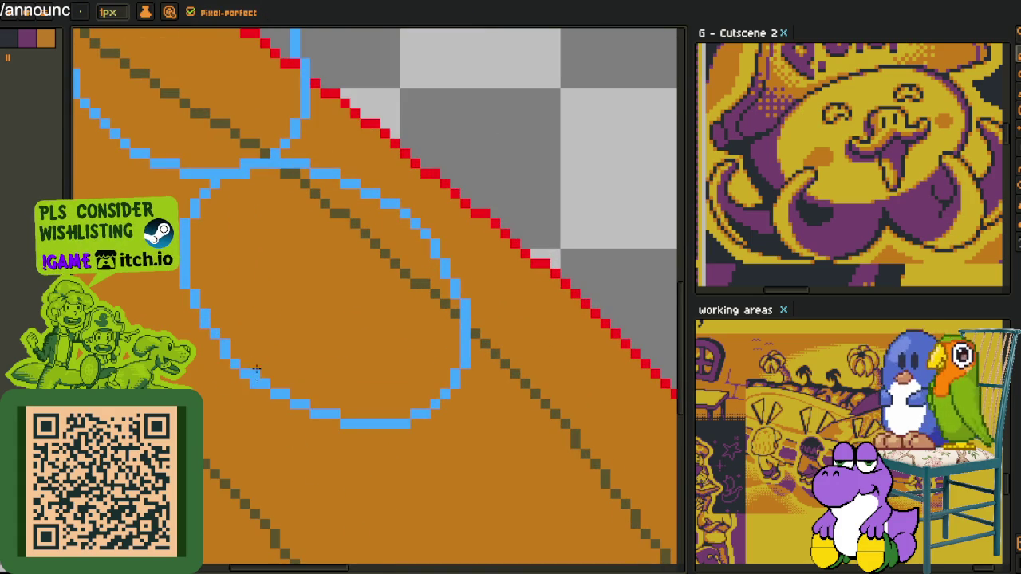
{"action": "scroll", "coordinate": [433, 269], "scroll_direction": "down", "scroll_amount": 3}
{"action": "scroll", "coordinate": [358, 337], "scroll_direction": "up", "scroll_amount": 2}
{"action": "scroll", "coordinate": [353, 296], "scroll_direction": "up", "scroll_amount": 1}
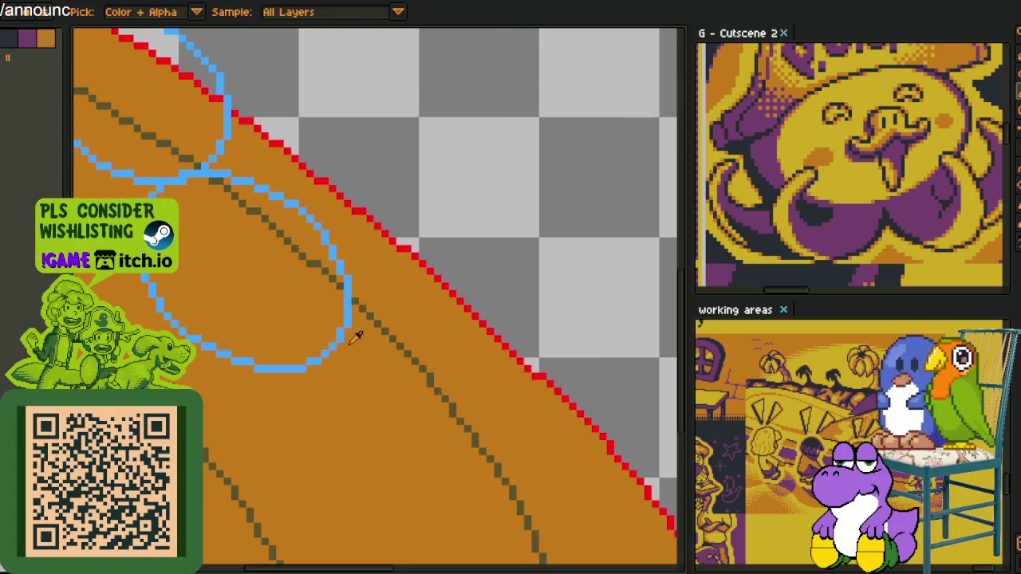
{"action": "left_click_drag", "start_coordinate": [390, 304], "coordinate": [365, 253]}
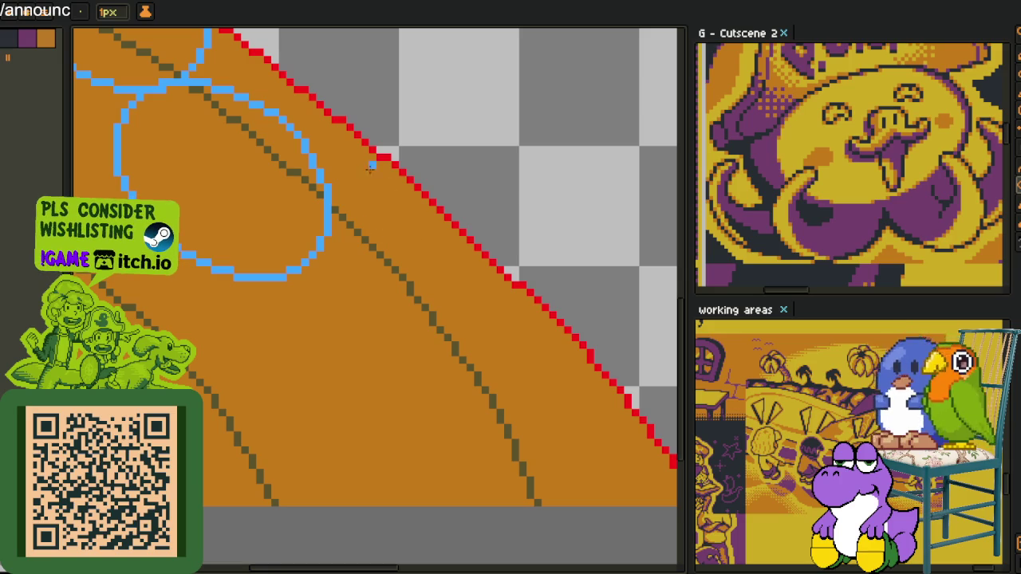
{"action": "left_click_drag", "start_coordinate": [365, 164], "coordinate": [611, 339]}
{"action": "key", "text": "q"}
{"action": "mouse_move", "coordinate": [484, 114]}
{"action": "left_mouse_down"}
{"action": "mouse_move", "coordinate": [506, 426]}
{"action": "mouse_move", "coordinate": [471, 166]}
{"action": "mouse_move", "coordinate": [337, 296]}
{"action": "mouse_move", "coordinate": [353, 269]}
{"action": "mouse_move", "coordinate": [341, 267]}
{"action": "left_mouse_up"}
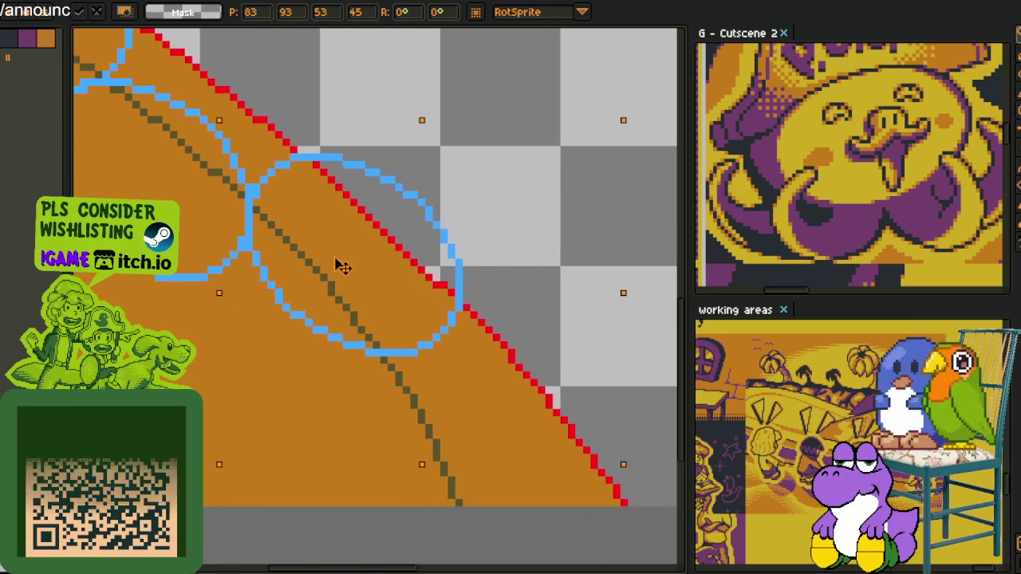
{"action": "key", "text": "Return"}
{"action": "key", "text": "ctrl+d"}
Draw another blue ellipse above the rim, then undo it as misplaced.
{"action": "scroll", "coordinate": [467, 183], "scroll_direction": "down", "scroll_amount": 1}
{"action": "scroll", "coordinate": [466, 183], "scroll_direction": "down", "scroll_amount": 1}
{"action": "key", "text": "b"}
{"action": "left_click_drag", "start_coordinate": [337, 70], "coordinate": [266, 237]}
{"action": "left_click_drag", "start_coordinate": [211, 160], "coordinate": [438, 264]}
{"action": "key", "text": "q"}
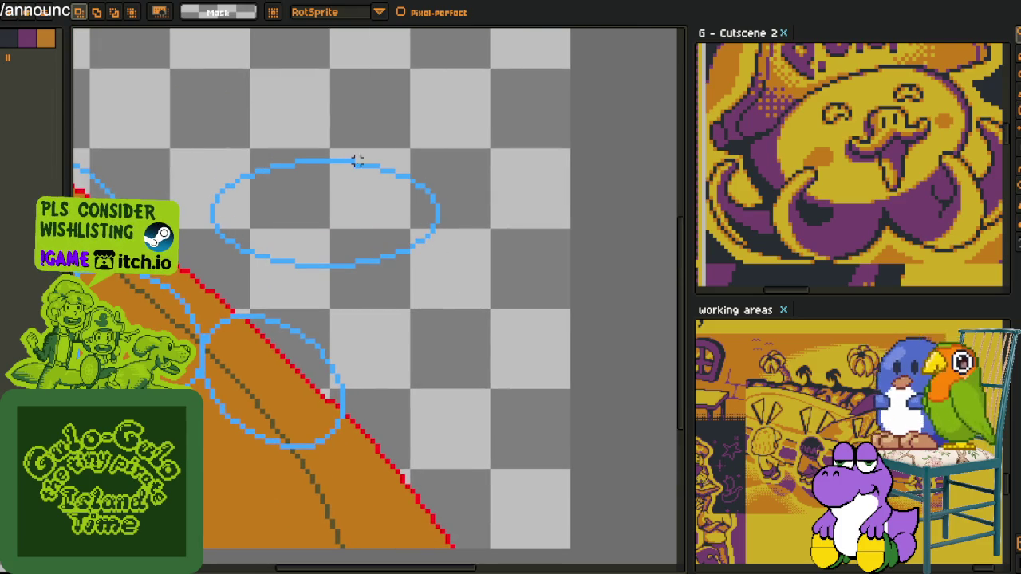
{"action": "key", "text": "ctrl+z"}
{"action": "left_click_drag", "start_coordinate": [382, 315], "coordinate": [401, 271]}
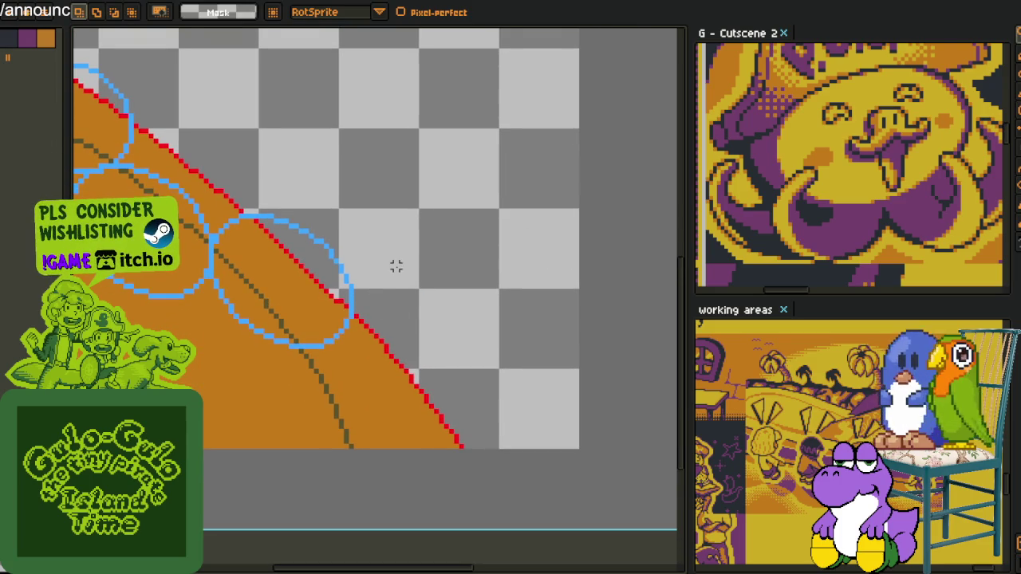
Draw a tall blue ellipse and move it down-left onto the rim.
{"action": "key", "text": "u"}
{"action": "mouse_move", "coordinate": [379, 195]}
{"action": "left_mouse_down"}
{"action": "mouse_move", "coordinate": [595, 320]}
{"action": "mouse_move", "coordinate": [585, 381]}
{"action": "mouse_move", "coordinate": [574, 388]}
{"action": "left_mouse_up"}
{"action": "key", "text": "m"}
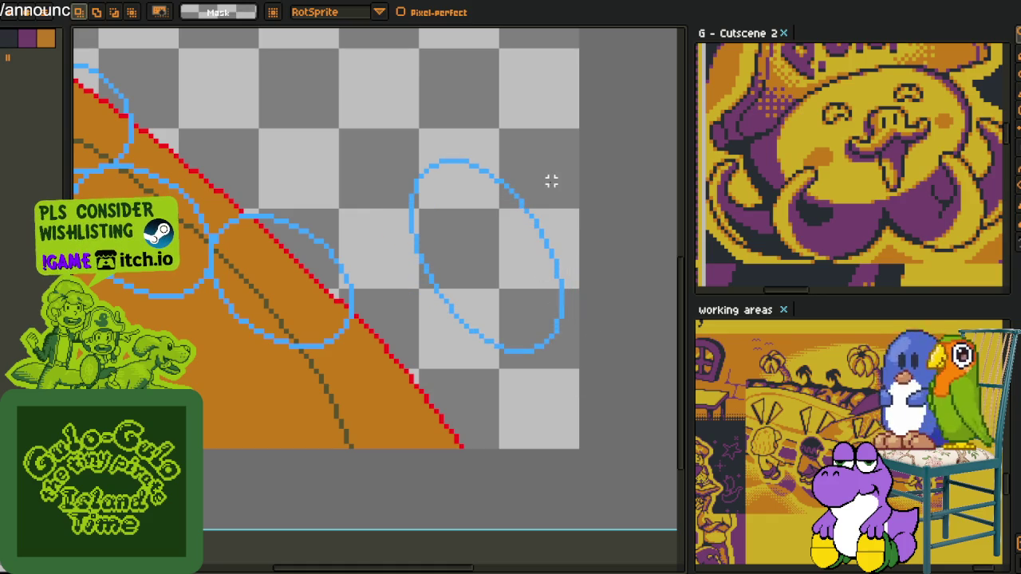
{"action": "left_click_drag", "start_coordinate": [441, 381], "coordinate": [443, 385]}
{"action": "mouse_move", "coordinate": [431, 287]}
{"action": "left_mouse_down"}
{"action": "mouse_move", "coordinate": [262, 431]}
{"action": "mouse_move", "coordinate": [269, 434]}
{"action": "left_mouse_up"}
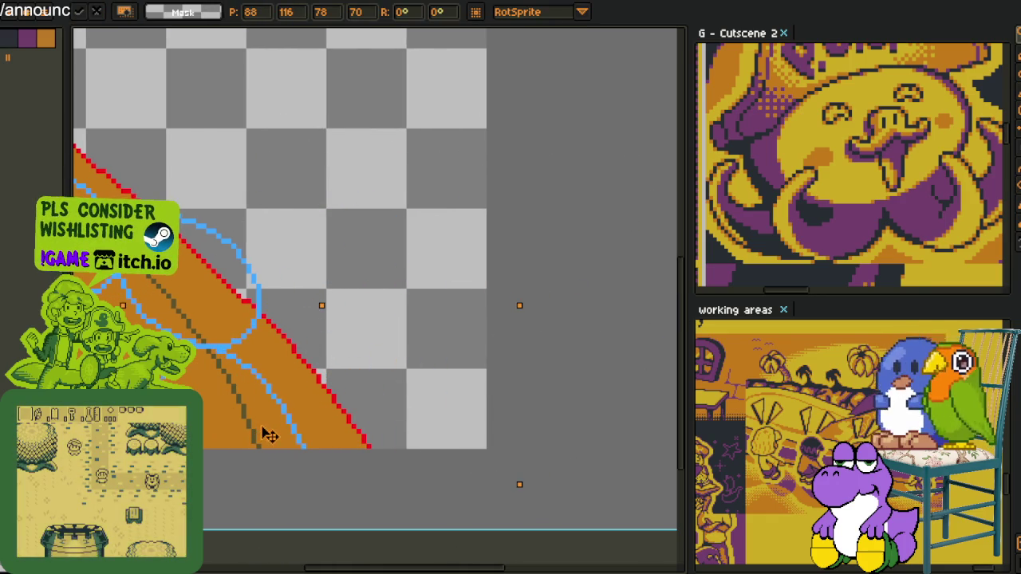
{"action": "left_click_drag", "start_coordinate": [331, 296], "coordinate": [468, 558]}
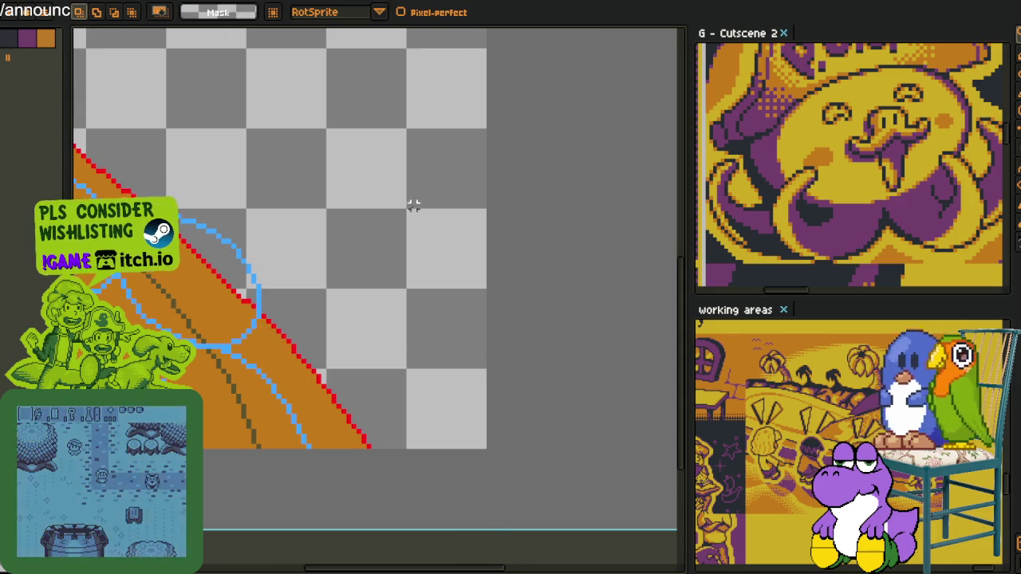
{"action": "scroll", "coordinate": [417, 196], "scroll_direction": "down", "scroll_amount": 4}
{"action": "left_click_drag", "start_coordinate": [304, 222], "coordinate": [354, 311]}
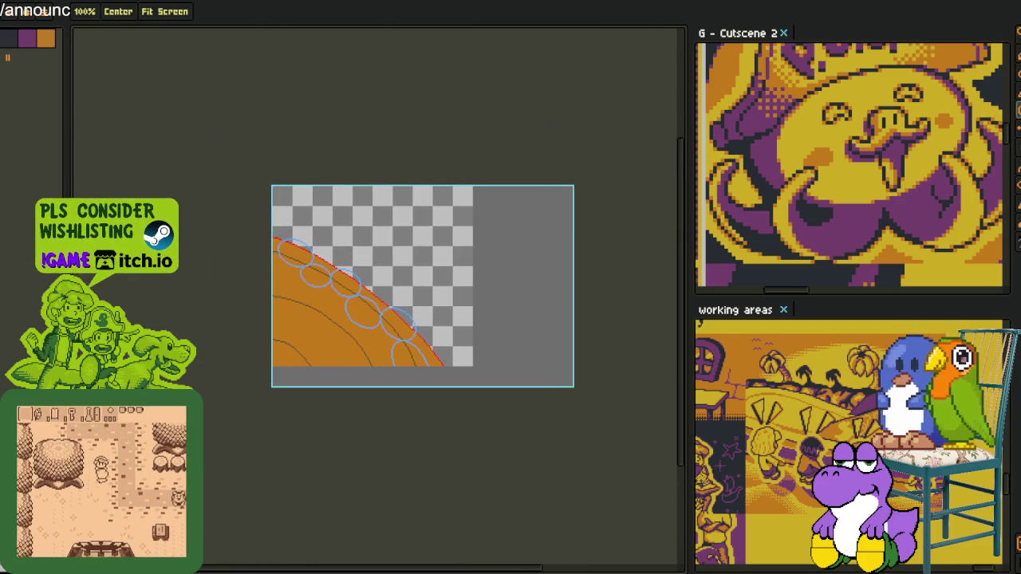
Draw another blue ellipse and move it down-left onto the rim.
{"action": "scroll", "coordinate": [307, 211], "scroll_direction": "up", "scroll_amount": 3}
{"action": "key", "text": "b"}
{"action": "mouse_move", "coordinate": [269, 160]}
{"action": "left_mouse_down"}
{"action": "mouse_move", "coordinate": [487, 249]}
{"action": "mouse_move", "coordinate": [438, 240]}
{"action": "left_mouse_up"}
{"action": "scroll", "coordinate": [390, 227], "scroll_direction": "up", "scroll_amount": 2}
{"action": "key", "text": "shift+m"}
{"action": "left_click_drag", "start_coordinate": [152, 70], "coordinate": [564, 306]}
{"action": "mouse_move", "coordinate": [379, 207]}
{"action": "left_mouse_down"}
{"action": "mouse_move", "coordinate": [251, 259]}
{"action": "mouse_move", "coordinate": [324, 448]}
{"action": "left_mouse_up"}
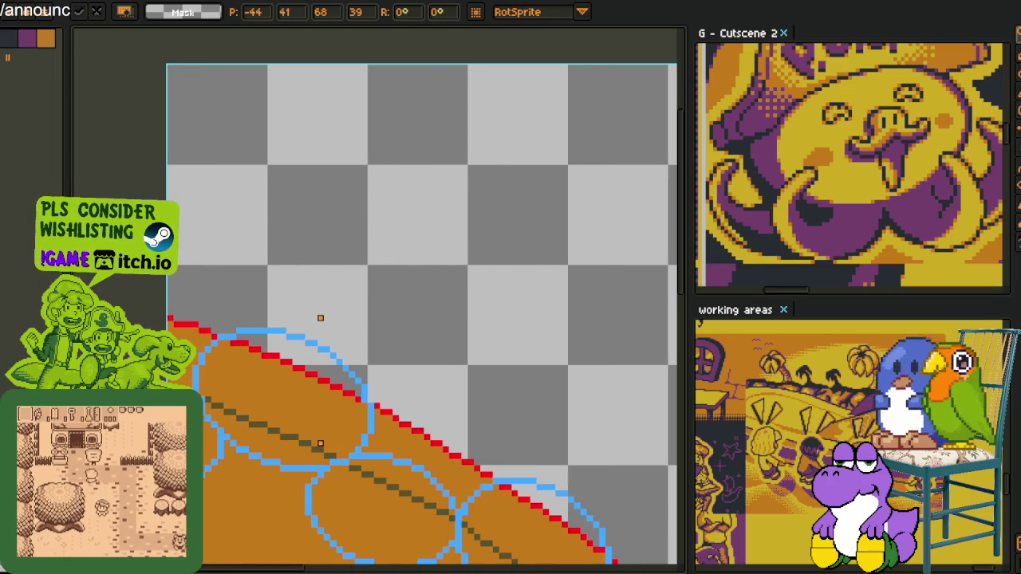
{"action": "key", "text": "Return"}
Redo the move and lower the ellipse slightly further onto the rim.
{"action": "scroll", "coordinate": [460, 298], "scroll_direction": "down", "scroll_amount": 2}
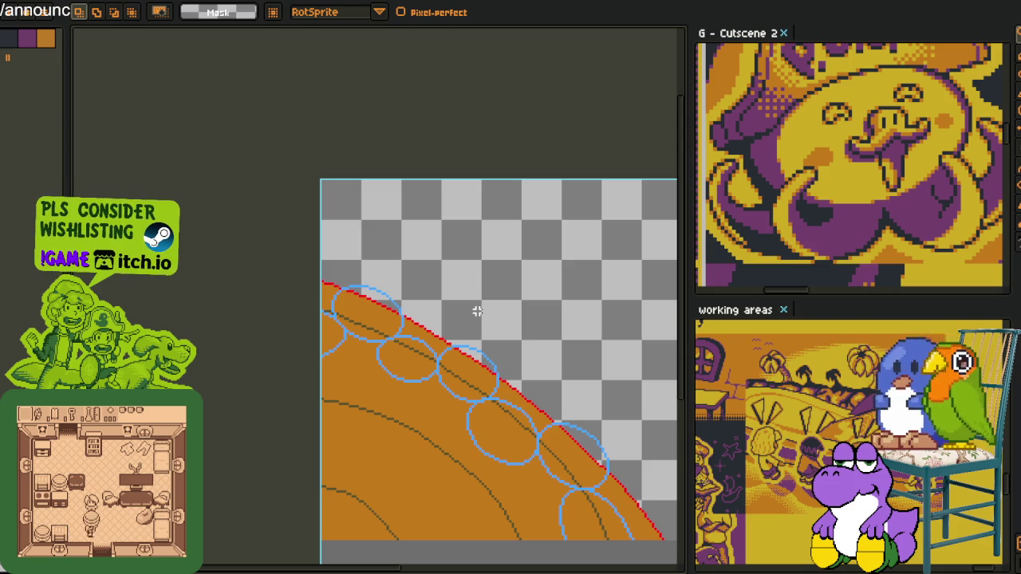
{"action": "scroll", "coordinate": [481, 304], "scroll_direction": "up", "scroll_amount": 1}
{"action": "scroll", "coordinate": [399, 319], "scroll_direction": "up", "scroll_amount": 2}
{"action": "left_click_drag", "start_coordinate": [319, 319], "coordinate": [364, 353]}
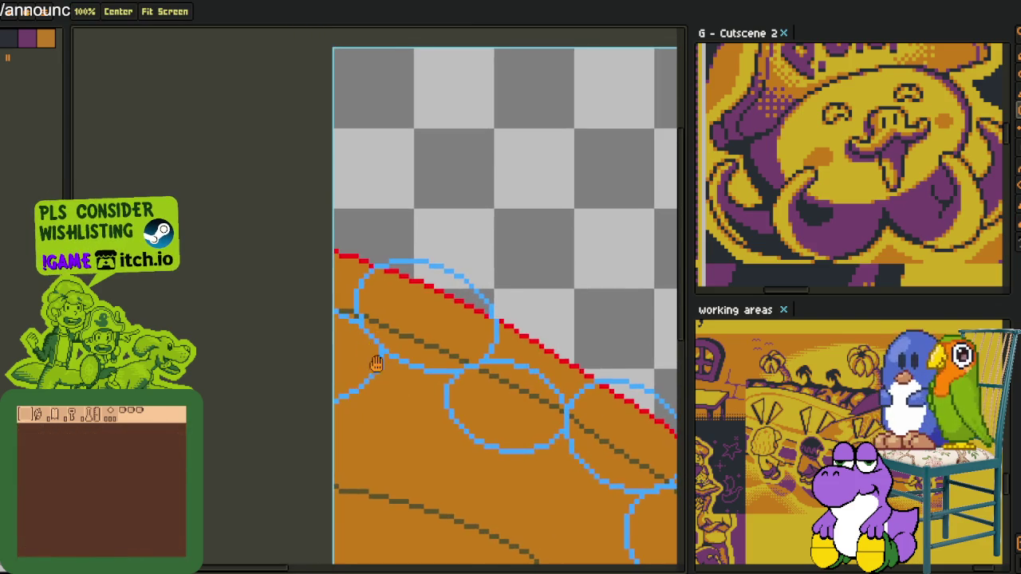
{"action": "scroll", "coordinate": [375, 364], "scroll_direction": "up", "scroll_amount": 1}
{"action": "key", "text": "ctrl+z"}
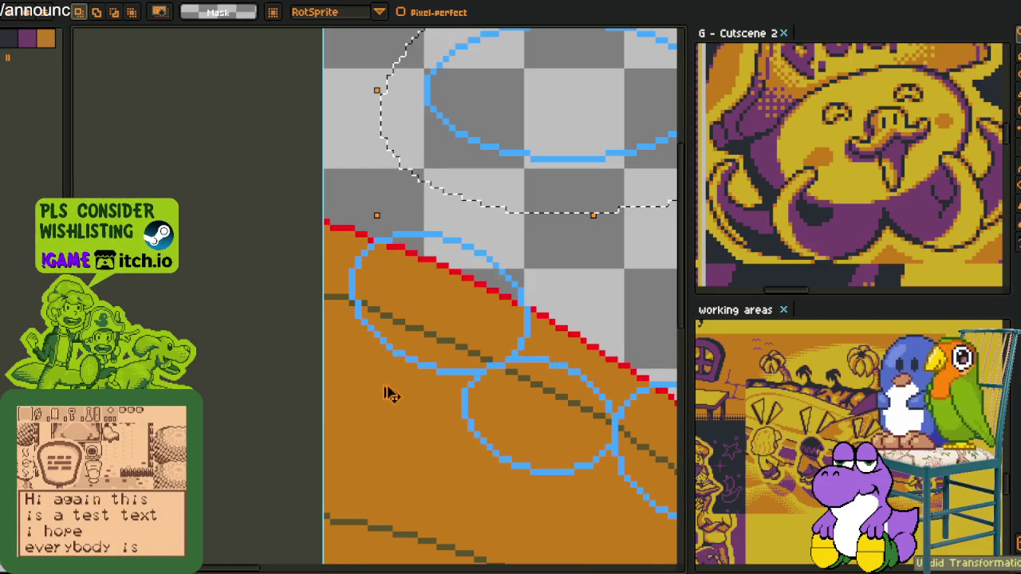
{"action": "key", "text": "ctrl+y"}
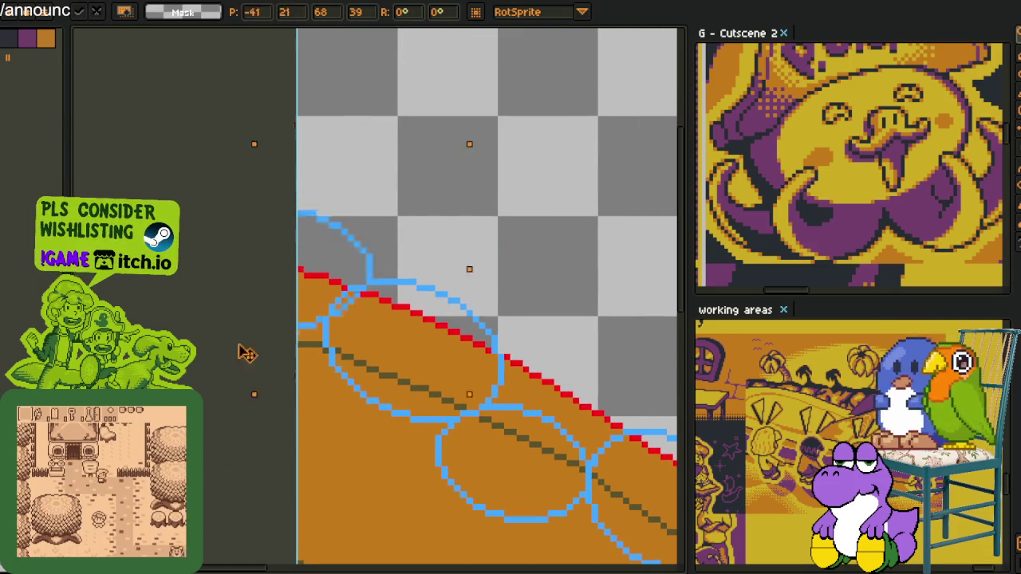
{"action": "left_click_drag", "start_coordinate": [219, 429], "coordinate": [223, 447]}
{"action": "key", "text": "Return"}
{"action": "key", "text": "ctrl+d"}
Try painting over a blue crossing segment in orange with the pencil, then undo it.
{"action": "key", "text": "b"}
{"action": "scroll", "coordinate": [353, 363], "scroll_direction": "up", "scroll_amount": 3}
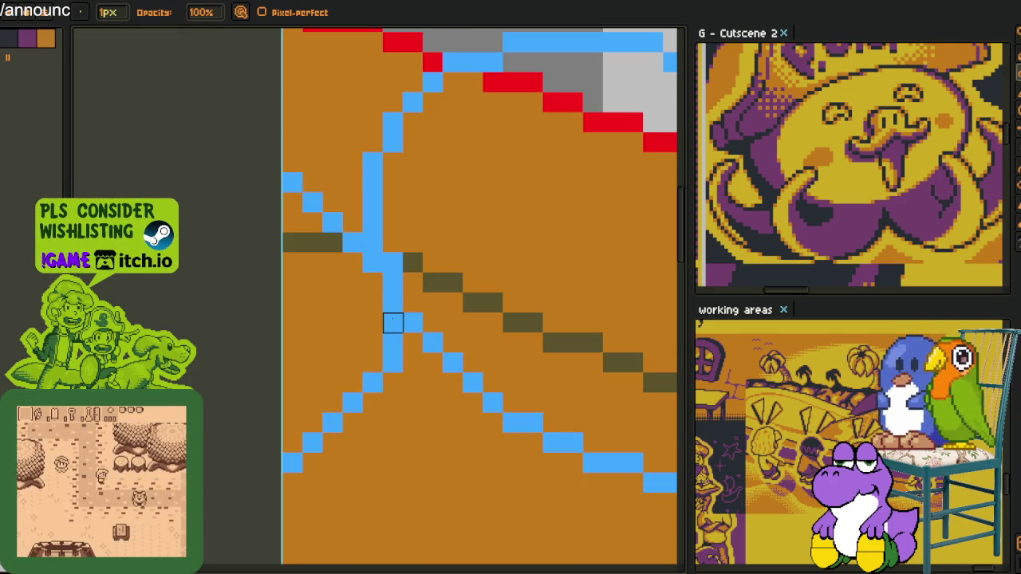
{"action": "scroll", "coordinate": [335, 359], "scroll_direction": "down", "scroll_amount": 2}
{"action": "scroll", "coordinate": [368, 292], "scroll_direction": "up", "scroll_amount": 1}
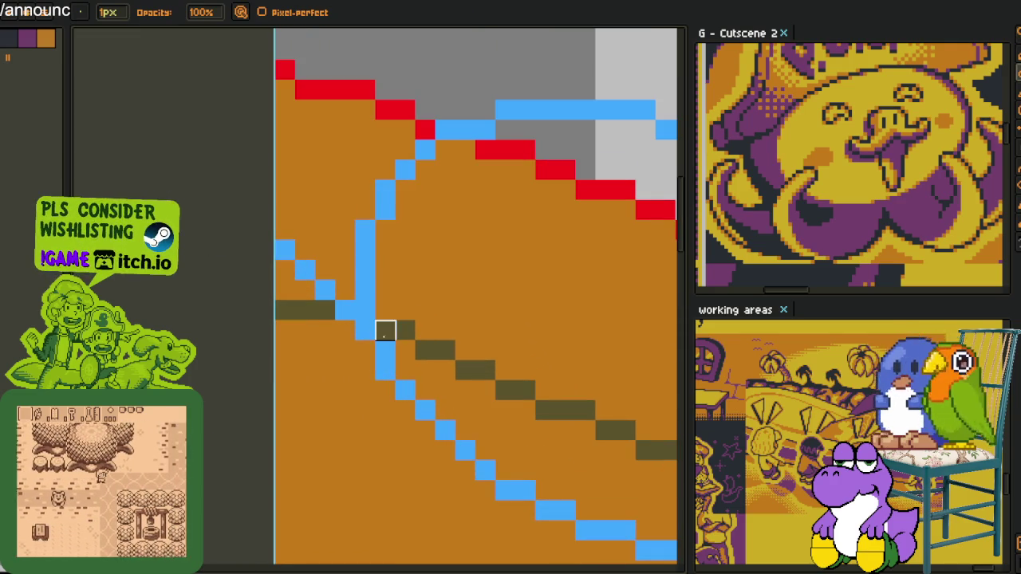
{"action": "left_click_drag", "start_coordinate": [364, 309], "coordinate": [374, 211]}
{"action": "key", "text": "ctrl+z"}
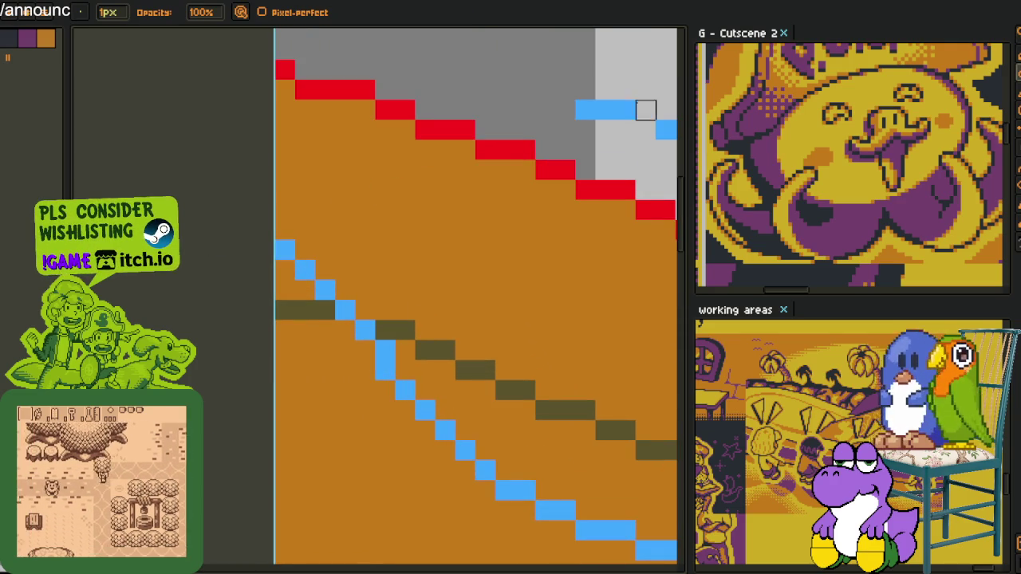
{"action": "scroll", "coordinate": [599, 216], "scroll_direction": "down", "scroll_amount": 2}
{"action": "scroll", "coordinate": [417, 315], "scroll_direction": "up", "scroll_amount": 1}
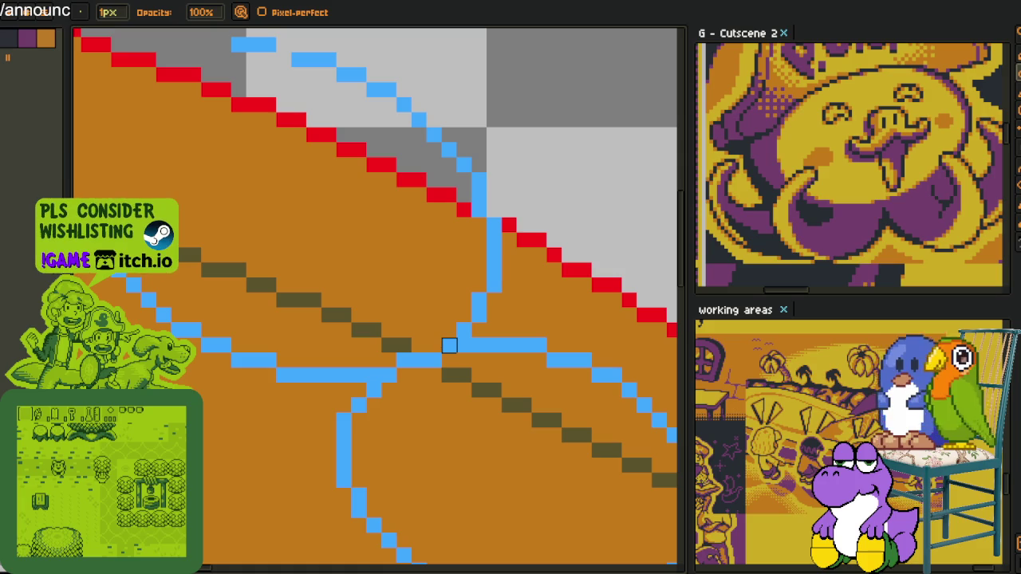
{"action": "scroll", "coordinate": [449, 345], "scroll_direction": "down", "scroll_amount": 2}
{"action": "scroll", "coordinate": [447, 339], "scroll_direction": "up", "scroll_amount": 3}
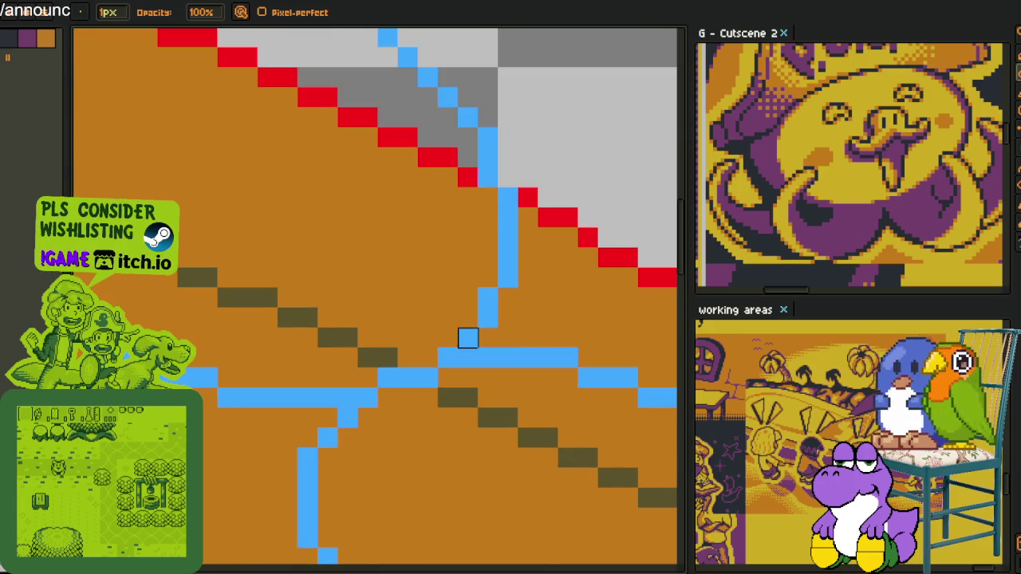
{"action": "scroll", "coordinate": [506, 176], "scroll_direction": "down", "scroll_amount": 3}
Lasso-select the overlapping blue line sections where neighbouring ellipses cross.
{"action": "key", "text": "q"}
{"action": "mouse_move", "coordinate": [498, 158]}
{"action": "left_mouse_down"}
{"action": "mouse_move", "coordinate": [339, 179]}
{"action": "mouse_move", "coordinate": [569, 155]}
{"action": "left_mouse_up"}
{"action": "scroll", "coordinate": [452, 364], "scroll_direction": "up", "scroll_amount": 1}
{"action": "scroll", "coordinate": [431, 303], "scroll_direction": "up", "scroll_amount": 1}
{"action": "left_click_drag", "start_coordinate": [441, 311], "coordinate": [519, 194]}
{"action": "scroll", "coordinate": [446, 307], "scroll_direction": "down", "scroll_amount": 2}
{"action": "scroll", "coordinate": [518, 193], "scroll_direction": "down", "scroll_amount": 1}
{"action": "key", "text": "ctrl+d"}
{"action": "scroll", "coordinate": [376, 274], "scroll_direction": "down", "scroll_amount": 2}
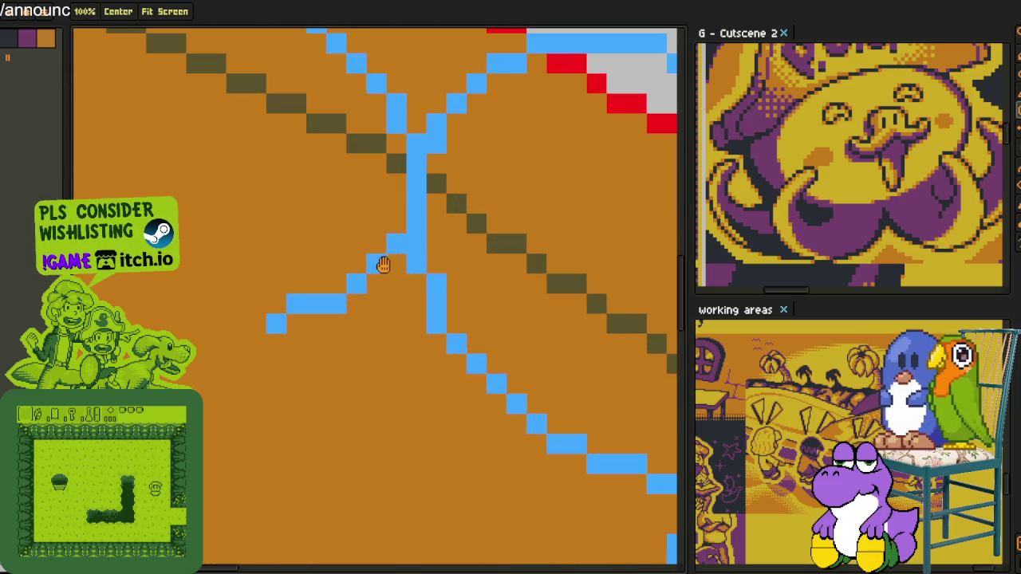
{"action": "scroll", "coordinate": [375, 262], "scroll_direction": "up", "scroll_amount": 4}
{"action": "mouse_move", "coordinate": [396, 243]}
{"action": "left_mouse_down"}
{"action": "mouse_move", "coordinate": [251, 365]}
{"action": "mouse_move", "coordinate": [392, 256]}
{"action": "left_mouse_up"}
{"action": "scroll", "coordinate": [415, 243], "scroll_direction": "down", "scroll_amount": 2}
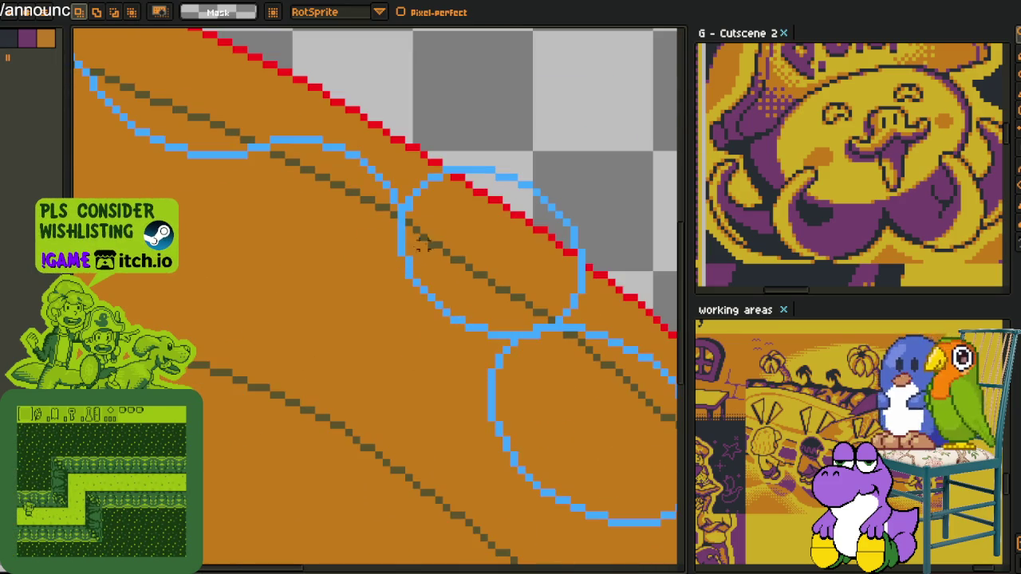
Lasso the inner arc of the lower blue ellipse and delete it.
{"action": "scroll", "coordinate": [421, 223], "scroll_direction": "up", "scroll_amount": 1}
{"action": "mouse_move", "coordinate": [402, 204]}
{"action": "left_mouse_down"}
{"action": "mouse_move", "coordinate": [588, 101]}
{"action": "mouse_move", "coordinate": [611, 302]}
{"action": "left_mouse_up"}
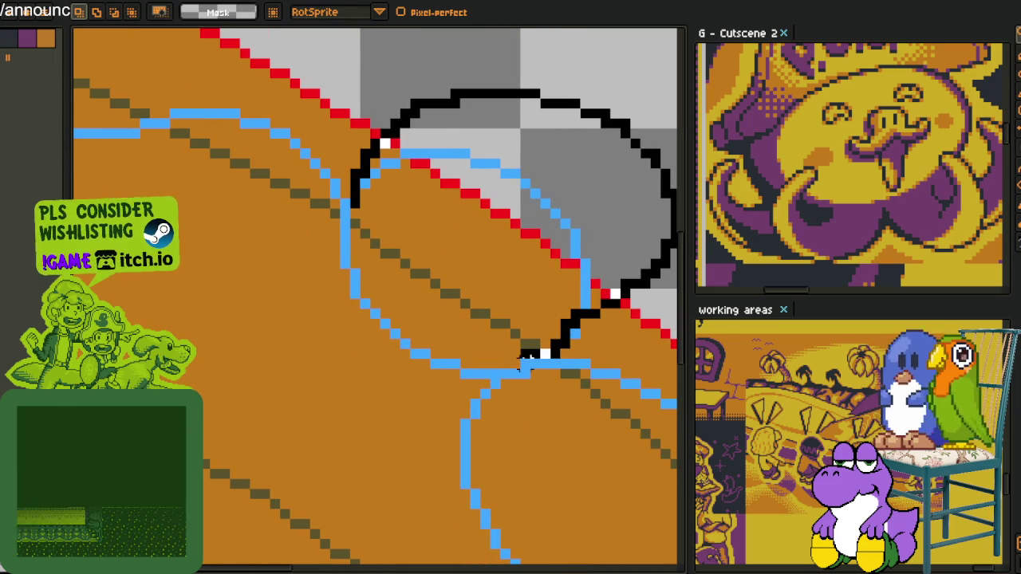
{"action": "left_click_drag", "start_coordinate": [526, 351], "coordinate": [433, 247]}
{"action": "scroll", "coordinate": [423, 251], "scroll_direction": "down", "scroll_amount": 1}
{"action": "scroll", "coordinate": [399, 231], "scroll_direction": "down", "scroll_amount": 1}
{"action": "scroll", "coordinate": [378, 169], "scroll_direction": "up", "scroll_amount": 2}
{"action": "key", "text": "b"}
{"action": "key", "text": "q"}
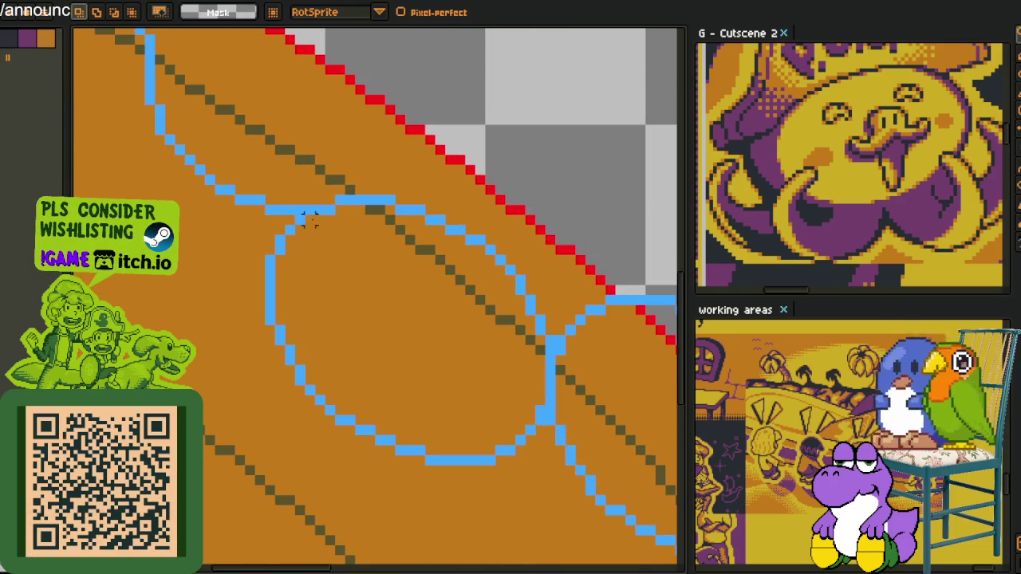
{"action": "left_click_drag", "start_coordinate": [249, 237], "coordinate": [450, 561]}
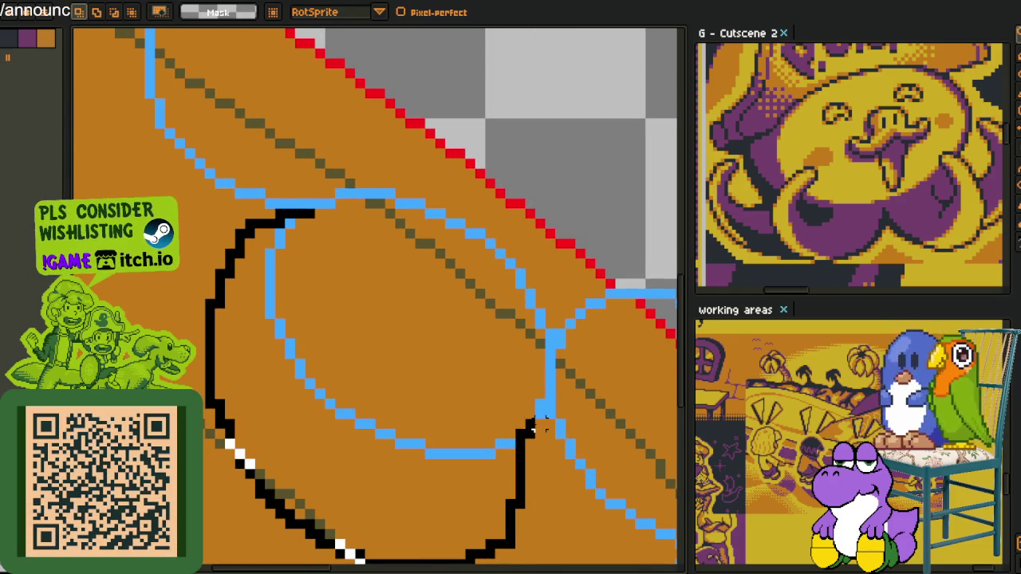
{"action": "left_click_drag", "start_coordinate": [540, 405], "coordinate": [540, 405]}
{"action": "key", "text": "Delete"}
Delete the next ellipse's outer arc, leaving one wavy blue line inside the red rim.
{"action": "left_click_drag", "start_coordinate": [487, 342], "coordinate": [339, 335]}
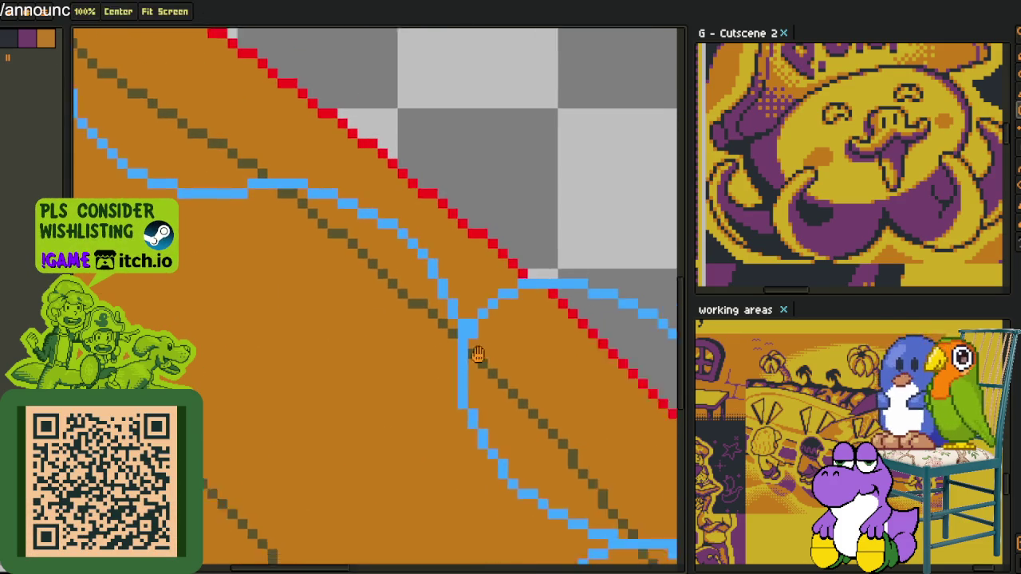
{"action": "left_click_drag", "start_coordinate": [359, 264], "coordinate": [476, 506]}
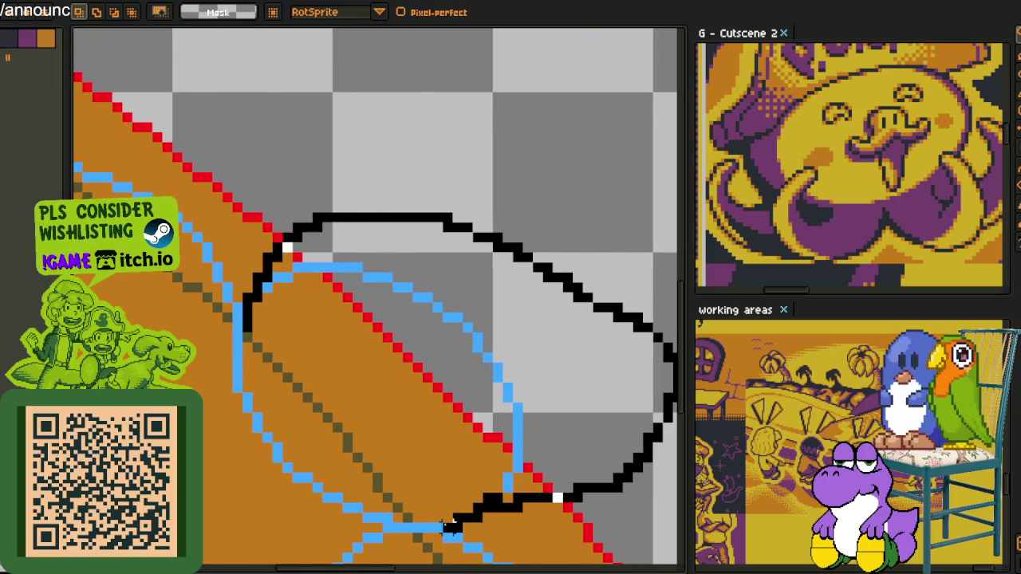
{"action": "left_click_drag", "start_coordinate": [381, 451], "coordinate": [437, 415]}
{"action": "key", "text": "Delete"}
{"action": "scroll", "coordinate": [437, 414], "scroll_direction": "down", "scroll_amount": 1}
{"action": "scroll", "coordinate": [253, 161], "scroll_direction": "up", "scroll_amount": 1}
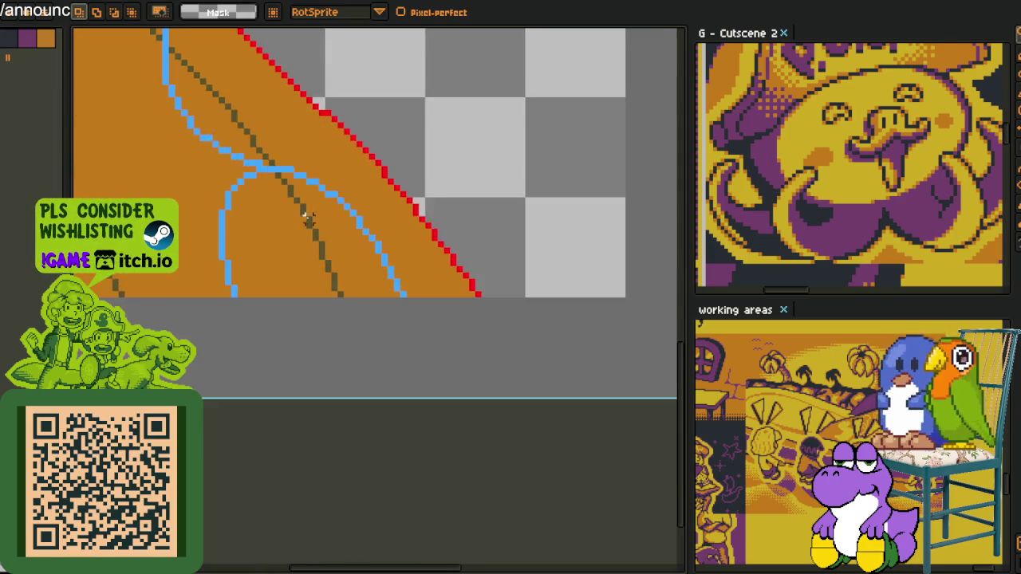
{"action": "scroll", "coordinate": [253, 162], "scroll_direction": "up", "scroll_amount": 1}
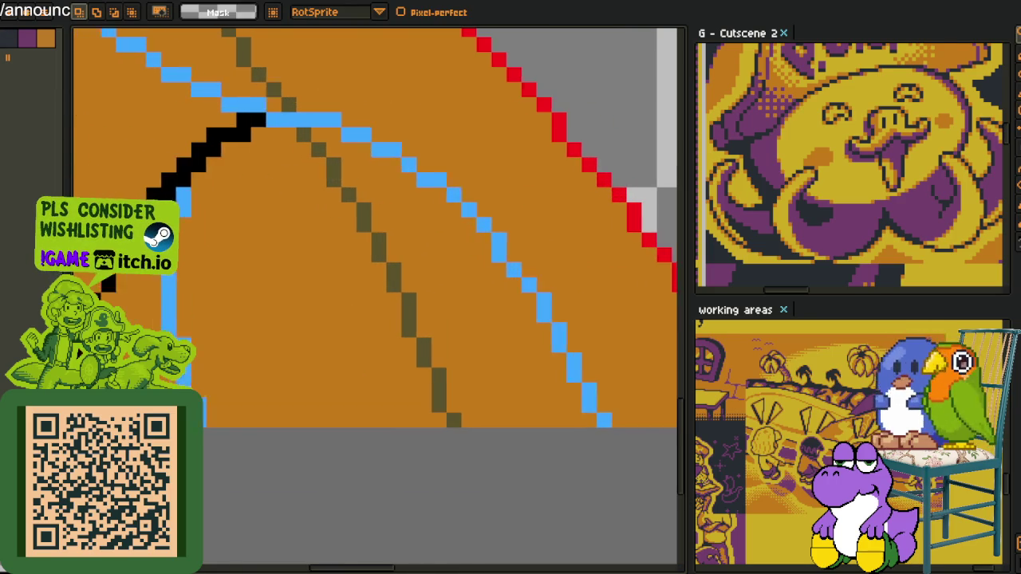
{"action": "left_click_drag", "start_coordinate": [223, 118], "coordinate": [353, 157]}
{"action": "scroll", "coordinate": [353, 157], "scroll_direction": "down", "scroll_amount": 2}
{"action": "scroll", "coordinate": [330, 218], "scroll_direction": "down", "scroll_amount": 2}
{"action": "scroll", "coordinate": [270, 179], "scroll_direction": "down", "scroll_amount": 2}
{"action": "left_click_drag", "start_coordinate": [270, 179], "coordinate": [459, 241]}
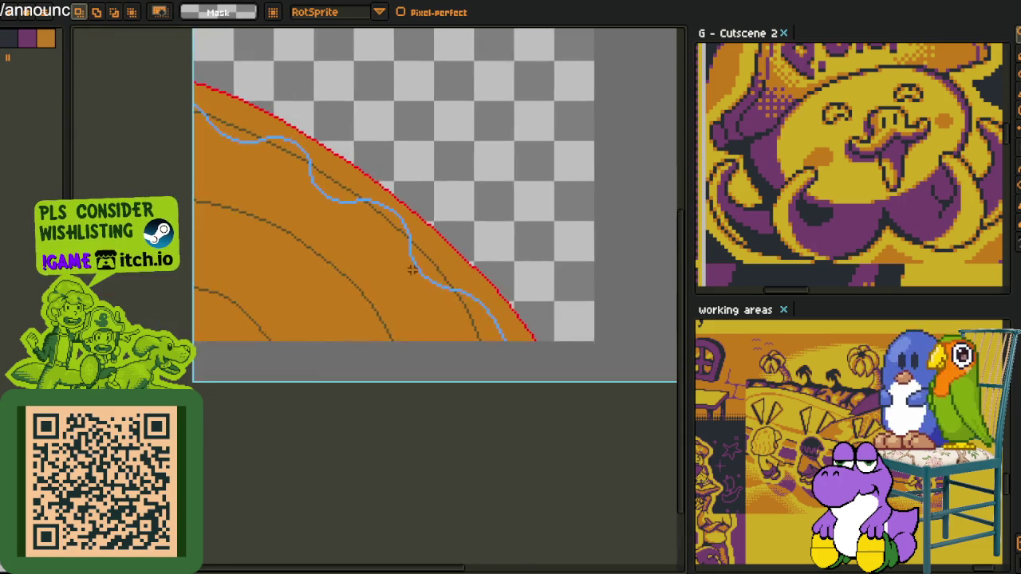
{"action": "key", "text": "ctrl+s"}
{"action": "key", "text": "Tab"}
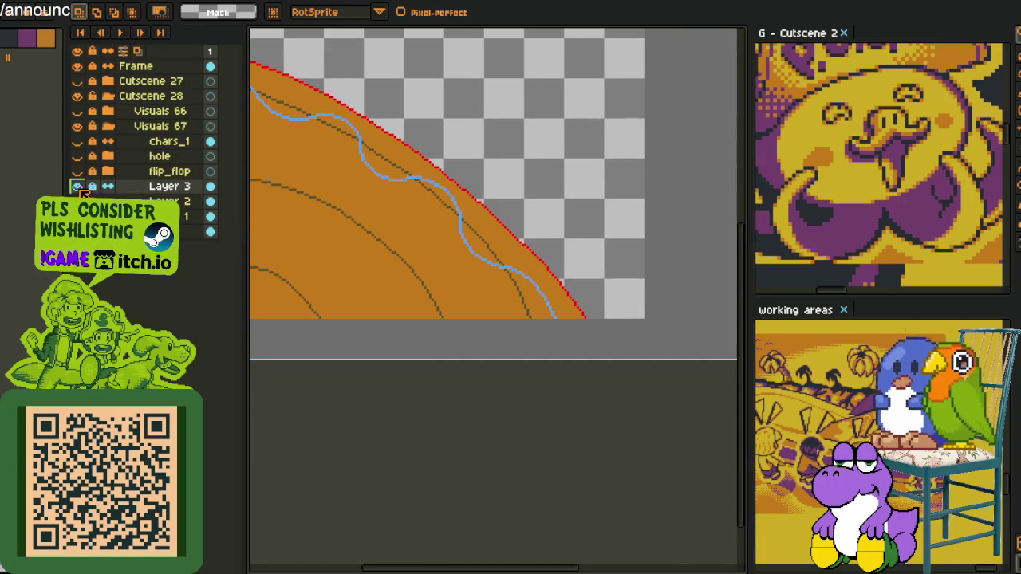
{"action": "right_click", "coordinate": [170, 194]}
{"action": "mouse_move", "coordinate": [209, 217]}
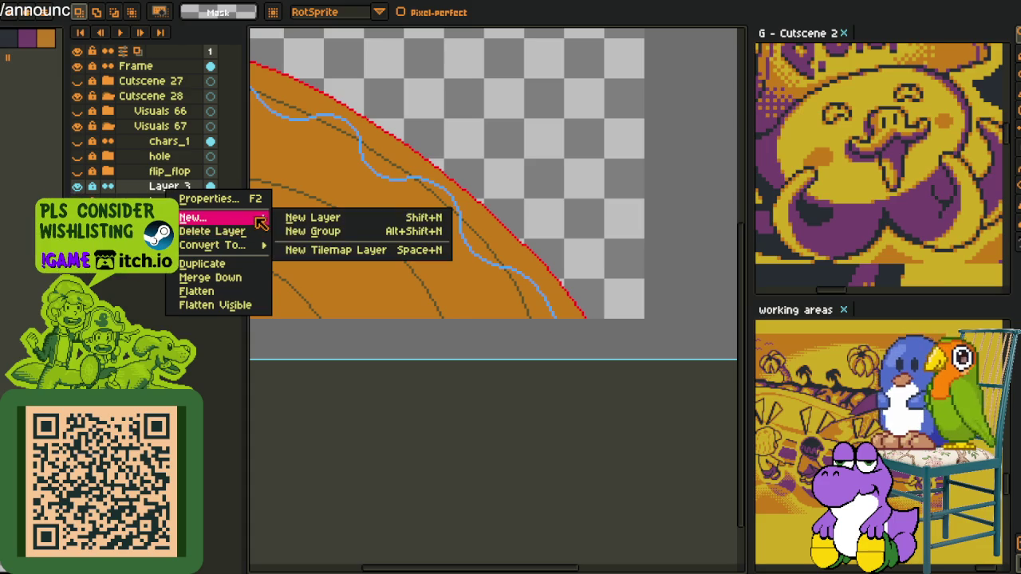
{"action": "left_click", "coordinate": [343, 220]}
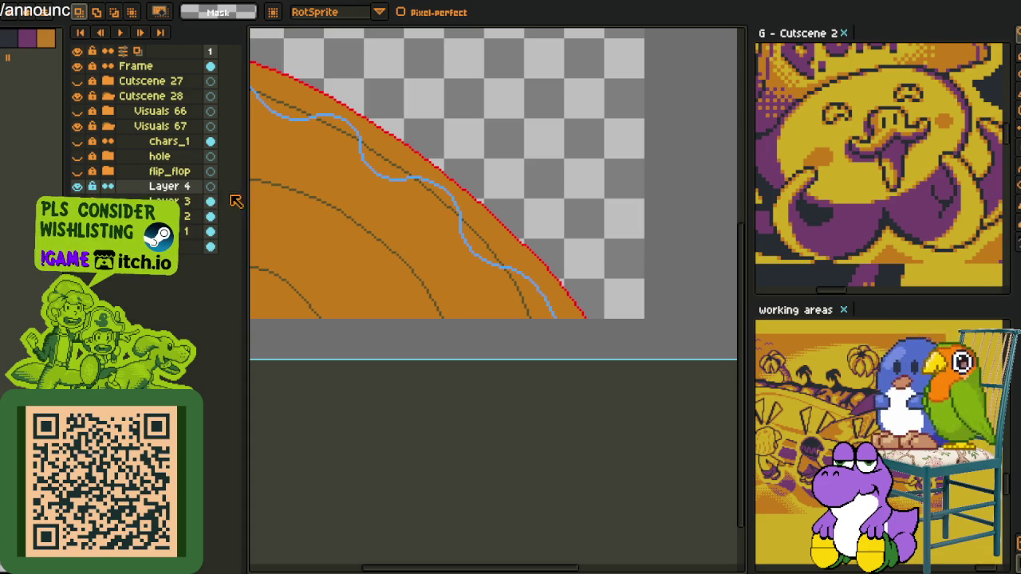
{"action": "key", "text": "h"}
{"action": "left_click_drag", "start_coordinate": [401, 187], "coordinate": [515, 240]}
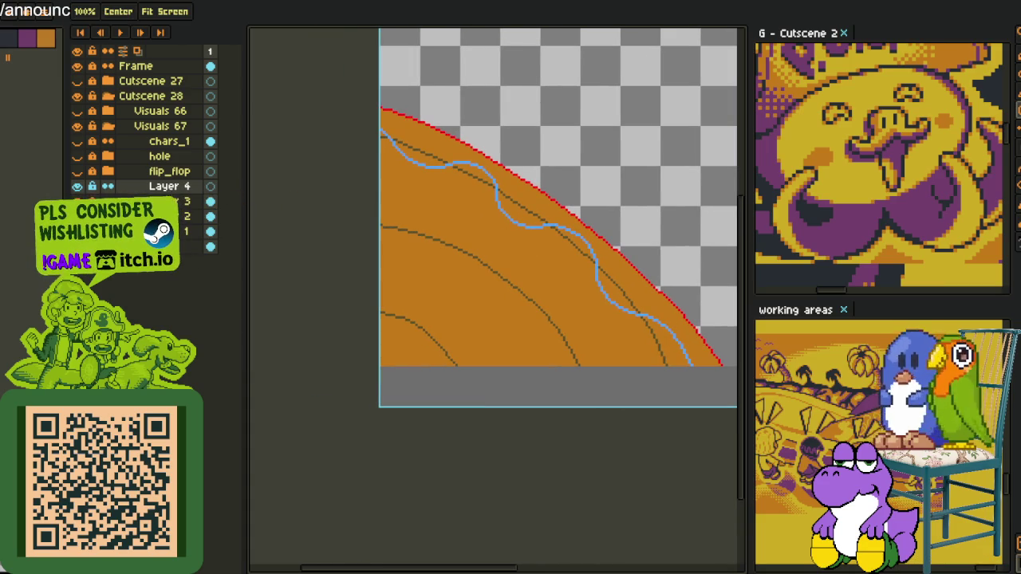
{"action": "scroll", "coordinate": [553, 248], "scroll_direction": "up", "scroll_amount": 1}
{"action": "key", "text": "b"}
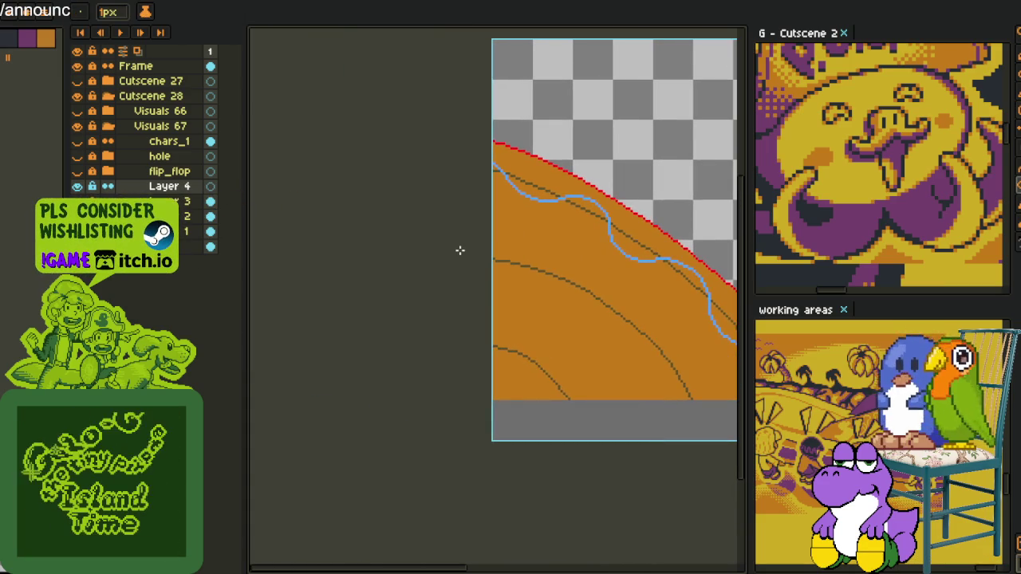
{"action": "scroll", "coordinate": [463, 253], "scroll_direction": "up", "scroll_amount": 1}
{"action": "scroll", "coordinate": [460, 240], "scroll_direction": "up", "scroll_amount": 1}
Reposition the small blue loop, stretch it into a long oval, and draw another beside it.
{"action": "left_click_drag", "start_coordinate": [440, 311], "coordinate": [426, 301]}
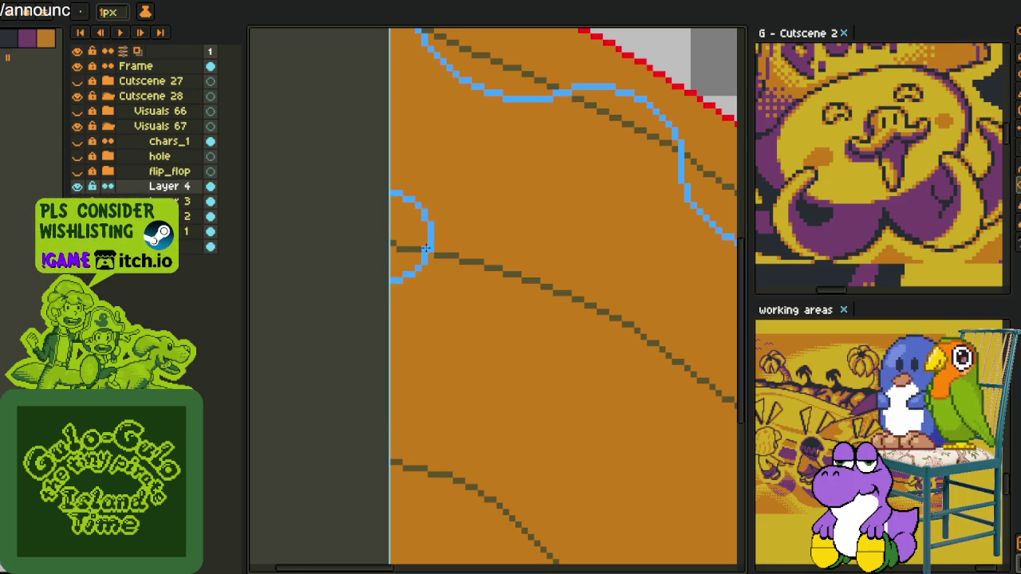
{"action": "left_click_drag", "start_coordinate": [493, 300], "coordinate": [604, 318]}
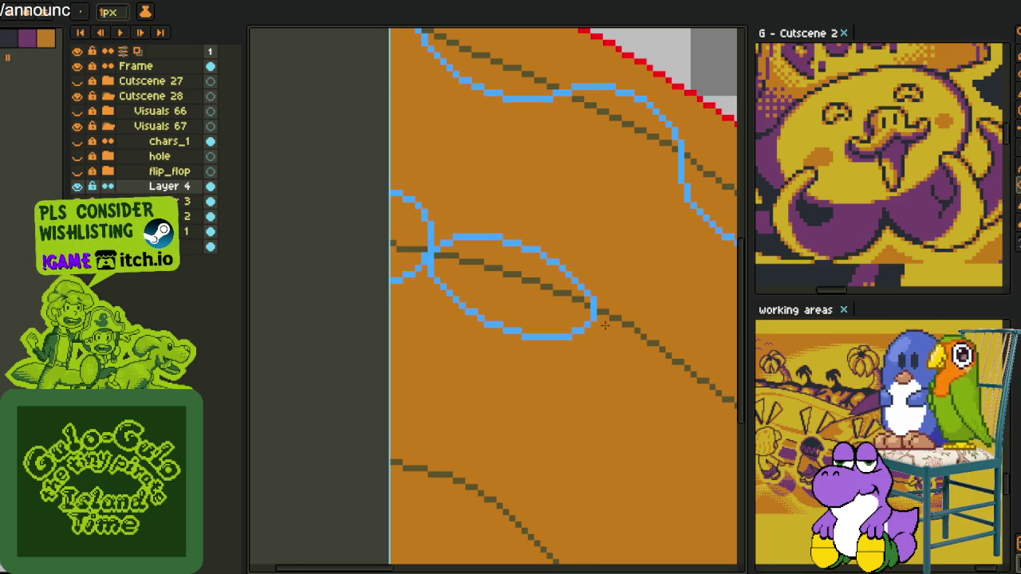
{"action": "mouse_move", "coordinate": [604, 318]}
{"action": "left_mouse_down"}
{"action": "mouse_move", "coordinate": [460, 214]}
{"action": "mouse_move", "coordinate": [454, 247]}
{"action": "left_mouse_up"}
{"action": "left_click_drag", "start_coordinate": [462, 213], "coordinate": [677, 352]}
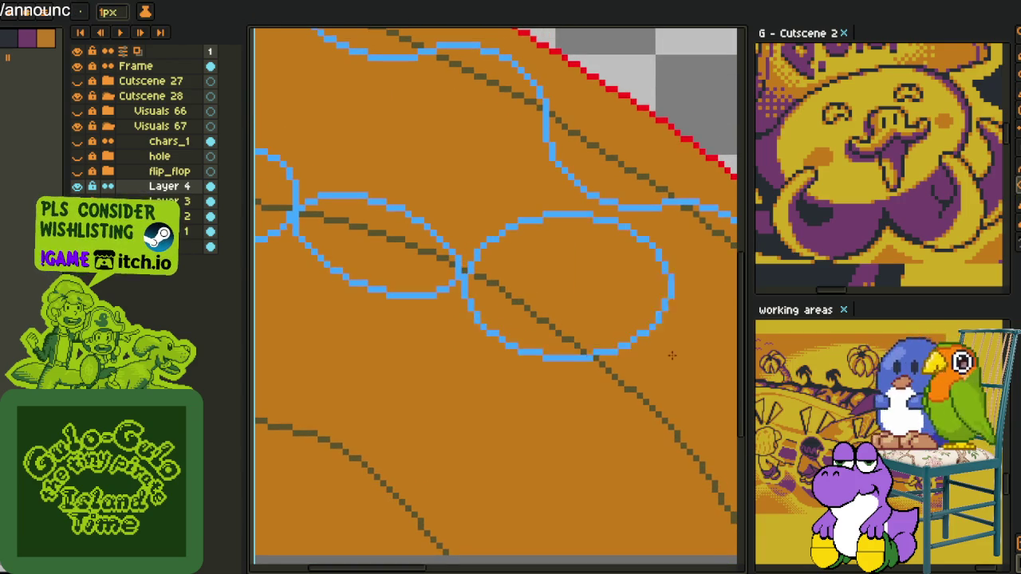
Lasso the new oval and shift it left, then undo the failed oval attempts.
{"action": "key", "text": "b"}
{"action": "left_click_drag", "start_coordinate": [673, 276], "coordinate": [642, 234]}
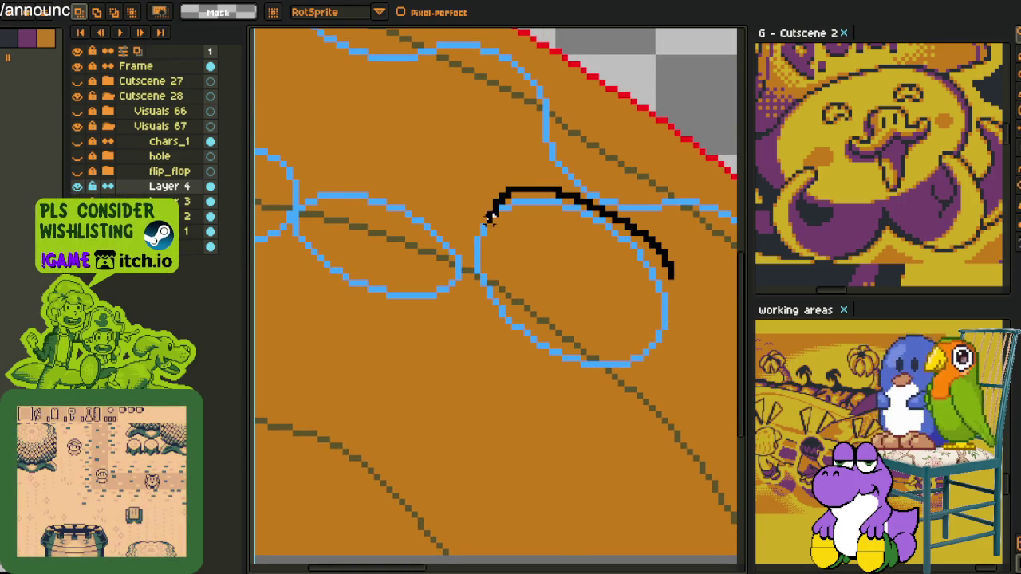
{"action": "left_click_drag", "start_coordinate": [491, 211], "coordinate": [647, 404]}
{"action": "mouse_move", "coordinate": [602, 303]}
{"action": "left_mouse_down"}
{"action": "mouse_move", "coordinate": [578, 301]}
{"action": "mouse_move", "coordinate": [587, 298]}
{"action": "left_mouse_up"}
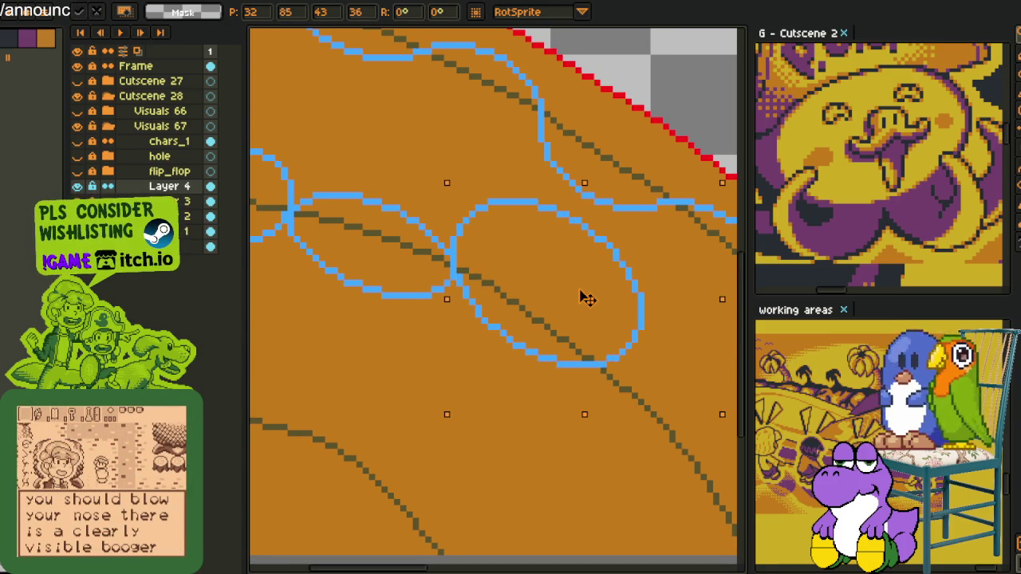
{"action": "key", "text": "Return"}
{"action": "key", "text": "ctrl+d"}
{"action": "key", "text": "b"}
{"action": "scroll", "coordinate": [417, 228], "scroll_direction": "down", "scroll_amount": 5}
{"action": "mouse_move", "coordinate": [373, 230]}
{"action": "left_mouse_down"}
{"action": "mouse_move", "coordinate": [405, 269]}
{"action": "mouse_move", "coordinate": [375, 233]}
{"action": "mouse_move", "coordinate": [616, 352]}
{"action": "left_mouse_up"}
{"action": "key", "text": "ctrl+d"}
{"action": "key", "text": "u"}
{"action": "key", "text": "ctrl+z"}
{"action": "key", "text": "ctrl+z"}
{"action": "key", "text": "ctrl+z"}
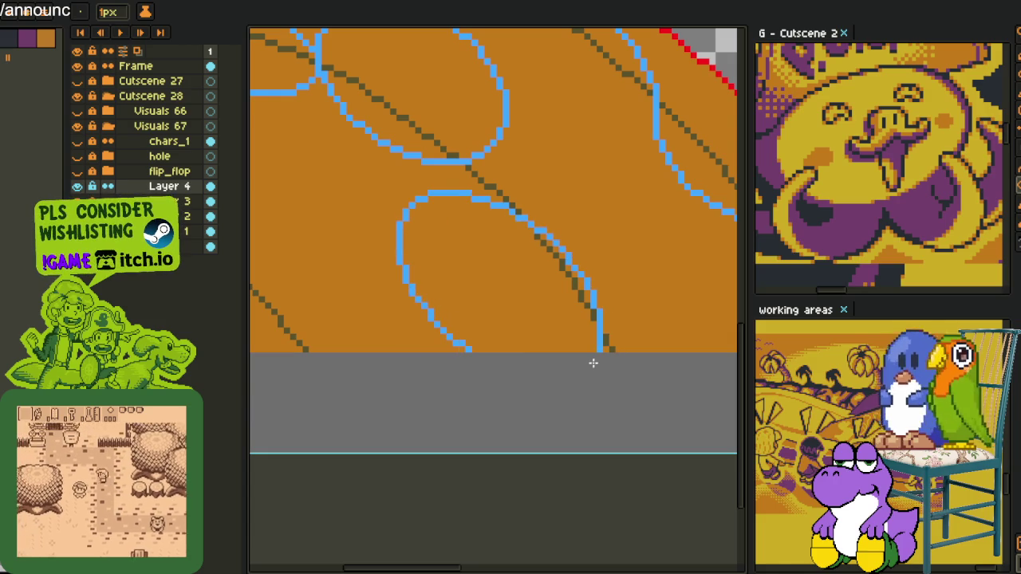
Lift the lower blue oval into place and move the newest oval about 60 px left.
{"action": "key", "text": "m"}
{"action": "mouse_move", "coordinate": [444, 193]}
{"action": "left_mouse_down"}
{"action": "mouse_move", "coordinate": [535, 273]}
{"action": "mouse_move", "coordinate": [541, 245]}
{"action": "left_mouse_up"}
{"action": "key", "text": "Return"}
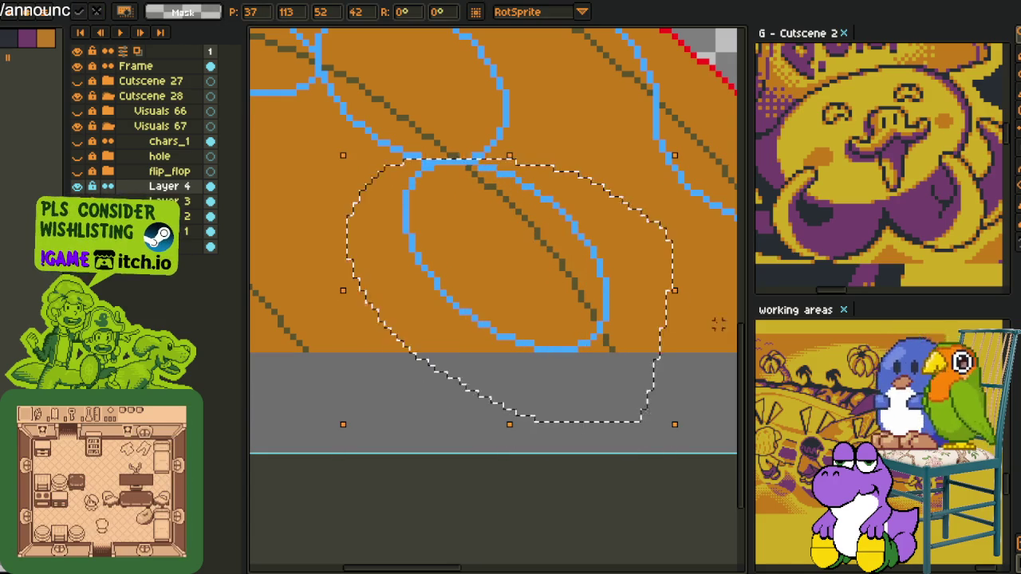
{"action": "key", "text": "ctrl+d"}
{"action": "mouse_move", "coordinate": [582, 346]}
{"action": "left_mouse_down"}
{"action": "mouse_move", "coordinate": [522, 240]}
{"action": "mouse_move", "coordinate": [686, 313]}
{"action": "left_mouse_up"}
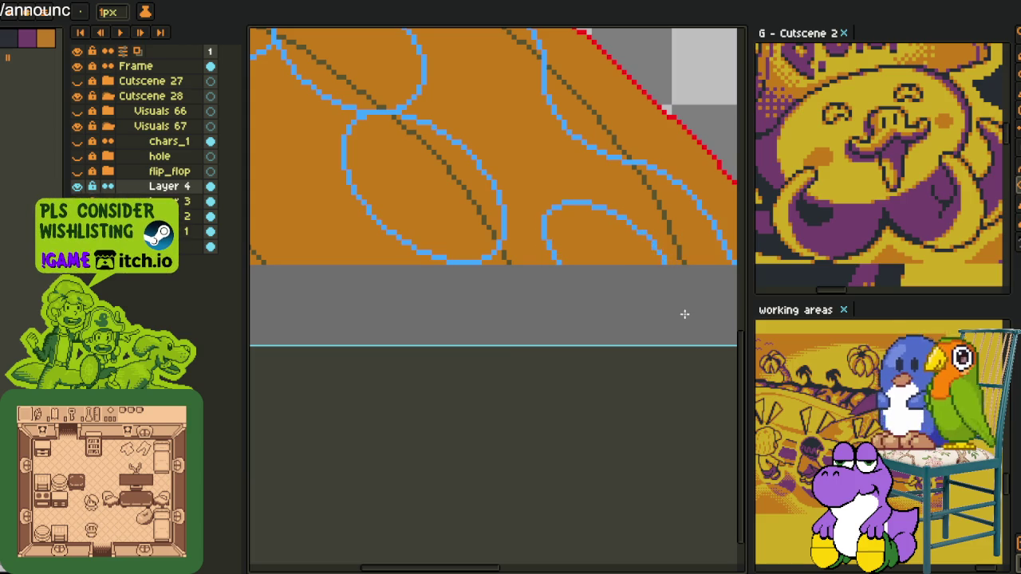
{"action": "key", "text": "m"}
{"action": "mouse_move", "coordinate": [561, 196]}
{"action": "left_mouse_down"}
{"action": "mouse_move", "coordinate": [640, 244]}
{"action": "mouse_move", "coordinate": [592, 276]}
{"action": "left_mouse_up"}
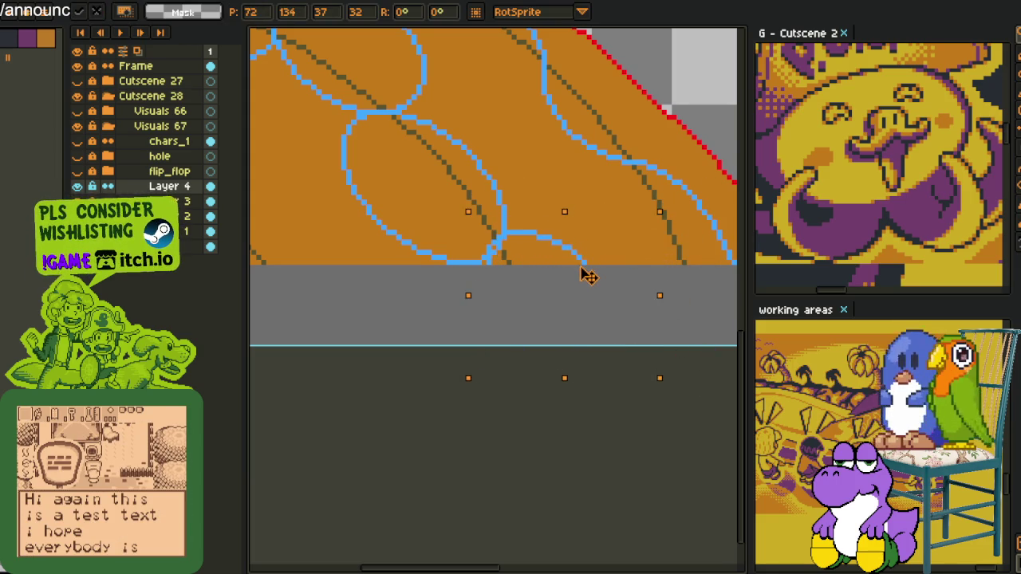
{"action": "key", "text": "Return"}
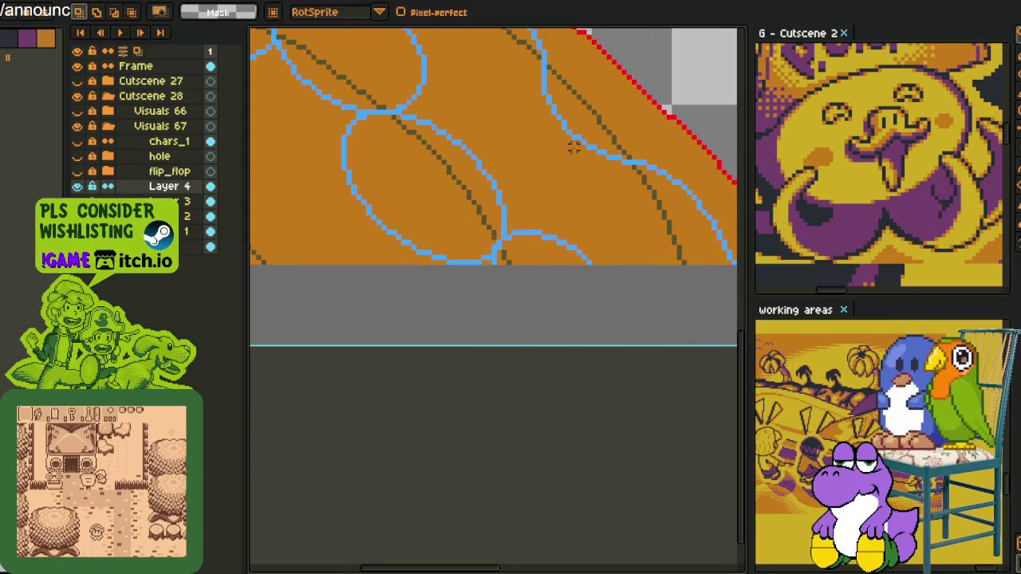
Fill in solid blue pixels at the junctions where the ovals cross.
{"action": "scroll", "coordinate": [543, 205], "scroll_direction": "down", "scroll_amount": 2}
{"action": "scroll", "coordinate": [510, 231], "scroll_direction": "up", "scroll_amount": 2}
{"action": "scroll", "coordinate": [479, 239], "scroll_direction": "up", "scroll_amount": 2}
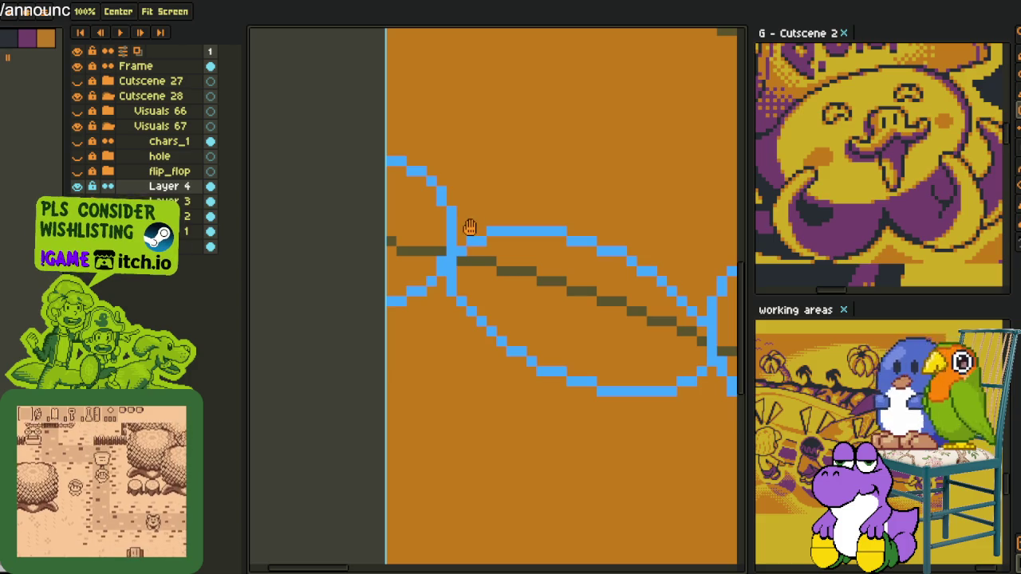
{"action": "scroll", "coordinate": [468, 229], "scroll_direction": "up", "scroll_amount": 1}
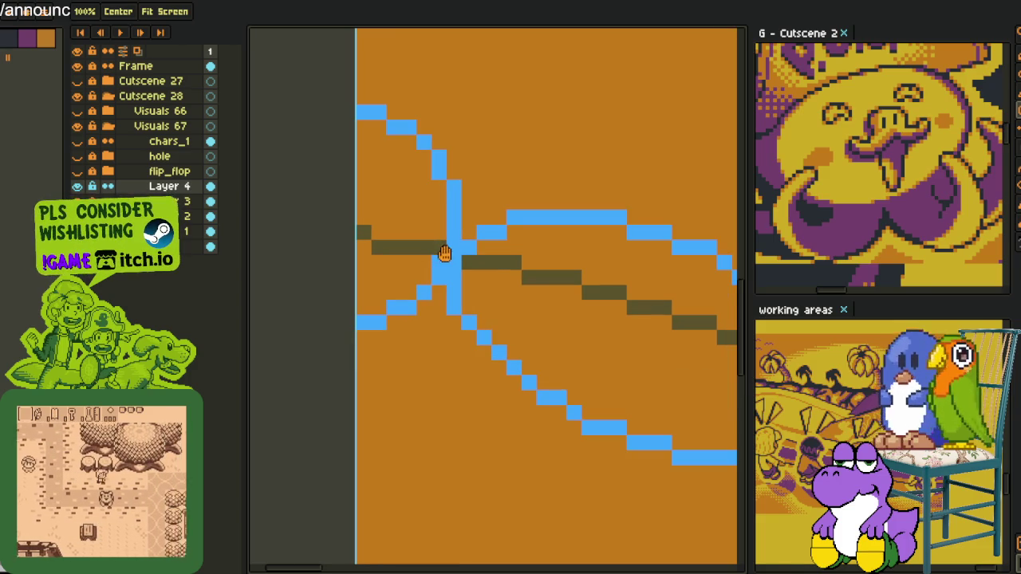
{"action": "key", "text": "b"}
{"action": "left_click_drag", "start_coordinate": [439, 262], "coordinate": [454, 247]}
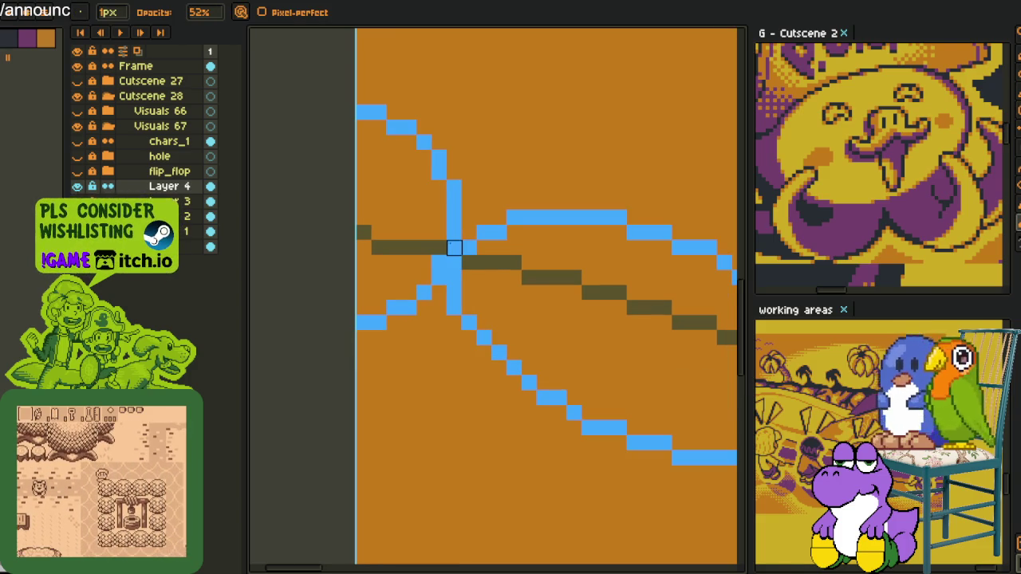
{"action": "left_click_drag", "start_coordinate": [439, 142], "coordinate": [440, 159]}
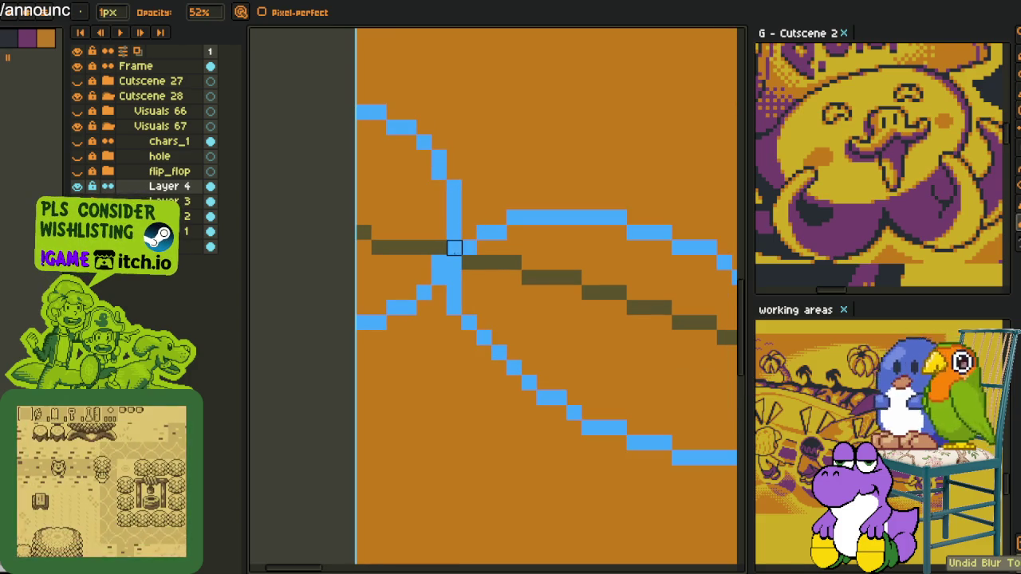
Erase the upper-left blue diagonal, the oval's lower curve and a leftover blue dot.
{"action": "left_click_drag", "start_coordinate": [454, 203], "coordinate": [360, 110]}
{"action": "left_click_drag", "start_coordinate": [485, 307], "coordinate": [366, 204]}
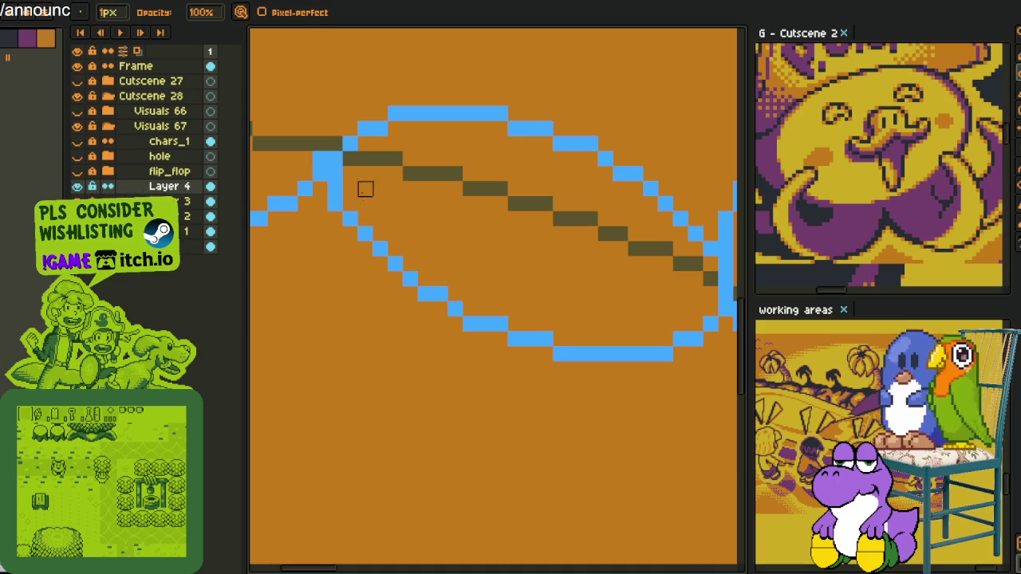
{"action": "mouse_move", "coordinate": [396, 295]}
{"action": "left_mouse_down"}
{"action": "mouse_move", "coordinate": [654, 353]}
{"action": "mouse_move", "coordinate": [724, 306]}
{"action": "mouse_move", "coordinate": [501, 323]}
{"action": "mouse_move", "coordinate": [365, 247]}
{"action": "left_mouse_up"}
{"action": "left_click", "coordinate": [364, 232]}
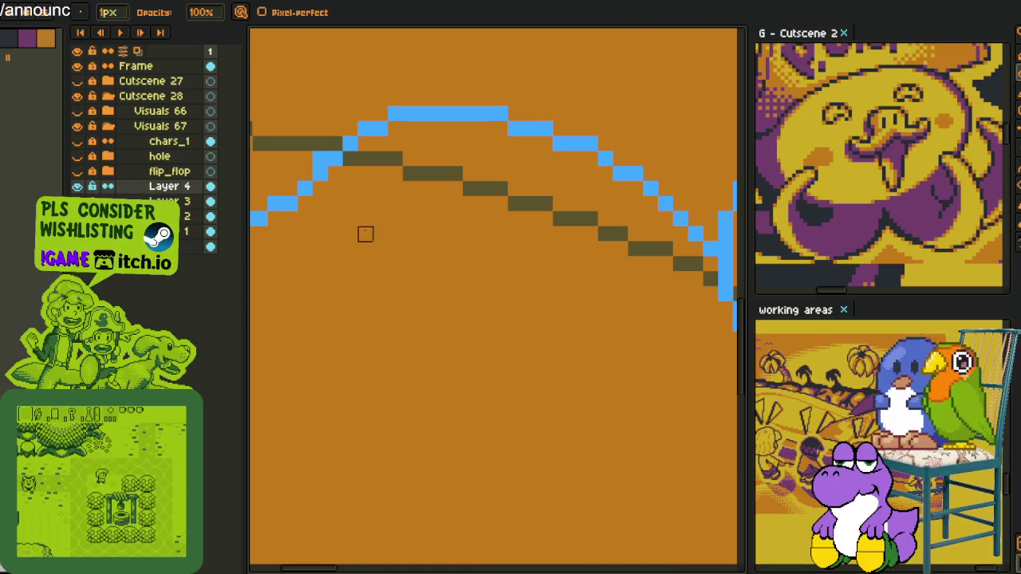
{"action": "scroll", "coordinate": [569, 287], "scroll_direction": "down", "scroll_amount": 2}
{"action": "scroll", "coordinate": [361, 181], "scroll_direction": "up", "scroll_amount": 3}
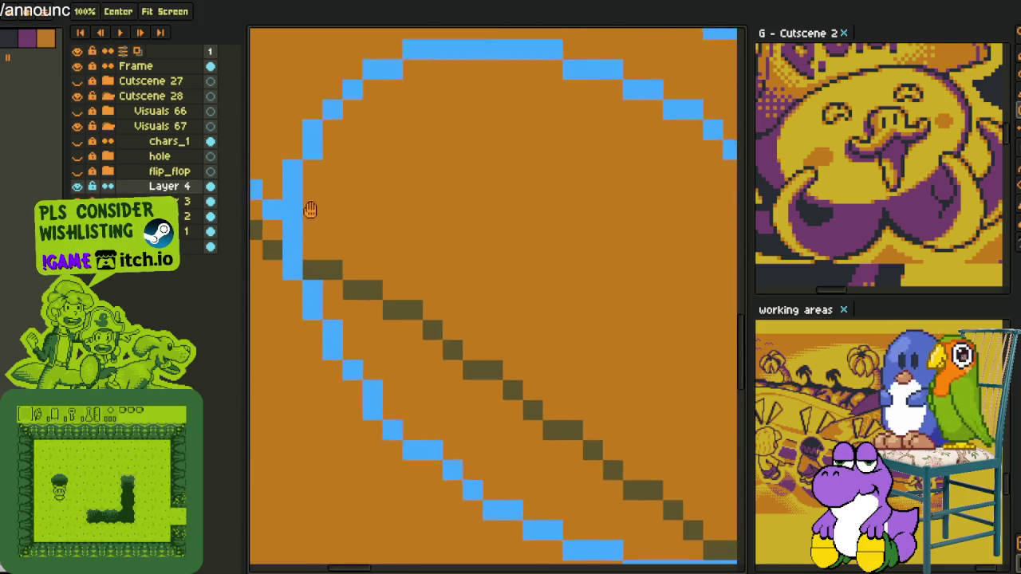
Erase the top blue arc and other unneeded blue curves and segments.
{"action": "left_click_drag", "start_coordinate": [296, 193], "coordinate": [338, 266]}
{"action": "mouse_move", "coordinate": [418, 147]}
{"action": "left_mouse_down"}
{"action": "mouse_move", "coordinate": [399, 128]}
{"action": "mouse_move", "coordinate": [720, 165]}
{"action": "mouse_move", "coordinate": [604, 202]}
{"action": "mouse_move", "coordinate": [388, 136]}
{"action": "mouse_move", "coordinate": [476, 330]}
{"action": "left_mouse_up"}
{"action": "mouse_move", "coordinate": [417, 407]}
{"action": "left_mouse_down"}
{"action": "mouse_move", "coordinate": [476, 358]}
{"action": "mouse_move", "coordinate": [477, 210]}
{"action": "left_mouse_up"}
{"action": "scroll", "coordinate": [417, 137], "scroll_direction": "down", "scroll_amount": 3}
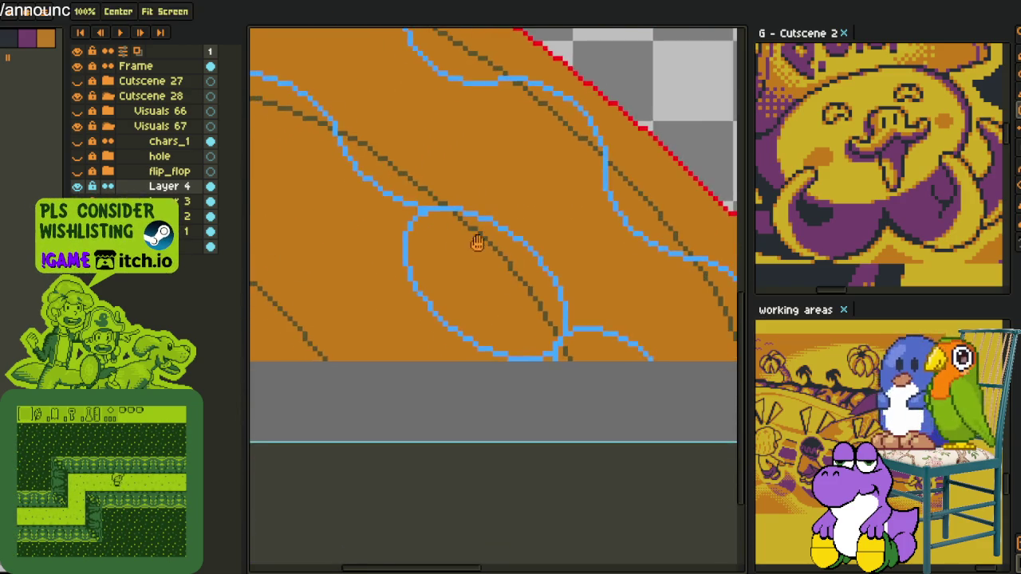
{"action": "scroll", "coordinate": [446, 231], "scroll_direction": "up", "scroll_amount": 3}
{"action": "mouse_move", "coordinate": [426, 179]}
{"action": "left_mouse_down"}
{"action": "mouse_move", "coordinate": [380, 237]}
{"action": "mouse_move", "coordinate": [381, 343]}
{"action": "left_mouse_up"}
{"action": "mouse_move", "coordinate": [381, 237]}
{"action": "left_mouse_down"}
{"action": "mouse_move", "coordinate": [396, 371]}
{"action": "mouse_move", "coordinate": [352, 285]}
{"action": "left_mouse_up"}
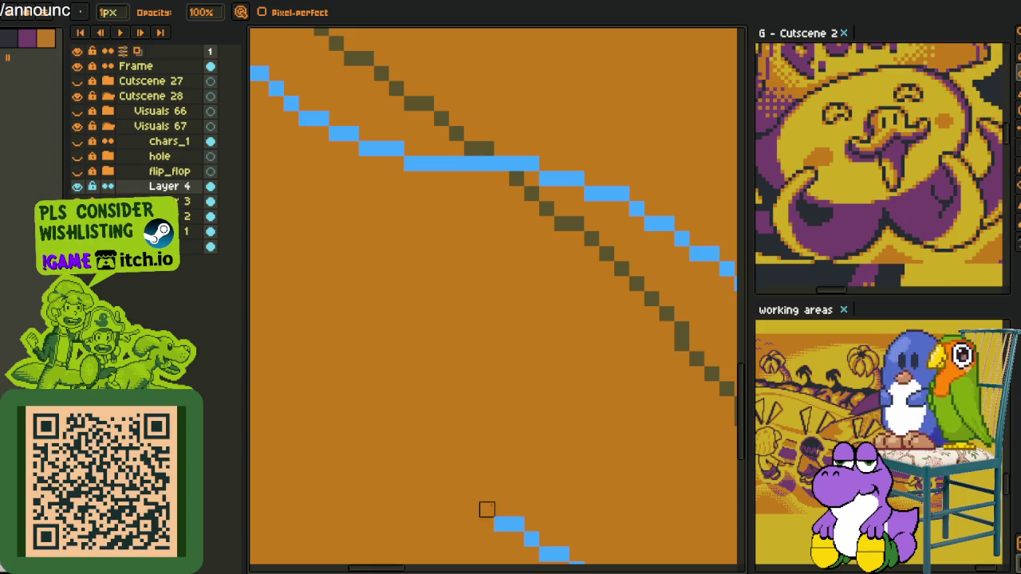
Erase the lower blue curve and diagonal line, then toggle Layer 4's visibility to compare.
{"action": "left_click_drag", "start_coordinate": [486, 524], "coordinate": [496, 286]}
{"action": "mouse_move", "coordinate": [616, 301]}
{"action": "left_mouse_down"}
{"action": "mouse_move", "coordinate": [419, 298]}
{"action": "mouse_move", "coordinate": [496, 301]}
{"action": "mouse_move", "coordinate": [332, 242]}
{"action": "left_mouse_up"}
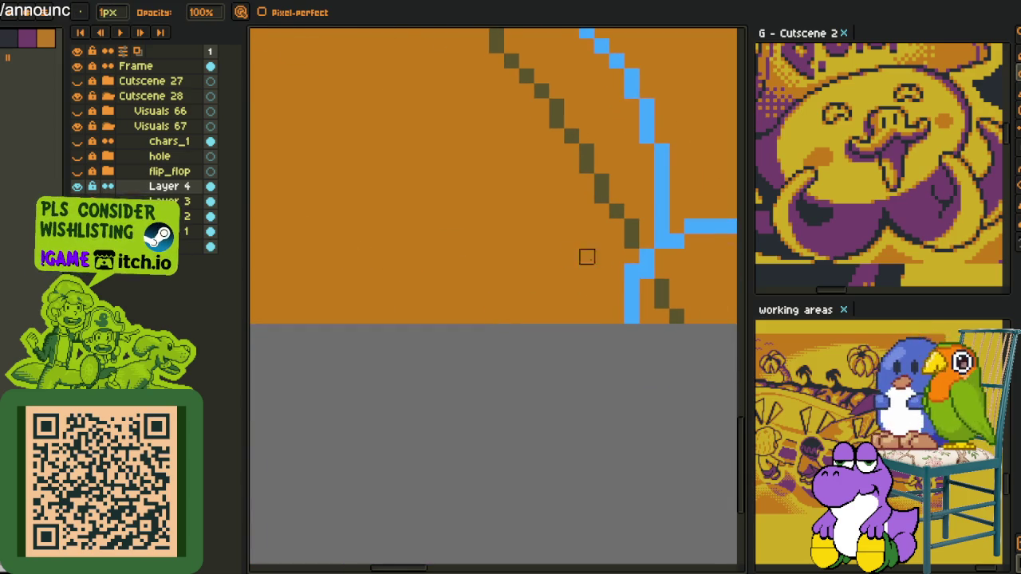
{"action": "scroll", "coordinate": [632, 272], "scroll_direction": "down", "scroll_amount": 2}
{"action": "left_click_drag", "start_coordinate": [495, 269], "coordinate": [497, 228]}
{"action": "scroll", "coordinate": [455, 215], "scroll_direction": "up", "scroll_amount": 2}
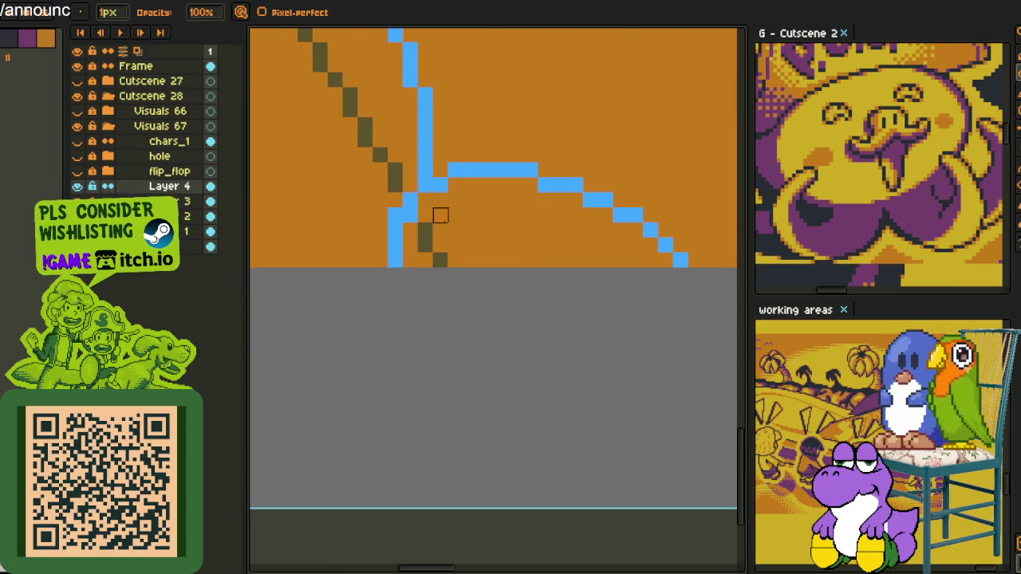
{"action": "left_click_drag", "start_coordinate": [440, 185], "coordinate": [666, 230]}
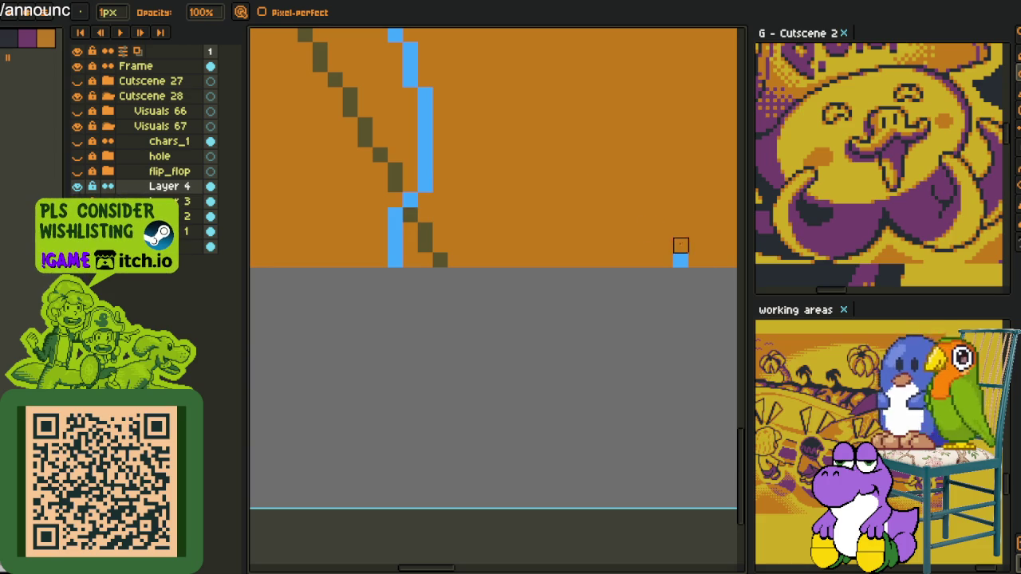
{"action": "scroll", "coordinate": [651, 275], "scroll_direction": "down", "scroll_amount": 3}
{"action": "left_click_drag", "start_coordinate": [569, 221], "coordinate": [596, 269]}
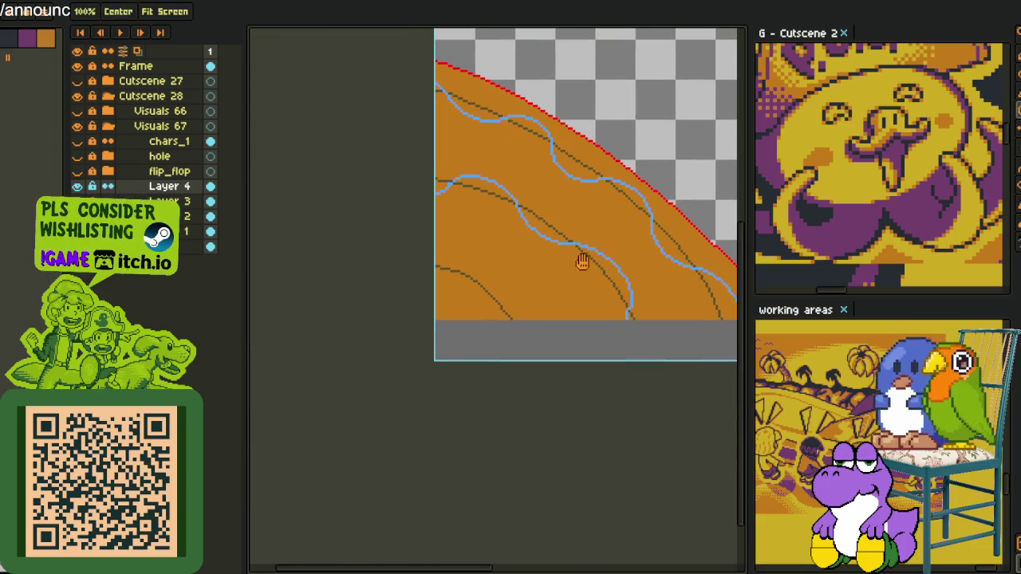
{"action": "left_click_drag", "start_coordinate": [481, 243], "coordinate": [526, 234]}
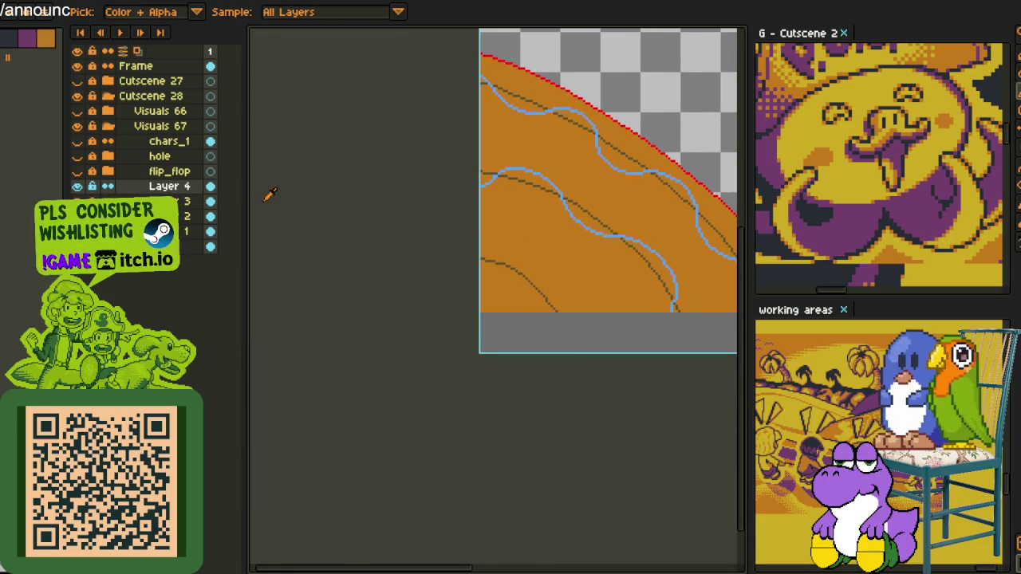
{"action": "left_click", "coordinate": [77, 186]}
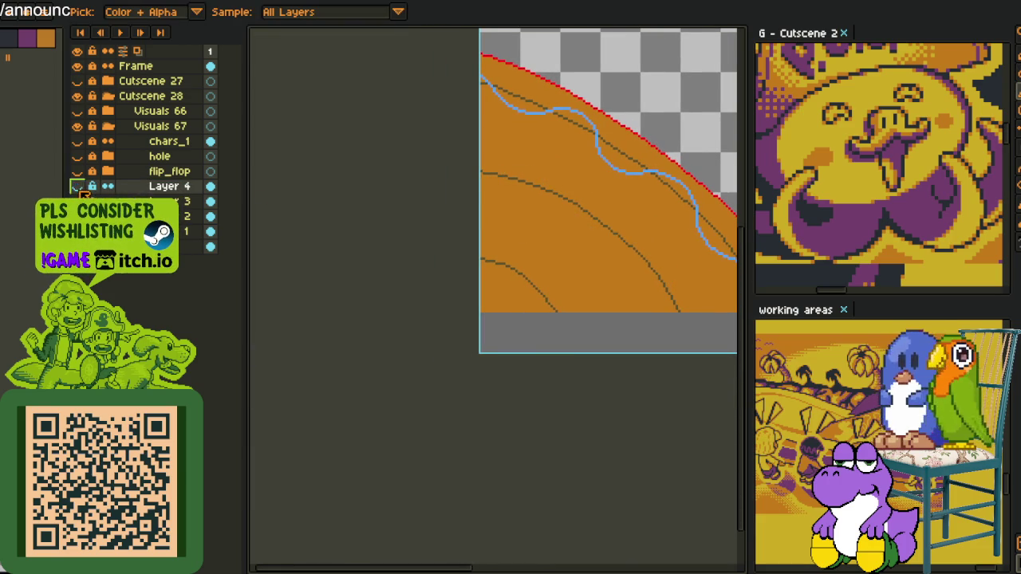
{"action": "right_click", "coordinate": [146, 190]}
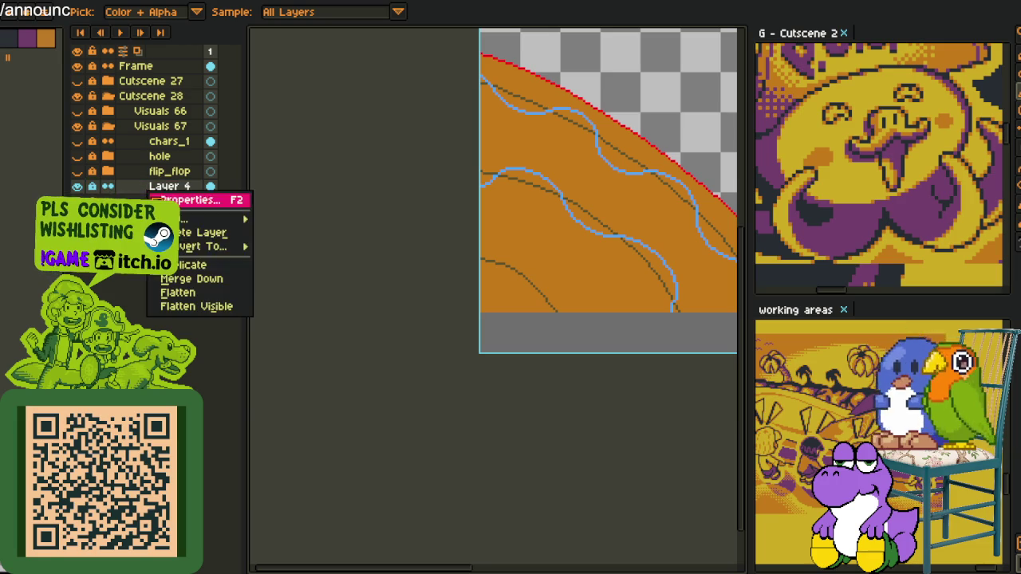
Merge Layer 4 down into Layer 3 and add a new empty layer.
{"action": "left_click", "coordinate": [199, 277]}
{"action": "right_click", "coordinate": [155, 192]}
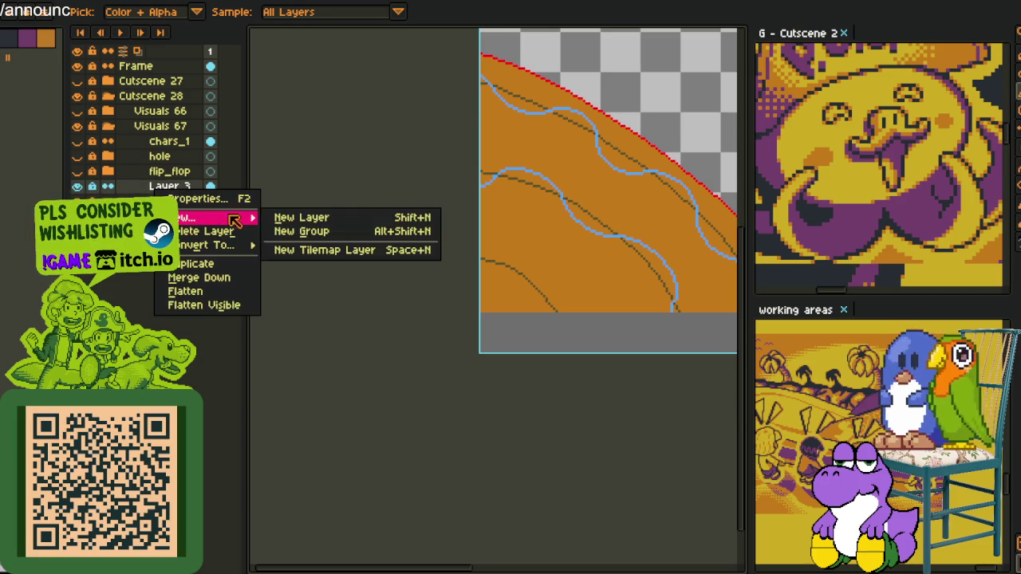
{"action": "left_click", "coordinate": [295, 216]}
Draw a tilted blue test ellipse across the lowest dark brown arc.
{"action": "scroll", "coordinate": [570, 216], "scroll_direction": "up", "scroll_amount": 3}
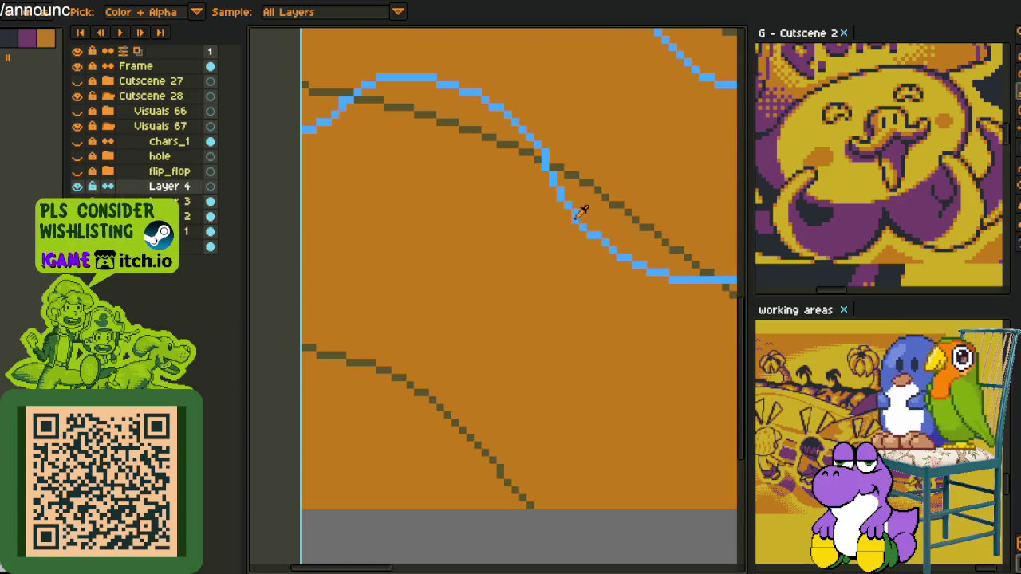
{"action": "scroll", "coordinate": [581, 211], "scroll_direction": "down", "scroll_amount": 2}
{"action": "scroll", "coordinate": [558, 217], "scroll_direction": "down", "scroll_amount": 2}
{"action": "scroll", "coordinate": [491, 219], "scroll_direction": "up", "scroll_amount": 3}
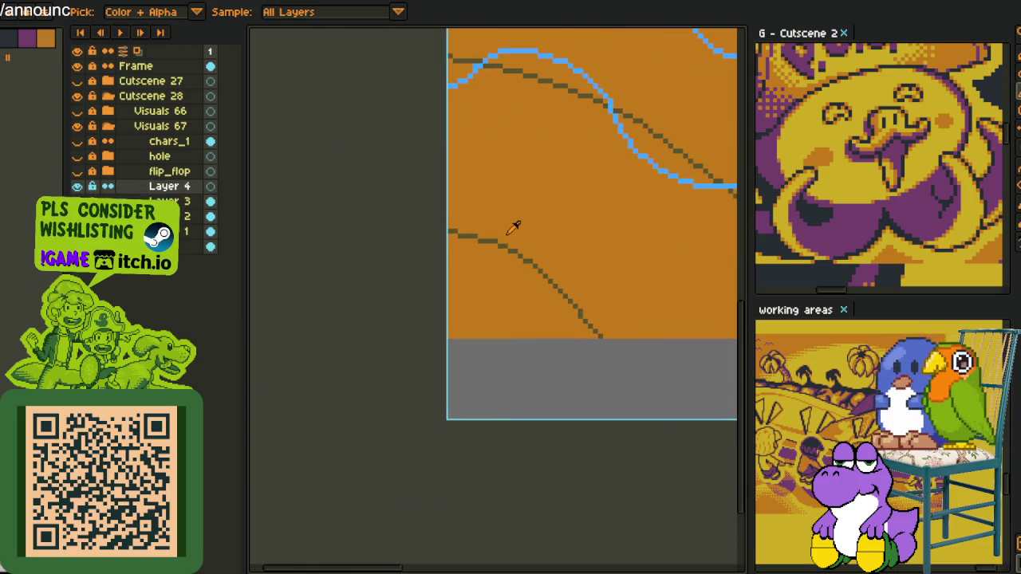
{"action": "scroll", "coordinate": [514, 227], "scroll_direction": "up", "scroll_amount": 2}
{"action": "key", "text": "shift+u"}
{"action": "mouse_move", "coordinate": [440, 198]}
{"action": "left_mouse_down"}
{"action": "mouse_move", "coordinate": [639, 344]}
{"action": "mouse_move", "coordinate": [654, 371]}
{"action": "left_mouse_up"}
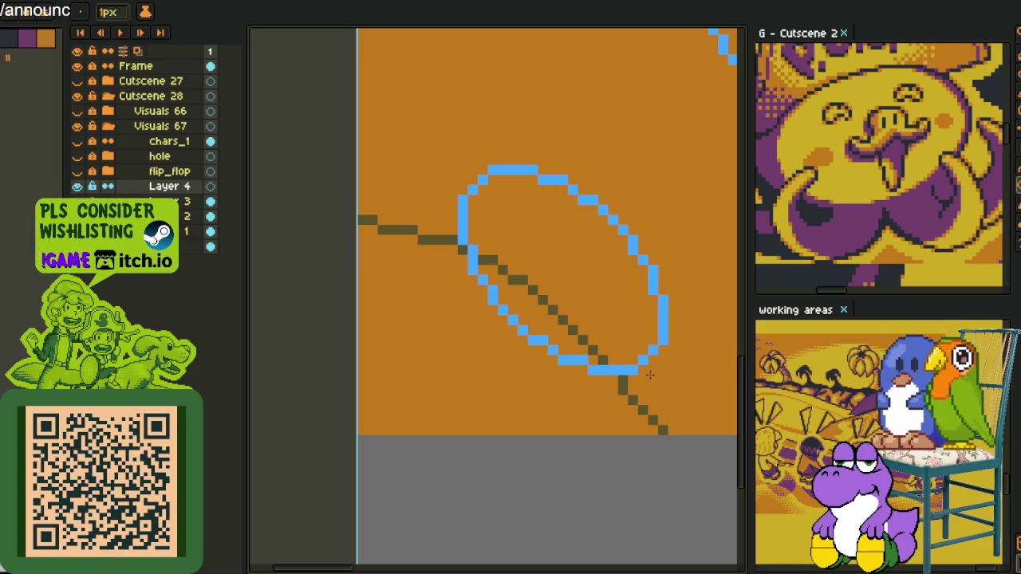
Select the blue test ellipse and delete it.
{"action": "key", "text": "m"}
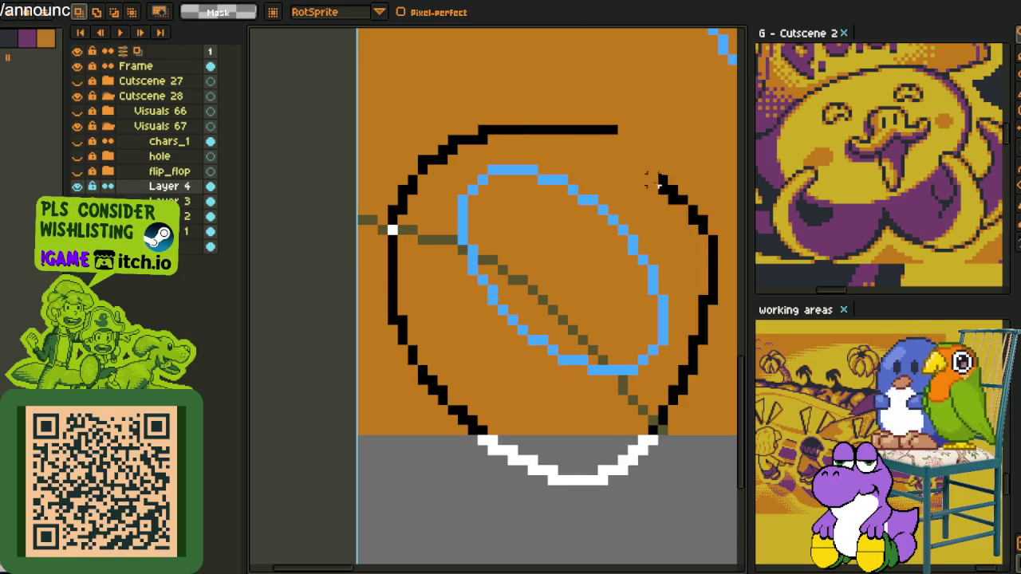
{"action": "left_click_drag", "start_coordinate": [539, 130], "coordinate": [622, 131]}
{"action": "key", "text": "ctrl+z"}
{"action": "scroll", "coordinate": [481, 319], "scroll_direction": "down", "scroll_amount": 2}
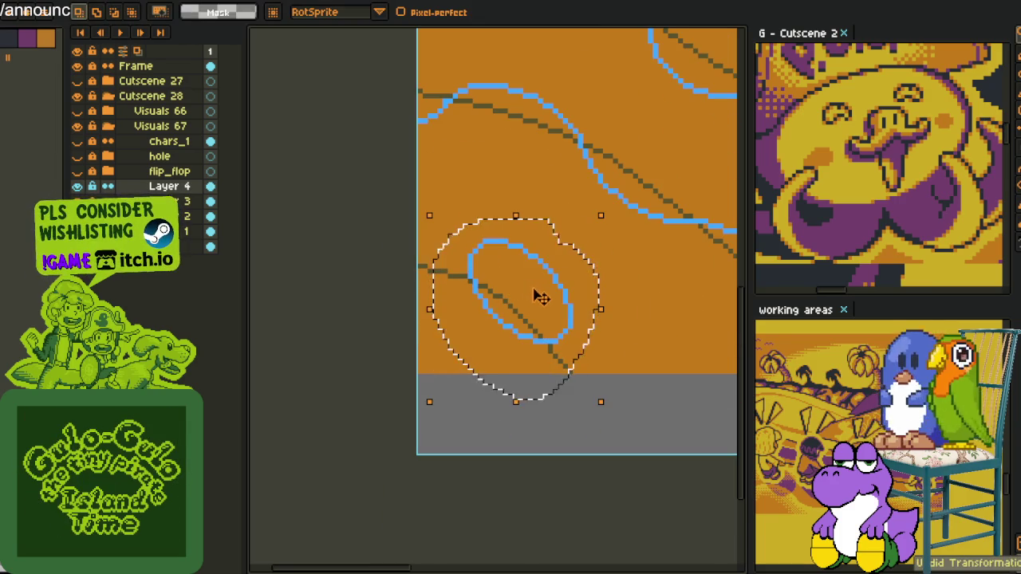
{"action": "key", "text": "Delete"}
{"action": "scroll", "coordinate": [404, 248], "scroll_direction": "down", "scroll_amount": 2}
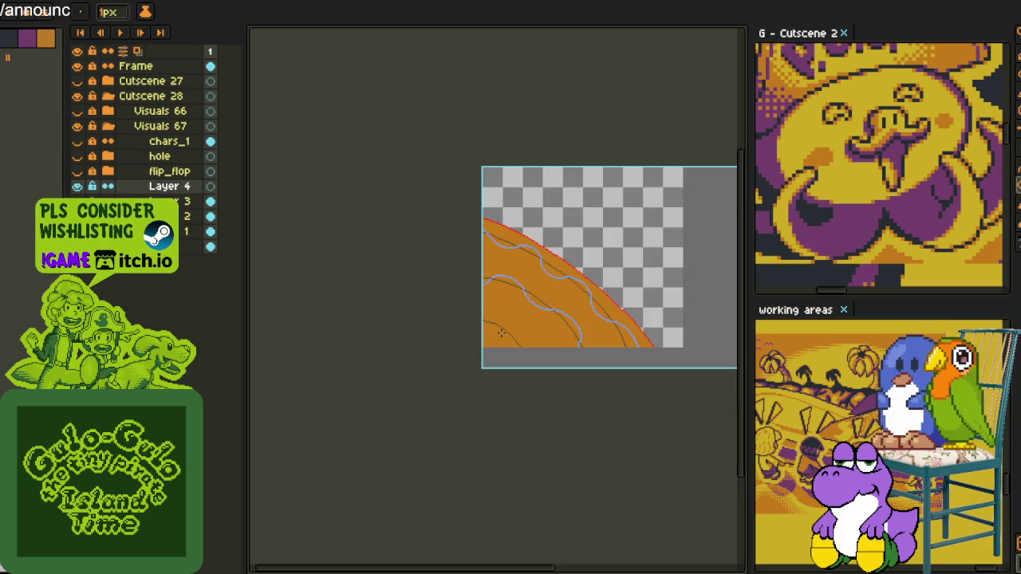
Zoom to the orange shape's lower-left edge and place a red pixel inside it.
{"action": "key", "text": "i"}
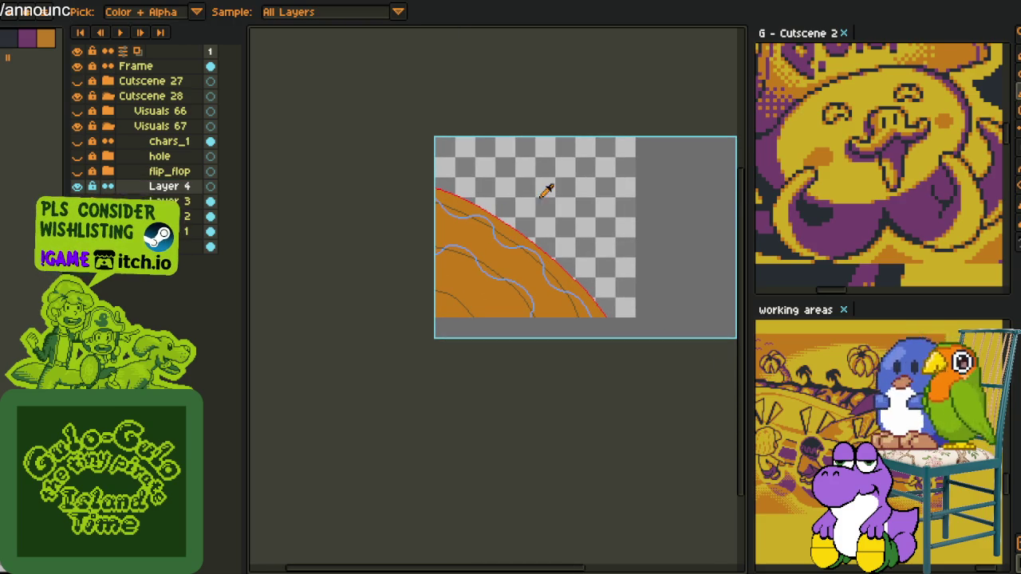
{"action": "left_click_drag", "start_coordinate": [516, 237], "coordinate": [566, 151]}
{"action": "scroll", "coordinate": [539, 219], "scroll_direction": "up", "scroll_amount": 2}
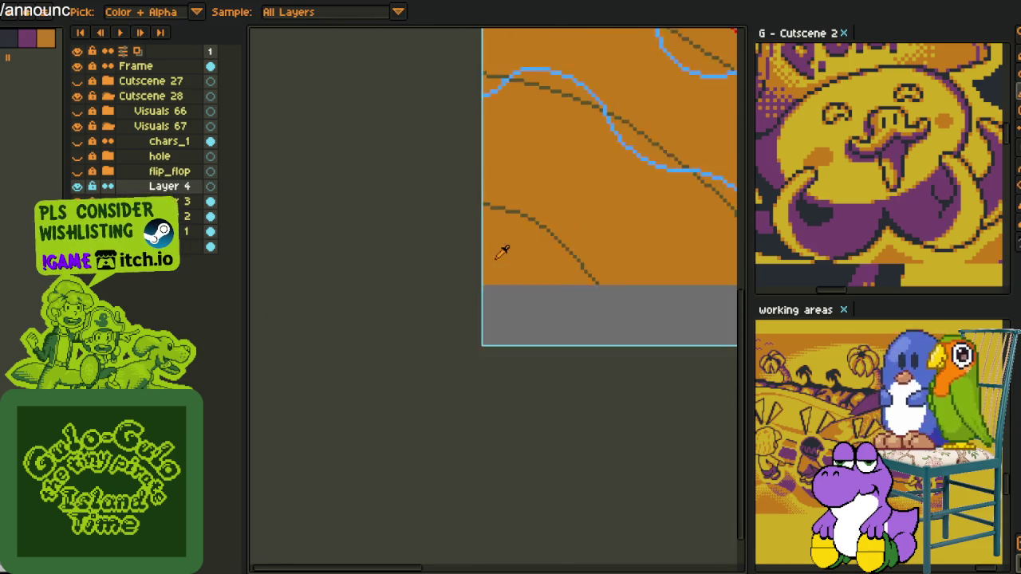
{"action": "scroll", "coordinate": [502, 251], "scroll_direction": "up", "scroll_amount": 1}
{"action": "scroll", "coordinate": [479, 220], "scroll_direction": "up", "scroll_amount": 2}
{"action": "scroll", "coordinate": [494, 207], "scroll_direction": "up", "scroll_amount": 2}
{"action": "scroll", "coordinate": [483, 263], "scroll_direction": "up", "scroll_amount": 1}
{"action": "left_click", "coordinate": [445, 276]}
Complete a 2x2 checker with a second red pixel and two white pixels.
{"action": "left_click", "coordinate": [488, 242]}
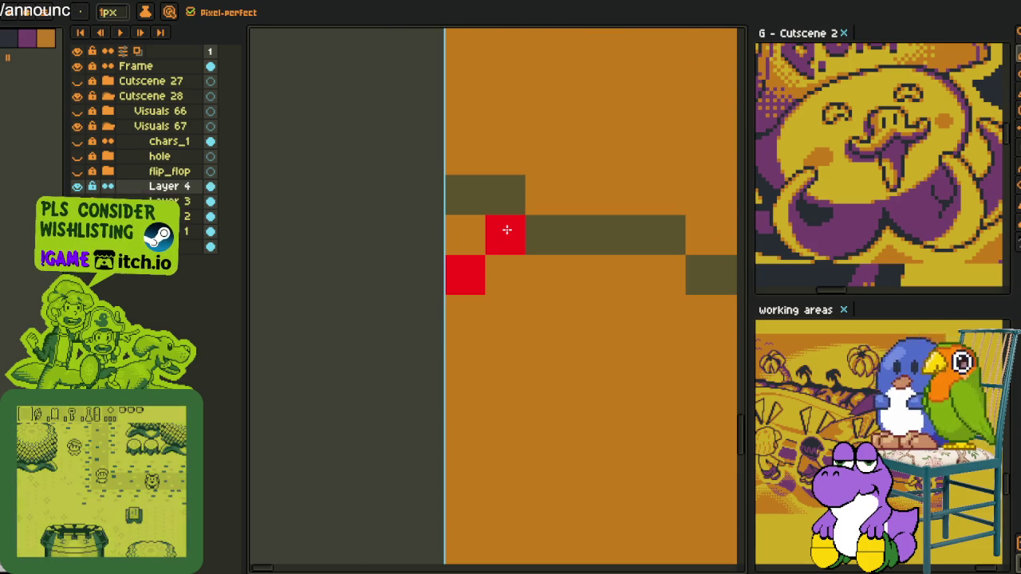
{"action": "right_click", "coordinate": [458, 228]}
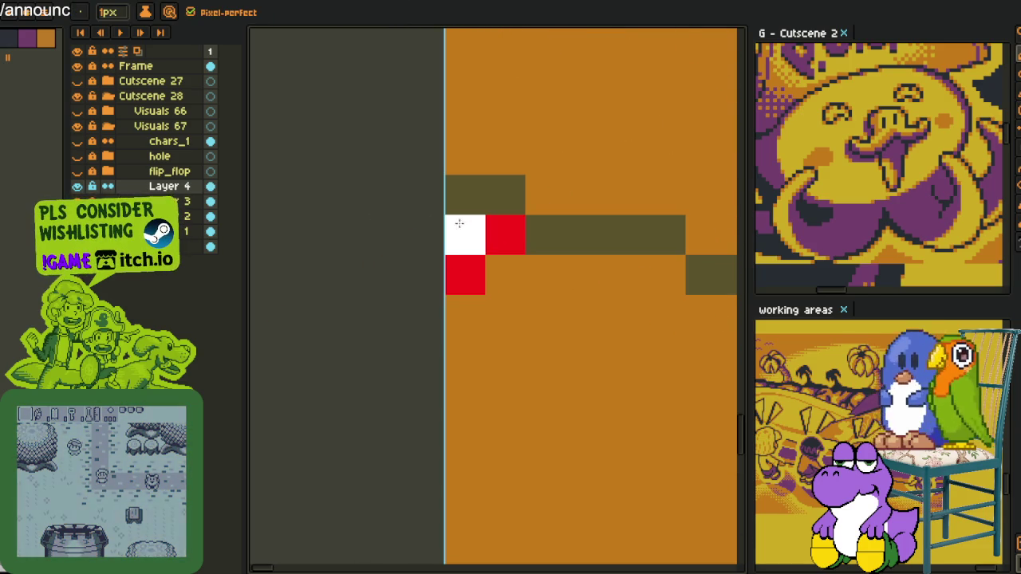
{"action": "right_click", "coordinate": [502, 275]}
Make the 2x2 checker a brush, paint it along the dark line, and erase stray white pixels.
{"action": "key", "text": "m"}
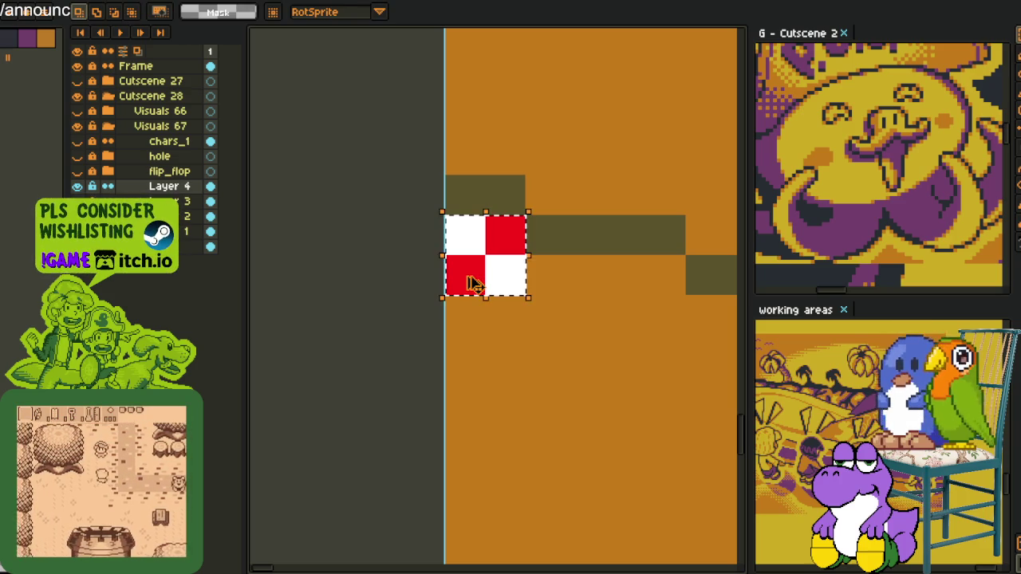
{"action": "key", "text": "b"}
{"action": "left_click", "coordinate": [465, 195]}
{"action": "scroll", "coordinate": [478, 252], "scroll_direction": "down", "scroll_amount": 5}
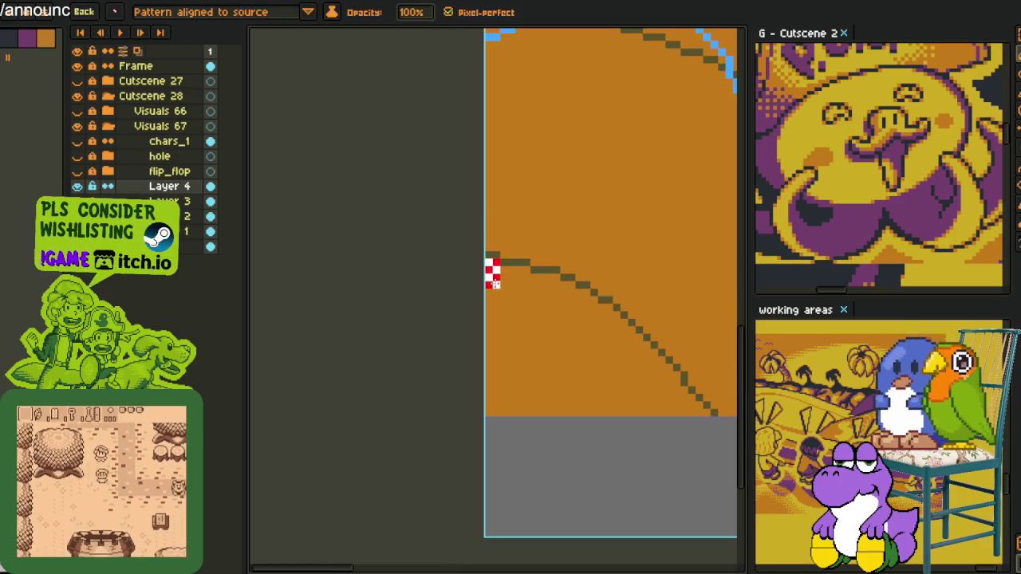
{"action": "mouse_move", "coordinate": [527, 275]}
{"action": "left_mouse_down"}
{"action": "mouse_move", "coordinate": [549, 292]}
{"action": "mouse_move", "coordinate": [542, 308]}
{"action": "mouse_move", "coordinate": [507, 297]}
{"action": "left_mouse_up"}
{"action": "key", "text": "v"}
{"action": "key", "text": "e"}
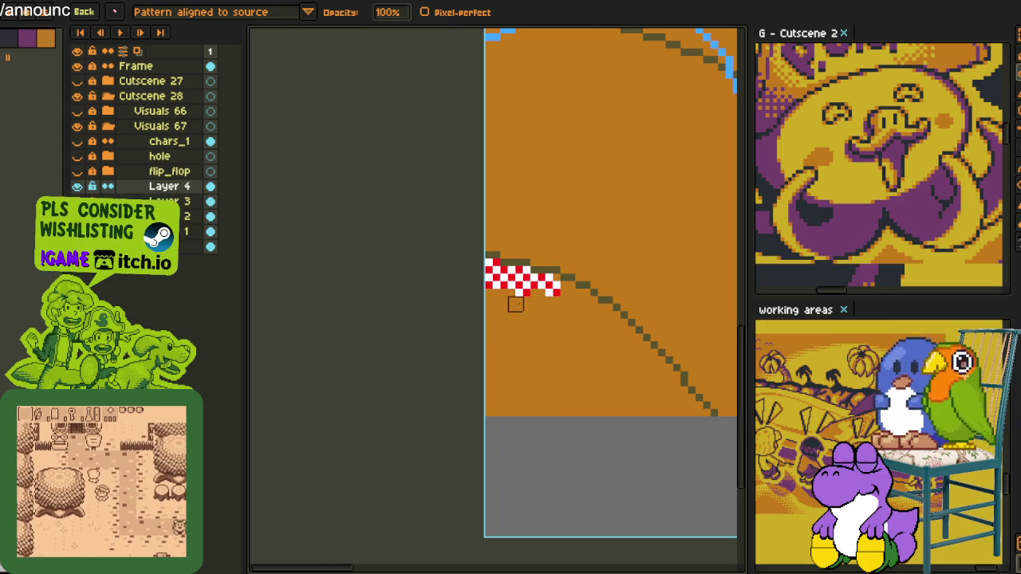
{"action": "key", "text": "m"}
{"action": "left_click_drag", "start_coordinate": [550, 283], "coordinate": [680, 381]}
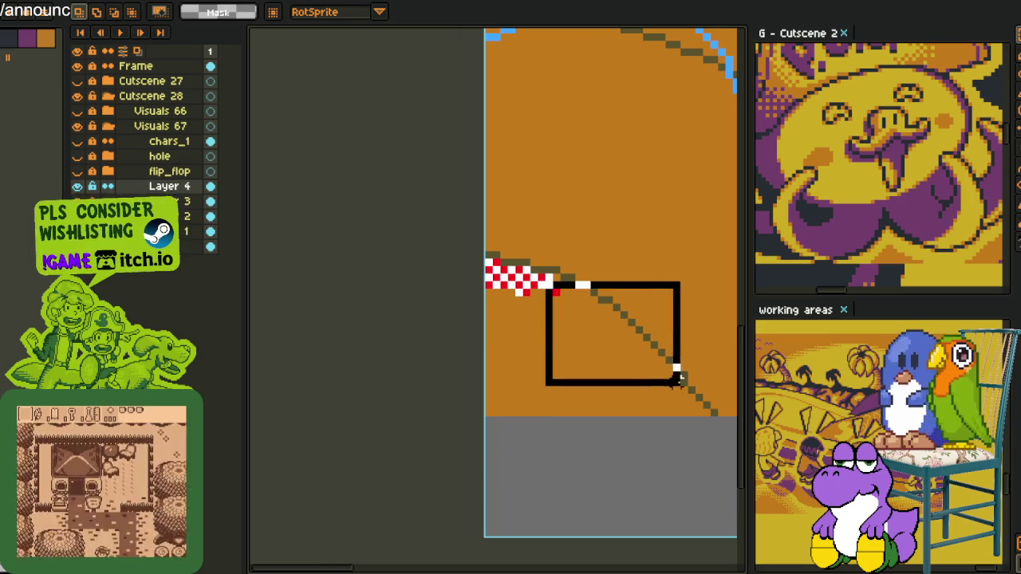
Paste checker tiles and position them along the brown arc to its end.
{"action": "left_click", "coordinate": [581, 284]}
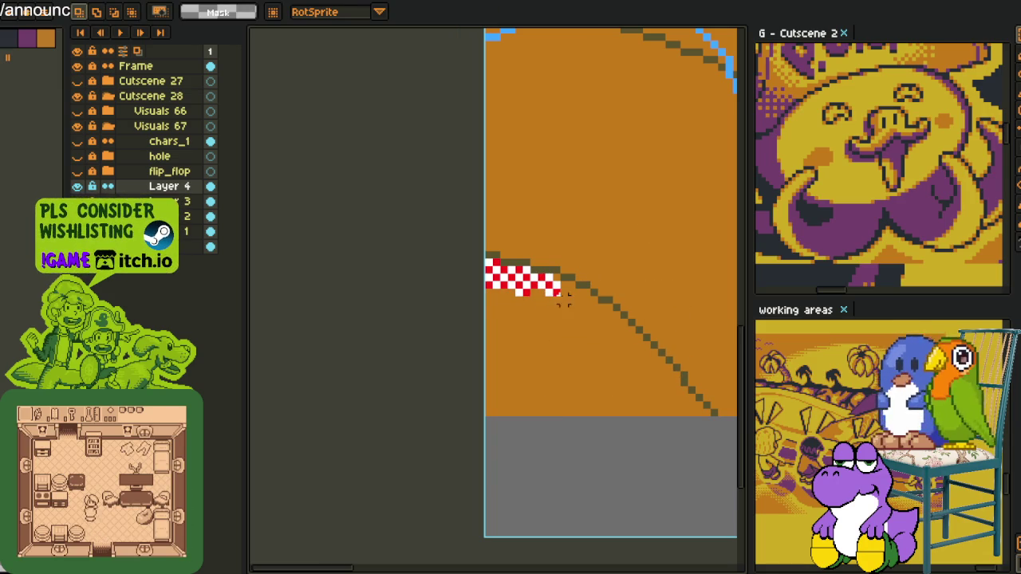
{"action": "left_click_drag", "start_coordinate": [590, 316], "coordinate": [611, 337]}
{"action": "scroll", "coordinate": [571, 271], "scroll_direction": "up", "scroll_amount": 3}
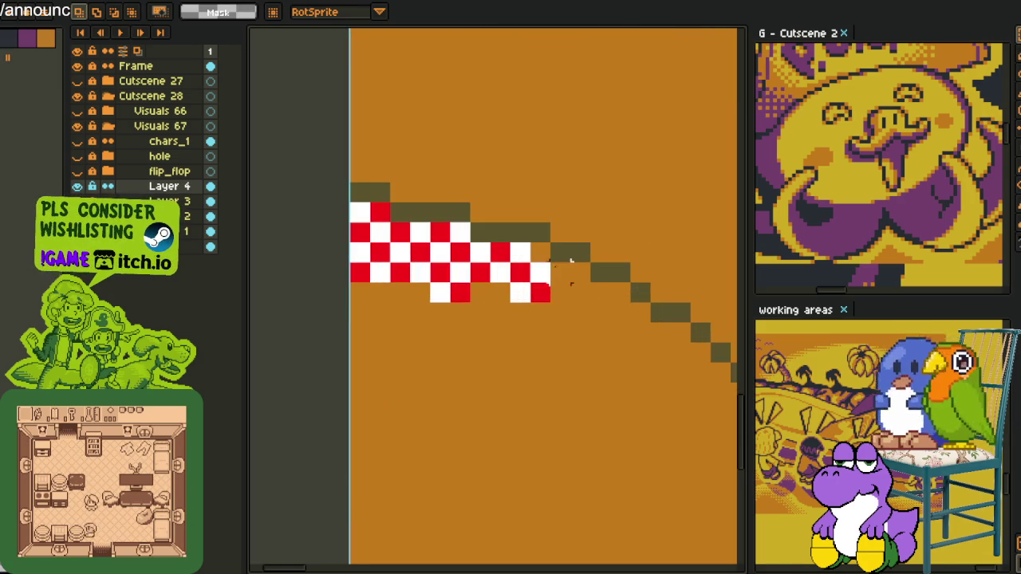
{"action": "key", "text": "ctrl+v"}
{"action": "mouse_move", "coordinate": [547, 310]}
{"action": "left_mouse_down"}
{"action": "mouse_move", "coordinate": [627, 353]}
{"action": "mouse_move", "coordinate": [598, 325]}
{"action": "left_mouse_up"}
{"action": "scroll", "coordinate": [635, 347], "scroll_direction": "down", "scroll_amount": 3}
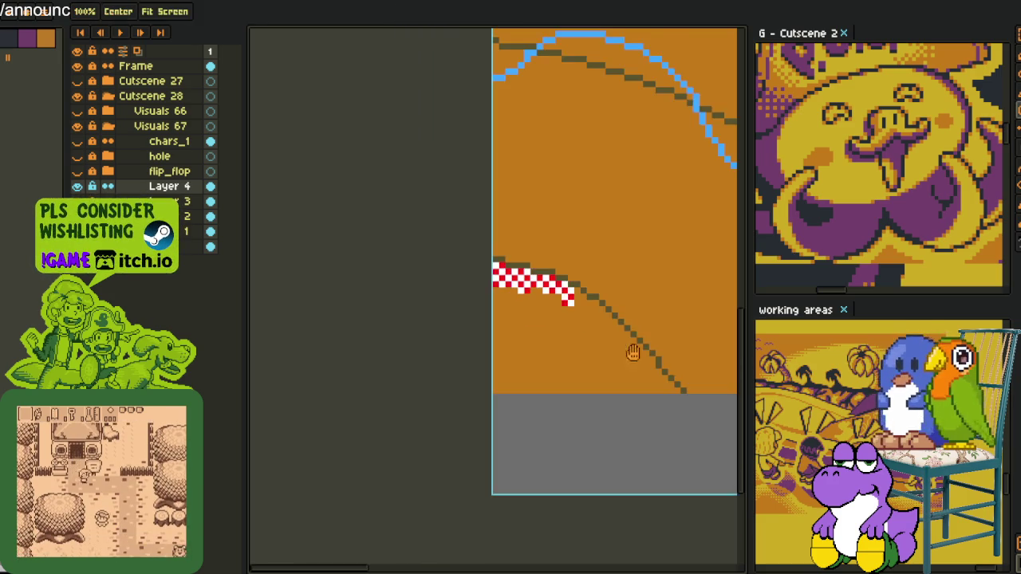
{"action": "scroll", "coordinate": [635, 347], "scroll_direction": "up", "scroll_amount": 3}
{"action": "key", "text": "ctrl+v"}
{"action": "mouse_move", "coordinate": [649, 364]}
{"action": "left_mouse_down"}
{"action": "mouse_move", "coordinate": [672, 372]}
{"action": "mouse_move", "coordinate": [615, 353]}
{"action": "mouse_move", "coordinate": [515, 228]}
{"action": "mouse_move", "coordinate": [554, 253]}
{"action": "mouse_move", "coordinate": [503, 213]}
{"action": "mouse_move", "coordinate": [500, 198]}
{"action": "mouse_move", "coordinate": [471, 187]}
{"action": "left_mouse_up"}
Erase a stray red pixel and paint a second parallel checker stripe with the pattern brush.
{"action": "key", "text": "e"}
{"action": "left_click", "coordinate": [478, 178]}
{"action": "key", "text": "b"}
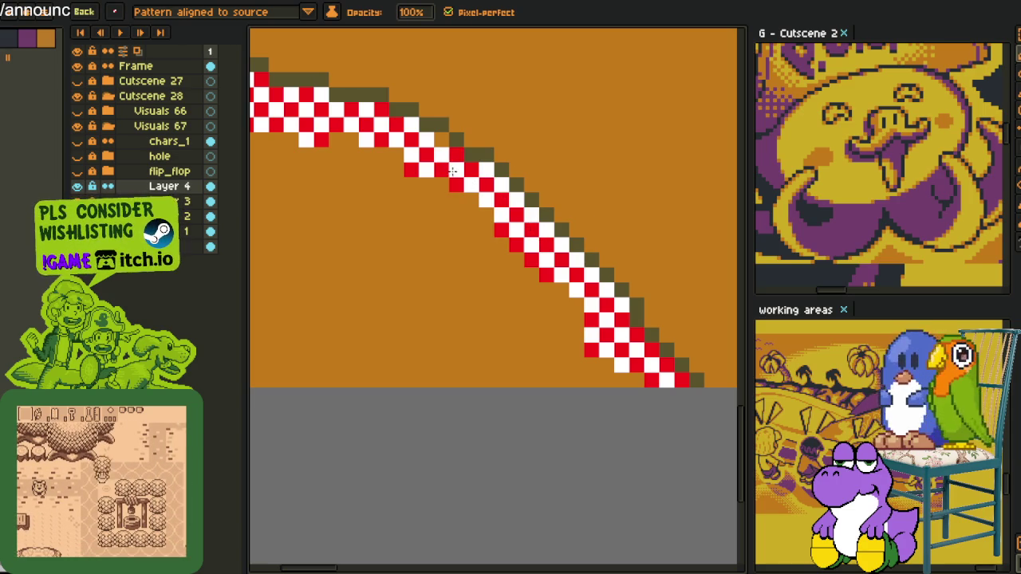
{"action": "scroll", "coordinate": [452, 172], "scroll_direction": "down", "scroll_amount": 3}
{"action": "scroll", "coordinate": [467, 202], "scroll_direction": "up", "scroll_amount": 2}
{"action": "left_click_drag", "start_coordinate": [468, 202], "coordinate": [573, 313]}
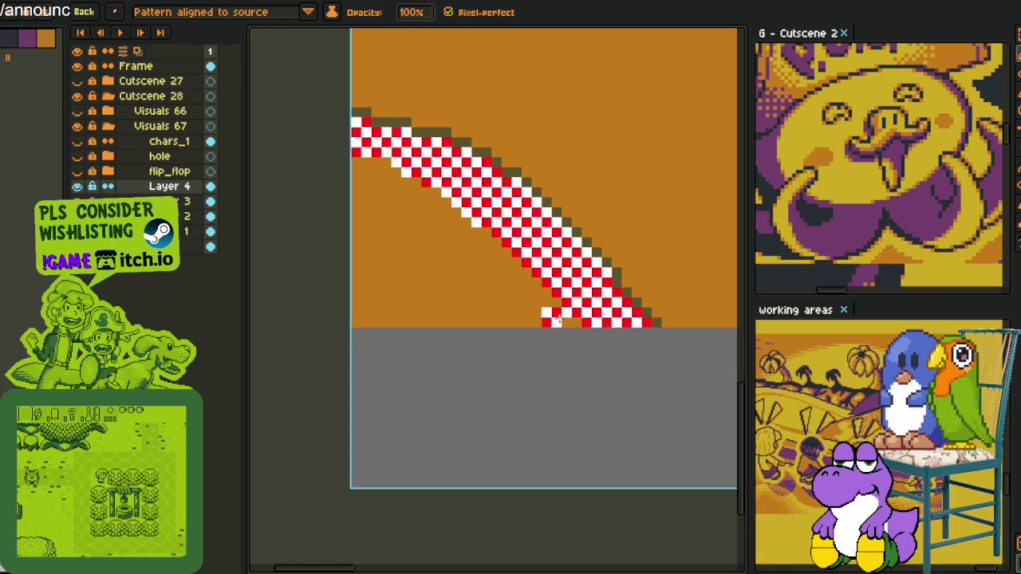
{"action": "key", "text": "e"}
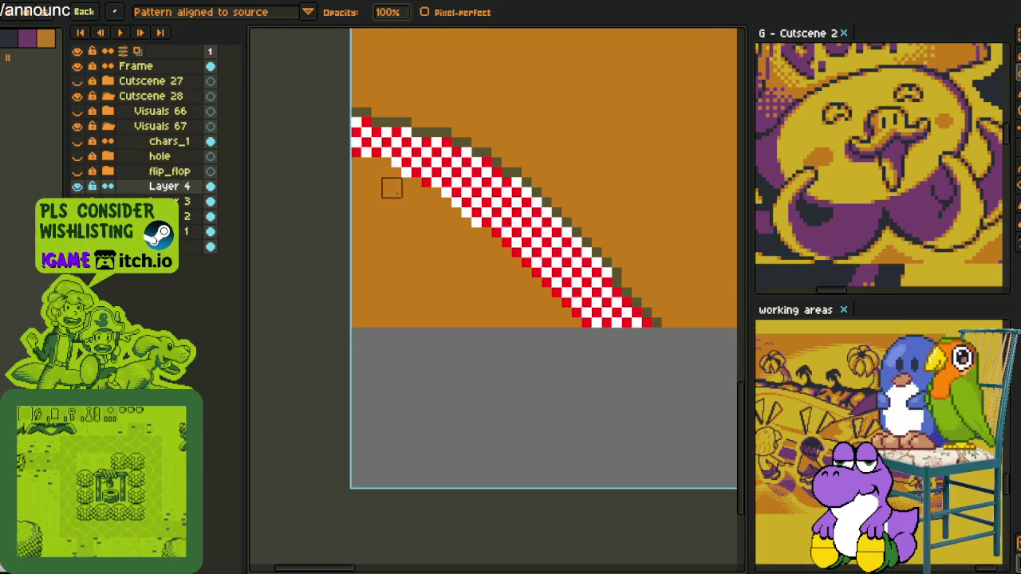
{"action": "key", "text": "b"}
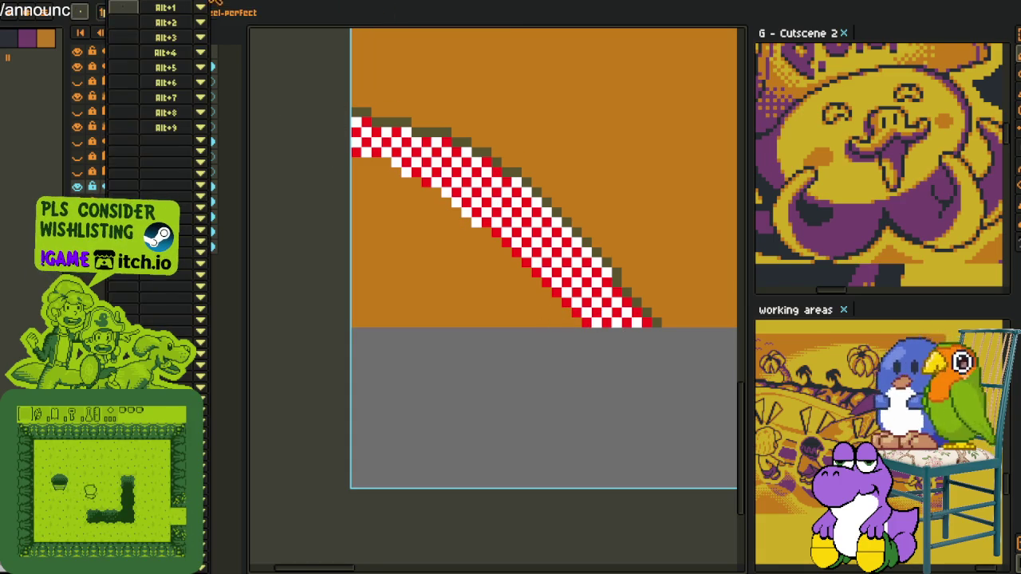
{"action": "key", "text": "i"}
{"action": "scroll", "coordinate": [363, 154], "scroll_direction": "up", "scroll_amount": 4}
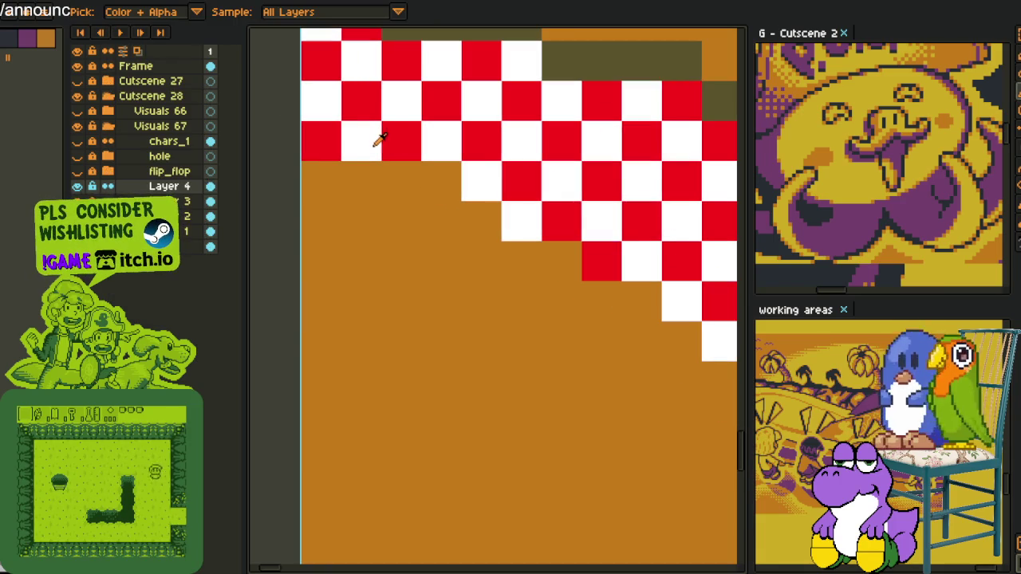
Paint test white pixels below the checkered band, then undo the last one.
{"action": "left_click", "coordinate": [375, 147]}
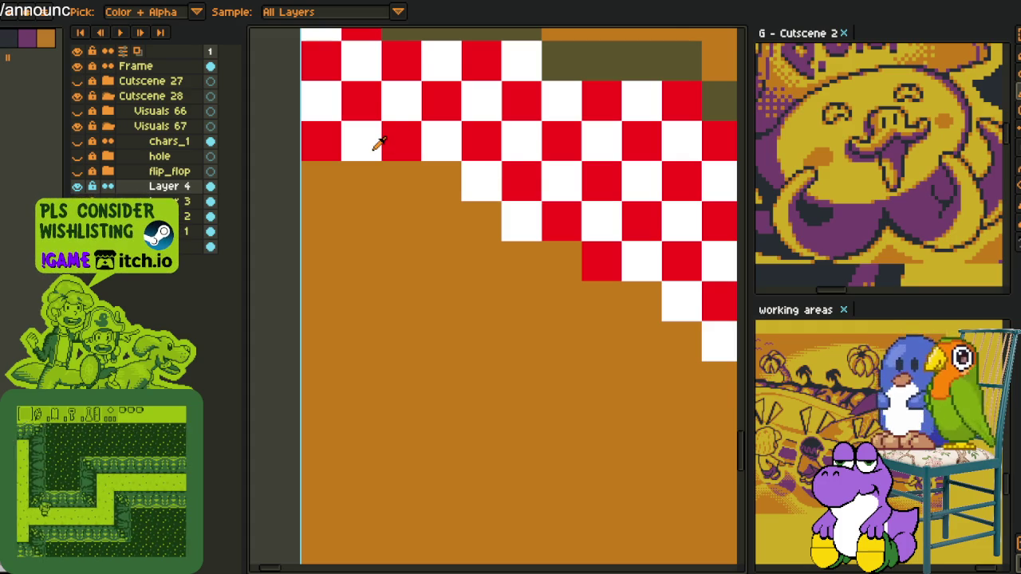
{"action": "scroll", "coordinate": [372, 155], "scroll_direction": "down", "scroll_amount": 2}
{"action": "key", "text": "b"}
{"action": "scroll", "coordinate": [363, 180], "scroll_direction": "up", "scroll_amount": 2}
{"action": "left_click", "coordinate": [364, 180]}
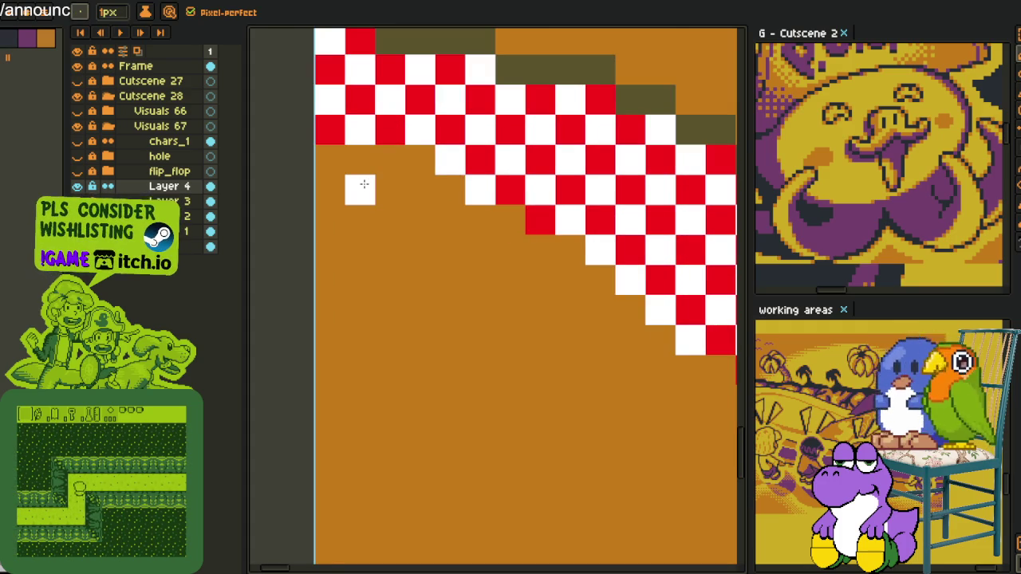
{"action": "scroll", "coordinate": [367, 180], "scroll_direction": "down", "scroll_amount": 2}
{"action": "key", "text": "ctrl+z"}
{"action": "key", "text": "i"}
{"action": "scroll", "coordinate": [395, 180], "scroll_direction": "up", "scroll_amount": 2}
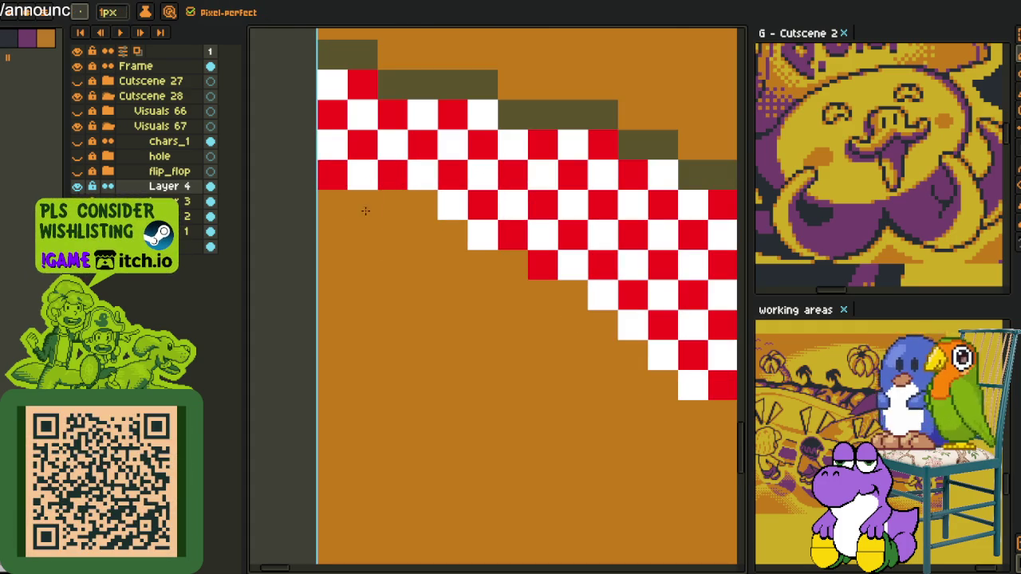
Paint white and red checker cells under the band's left end.
{"action": "key", "text": "b"}
{"action": "left_click", "coordinate": [363, 233]}
{"action": "left_click", "coordinate": [399, 169], "text": "alt"}
{"action": "left_click", "coordinate": [363, 203]}
{"action": "left_click", "coordinate": [394, 233]}
Marquee-select a cell below the band's left end, then undo and redo the change.
{"action": "key", "text": "m"}
{"action": "key", "text": "b"}
{"action": "left_click", "coordinate": [391, 206]}
{"action": "key", "text": "m"}
{"action": "left_click_drag", "start_coordinate": [348, 220], "coordinate": [378, 250]}
{"action": "key", "text": "ctrl+z"}
{"action": "key", "text": "ctrl+z"}
{"action": "key", "text": "ctrl+y"}
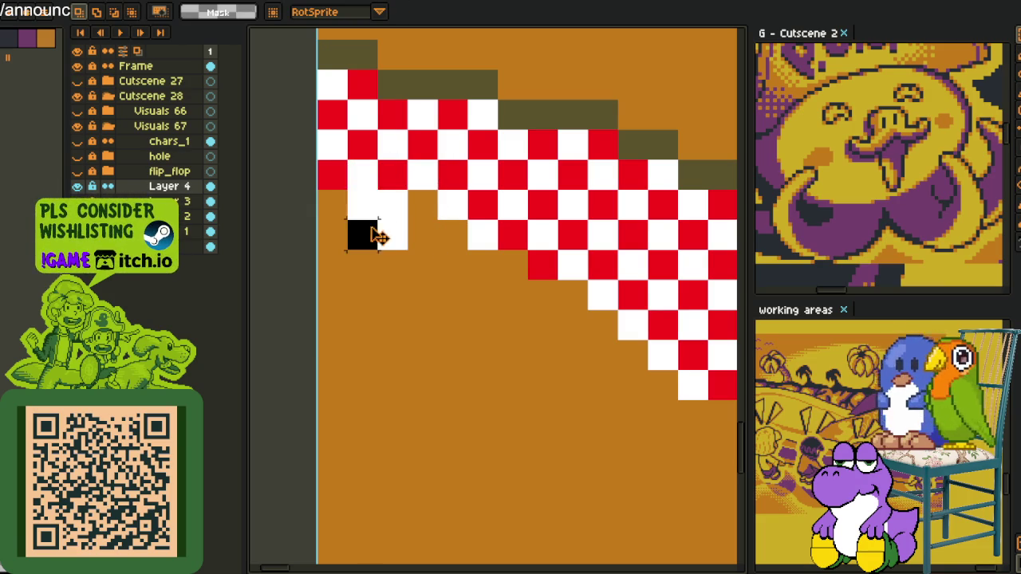
Paint the left checker cells red with the pencil.
{"action": "key", "text": "b"}
{"action": "left_click", "coordinate": [335, 223]}
{"action": "scroll", "coordinate": [388, 224], "scroll_direction": "down", "scroll_amount": 2}
Paint red along the band's lower-left edge down to its bottom.
{"action": "mouse_move", "coordinate": [407, 233]}
{"action": "left_mouse_down"}
{"action": "mouse_move", "coordinate": [560, 345]}
{"action": "mouse_move", "coordinate": [520, 206]}
{"action": "left_mouse_up"}
{"action": "mouse_move", "coordinate": [435, 209]}
{"action": "left_mouse_down"}
{"action": "mouse_move", "coordinate": [479, 246]}
{"action": "mouse_move", "coordinate": [502, 297]}
{"action": "left_mouse_up"}
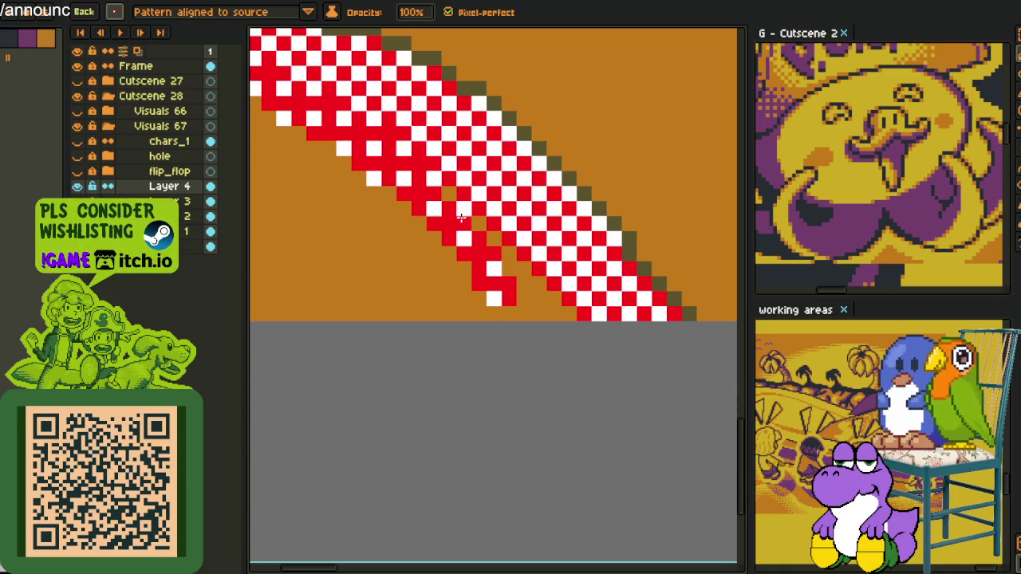
{"action": "left_click_drag", "start_coordinate": [461, 218], "coordinate": [554, 339]}
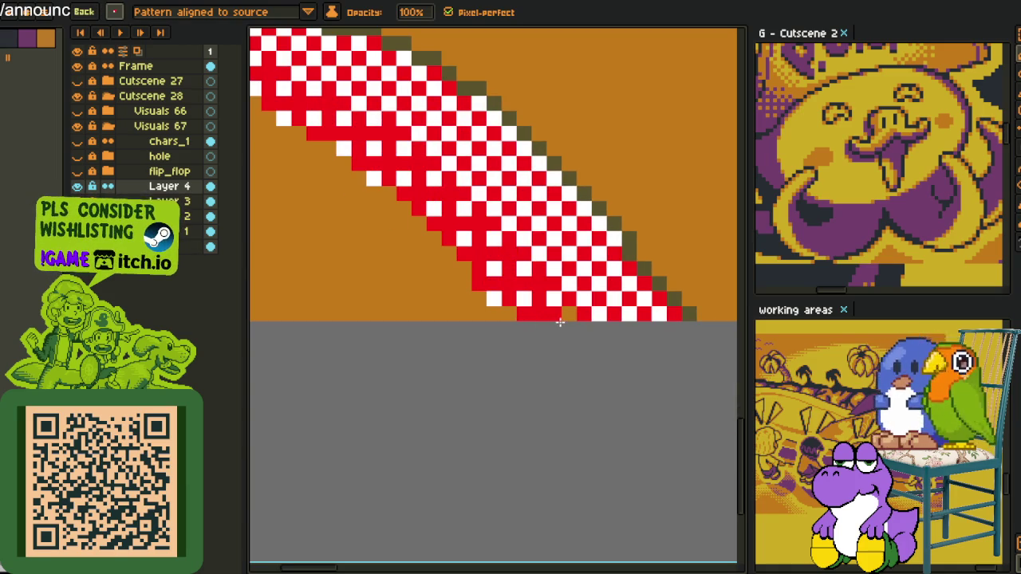
{"action": "scroll", "coordinate": [484, 236], "scroll_direction": "down", "scroll_amount": 1}
{"action": "mouse_move", "coordinate": [595, 160]}
{"action": "left_mouse_down"}
{"action": "mouse_move", "coordinate": [531, 263]}
{"action": "mouse_move", "coordinate": [468, 303]}
{"action": "mouse_move", "coordinate": [436, 293]}
{"action": "mouse_move", "coordinate": [459, 286]}
{"action": "left_mouse_up"}
Paint red over the white cells along the band's lower-left edge.
{"action": "key", "text": "i"}
{"action": "scroll", "coordinate": [391, 281], "scroll_direction": "up", "scroll_amount": 1}
{"action": "key", "text": "b"}
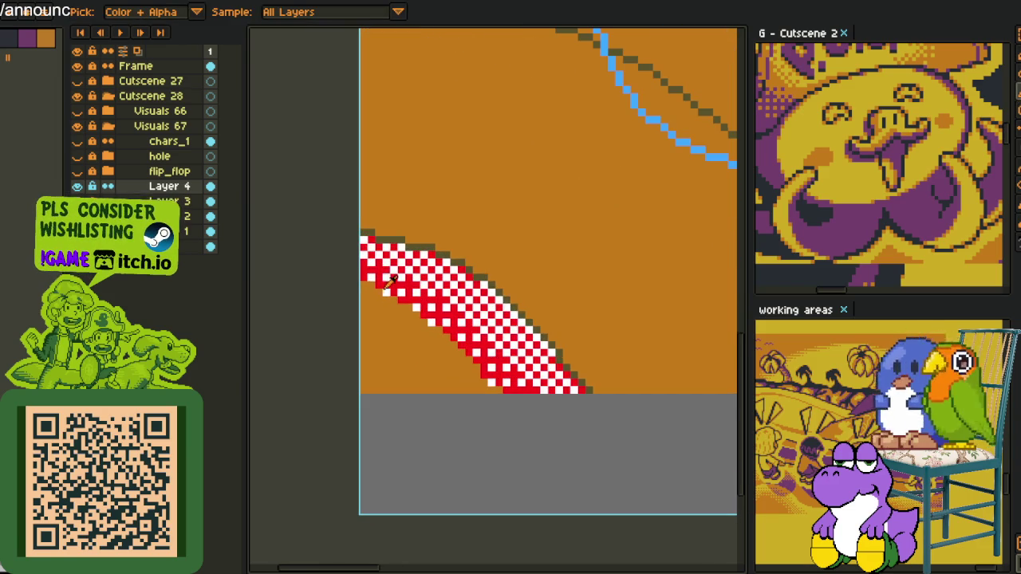
{"action": "left_click_drag", "start_coordinate": [370, 292], "coordinate": [481, 363]}
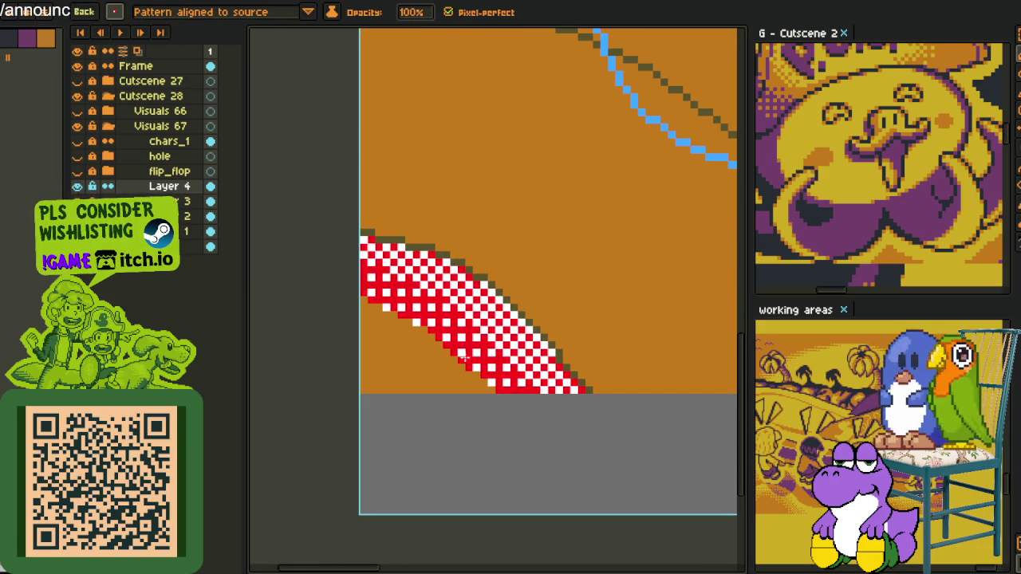
{"action": "left_click_drag", "start_coordinate": [363, 293], "coordinate": [482, 387]}
Turn a 2x2 checker block into a brush and stamp dither over the solid red pixels.
{"action": "key", "text": "i"}
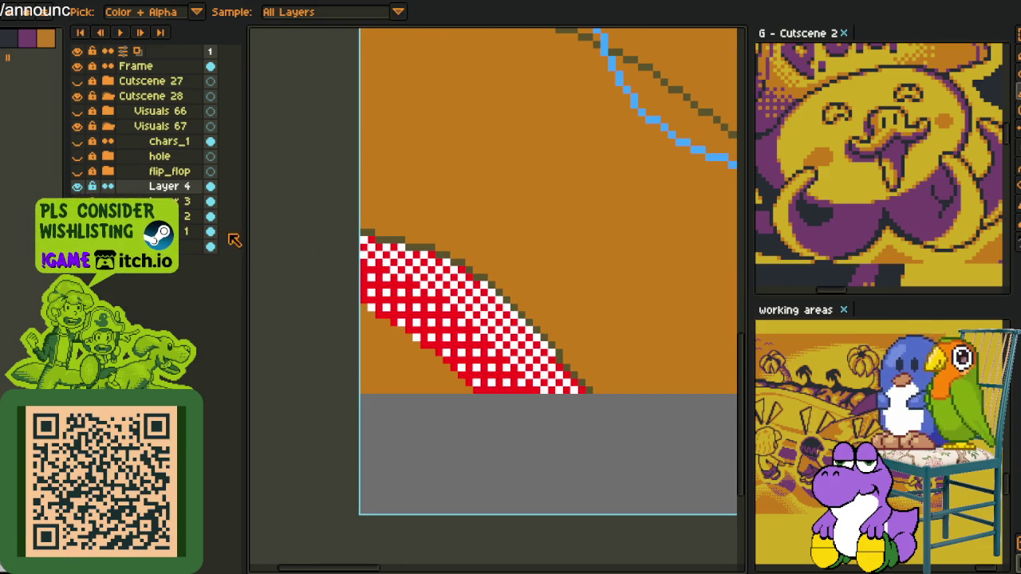
{"action": "scroll", "coordinate": [402, 275], "scroll_direction": "up", "scroll_amount": 2}
{"action": "scroll", "coordinate": [409, 278], "scroll_direction": "up", "scroll_amount": 3}
{"action": "key", "text": "m"}
{"action": "left_click_drag", "start_coordinate": [388, 241], "coordinate": [449, 305]}
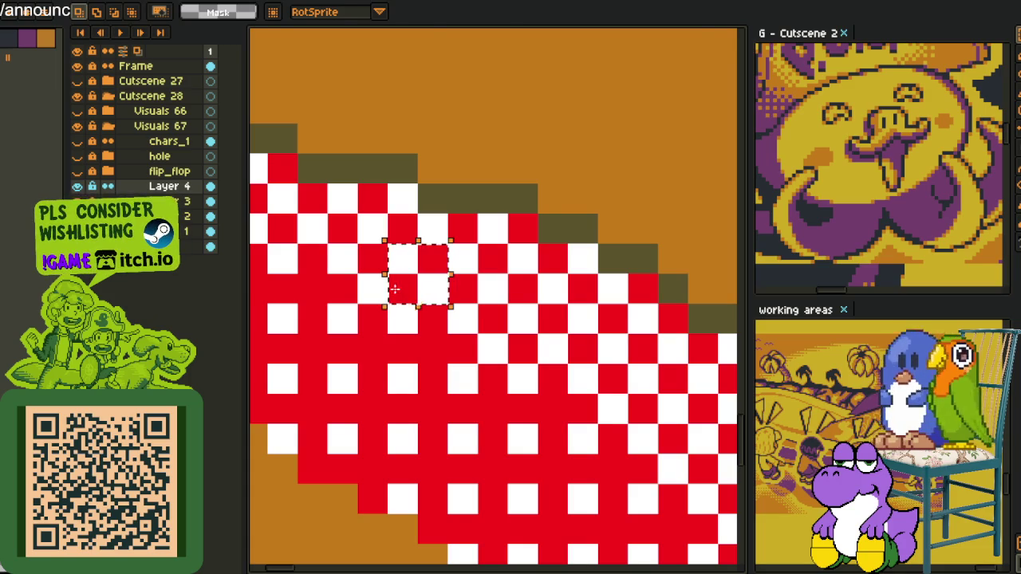
{"action": "key", "text": "ctrl+b"}
{"action": "scroll", "coordinate": [348, 299], "scroll_direction": "down", "scroll_amount": 2}
{"action": "left_click_drag", "start_coordinate": [367, 311], "coordinate": [438, 354]}
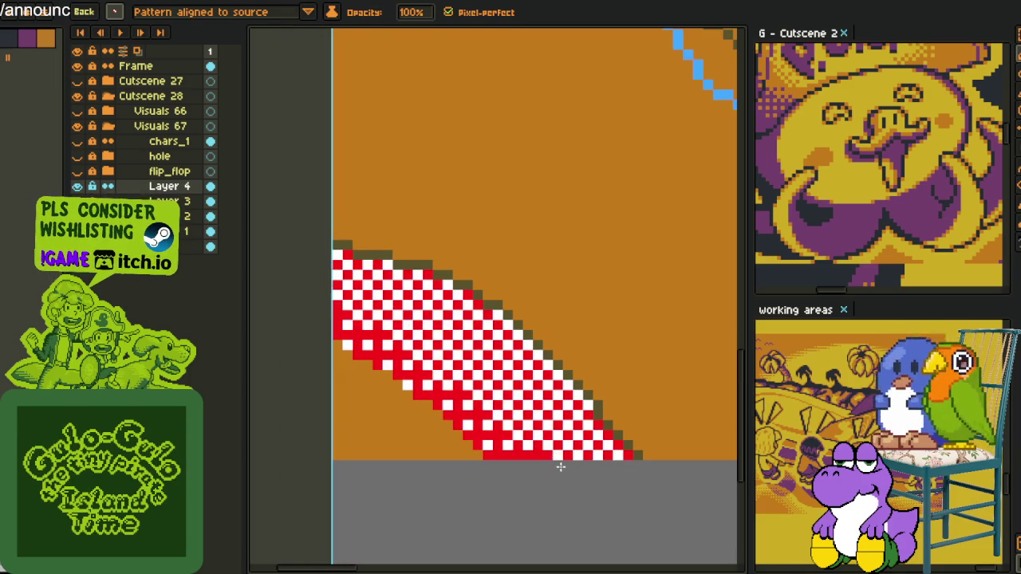
{"action": "scroll", "coordinate": [549, 455], "scroll_direction": "down", "scroll_amount": 1}
{"action": "key", "text": "i"}
{"action": "scroll", "coordinate": [405, 383], "scroll_direction": "up", "scroll_amount": 1}
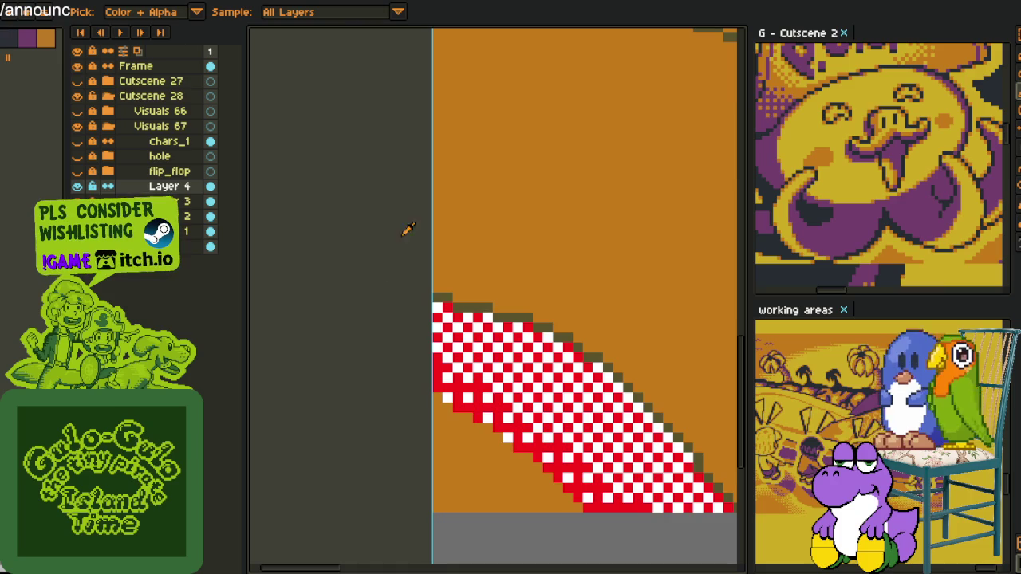
{"action": "scroll", "coordinate": [433, 229], "scroll_direction": "down", "scroll_amount": 1}
{"action": "key", "text": "b"}
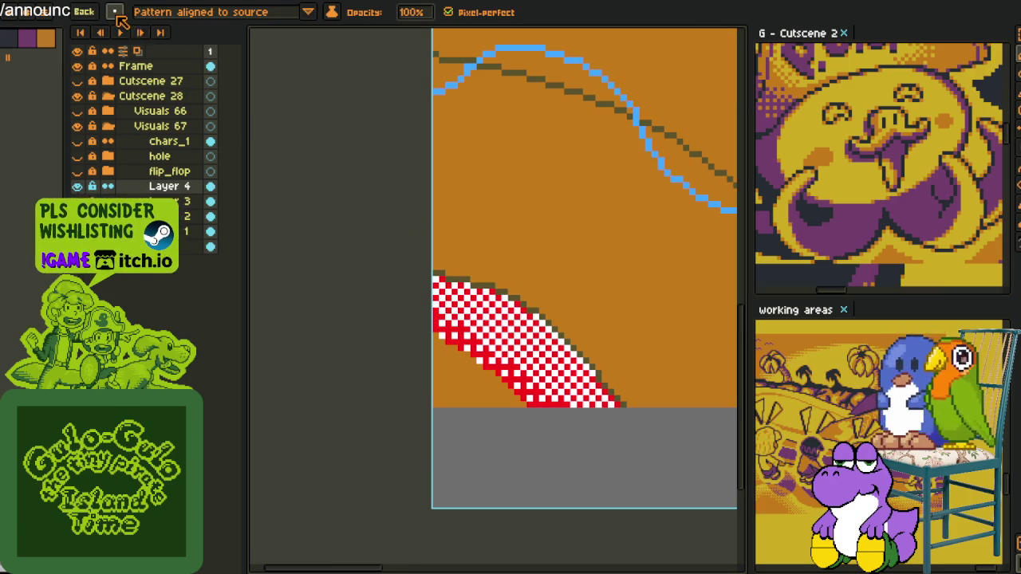
{"action": "key", "text": "i"}
{"action": "scroll", "coordinate": [443, 271], "scroll_direction": "up", "scroll_amount": 3}
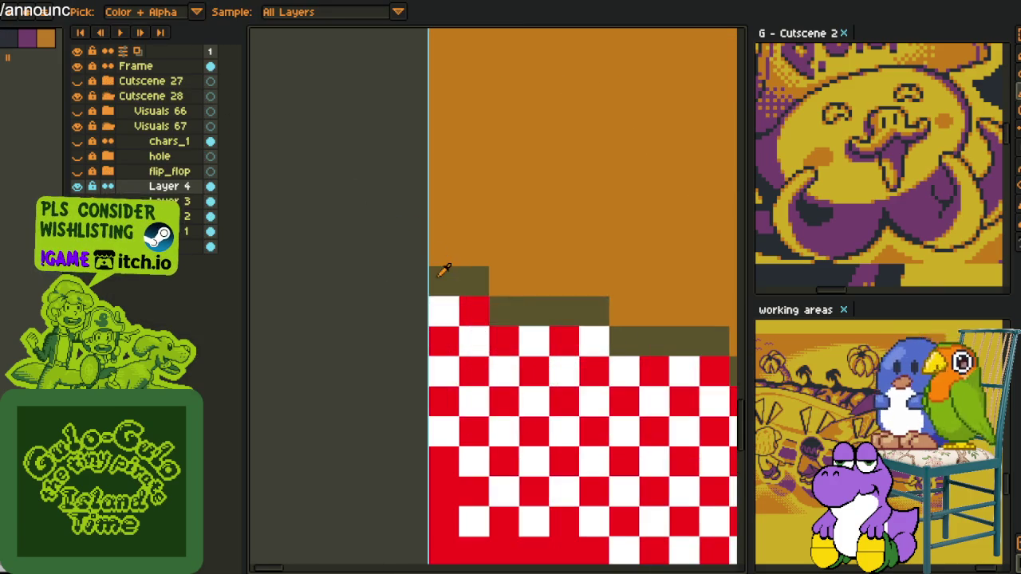
Paint one red pixel white at the band's top-left end.
{"action": "left_click_drag", "start_coordinate": [467, 328], "coordinate": [446, 261]}
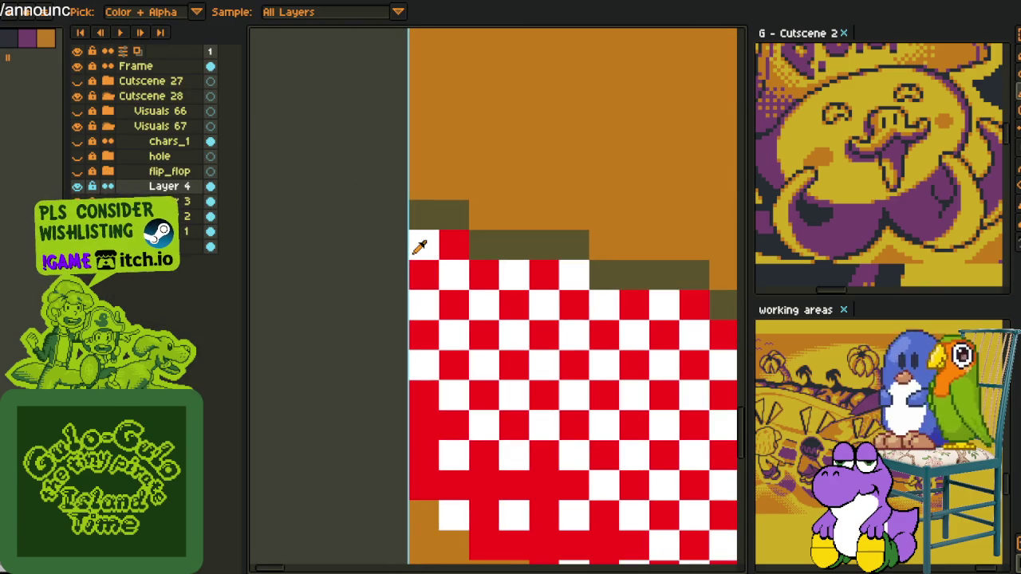
{"action": "key", "text": "b"}
{"action": "left_click", "coordinate": [427, 275]}
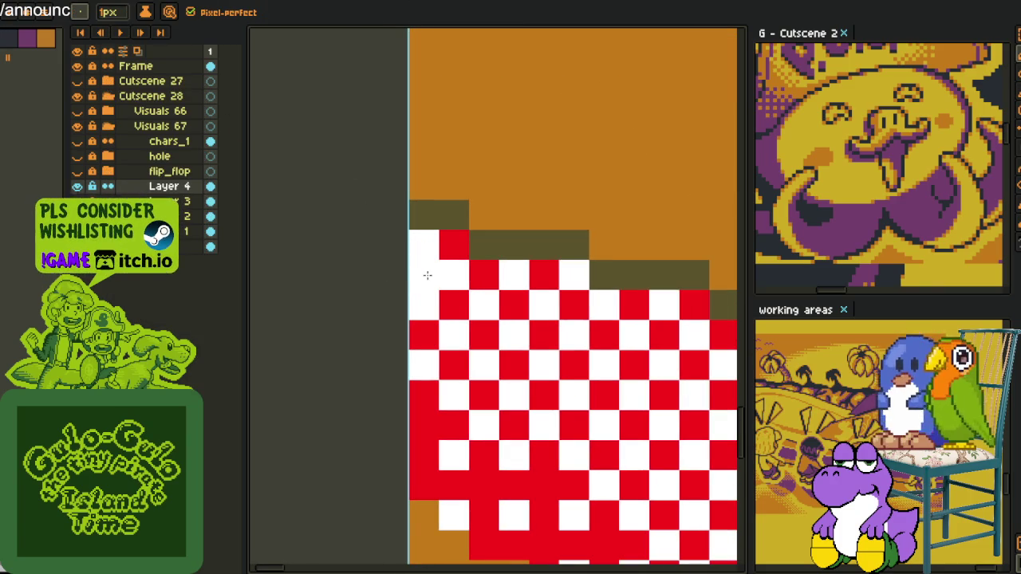
Make the sparse dotted patch a brush and whiten more red cells in the upper rows.
{"action": "key", "text": "m"}
{"action": "mouse_move", "coordinate": [408, 229]}
{"action": "left_mouse_down"}
{"action": "mouse_move", "coordinate": [471, 292]}
{"action": "mouse_move", "coordinate": [595, 337]}
{"action": "left_mouse_up"}
{"action": "key", "text": "ctrl+b"}
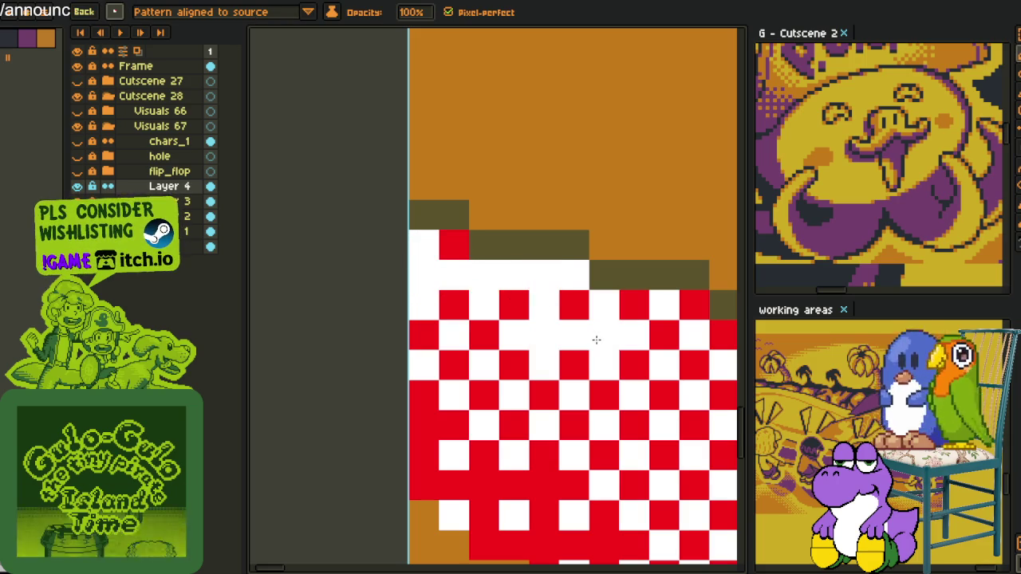
{"action": "left_click", "coordinate": [664, 335]}
{"action": "left_click", "coordinate": [484, 335]}
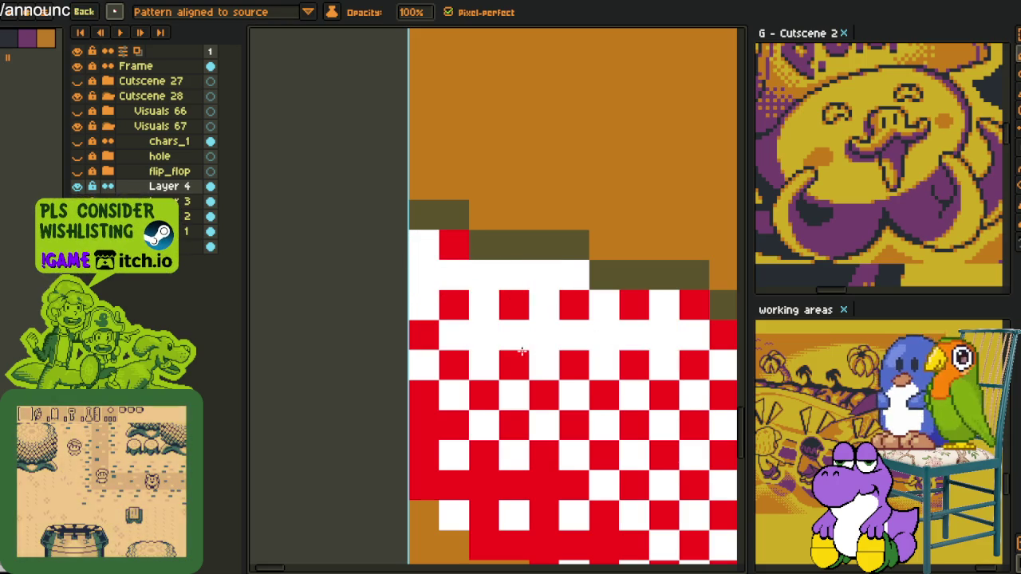
{"action": "scroll", "coordinate": [600, 365], "scroll_direction": "down", "scroll_amount": 2}
{"action": "left_click_drag", "start_coordinate": [600, 365], "coordinate": [472, 213]}
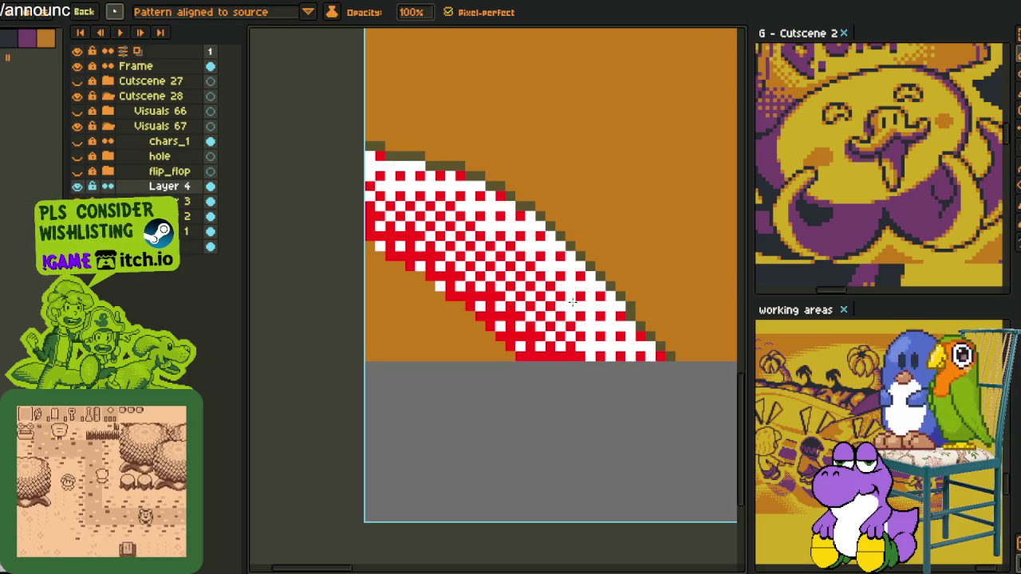
{"action": "scroll", "coordinate": [559, 249], "scroll_direction": "down", "scroll_amount": 2}
{"action": "scroll", "coordinate": [513, 296], "scroll_direction": "down", "scroll_amount": 2}
{"action": "scroll", "coordinate": [510, 375], "scroll_direction": "down", "scroll_amount": 3}
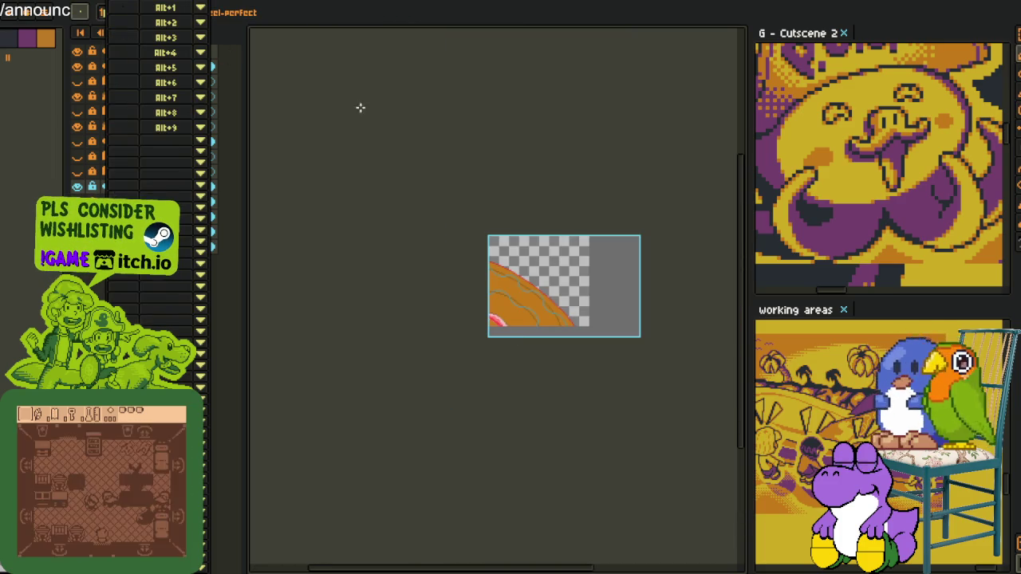
{"action": "scroll", "coordinate": [484, 303], "scroll_direction": "up", "scroll_amount": 5}
{"action": "mouse_move", "coordinate": [553, 419]}
{"action": "left_mouse_down"}
{"action": "mouse_move", "coordinate": [472, 328]}
{"action": "mouse_move", "coordinate": [571, 370]}
{"action": "left_mouse_up"}
{"action": "scroll", "coordinate": [471, 328], "scroll_direction": "up", "scroll_amount": 1}
Marquee-select the sparse red-dot pattern as the brush source.
{"action": "scroll", "coordinate": [472, 319], "scroll_direction": "up", "scroll_amount": 2}
{"action": "scroll", "coordinate": [471, 312], "scroll_direction": "up", "scroll_amount": 1}
{"action": "key", "text": "m"}
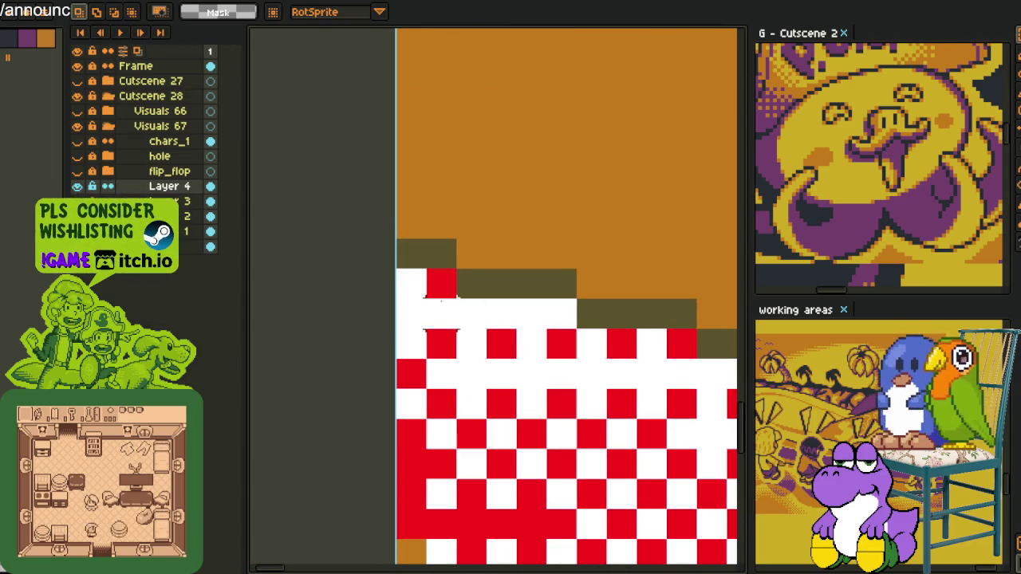
{"action": "left_click_drag", "start_coordinate": [397, 266], "coordinate": [459, 328]}
{"action": "key", "text": "b"}
Draw a dotted white stroke upward along the lower blue guide curve.
{"action": "scroll", "coordinate": [542, 157], "scroll_direction": "down", "scroll_amount": 3}
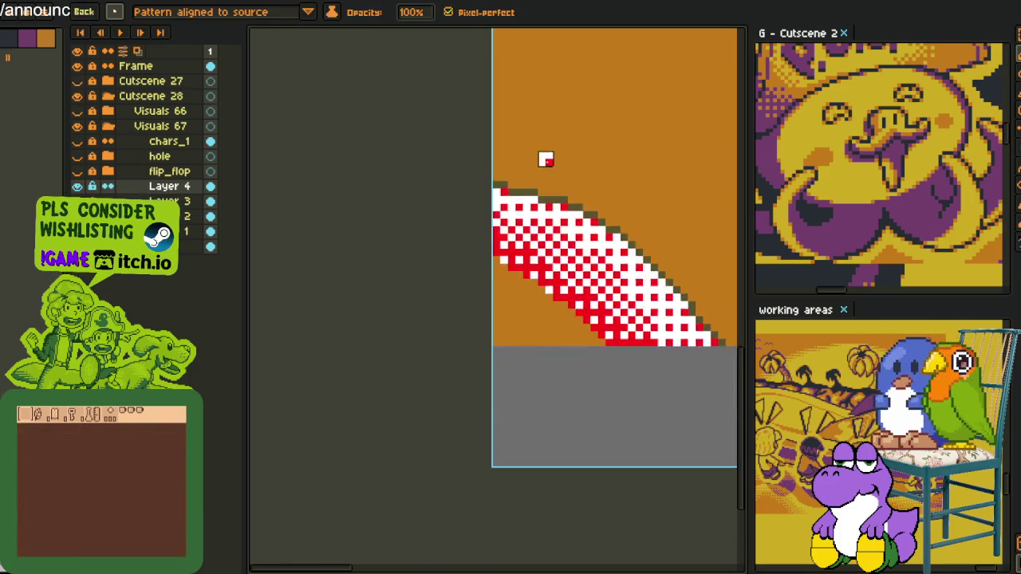
{"action": "scroll", "coordinate": [615, 198], "scroll_direction": "down", "scroll_amount": 2}
{"action": "scroll", "coordinate": [559, 319], "scroll_direction": "up", "scroll_amount": 3}
{"action": "scroll", "coordinate": [561, 339], "scroll_direction": "up", "scroll_amount": 2}
{"action": "scroll", "coordinate": [562, 339], "scroll_direction": "up", "scroll_amount": 1}
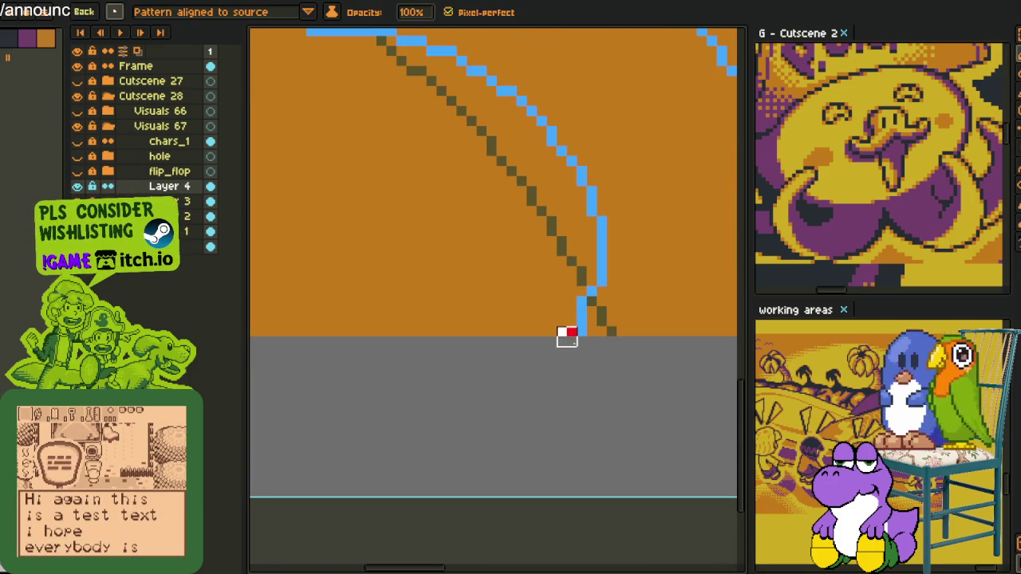
{"action": "mouse_move", "coordinate": [574, 335]}
{"action": "left_mouse_down"}
{"action": "mouse_move", "coordinate": [564, 312]}
{"action": "mouse_move", "coordinate": [597, 235]}
{"action": "mouse_move", "coordinate": [586, 197]}
{"action": "left_mouse_up"}
{"action": "scroll", "coordinate": [587, 197], "scroll_direction": "up", "scroll_amount": 1}
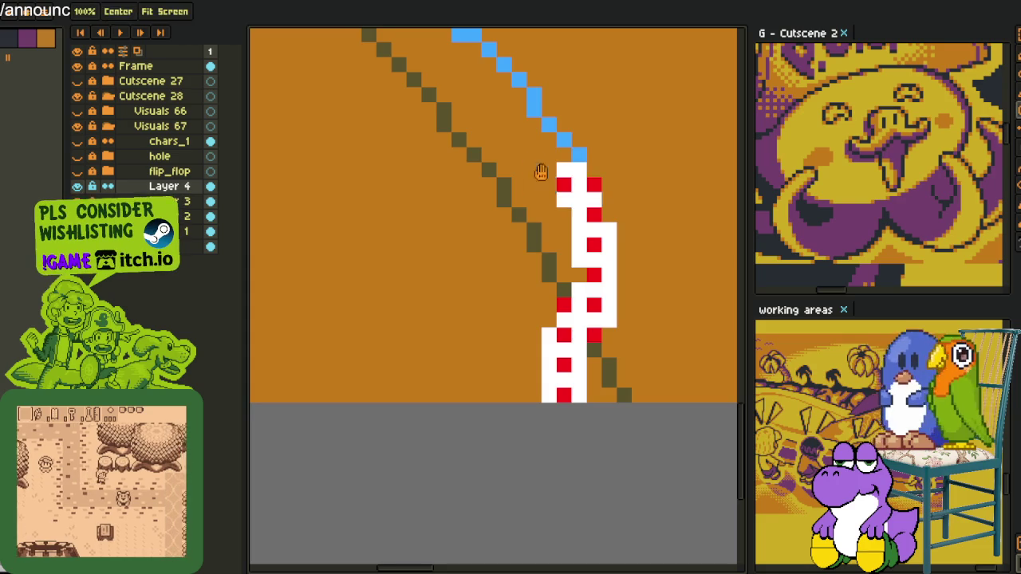
{"action": "scroll", "coordinate": [590, 319], "scroll_direction": "down", "scroll_amount": 2}
{"action": "scroll", "coordinate": [602, 415], "scroll_direction": "down", "scroll_amount": 2}
{"action": "scroll", "coordinate": [606, 446], "scroll_direction": "down", "scroll_amount": 1}
{"action": "mouse_move", "coordinate": [606, 447]}
{"action": "left_mouse_down"}
{"action": "mouse_move", "coordinate": [523, 310]}
{"action": "mouse_move", "coordinate": [432, 308]}
{"action": "mouse_move", "coordinate": [547, 401]}
{"action": "left_mouse_up"}
{"action": "key", "text": "space"}
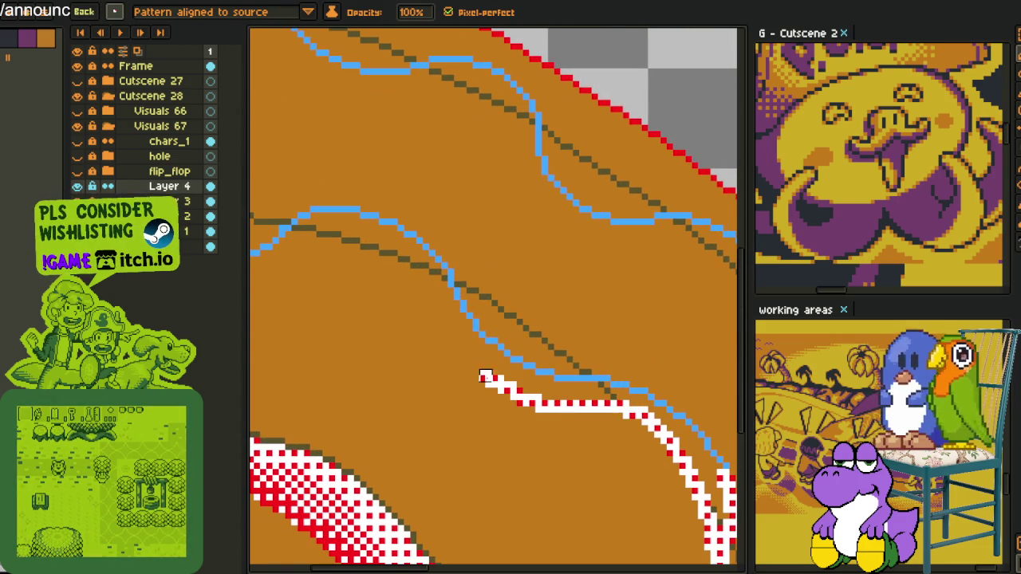
Hide the olive guide layer while keeping the blue guide visible.
{"action": "mouse_move", "coordinate": [405, 284]}
{"action": "left_mouse_down"}
{"action": "mouse_move", "coordinate": [562, 387]}
{"action": "mouse_move", "coordinate": [403, 383]}
{"action": "left_mouse_up"}
{"action": "left_click", "coordinate": [76, 201]}
{"action": "left_click", "coordinate": [77, 201]}
{"action": "left_click", "coordinate": [77, 216]}
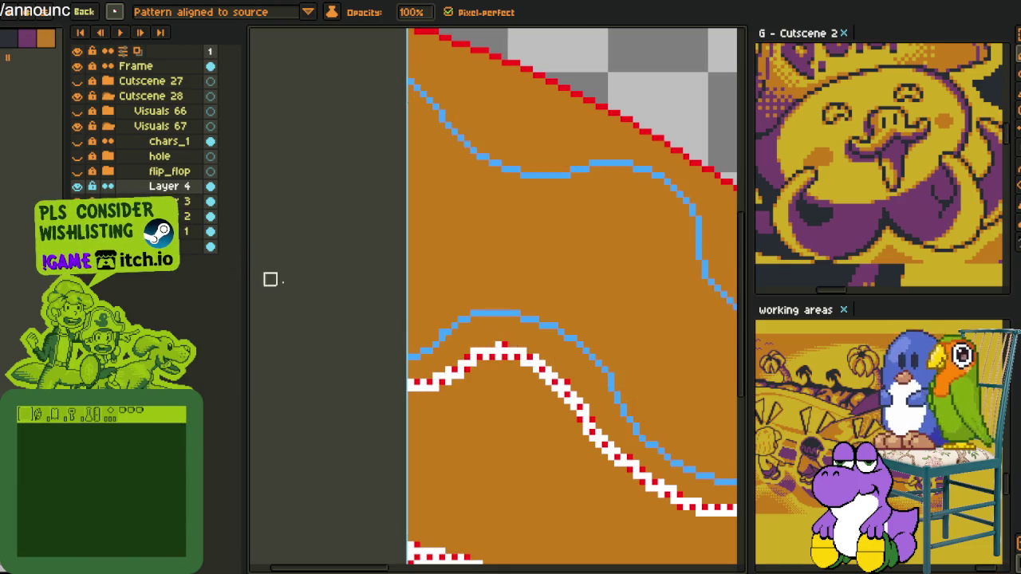
Bucket-fill the gap between the white stroke and the blue line with dither.
{"action": "key", "text": "g"}
{"action": "left_click", "coordinate": [502, 335]}
{"action": "scroll", "coordinate": [519, 351], "scroll_direction": "down", "scroll_amount": 5}
{"action": "scroll", "coordinate": [579, 400], "scroll_direction": "up", "scroll_amount": 3}
{"action": "scroll", "coordinate": [529, 399], "scroll_direction": "down", "scroll_amount": 3}
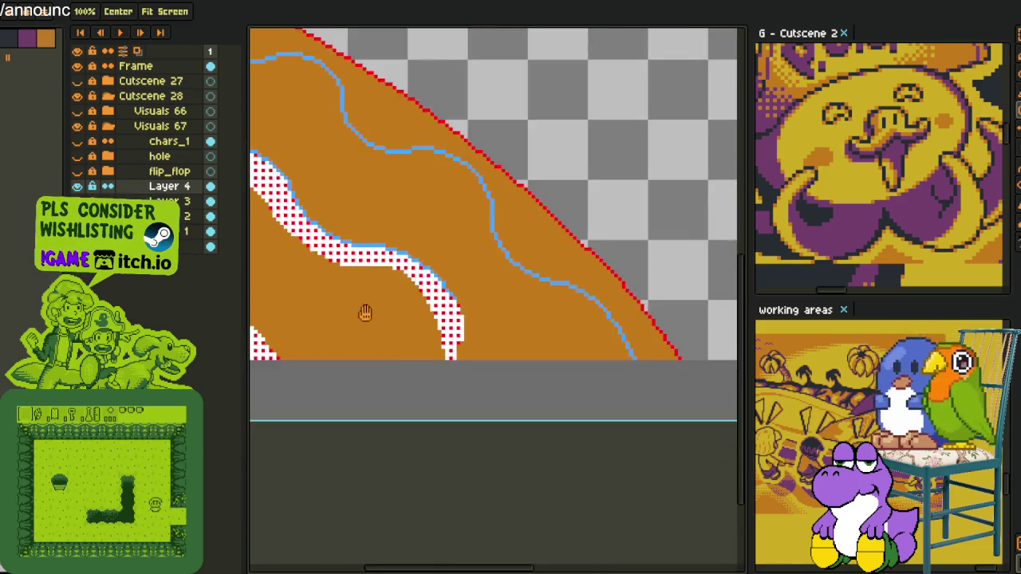
Paint the dotted pattern over leftover blue edge pixels, undoing one stroke.
{"action": "key", "text": "i"}
{"action": "key", "text": "b"}
{"action": "scroll", "coordinate": [634, 291], "scroll_direction": "up", "scroll_amount": 3}
{"action": "scroll", "coordinate": [640, 303], "scroll_direction": "up", "scroll_amount": 2}
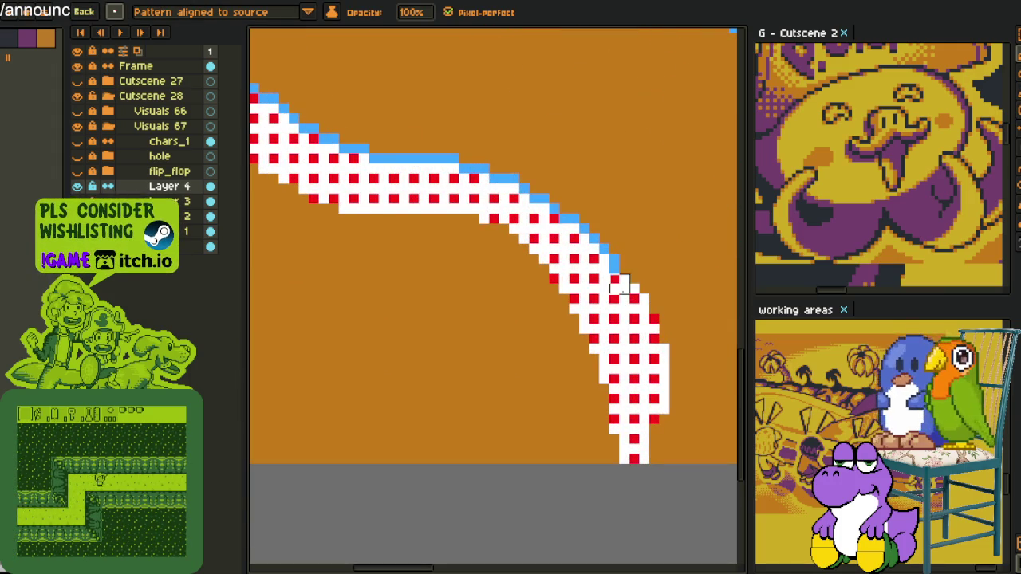
{"action": "scroll", "coordinate": [599, 265], "scroll_direction": "up", "scroll_amount": 2}
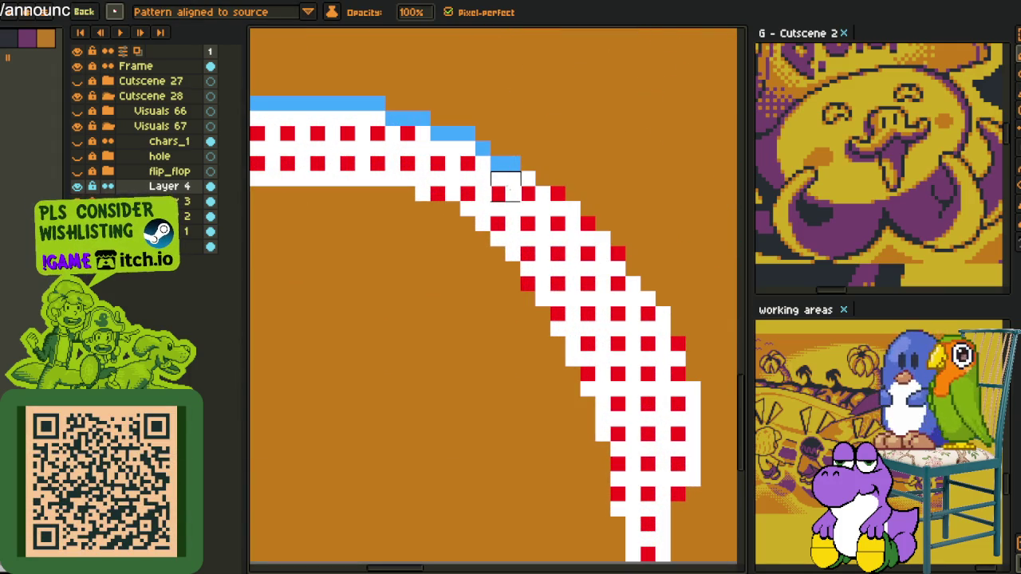
{"action": "mouse_move", "coordinate": [476, 156]}
{"action": "left_mouse_down"}
{"action": "mouse_move", "coordinate": [446, 143]}
{"action": "mouse_move", "coordinate": [271, 126]}
{"action": "mouse_move", "coordinate": [455, 187]}
{"action": "mouse_move", "coordinate": [636, 226]}
{"action": "mouse_move", "coordinate": [545, 179]}
{"action": "left_mouse_up"}
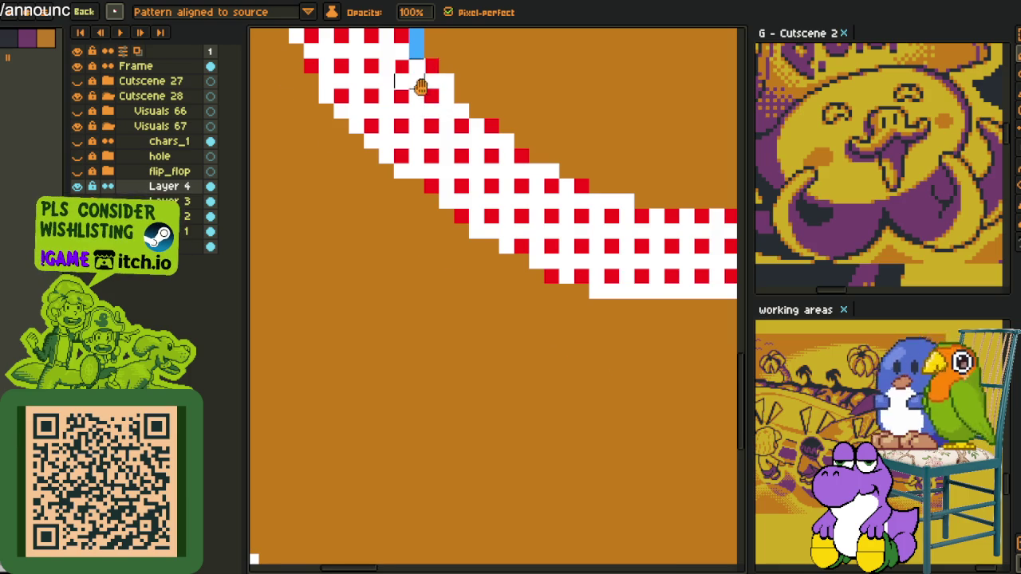
{"action": "left_click_drag", "start_coordinate": [418, 77], "coordinate": [461, 351]}
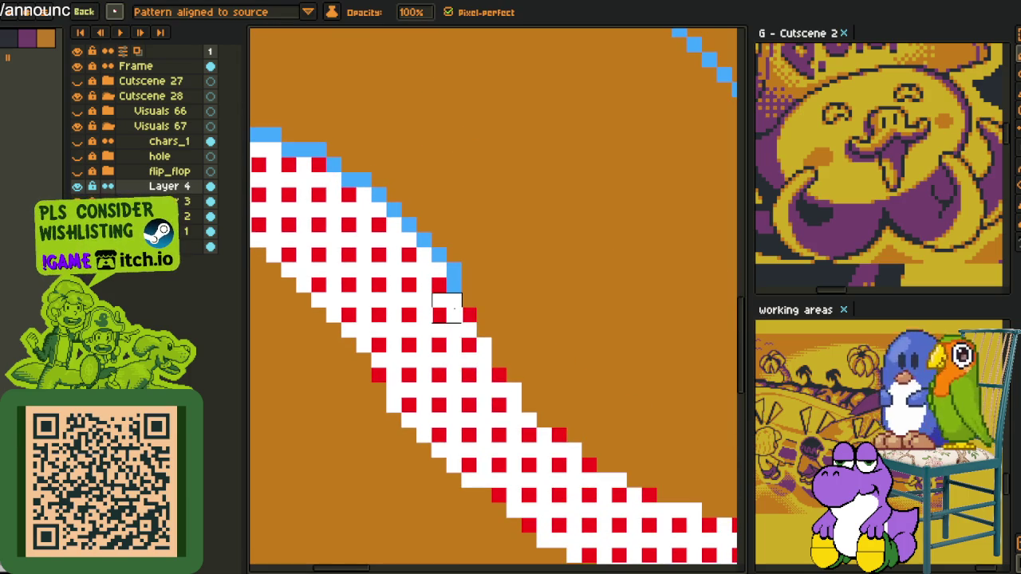
{"action": "left_click_drag", "start_coordinate": [447, 278], "coordinate": [327, 171]}
{"action": "key", "text": "ctrl+z"}
{"action": "key", "text": "ctrl+z"}
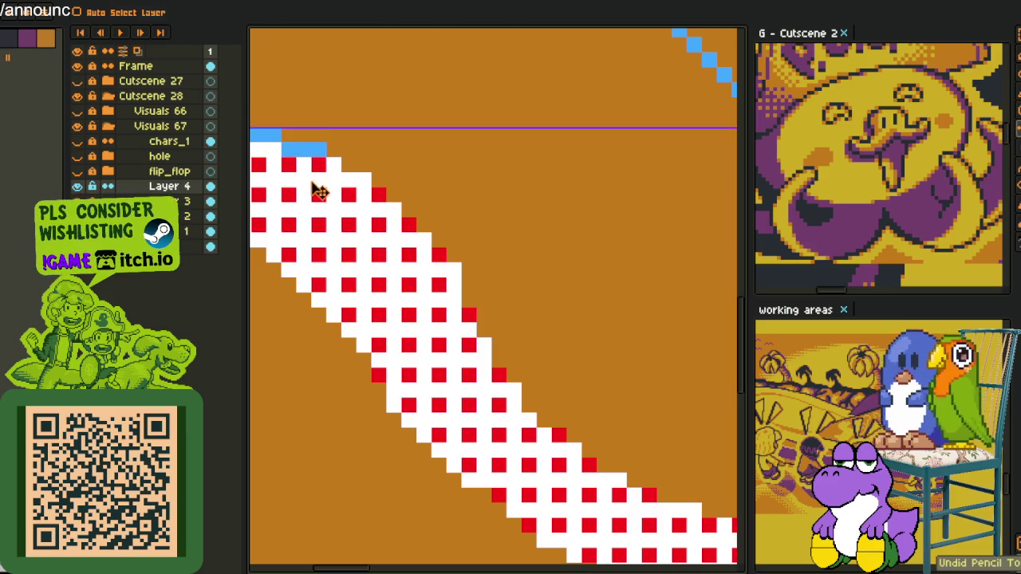
Cover the blue edge at the band's arch top with the dotted pattern.
{"action": "mouse_move", "coordinate": [318, 191]}
{"action": "left_mouse_down"}
{"action": "mouse_move", "coordinate": [496, 256]}
{"action": "mouse_move", "coordinate": [391, 242]}
{"action": "left_mouse_up"}
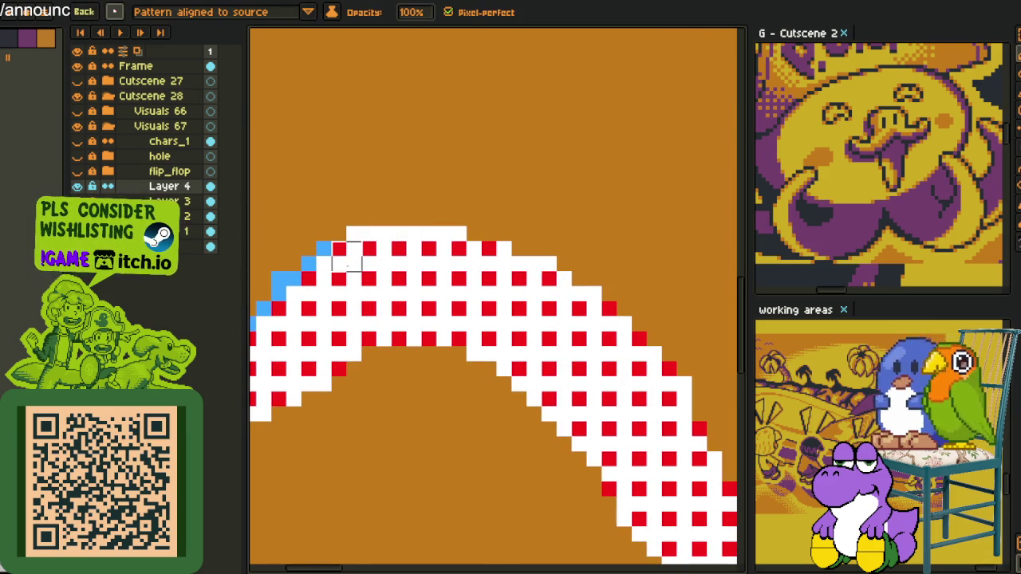
{"action": "left_click_drag", "start_coordinate": [324, 272], "coordinate": [298, 294]}
{"action": "mouse_move", "coordinate": [287, 331]}
{"action": "left_mouse_down"}
{"action": "mouse_move", "coordinate": [465, 270]}
{"action": "mouse_move", "coordinate": [450, 298]}
{"action": "left_mouse_up"}
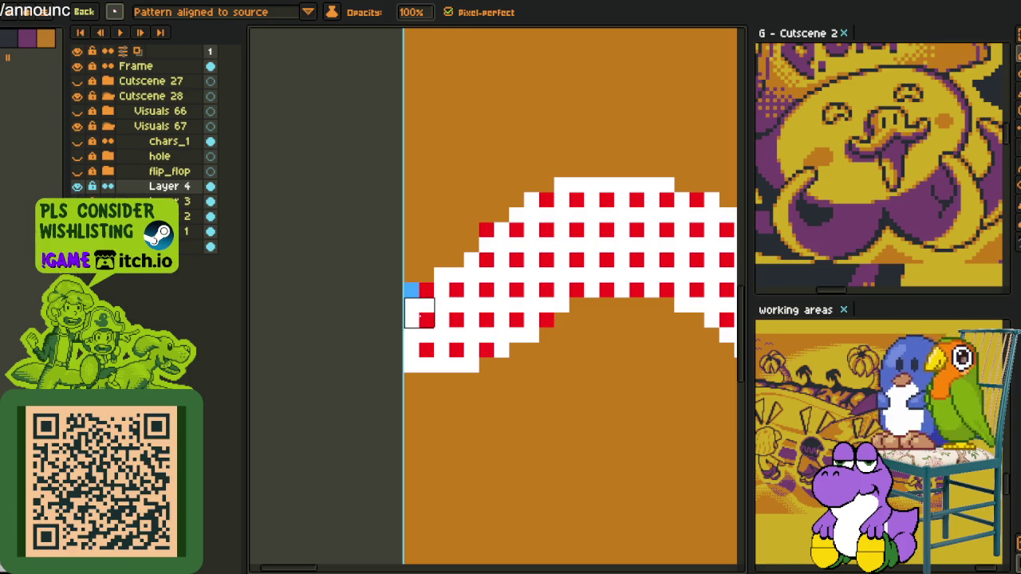
{"action": "scroll", "coordinate": [420, 297], "scroll_direction": "down", "scroll_amount": 2}
{"action": "scroll", "coordinate": [447, 319], "scroll_direction": "down", "scroll_amount": 1}
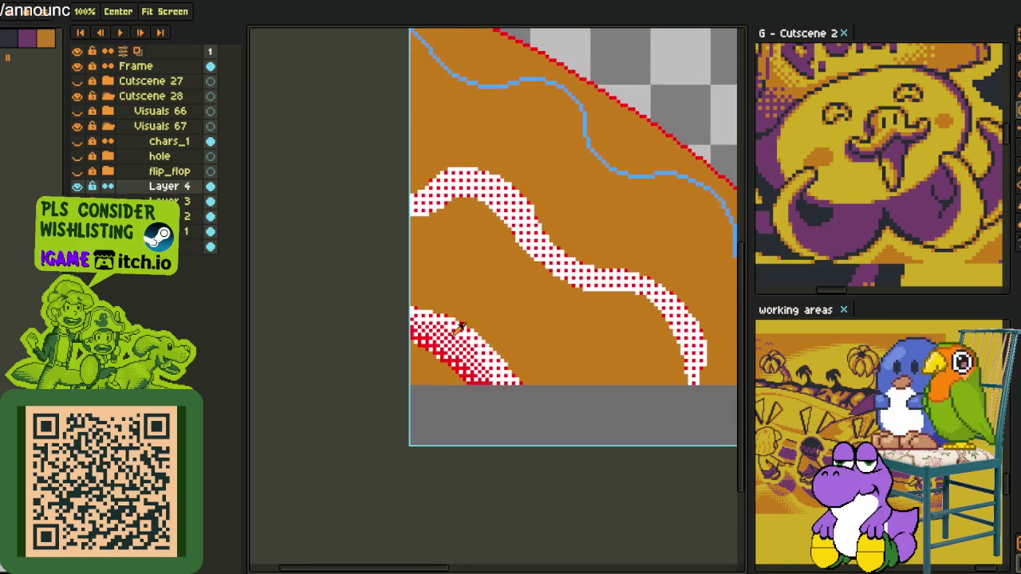
{"action": "scroll", "coordinate": [460, 344], "scroll_direction": "up", "scroll_amount": 2}
Turn a patch of the dense checker pattern into a pattern brush.
{"action": "key", "text": "m"}
{"action": "scroll", "coordinate": [459, 340], "scroll_direction": "up", "scroll_amount": 1}
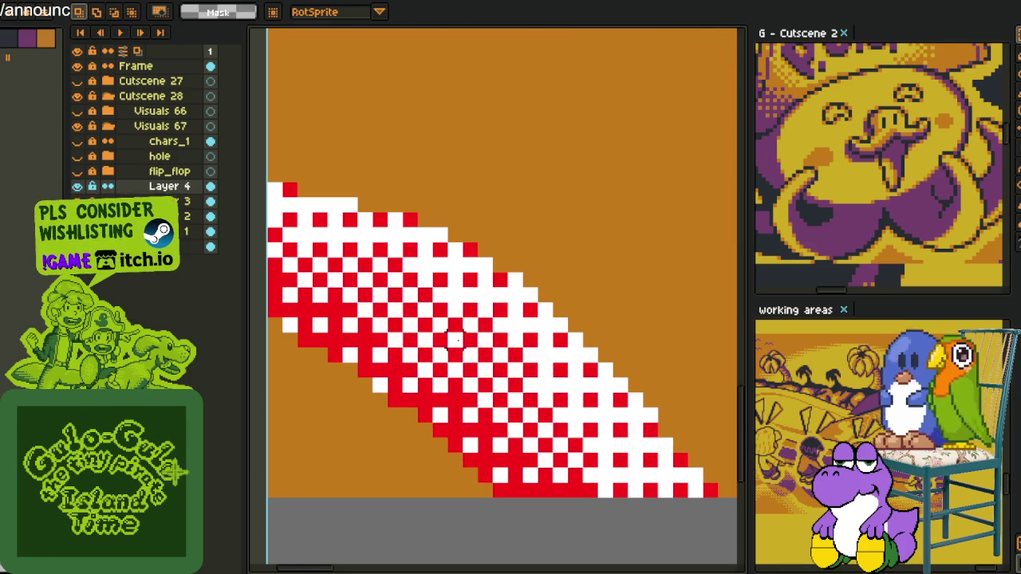
{"action": "left_click_drag", "start_coordinate": [461, 329], "coordinate": [495, 364]}
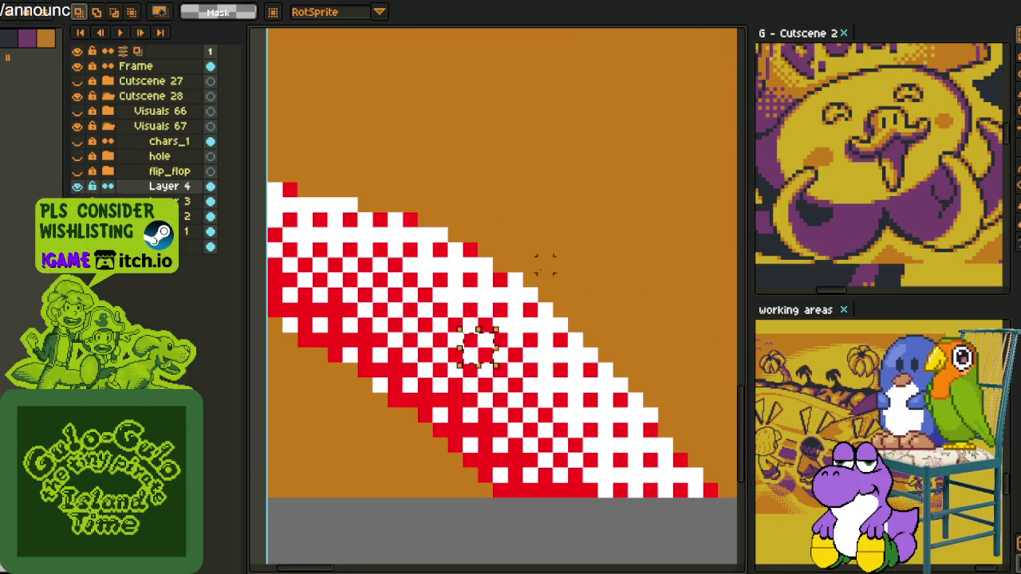
{"action": "key", "text": "ctrl+b"}
{"action": "scroll", "coordinate": [576, 276], "scroll_direction": "down", "scroll_amount": 2}
{"action": "scroll", "coordinate": [591, 376], "scroll_direction": "up", "scroll_amount": 1}
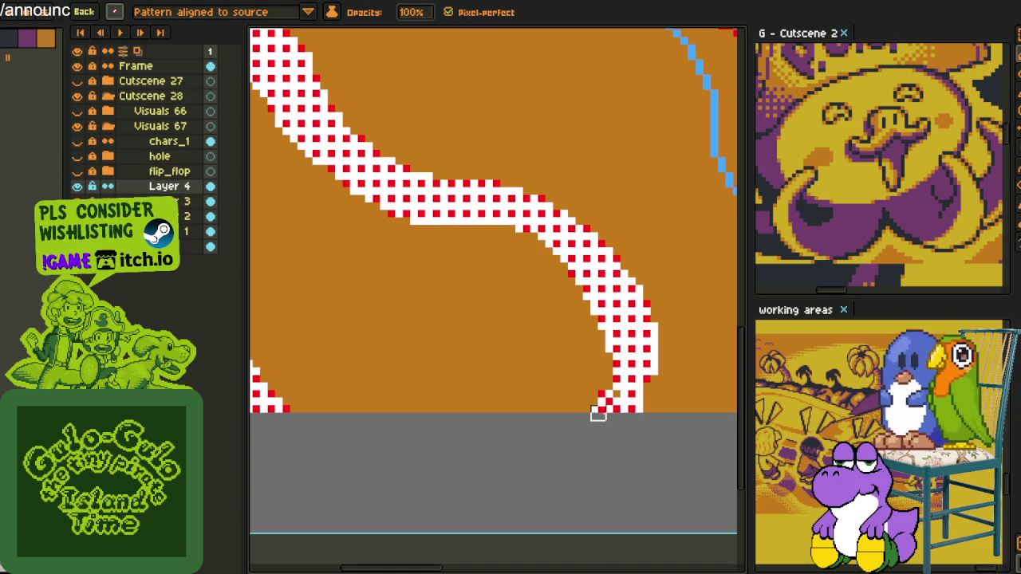
Repaint the red-and-white dither stroke up the band and extend it down-left.
{"action": "left_click_drag", "start_coordinate": [579, 345], "coordinate": [528, 291]}
{"action": "key", "text": "ctrl+z"}
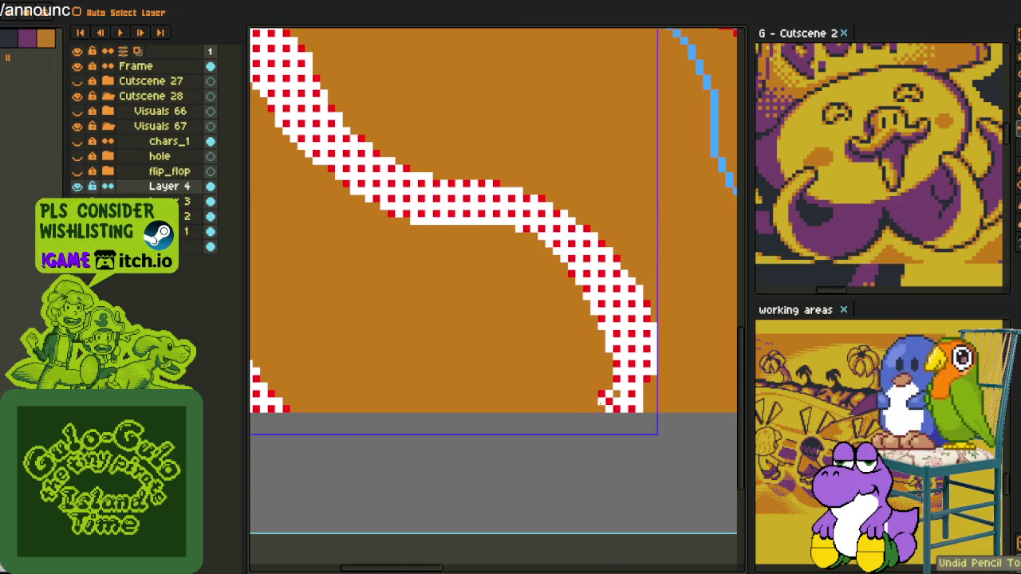
{"action": "mouse_move", "coordinate": [603, 410]}
{"action": "left_mouse_down"}
{"action": "mouse_move", "coordinate": [531, 257]}
{"action": "mouse_move", "coordinate": [431, 241]}
{"action": "mouse_move", "coordinate": [570, 411]}
{"action": "mouse_move", "coordinate": [462, 372]}
{"action": "mouse_move", "coordinate": [364, 269]}
{"action": "mouse_move", "coordinate": [532, 375]}
{"action": "left_mouse_up"}
{"action": "left_click_drag", "start_coordinate": [468, 377], "coordinate": [423, 399]}
{"action": "scroll", "coordinate": [501, 363], "scroll_direction": "down", "scroll_amount": 1}
Draw a solid red line along the dotted band's lower edge.
{"action": "key", "text": "g"}
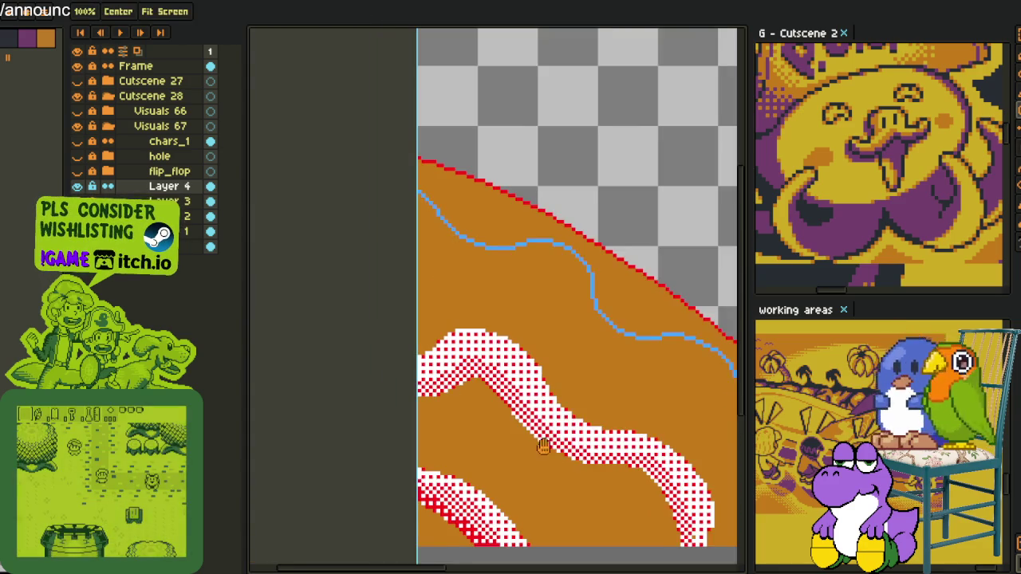
{"action": "scroll", "coordinate": [501, 363], "scroll_direction": "down", "scroll_amount": 1}
{"action": "scroll", "coordinate": [422, 443], "scroll_direction": "up", "scroll_amount": 2}
{"action": "key", "text": "m"}
{"action": "scroll", "coordinate": [422, 444], "scroll_direction": "up", "scroll_amount": 2}
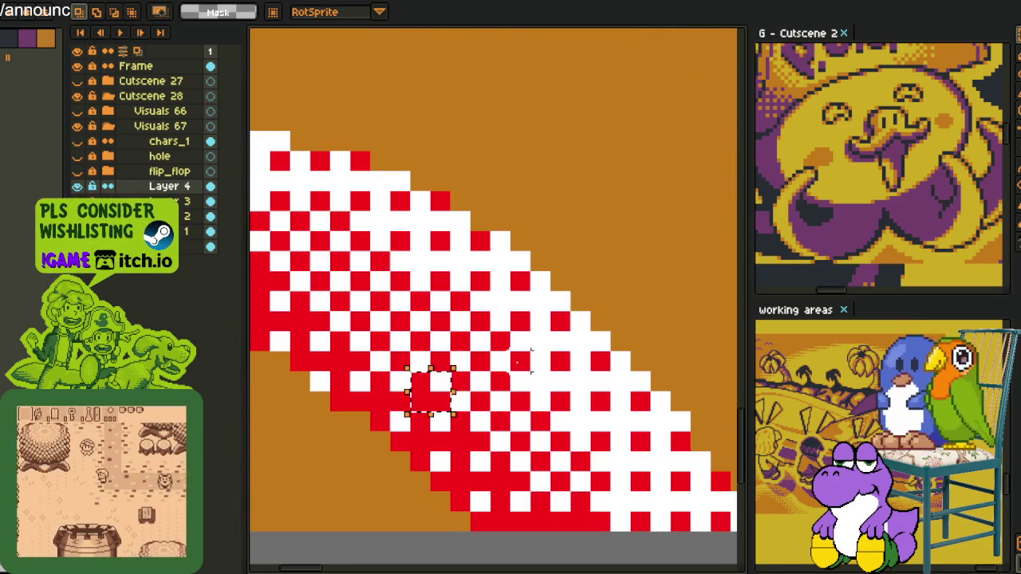
{"action": "key", "text": "b"}
{"action": "scroll", "coordinate": [590, 330], "scroll_direction": "down", "scroll_amount": 2}
{"action": "scroll", "coordinate": [591, 330], "scroll_direction": "down", "scroll_amount": 1}
{"action": "scroll", "coordinate": [592, 422], "scroll_direction": "up", "scroll_amount": 2}
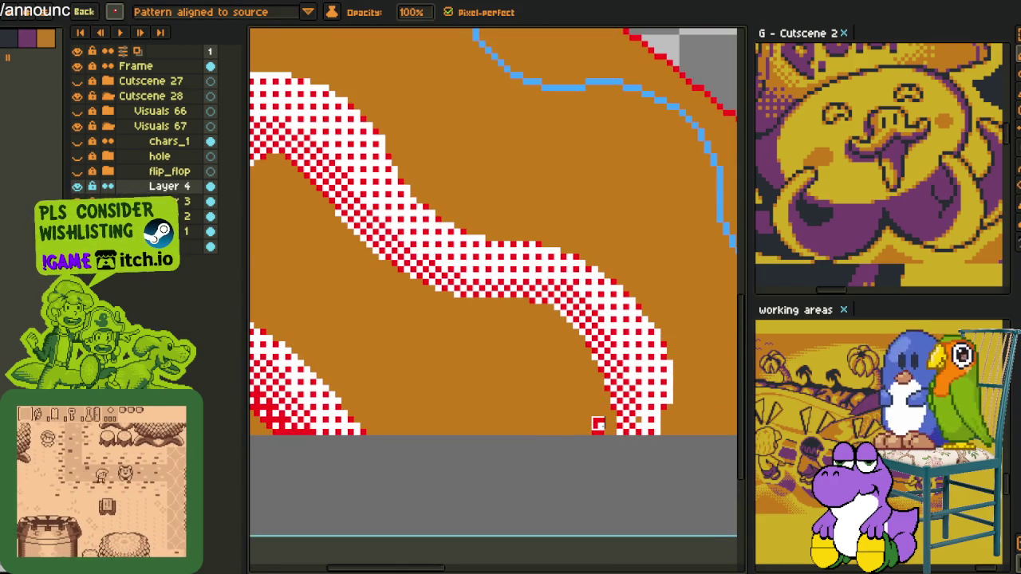
{"action": "left_click_drag", "start_coordinate": [598, 432], "coordinate": [591, 399]}
{"action": "mouse_move", "coordinate": [561, 354]}
{"action": "left_mouse_down"}
{"action": "mouse_move", "coordinate": [490, 311]}
{"action": "mouse_move", "coordinate": [602, 398]}
{"action": "left_mouse_up"}
{"action": "mouse_move", "coordinate": [643, 431]}
{"action": "left_mouse_down"}
{"action": "mouse_move", "coordinate": [540, 407]}
{"action": "mouse_move", "coordinate": [451, 318]}
{"action": "left_mouse_up"}
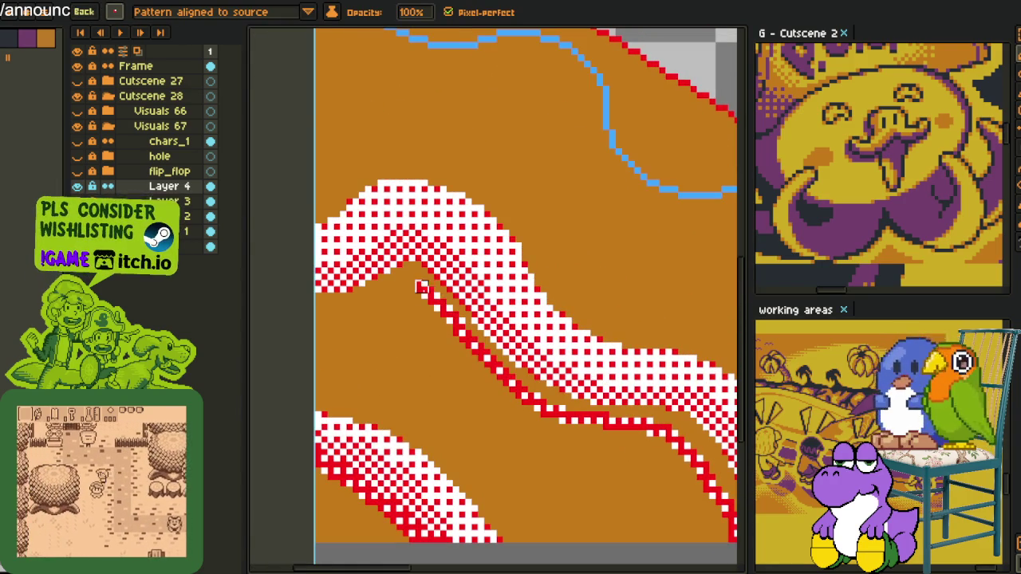
{"action": "scroll", "coordinate": [315, 305], "scroll_direction": "down", "scroll_amount": 3}
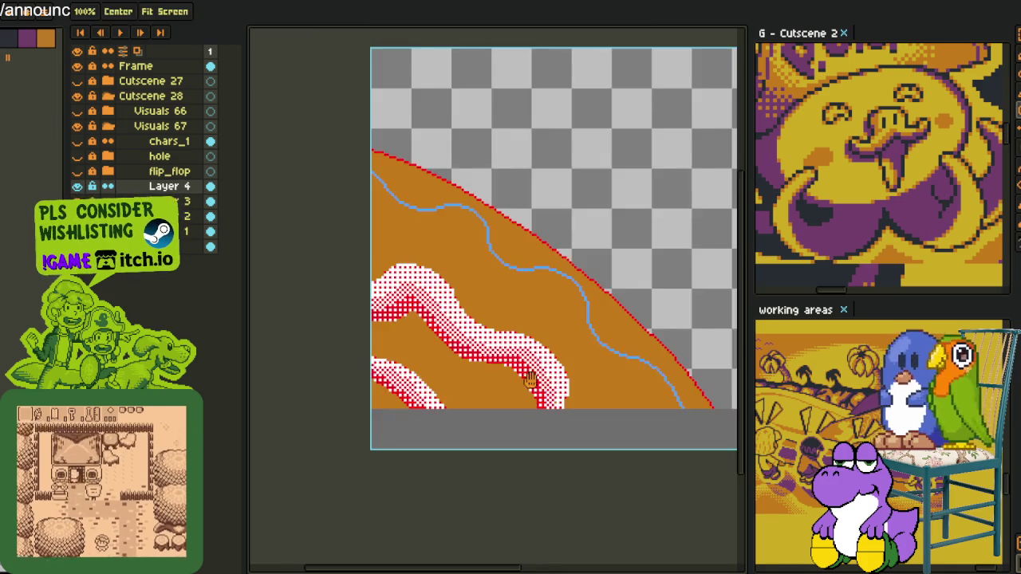
Bucket-fill the stray 2x2 block in the orange fill back to orange.
{"action": "key", "text": "alt"}
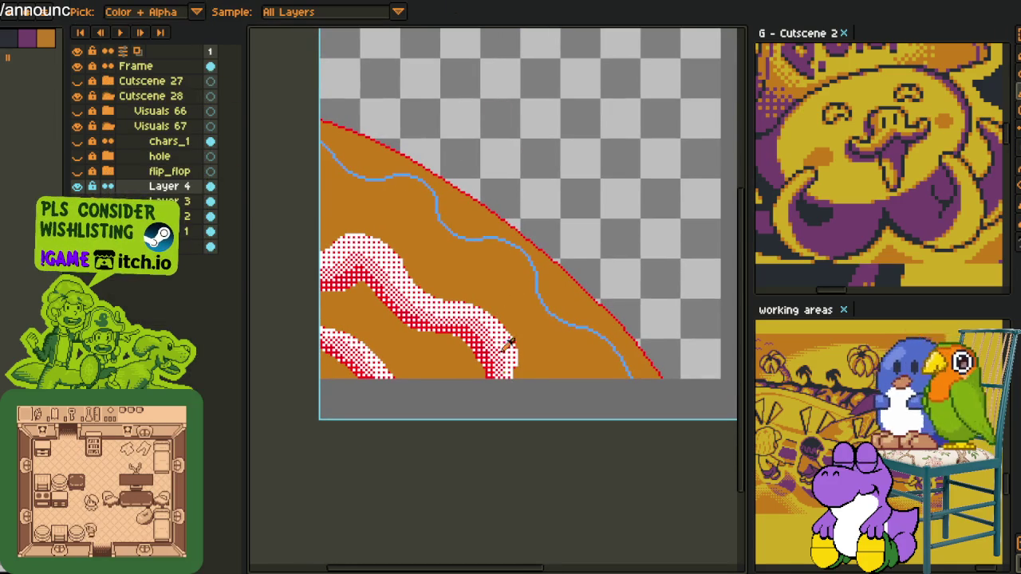
{"action": "scroll", "coordinate": [513, 337], "scroll_direction": "up", "scroll_amount": 3}
{"action": "scroll", "coordinate": [543, 390], "scroll_direction": "up", "scroll_amount": 2}
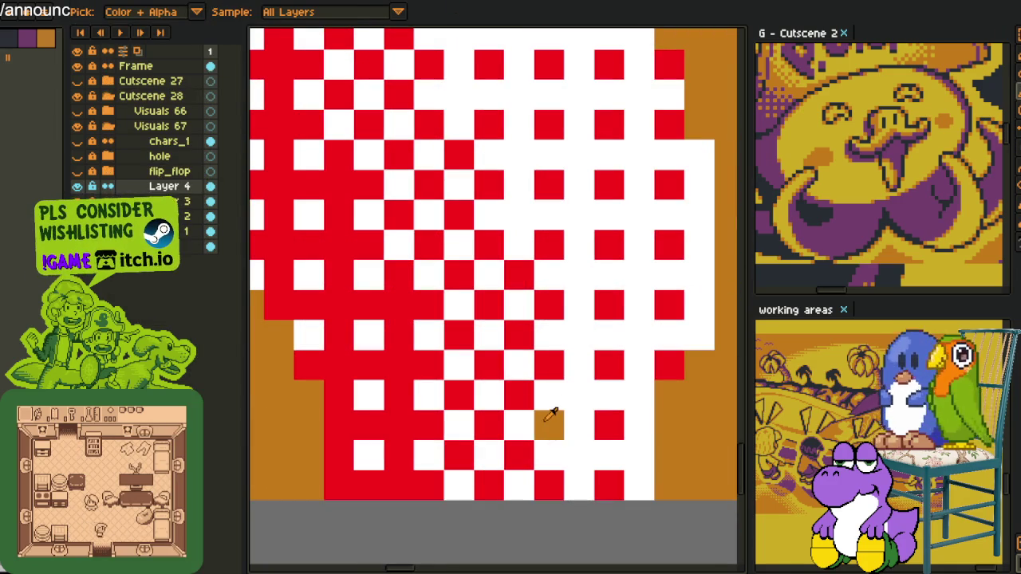
{"action": "scroll", "coordinate": [550, 414], "scroll_direction": "down", "scroll_amount": 3}
{"action": "scroll", "coordinate": [629, 237], "scroll_direction": "down", "scroll_amount": 3}
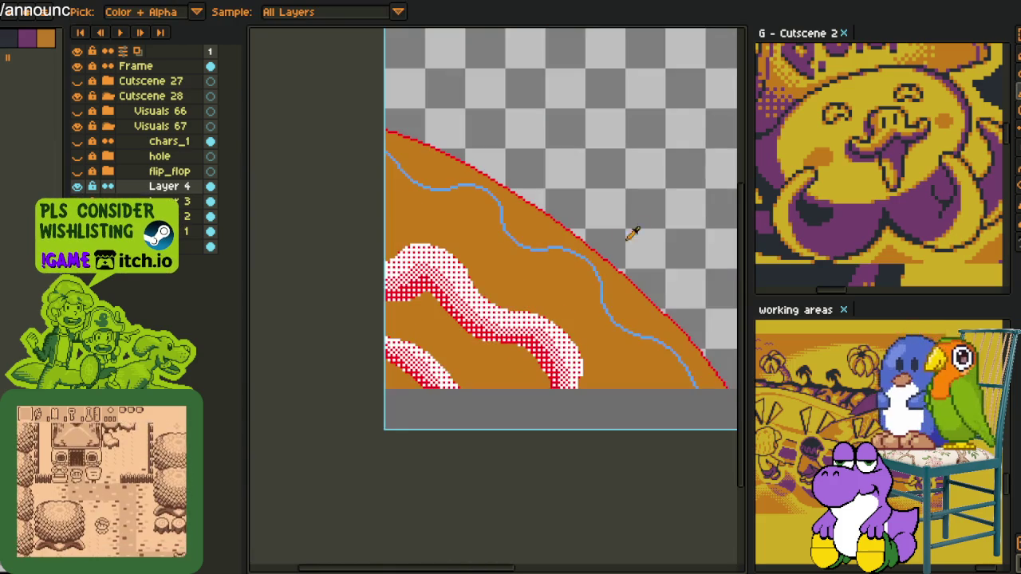
{"action": "scroll", "coordinate": [392, 322], "scroll_direction": "up", "scroll_amount": 3}
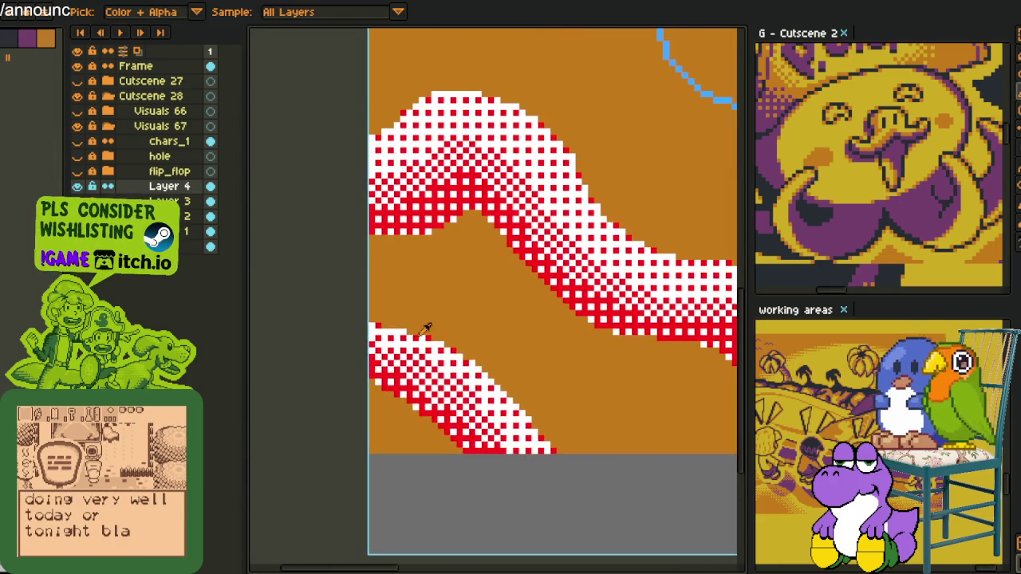
{"action": "scroll", "coordinate": [414, 329], "scroll_direction": "down", "scroll_amount": 2}
{"action": "scroll", "coordinate": [335, 359], "scroll_direction": "up", "scroll_amount": 1}
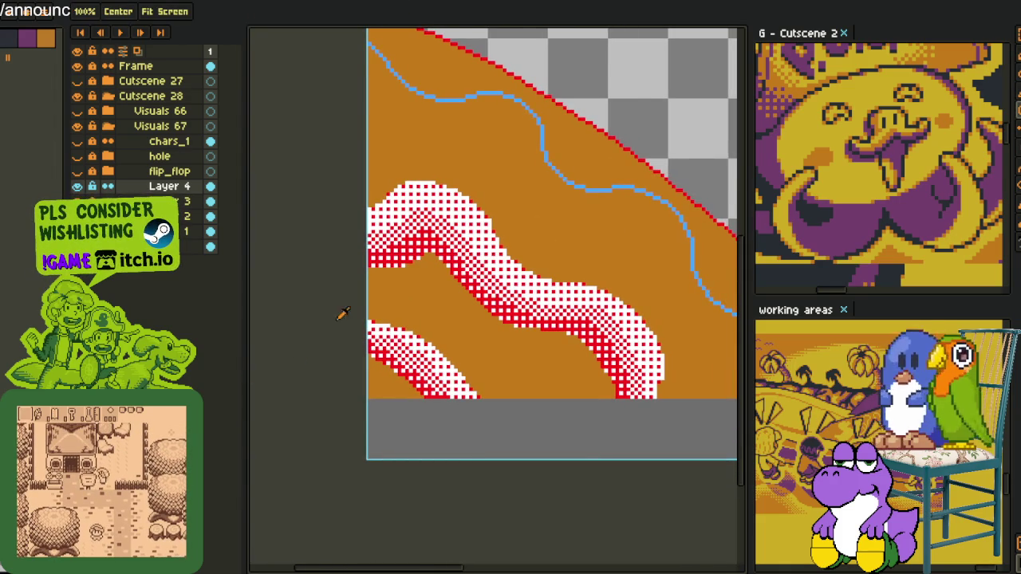
{"action": "key", "text": "b"}
{"action": "scroll", "coordinate": [383, 319], "scroll_direction": "up", "scroll_amount": 1}
{"action": "scroll", "coordinate": [358, 319], "scroll_direction": "up", "scroll_amount": 1}
{"action": "scroll", "coordinate": [358, 319], "scroll_direction": "up", "scroll_amount": 1}
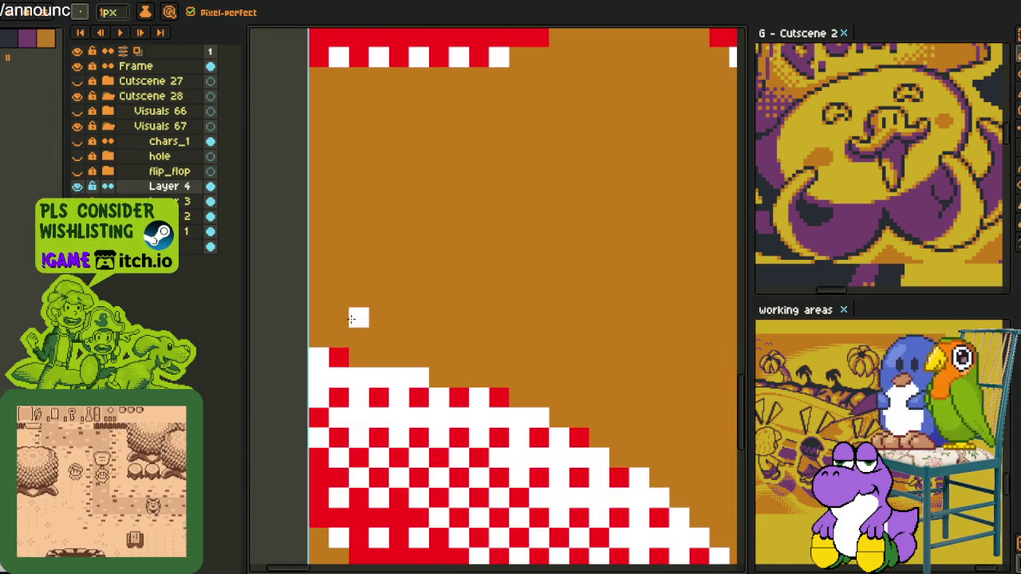
{"action": "left_click_drag", "start_coordinate": [359, 318], "coordinate": [374, 296]}
{"action": "key", "text": "m"}
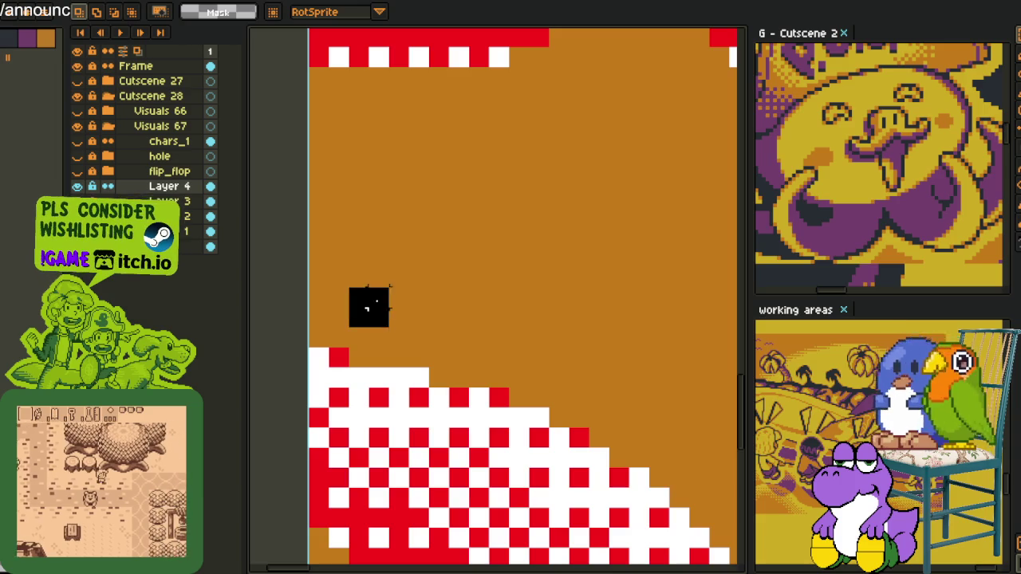
{"action": "key", "text": "g"}
{"action": "scroll", "coordinate": [361, 332], "scroll_direction": "down", "scroll_amount": 1}
{"action": "left_click", "coordinate": [361, 332]}
Pencil white pixels along the lower band's top edge, up its right edge and onto its tip.
{"action": "key", "text": "b"}
{"action": "left_click_drag", "start_coordinate": [337, 346], "coordinate": [349, 357]}
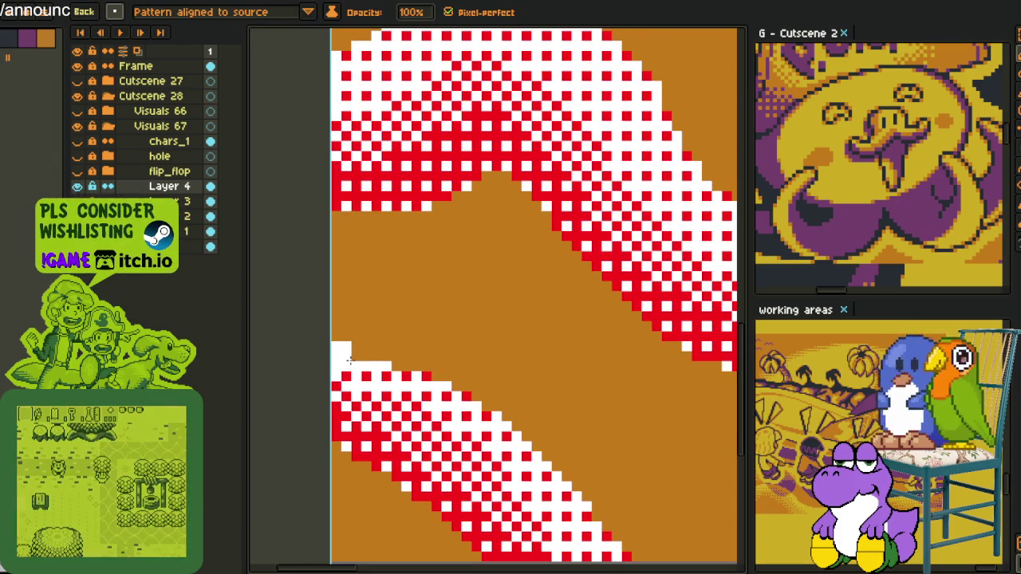
{"action": "left_click_drag", "start_coordinate": [348, 359], "coordinate": [449, 375]}
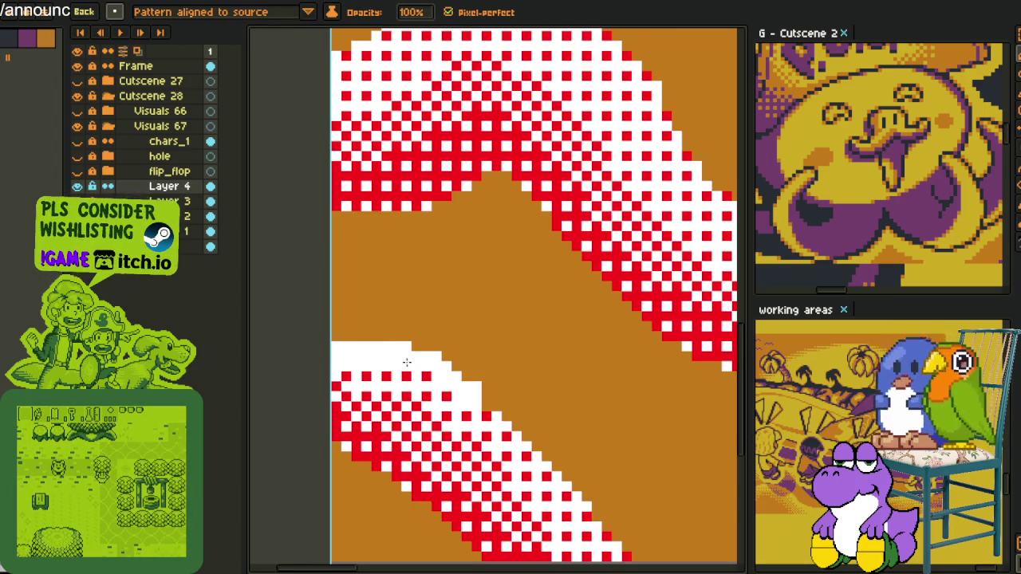
{"action": "mouse_move", "coordinate": [487, 405]}
{"action": "left_mouse_down"}
{"action": "mouse_move", "coordinate": [551, 471]}
{"action": "mouse_move", "coordinate": [464, 319]}
{"action": "mouse_move", "coordinate": [419, 340]}
{"action": "left_mouse_up"}
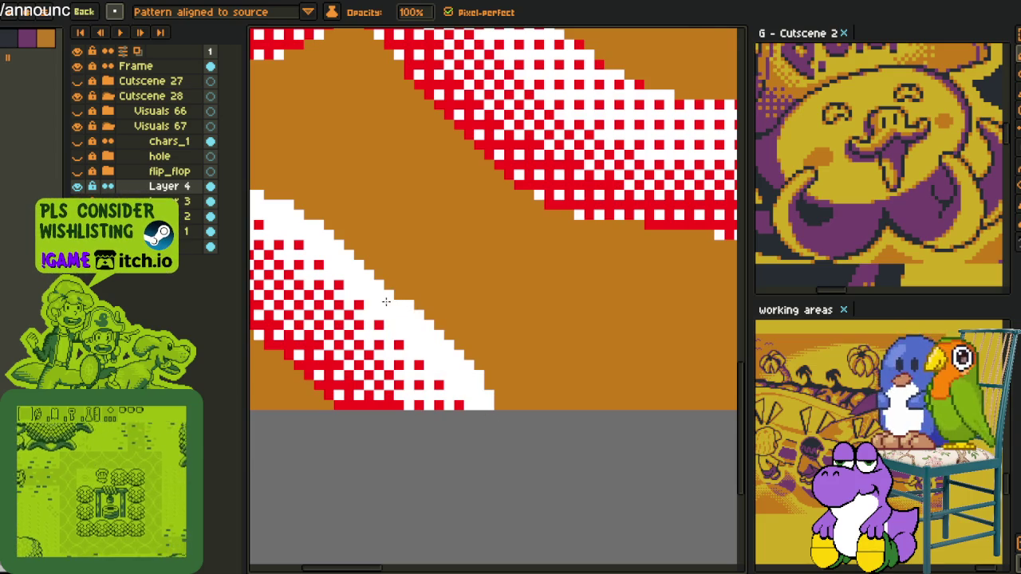
{"action": "scroll", "coordinate": [455, 330], "scroll_direction": "down", "scroll_amount": 2}
{"action": "scroll", "coordinate": [667, 456], "scroll_direction": "up", "scroll_amount": 2}
{"action": "scroll", "coordinate": [667, 456], "scroll_direction": "up", "scroll_amount": 1}
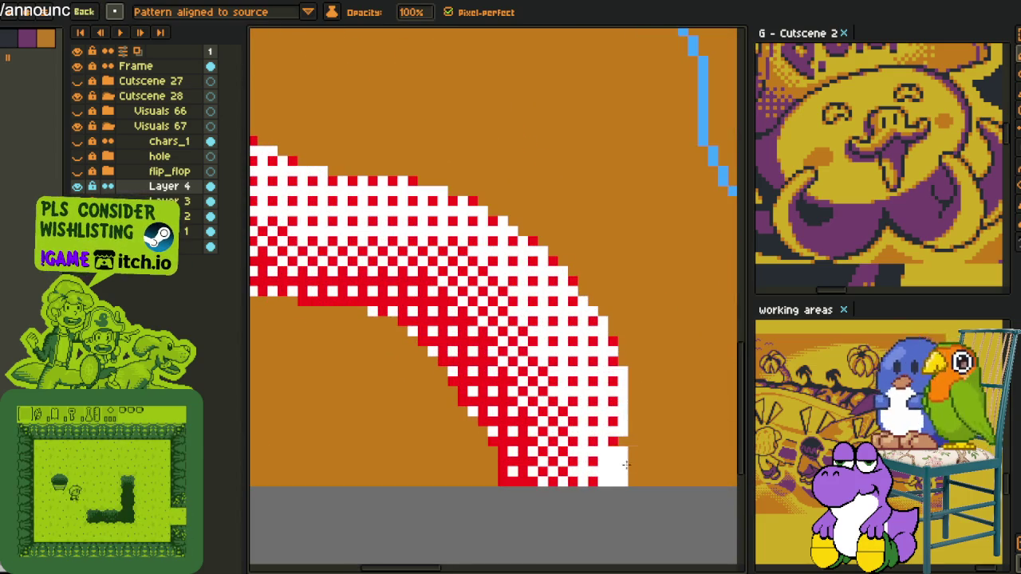
{"action": "mouse_move", "coordinate": [625, 460]}
{"action": "left_mouse_down"}
{"action": "mouse_move", "coordinate": [638, 409]}
{"action": "mouse_move", "coordinate": [626, 344]}
{"action": "mouse_move", "coordinate": [650, 453]}
{"action": "mouse_move", "coordinate": [590, 378]}
{"action": "mouse_move", "coordinate": [504, 319]}
{"action": "mouse_move", "coordinate": [435, 307]}
{"action": "mouse_move", "coordinate": [521, 398]}
{"action": "mouse_move", "coordinate": [416, 371]}
{"action": "mouse_move", "coordinate": [345, 323]}
{"action": "mouse_move", "coordinate": [490, 518]}
{"action": "mouse_move", "coordinate": [441, 448]}
{"action": "mouse_move", "coordinate": [380, 402]}
{"action": "mouse_move", "coordinate": [442, 417]}
{"action": "mouse_move", "coordinate": [430, 420]}
{"action": "mouse_move", "coordinate": [557, 407]}
{"action": "mouse_move", "coordinate": [450, 467]}
{"action": "left_mouse_up"}
{"action": "left_click", "coordinate": [650, 453]}
Pick a colour from the canvas and marquee-select the small black pixel block.
{"action": "scroll", "coordinate": [509, 452], "scroll_direction": "down", "scroll_amount": 2}
{"action": "scroll", "coordinate": [559, 383], "scroll_direction": "down", "scroll_amount": 2}
{"action": "scroll", "coordinate": [572, 342], "scroll_direction": "down", "scroll_amount": 2}
{"action": "key", "text": "i"}
{"action": "scroll", "coordinate": [570, 347], "scroll_direction": "up", "scroll_amount": 3}
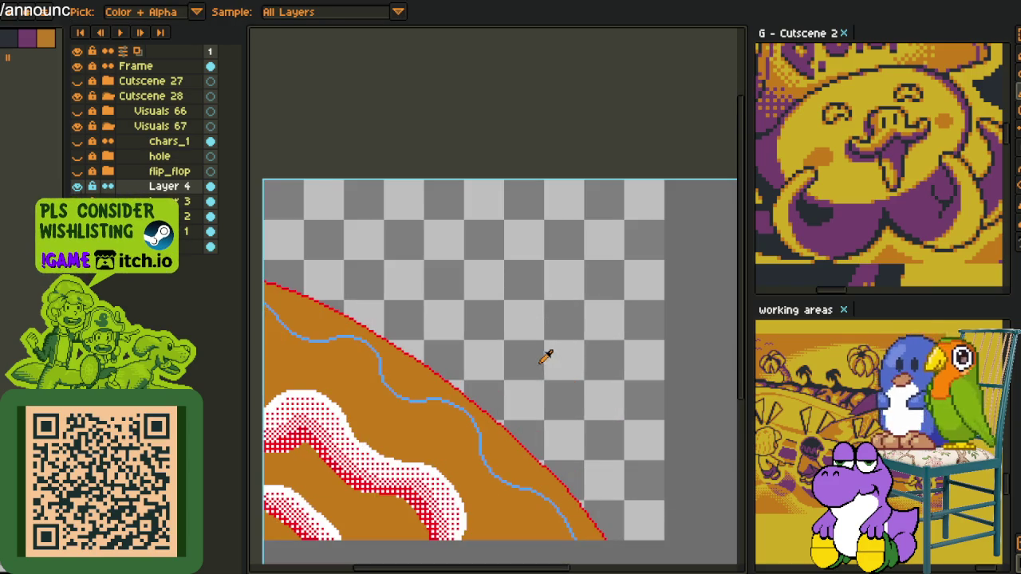
{"action": "key", "text": "b"}
{"action": "left_click", "coordinate": [122, 18]}
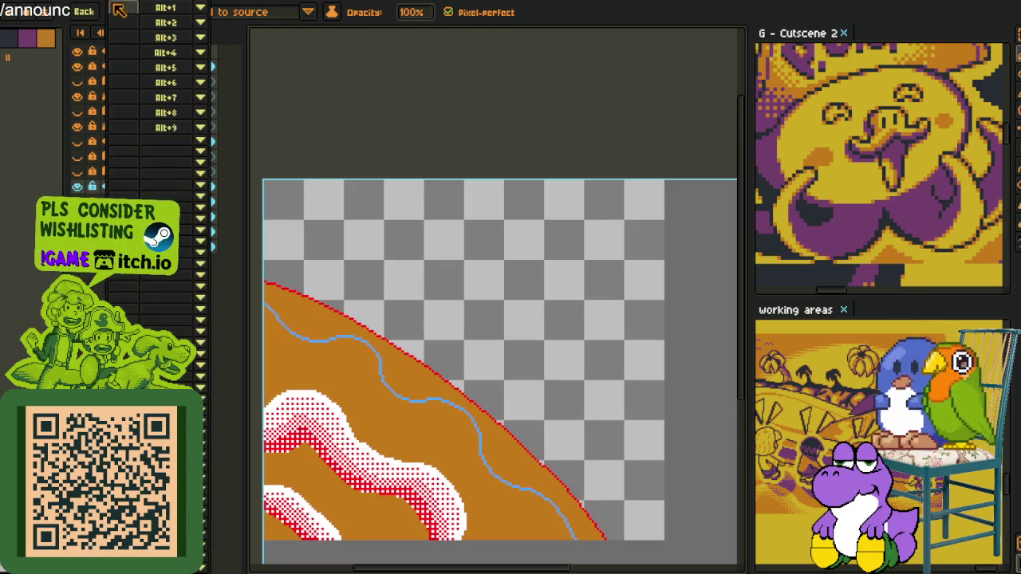
{"action": "key", "text": "i"}
{"action": "scroll", "coordinate": [433, 328], "scroll_direction": "up", "scroll_amount": 1}
{"action": "scroll", "coordinate": [471, 382], "scroll_direction": "up", "scroll_amount": 2}
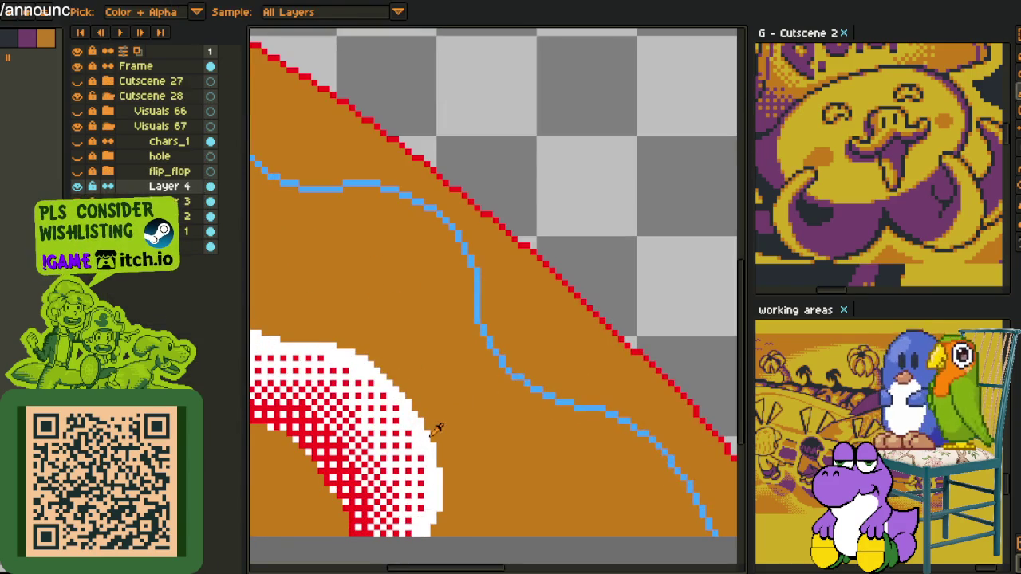
{"action": "key", "text": "m"}
{"action": "scroll", "coordinate": [438, 467], "scroll_direction": "up", "scroll_amount": 2}
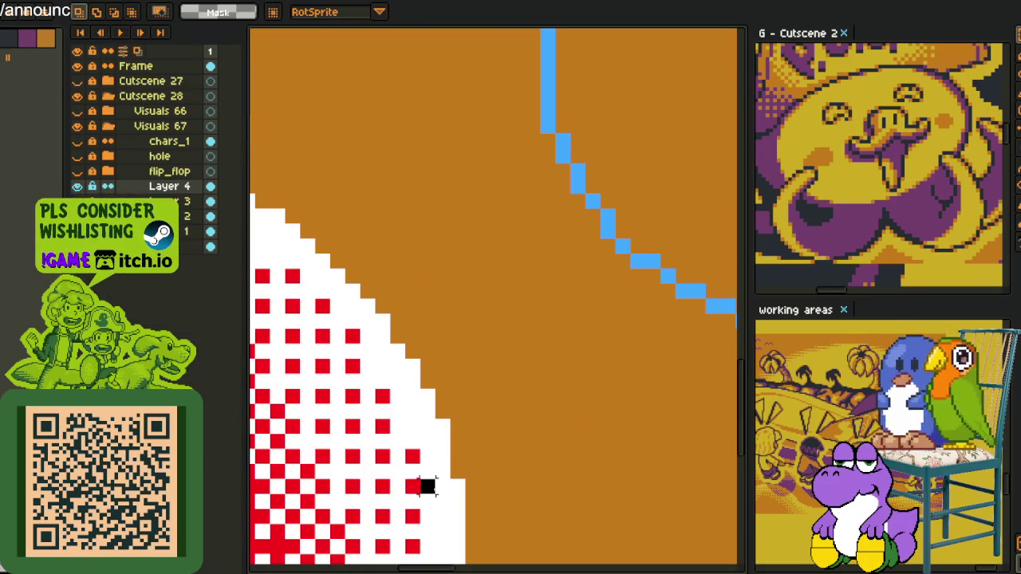
{"action": "left_click_drag", "start_coordinate": [435, 495], "coordinate": [451, 509]}
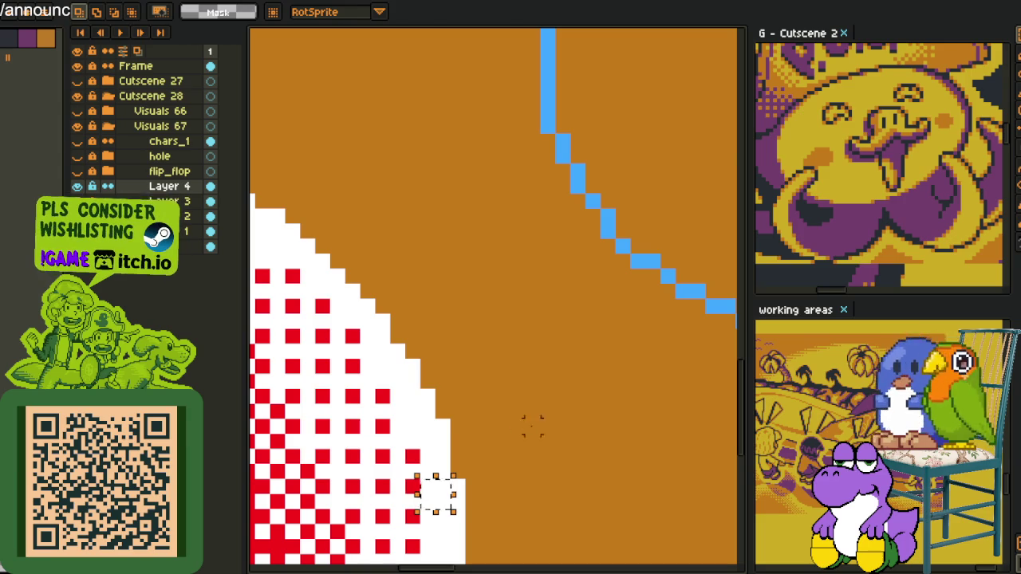
{"action": "scroll", "coordinate": [517, 441], "scroll_direction": "down", "scroll_amount": 3}
{"action": "scroll", "coordinate": [552, 359], "scroll_direction": "up", "scroll_amount": 2}
{"action": "scroll", "coordinate": [606, 458], "scroll_direction": "up", "scroll_amount": 1}
Draw a white line alongside the blue guide line near the rim, toward the image's left edge.
{"action": "key", "text": "b"}
{"action": "scroll", "coordinate": [636, 477], "scroll_direction": "down", "scroll_amount": 2}
{"action": "scroll", "coordinate": [521, 463], "scroll_direction": "down", "scroll_amount": 2}
{"action": "scroll", "coordinate": [498, 470], "scroll_direction": "down", "scroll_amount": 2}
{"action": "scroll", "coordinate": [497, 473], "scroll_direction": "up", "scroll_amount": 2}
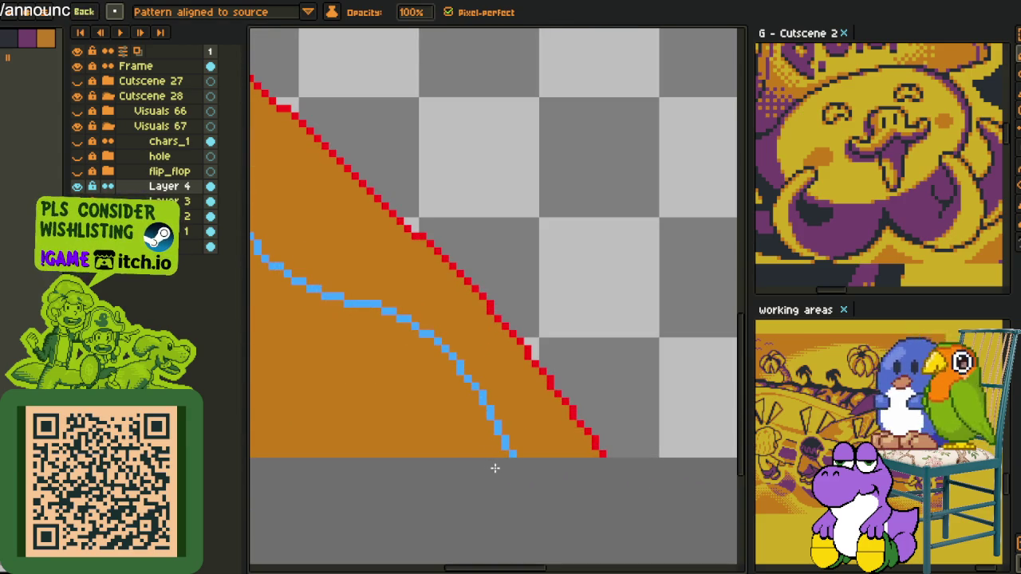
{"action": "left_click_drag", "start_coordinate": [426, 363], "coordinate": [513, 467]}
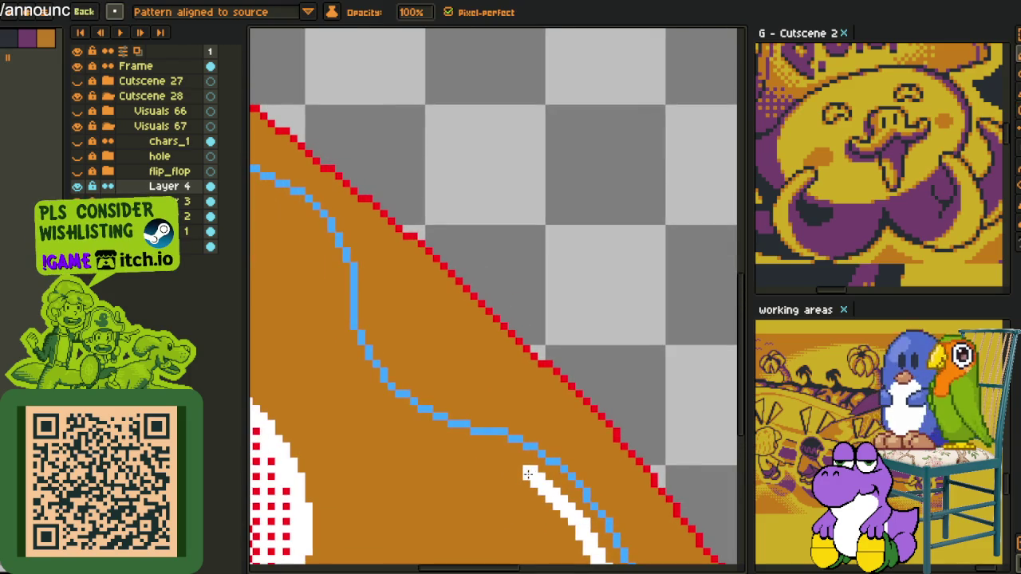
{"action": "mouse_move", "coordinate": [408, 420]}
{"action": "left_mouse_down"}
{"action": "mouse_move", "coordinate": [333, 293]}
{"action": "mouse_move", "coordinate": [478, 513]}
{"action": "mouse_move", "coordinate": [410, 418]}
{"action": "mouse_move", "coordinate": [534, 463]}
{"action": "left_mouse_up"}
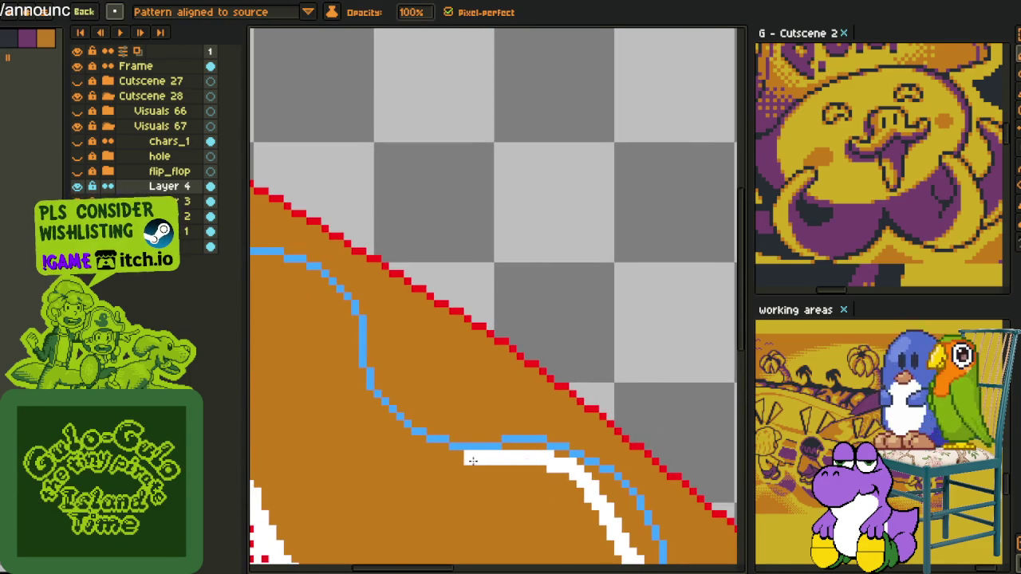
{"action": "left_click_drag", "start_coordinate": [395, 435], "coordinate": [322, 355]}
{"action": "left_click_drag", "start_coordinate": [322, 354], "coordinate": [511, 461]}
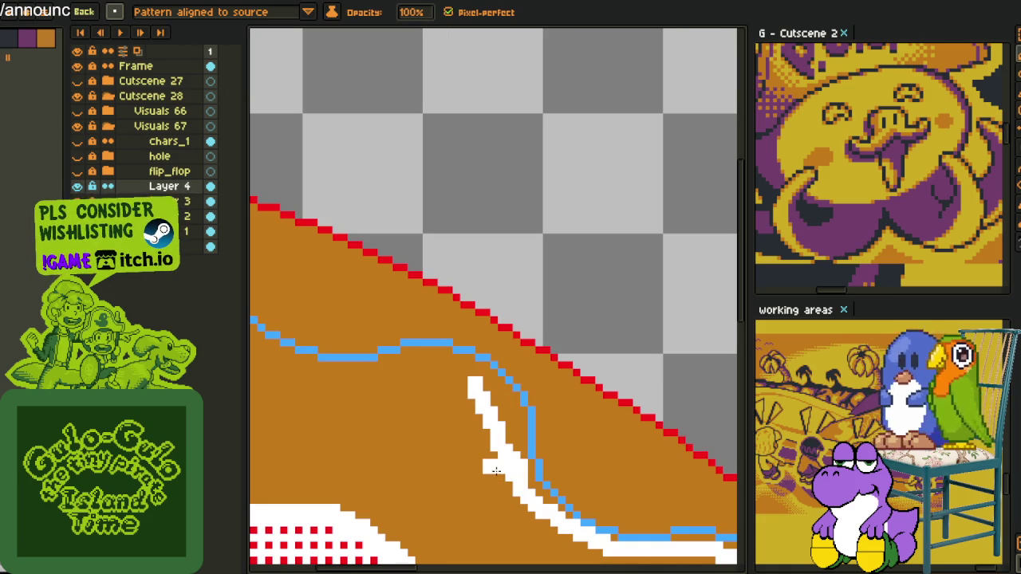
{"action": "mouse_move", "coordinate": [490, 398]}
{"action": "left_mouse_down"}
{"action": "mouse_move", "coordinate": [405, 364]}
{"action": "mouse_move", "coordinate": [514, 443]}
{"action": "left_mouse_up"}
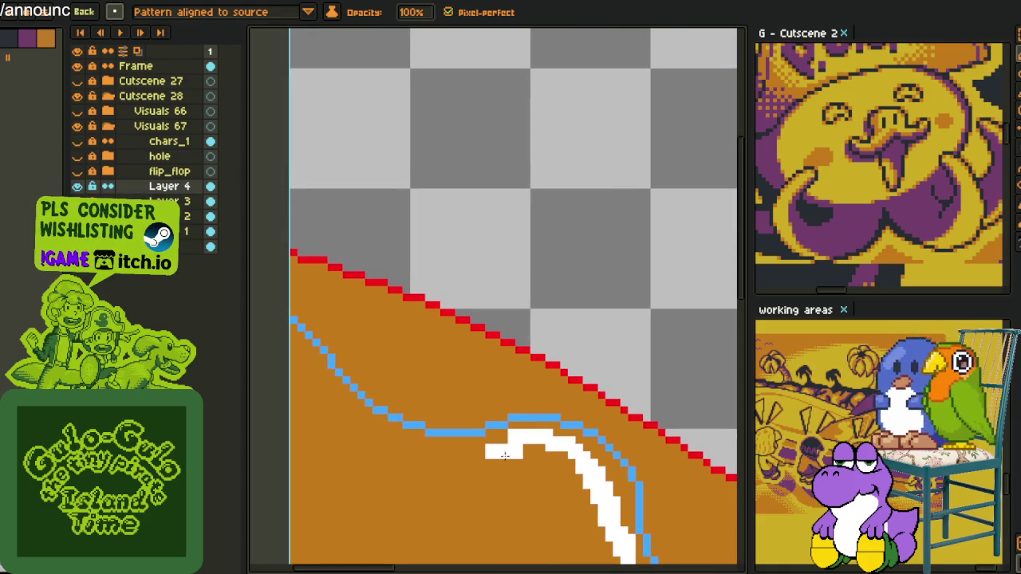
{"action": "left_click_drag", "start_coordinate": [415, 454], "coordinate": [320, 381]}
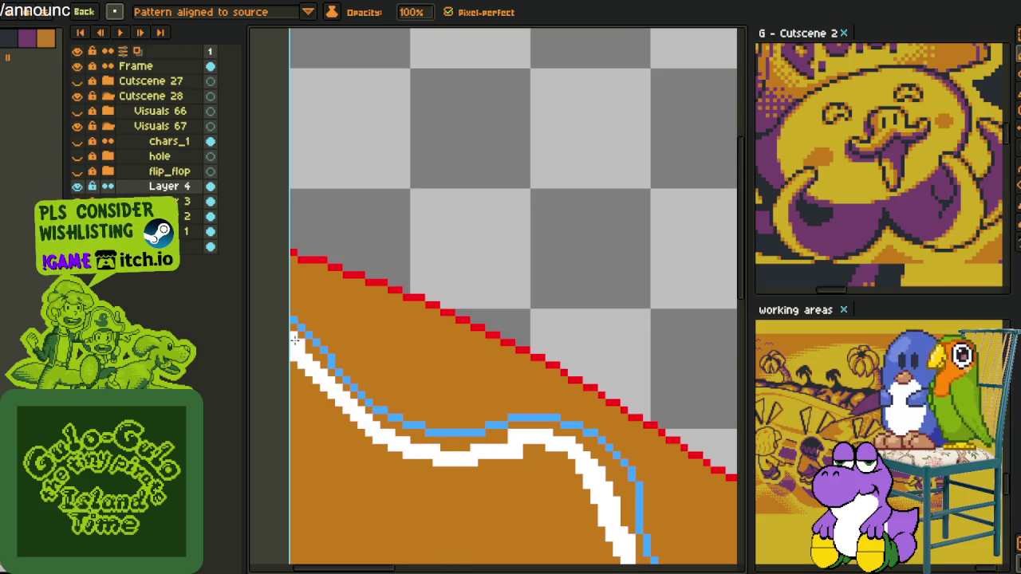
{"action": "scroll", "coordinate": [554, 422], "scroll_direction": "down", "scroll_amount": 2}
{"action": "left_click_drag", "start_coordinate": [553, 422], "coordinate": [515, 391]}
{"action": "scroll", "coordinate": [478, 412], "scroll_direction": "up", "scroll_amount": 2}
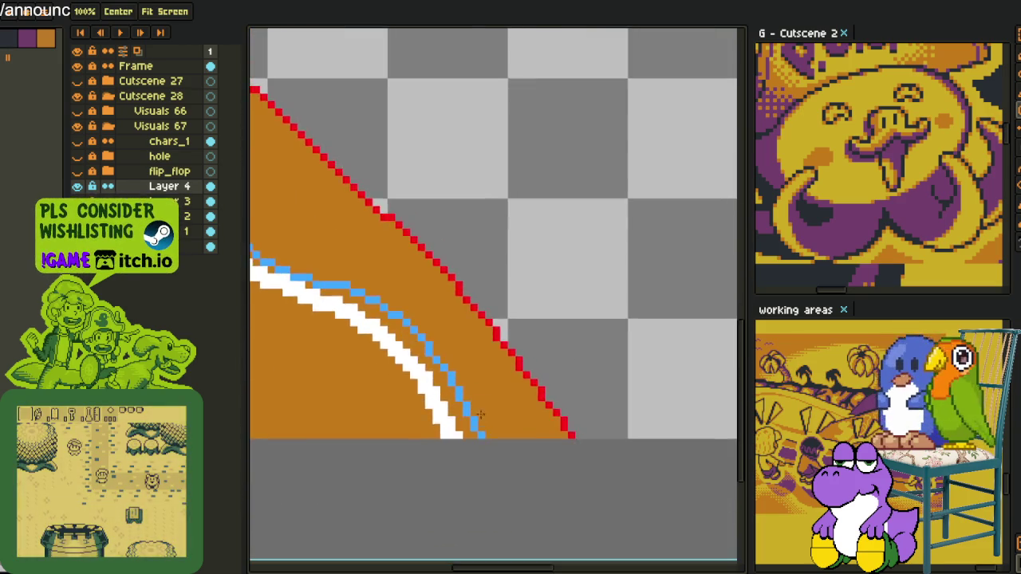
{"action": "scroll", "coordinate": [479, 412], "scroll_direction": "up", "scroll_amount": 1}
Fill the orange strip, small gaps and blue guide pixels along the band with white.
{"action": "left_click", "coordinate": [388, 338]}
{"action": "left_click_drag", "start_coordinate": [387, 337], "coordinate": [537, 423]}
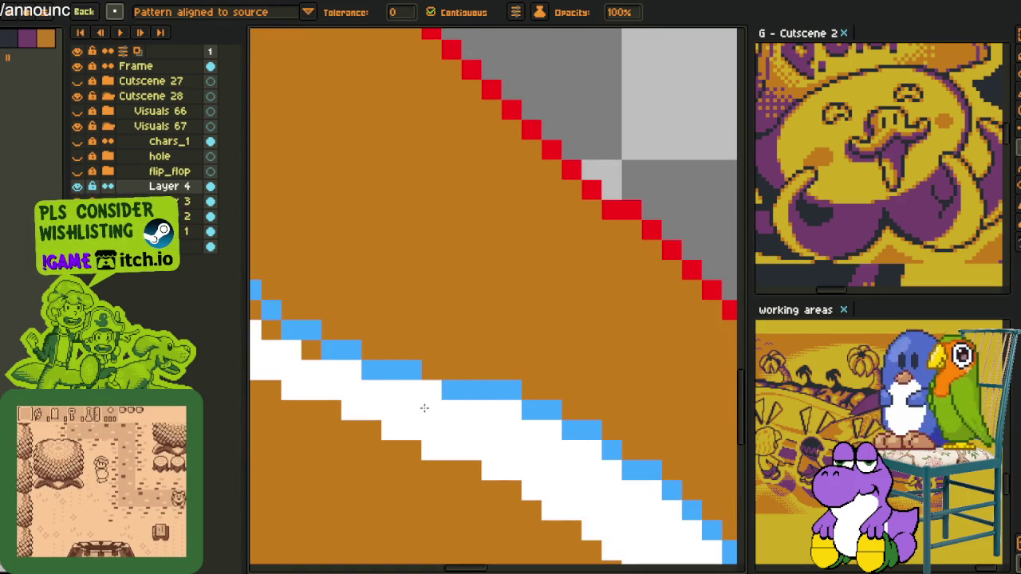
{"action": "left_click", "coordinate": [431, 390]}
{"action": "left_click", "coordinate": [411, 390]}
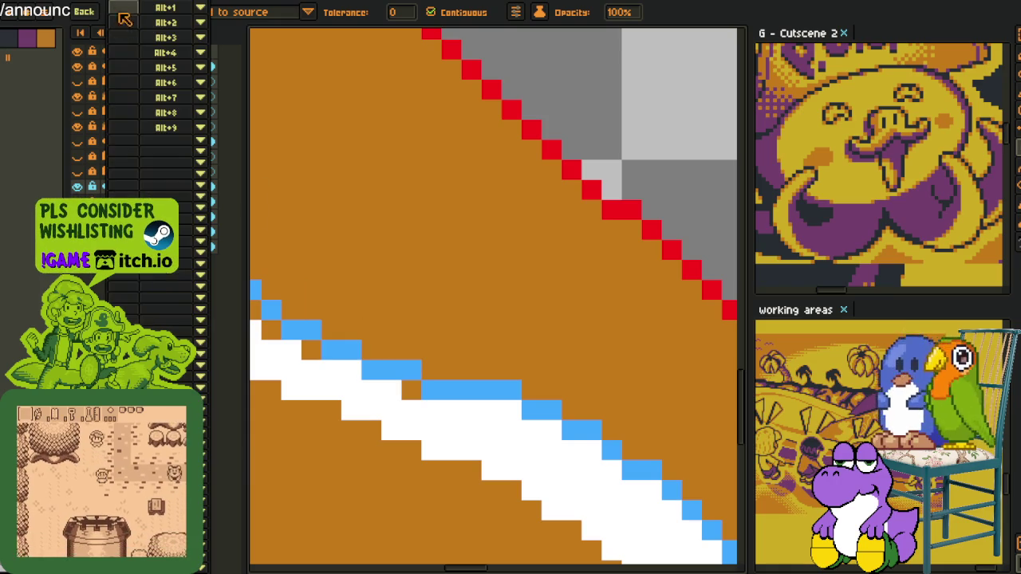
{"action": "key", "text": "alt"}
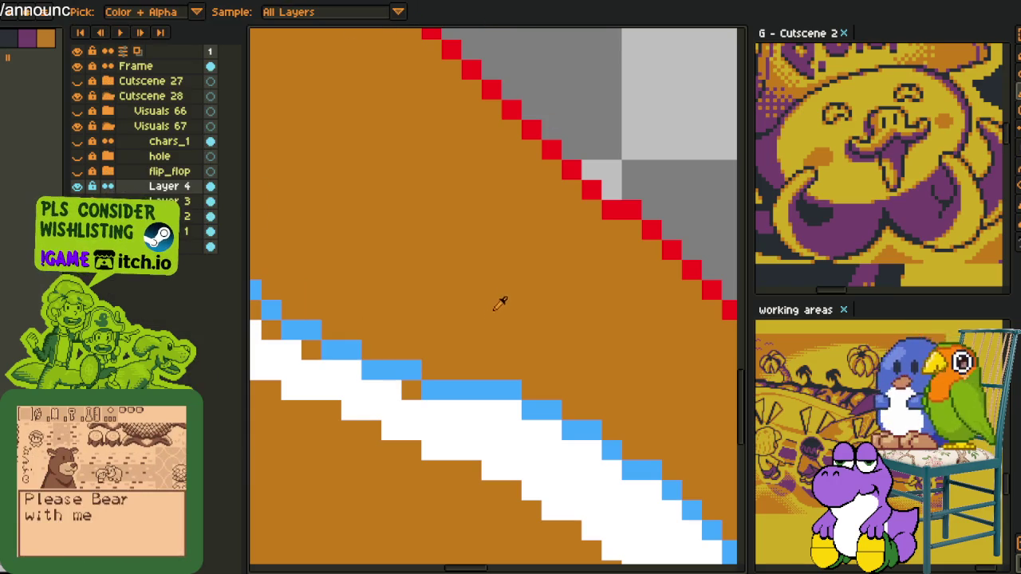
{"action": "left_click", "coordinate": [420, 393]}
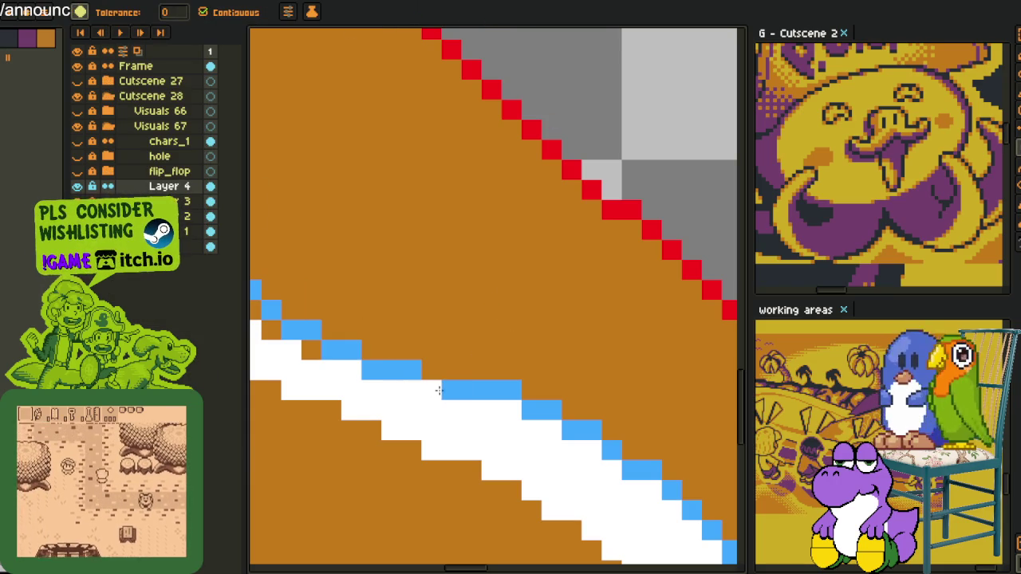
{"action": "left_click_drag", "start_coordinate": [438, 390], "coordinate": [537, 415]}
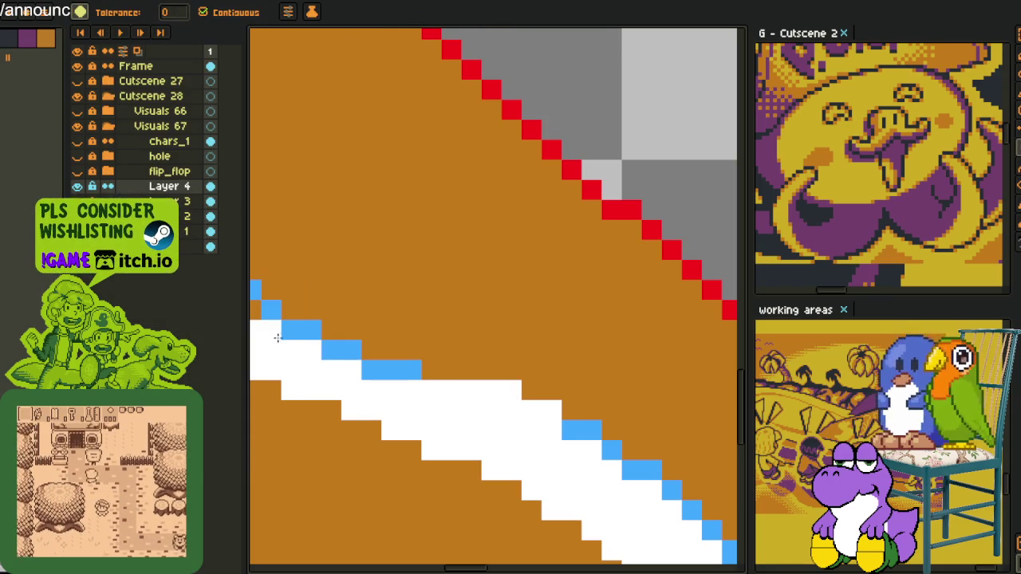
{"action": "scroll", "coordinate": [278, 339], "scroll_direction": "down", "scroll_amount": 3}
{"action": "scroll", "coordinate": [399, 399], "scroll_direction": "down", "scroll_amount": 2}
{"action": "left_click_drag", "start_coordinate": [610, 483], "coordinate": [566, 462]}
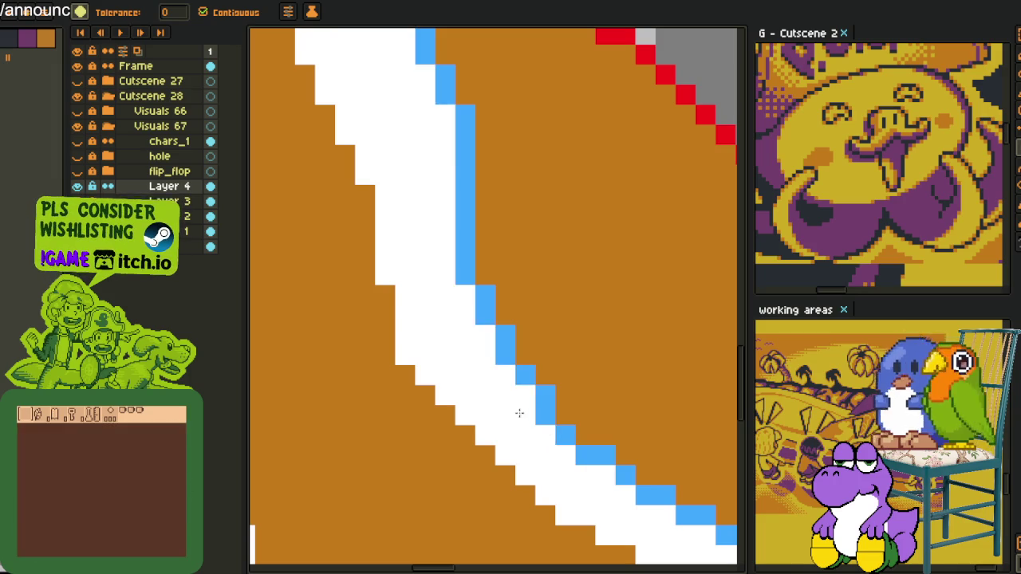
{"action": "scroll", "coordinate": [520, 412], "scroll_direction": "down", "scroll_amount": 5}
{"action": "scroll", "coordinate": [586, 403], "scroll_direction": "up", "scroll_amount": 2}
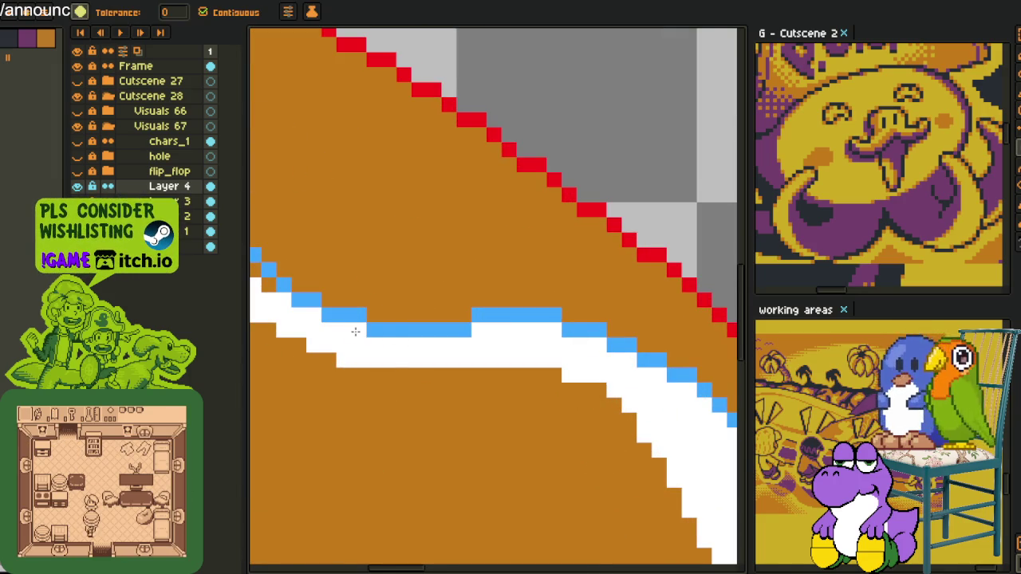
{"action": "key", "text": "ctrl+z"}
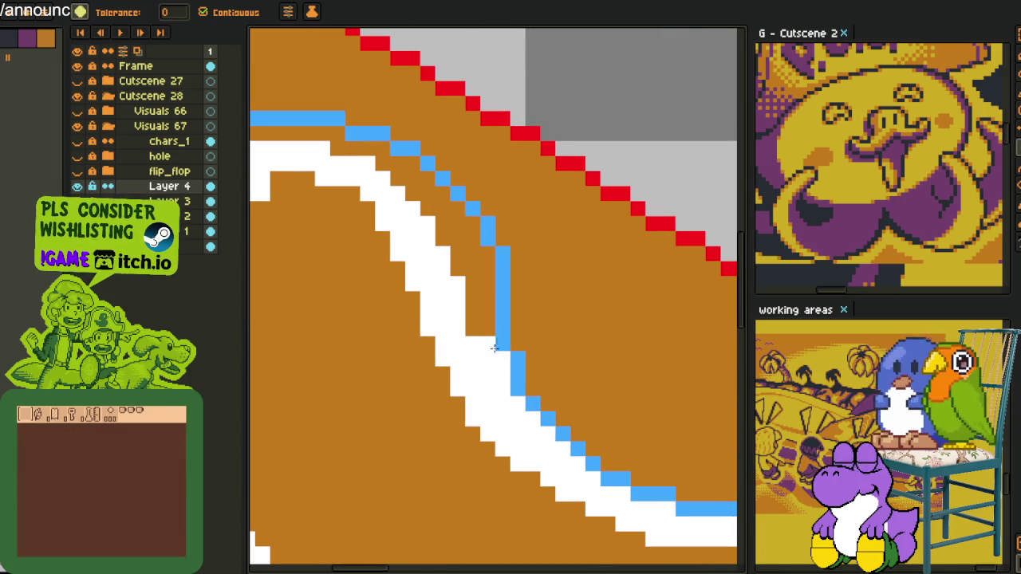
{"action": "scroll", "coordinate": [691, 439], "scroll_direction": "down", "scroll_amount": 3}
{"action": "scroll", "coordinate": [627, 345], "scroll_direction": "up", "scroll_amount": 3}
{"action": "left_click", "coordinate": [544, 362]}
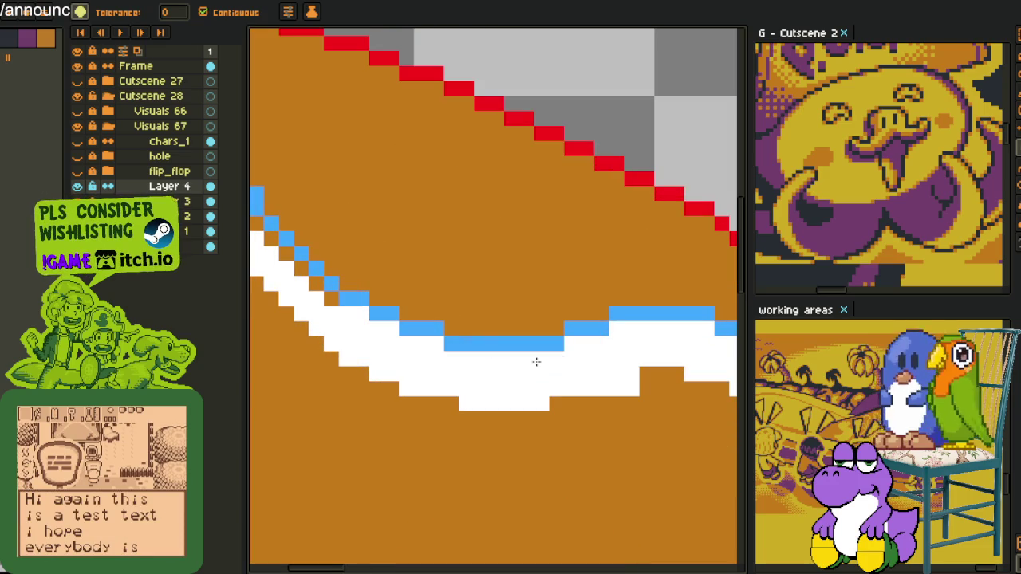
Refill the stripe blue and back to white, then marquee-select a small square of the band.
{"action": "left_click_drag", "start_coordinate": [318, 286], "coordinate": [441, 434]}
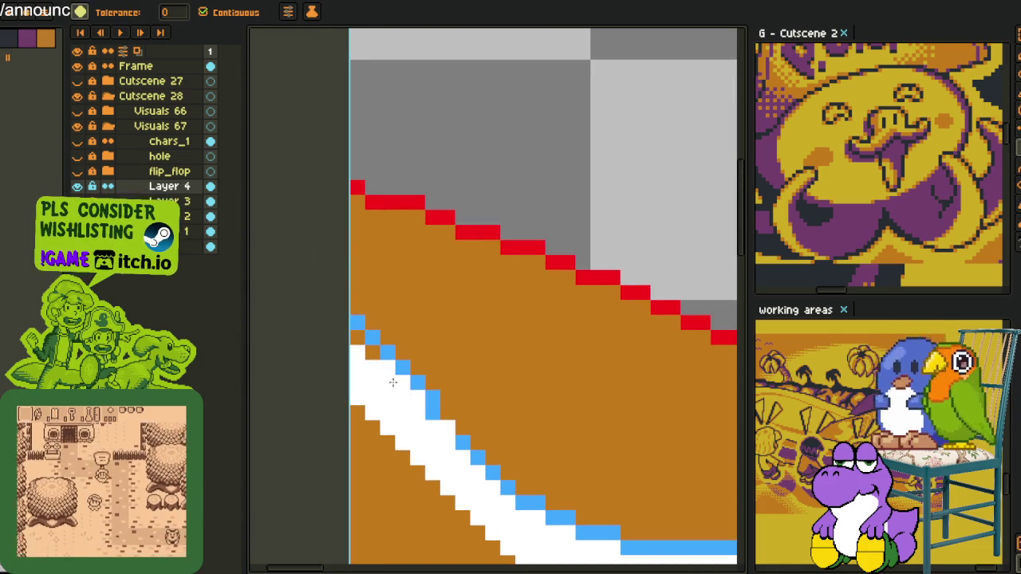
{"action": "key", "text": "i"}
{"action": "left_click", "coordinate": [374, 345]}
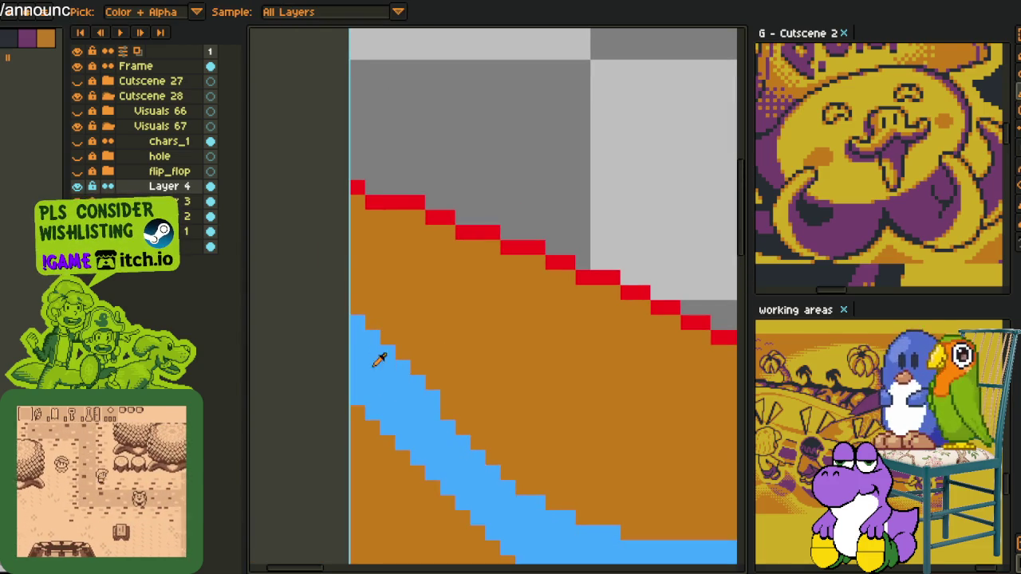
{"action": "scroll", "coordinate": [449, 420], "scroll_direction": "down", "scroll_amount": 2}
{"action": "key", "text": "g"}
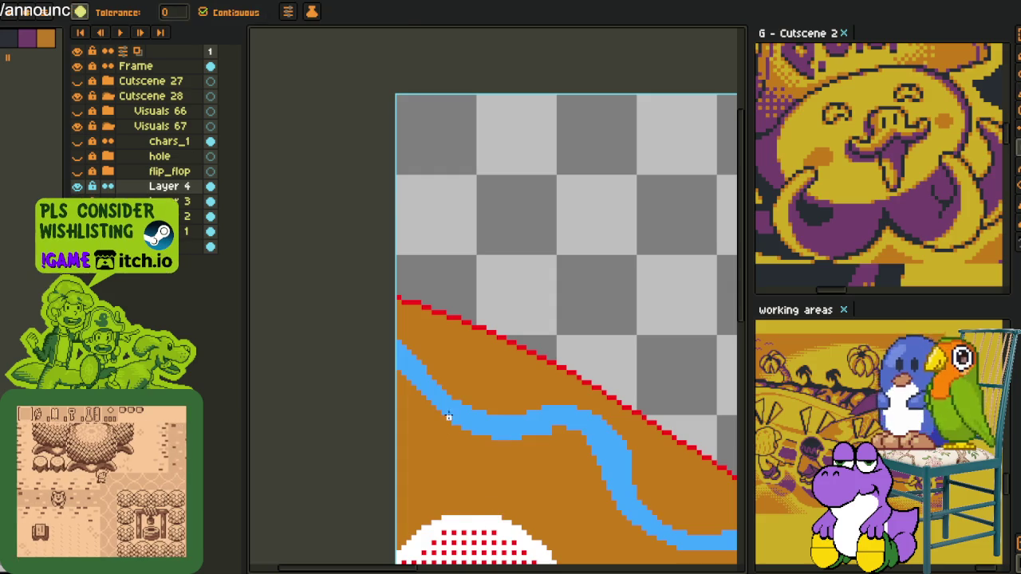
{"action": "left_click", "coordinate": [445, 424]}
{"action": "scroll", "coordinate": [509, 368], "scroll_direction": "down", "scroll_amount": 3}
{"action": "key", "text": "i"}
{"action": "scroll", "coordinate": [561, 298], "scroll_direction": "up", "scroll_amount": 3}
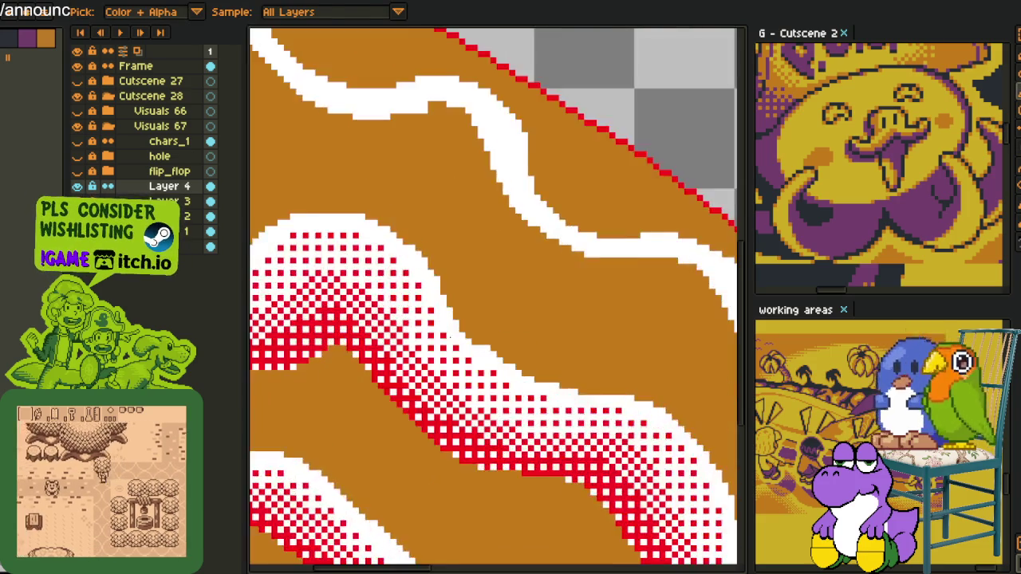
{"action": "scroll", "coordinate": [478, 311], "scroll_direction": "up", "scroll_amount": 2}
{"action": "key", "text": "m"}
{"action": "scroll", "coordinate": [404, 325], "scroll_direction": "up", "scroll_amount": 1}
{"action": "left_click_drag", "start_coordinate": [360, 289], "coordinate": [425, 354]}
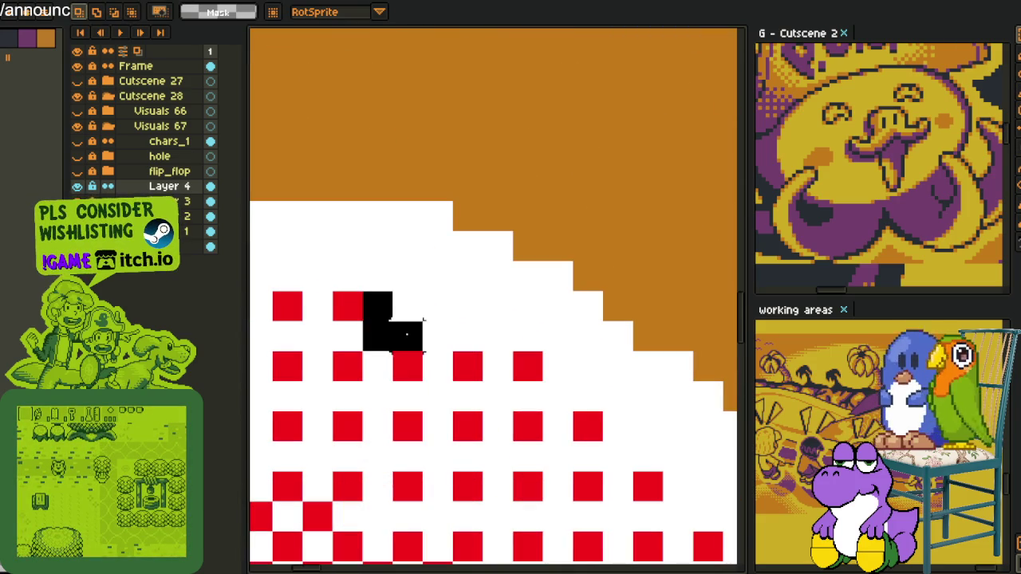
Place red dither dots along the edge of the upper white band.
{"action": "key", "text": "b"}
{"action": "scroll", "coordinate": [480, 262], "scroll_direction": "down", "scroll_amount": 3}
{"action": "scroll", "coordinate": [510, 319], "scroll_direction": "down", "scroll_amount": 2}
{"action": "scroll", "coordinate": [512, 322], "scroll_direction": "up", "scroll_amount": 3}
{"action": "scroll", "coordinate": [552, 430], "scroll_direction": "up", "scroll_amount": 1}
{"action": "left_click", "coordinate": [543, 376]}
{"action": "left_click", "coordinate": [497, 337]}
{"action": "left_click", "coordinate": [455, 296]}
{"action": "key", "text": "h"}
{"action": "scroll", "coordinate": [532, 330], "scroll_direction": "down", "scroll_amount": 1}
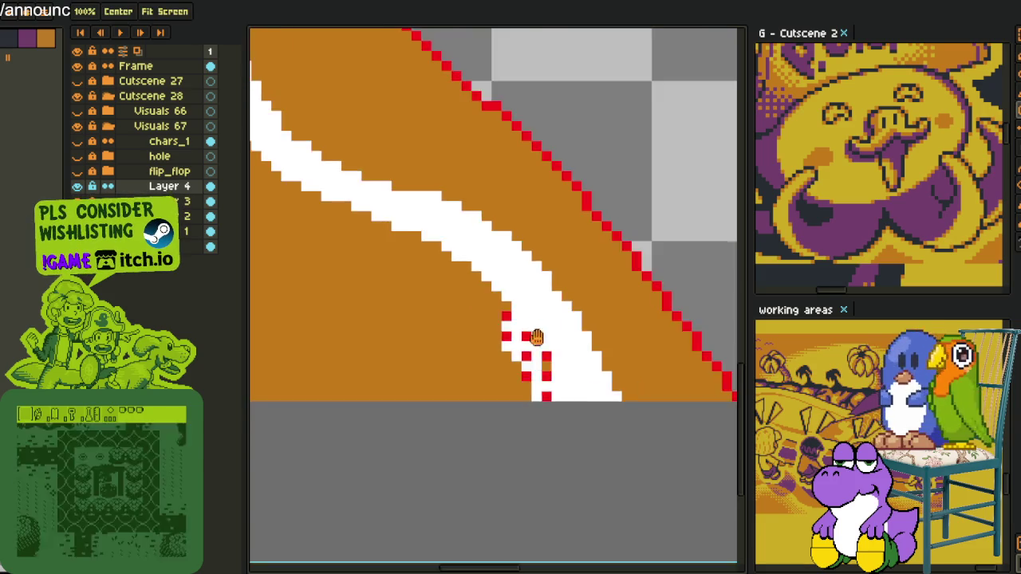
{"action": "left_click_drag", "start_coordinate": [533, 330], "coordinate": [652, 436]}
{"action": "key", "text": "b"}
{"action": "left_click_drag", "start_coordinate": [469, 323], "coordinate": [610, 413]}
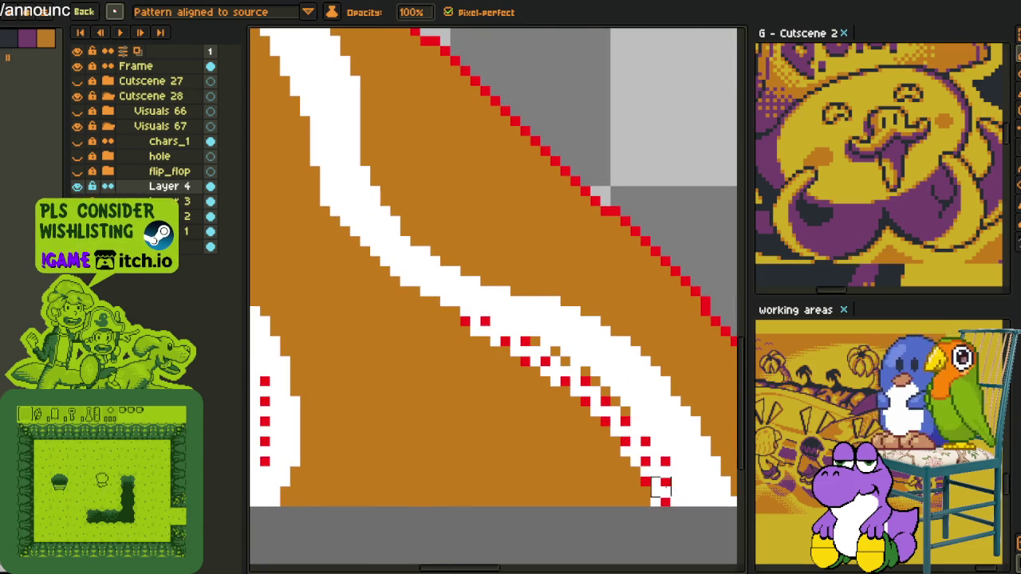
Continue the dotted red line up-left along the rest of the white band.
{"action": "key", "text": "h"}
{"action": "left_click_drag", "start_coordinate": [538, 343], "coordinate": [604, 434]}
{"action": "key", "text": "b"}
{"action": "mouse_move", "coordinate": [518, 407]}
{"action": "left_mouse_down"}
{"action": "mouse_move", "coordinate": [603, 437]}
{"action": "mouse_move", "coordinate": [525, 403]}
{"action": "mouse_move", "coordinate": [496, 359]}
{"action": "left_mouse_up"}
{"action": "key", "text": "h"}
{"action": "mouse_move", "coordinate": [485, 310]}
{"action": "left_mouse_down"}
{"action": "mouse_move", "coordinate": [532, 468]}
{"action": "mouse_move", "coordinate": [483, 336]}
{"action": "mouse_move", "coordinate": [453, 297]}
{"action": "mouse_move", "coordinate": [549, 407]}
{"action": "left_mouse_up"}
{"action": "key", "text": "b"}
{"action": "key", "text": "h"}
{"action": "key", "text": "b"}
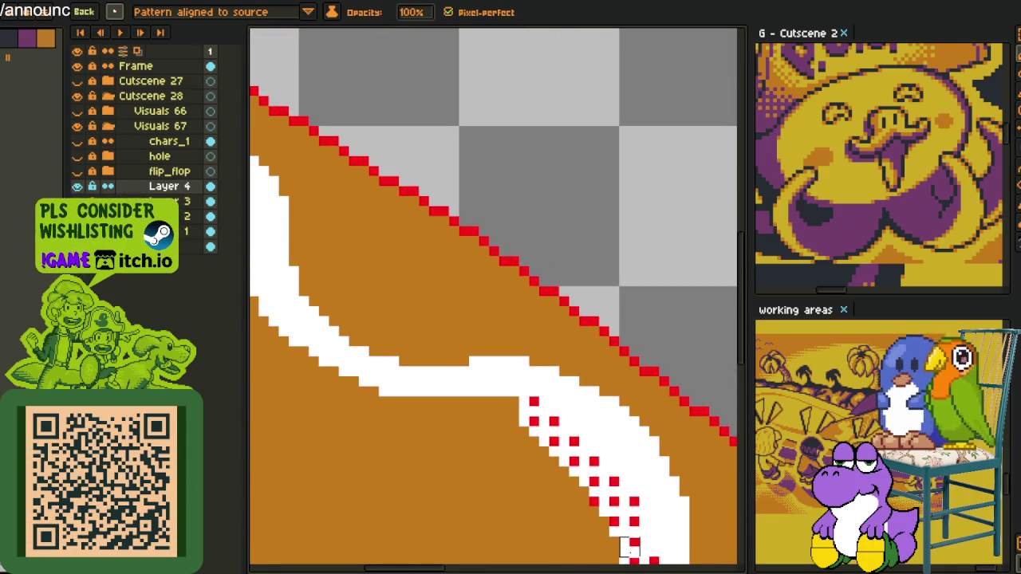
{"action": "mouse_move", "coordinate": [529, 416]}
{"action": "left_mouse_down"}
{"action": "mouse_move", "coordinate": [453, 405]}
{"action": "mouse_move", "coordinate": [590, 472]}
{"action": "left_mouse_up"}
{"action": "key", "text": "h"}
{"action": "key", "text": "b"}
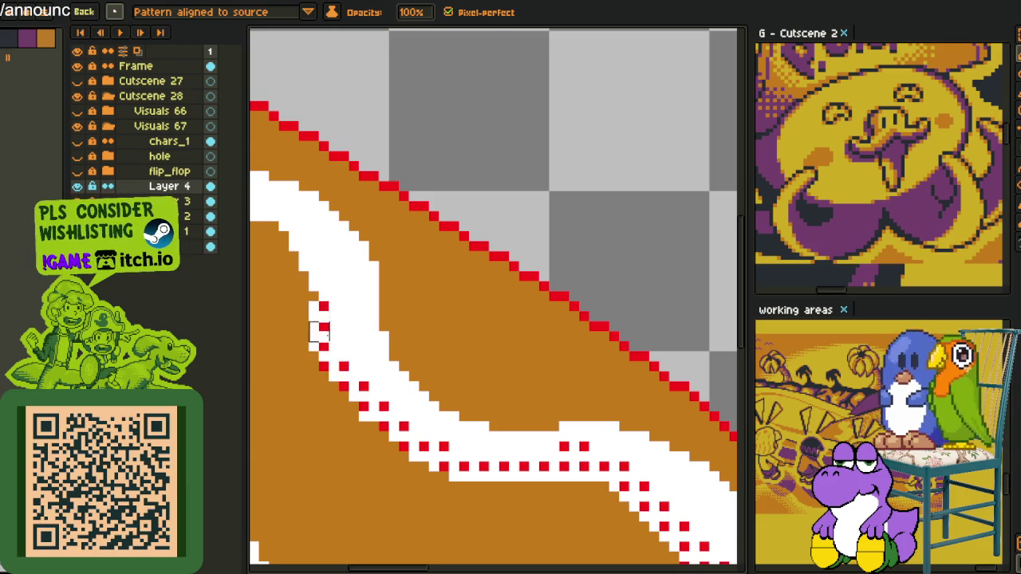
{"action": "left_click_drag", "start_coordinate": [319, 332], "coordinate": [446, 467]}
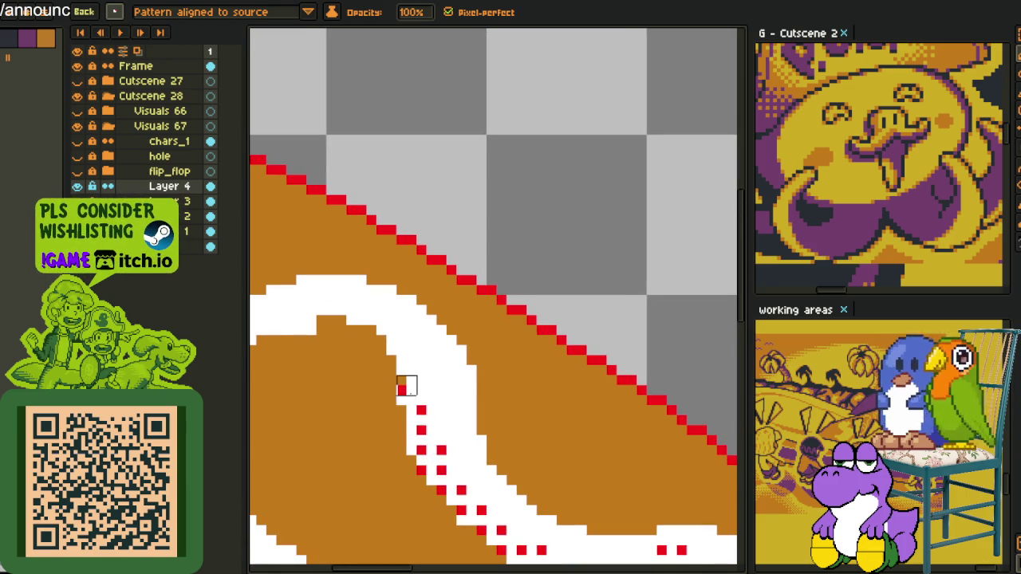
{"action": "left_click_drag", "start_coordinate": [387, 345], "coordinate": [583, 429]}
{"action": "key", "text": "space"}
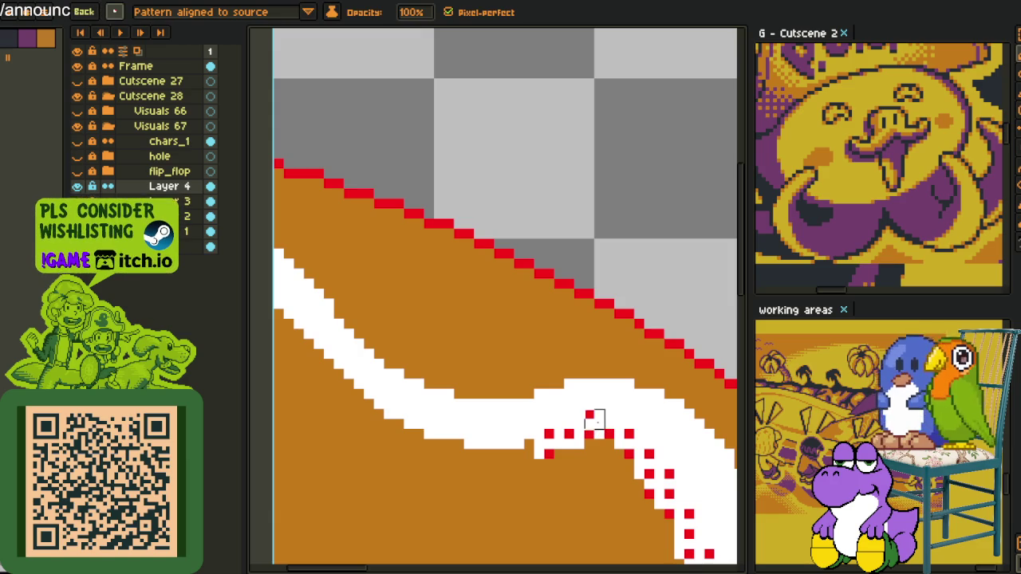
{"action": "left_click_drag", "start_coordinate": [424, 429], "coordinate": [304, 339]}
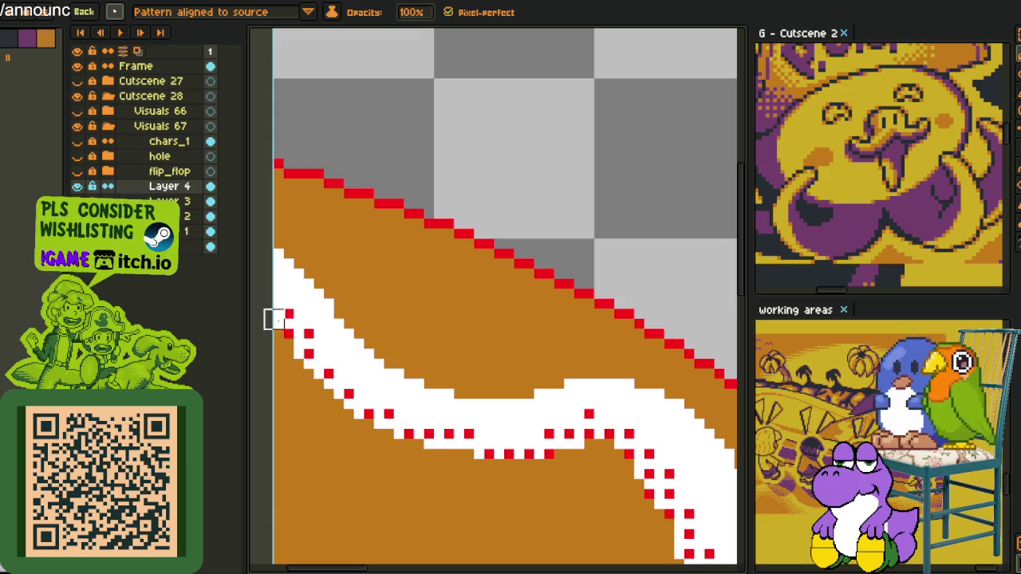
{"action": "scroll", "coordinate": [333, 408], "scroll_direction": "down", "scroll_amount": 2}
{"action": "scroll", "coordinate": [351, 319], "scroll_direction": "up", "scroll_amount": 1}
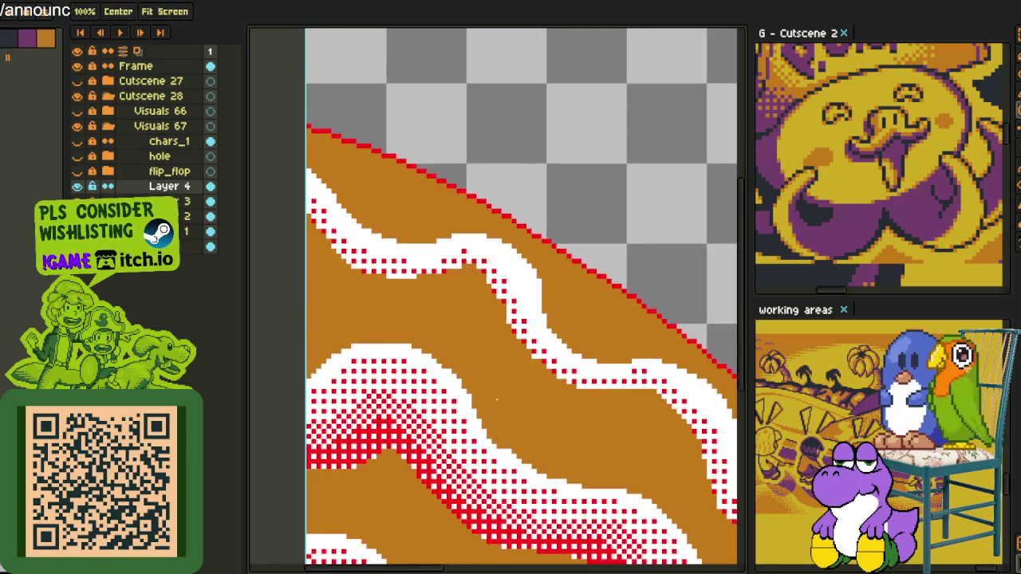
Paint red checker dither strokes along the white band's lower edge.
{"action": "scroll", "coordinate": [359, 234], "scroll_direction": "up", "scroll_amount": 1}
{"action": "scroll", "coordinate": [550, 407], "scroll_direction": "up", "scroll_amount": 2}
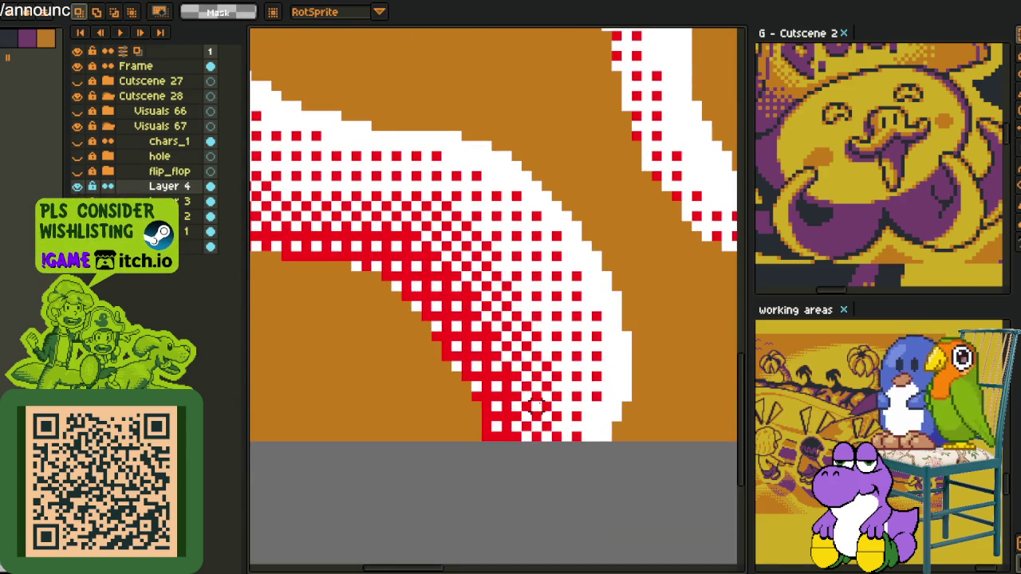
{"action": "key", "text": "b"}
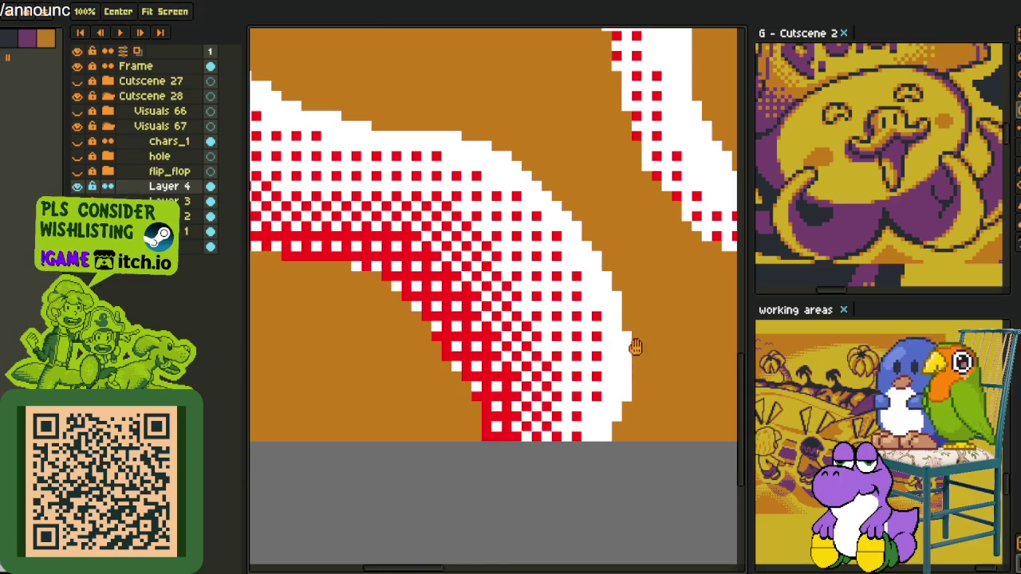
{"action": "scroll", "coordinate": [587, 406], "scroll_direction": "up", "scroll_amount": 1}
{"action": "mouse_move", "coordinate": [700, 456]}
{"action": "left_mouse_down"}
{"action": "mouse_move", "coordinate": [616, 344]}
{"action": "mouse_move", "coordinate": [511, 261]}
{"action": "left_mouse_up"}
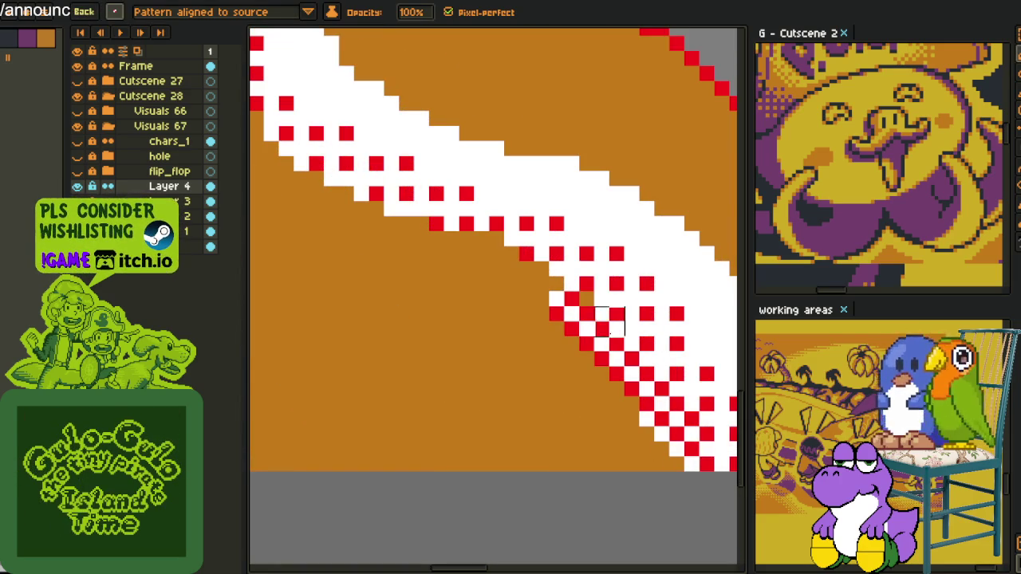
{"action": "left_click_drag", "start_coordinate": [556, 297], "coordinate": [435, 225]}
{"action": "key", "text": "h"}
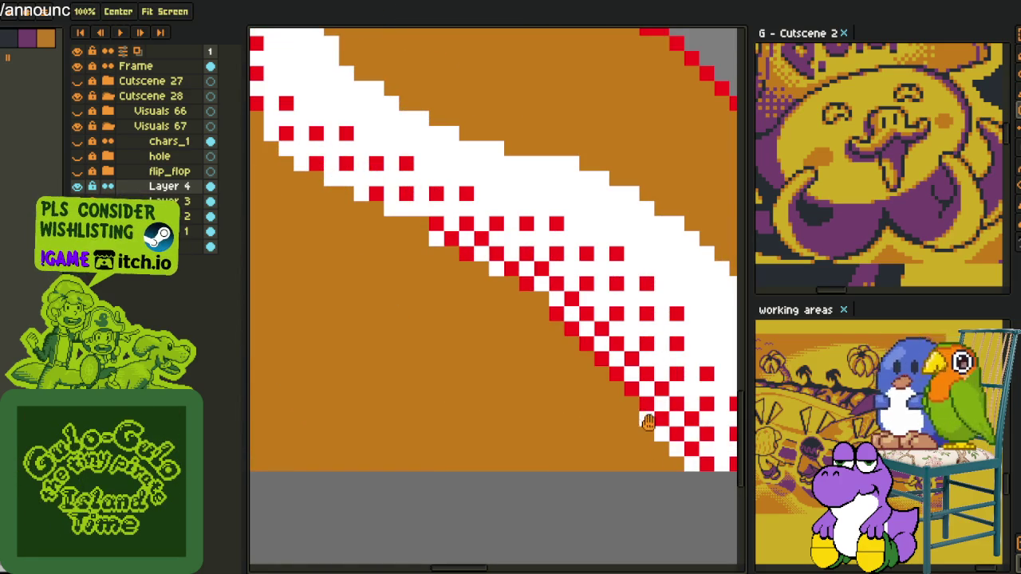
{"action": "scroll", "coordinate": [531, 319], "scroll_direction": "down", "scroll_amount": 2}
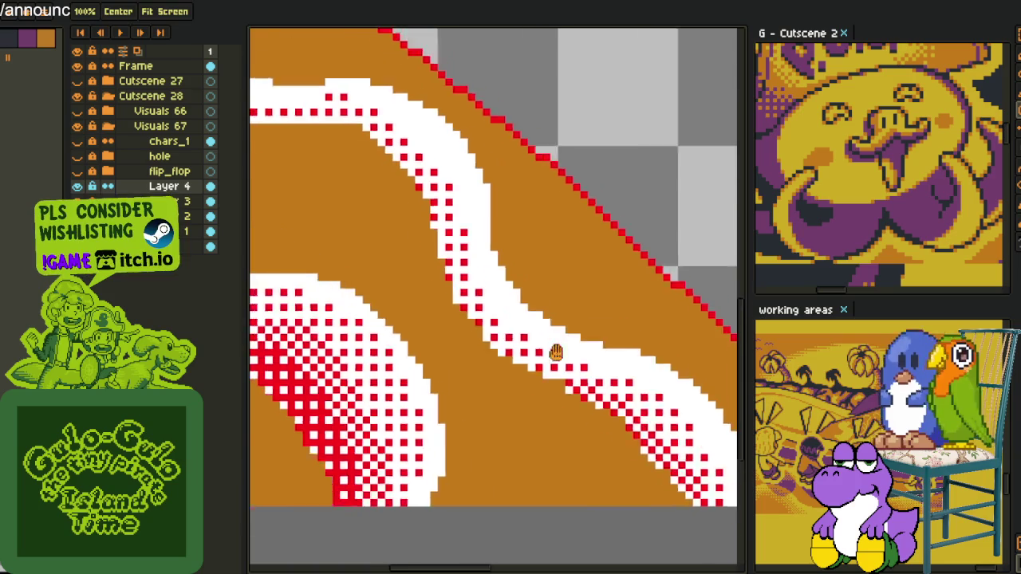
{"action": "scroll", "coordinate": [457, 255], "scroll_direction": "up", "scroll_amount": 2}
{"action": "mouse_move", "coordinate": [381, 157]}
{"action": "left_mouse_down"}
{"action": "mouse_move", "coordinate": [470, 225]}
{"action": "mouse_move", "coordinate": [502, 285]}
{"action": "left_mouse_up"}
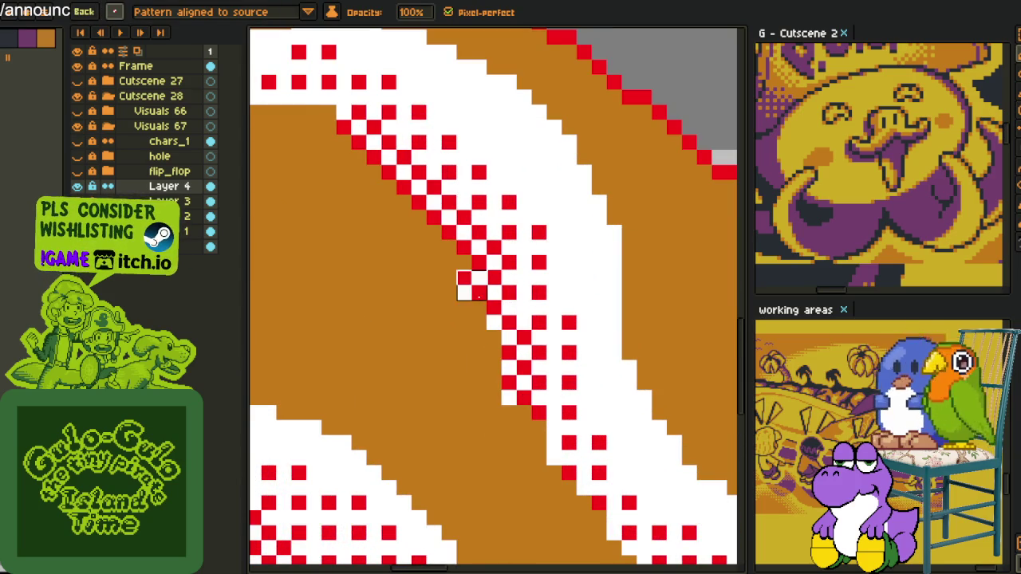
{"action": "mouse_move", "coordinate": [503, 367]}
{"action": "left_mouse_down"}
{"action": "mouse_move", "coordinate": [554, 489]}
{"action": "mouse_move", "coordinate": [537, 370]}
{"action": "mouse_move", "coordinate": [559, 425]}
{"action": "mouse_move", "coordinate": [677, 474]}
{"action": "mouse_move", "coordinate": [554, 391]}
{"action": "mouse_move", "coordinate": [595, 399]}
{"action": "left_mouse_up"}
Extend the red checker dither up-left along the curving band's inner edge.
{"action": "key", "text": "space"}
{"action": "key", "text": "space"}
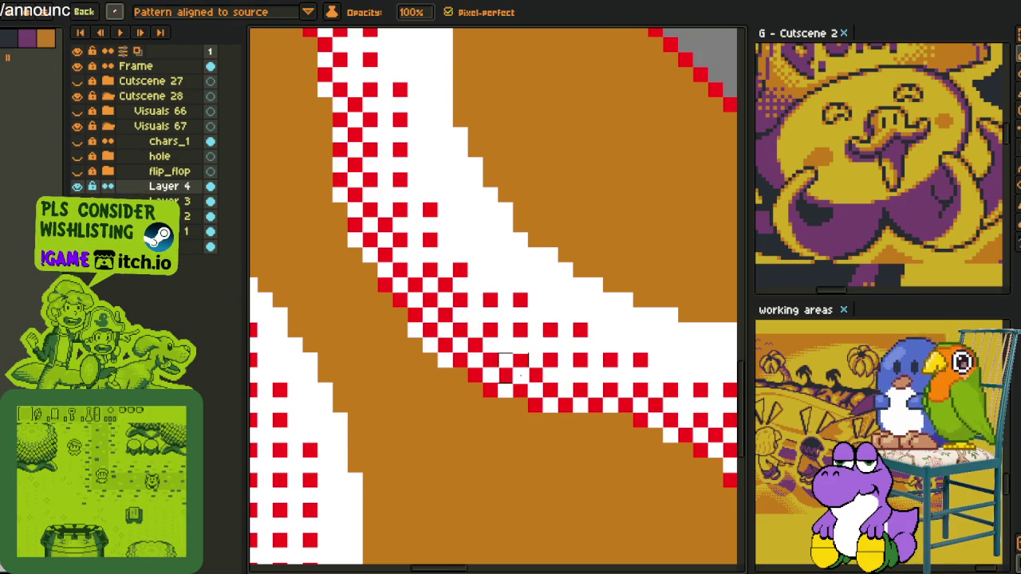
{"action": "scroll", "coordinate": [666, 452], "scroll_direction": "down", "scroll_amount": 3}
{"action": "scroll", "coordinate": [579, 416], "scroll_direction": "up", "scroll_amount": 3}
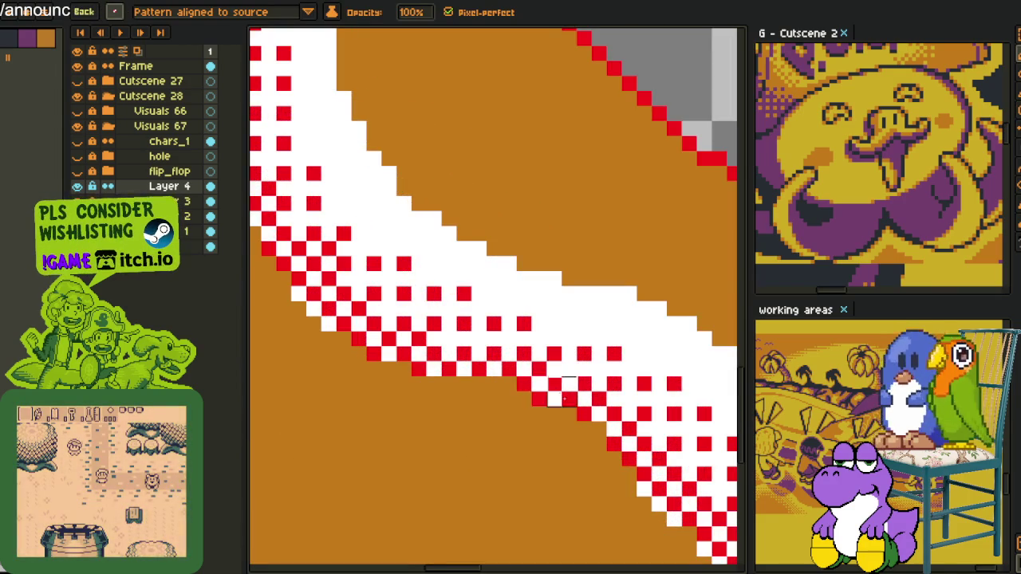
{"action": "scroll", "coordinate": [546, 391], "scroll_direction": "down", "scroll_amount": 3}
{"action": "left_click_drag", "start_coordinate": [547, 391], "coordinate": [606, 375]}
{"action": "scroll", "coordinate": [607, 374], "scroll_direction": "up", "scroll_amount": 3}
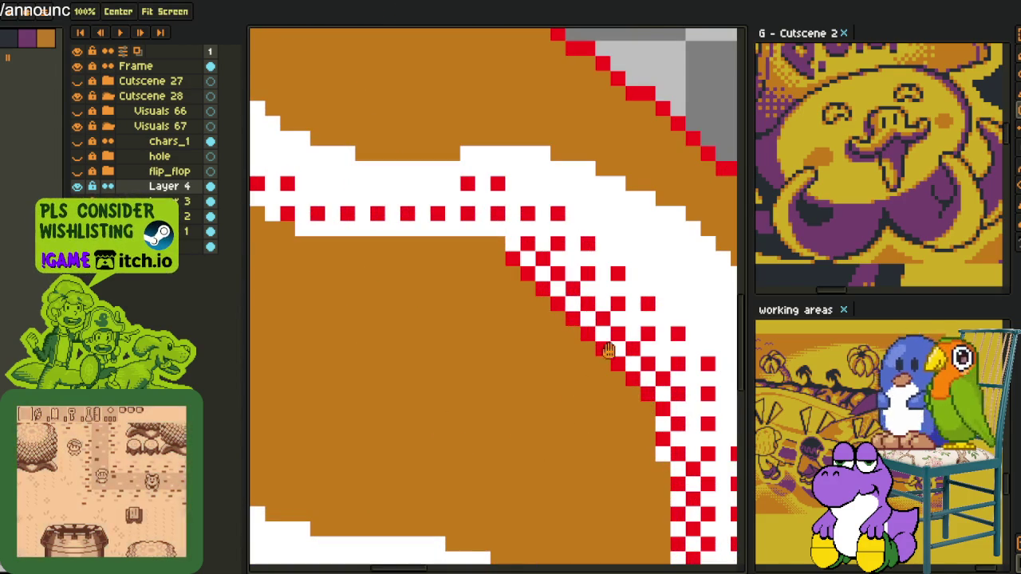
{"action": "mouse_move", "coordinate": [398, 257]}
{"action": "left_mouse_down"}
{"action": "mouse_move", "coordinate": [517, 343]}
{"action": "mouse_move", "coordinate": [404, 343]}
{"action": "mouse_move", "coordinate": [435, 382]}
{"action": "mouse_move", "coordinate": [391, 315]}
{"action": "left_mouse_up"}
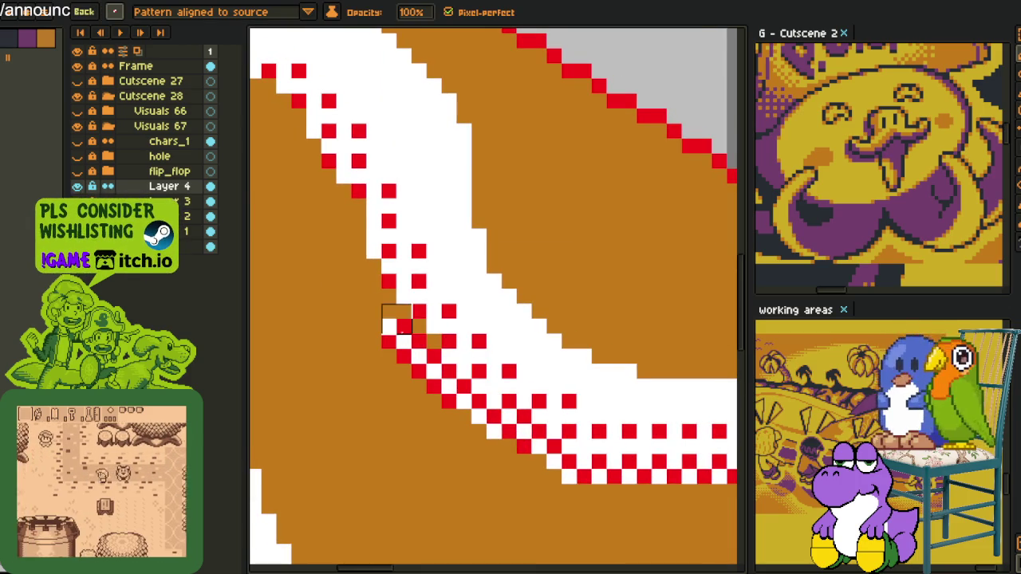
{"action": "left_click_drag", "start_coordinate": [435, 341], "coordinate": [549, 502]}
{"action": "left_click_drag", "start_coordinate": [499, 483], "coordinate": [466, 390]}
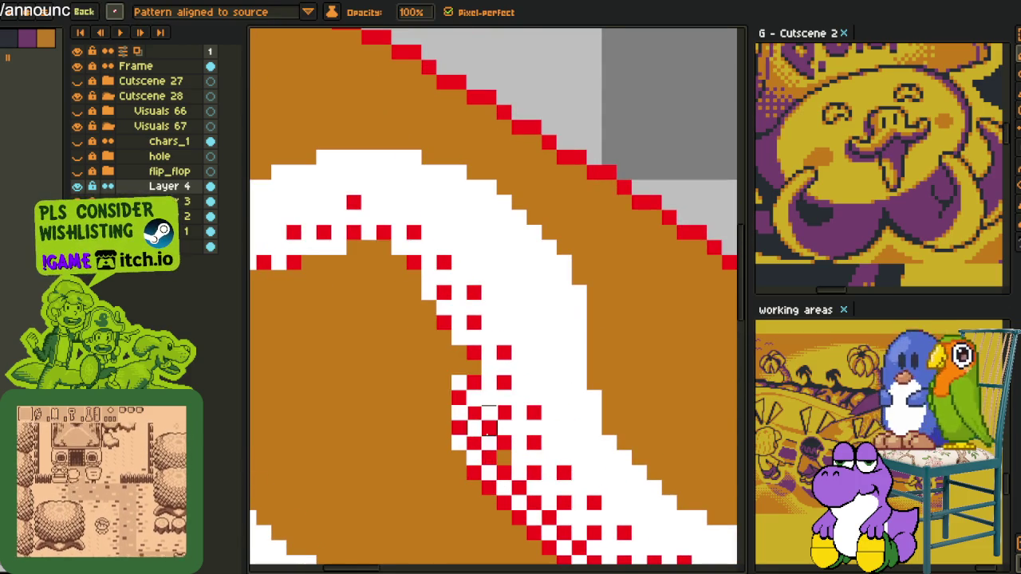
{"action": "left_click_drag", "start_coordinate": [443, 341], "coordinate": [399, 300]}
{"action": "scroll", "coordinate": [383, 257], "scroll_direction": "down", "scroll_amount": 2}
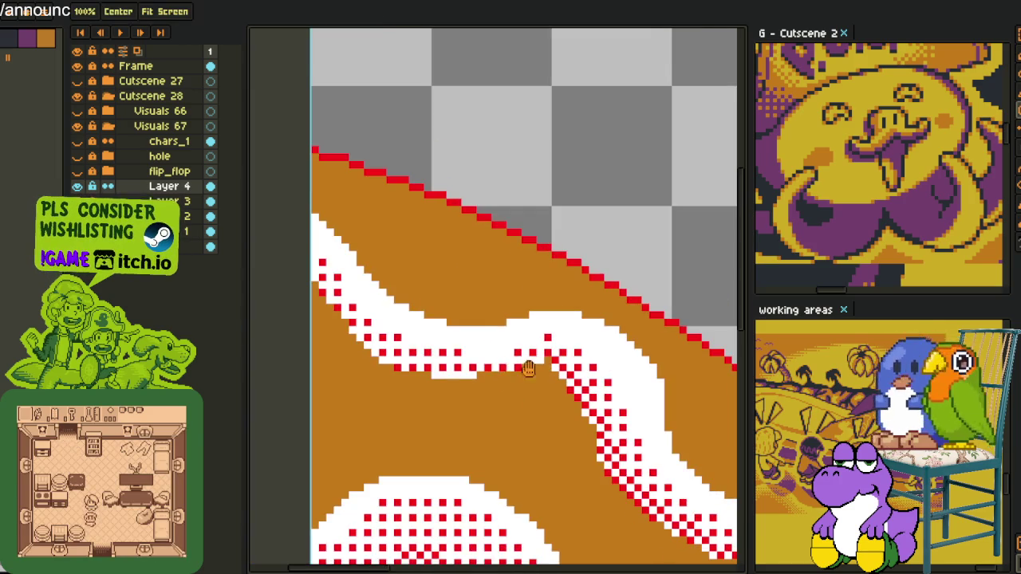
Paint red checker dither down the band's left end and diagonally along its lower edge.
{"action": "scroll", "coordinate": [333, 297], "scroll_direction": "up", "scroll_amount": 2}
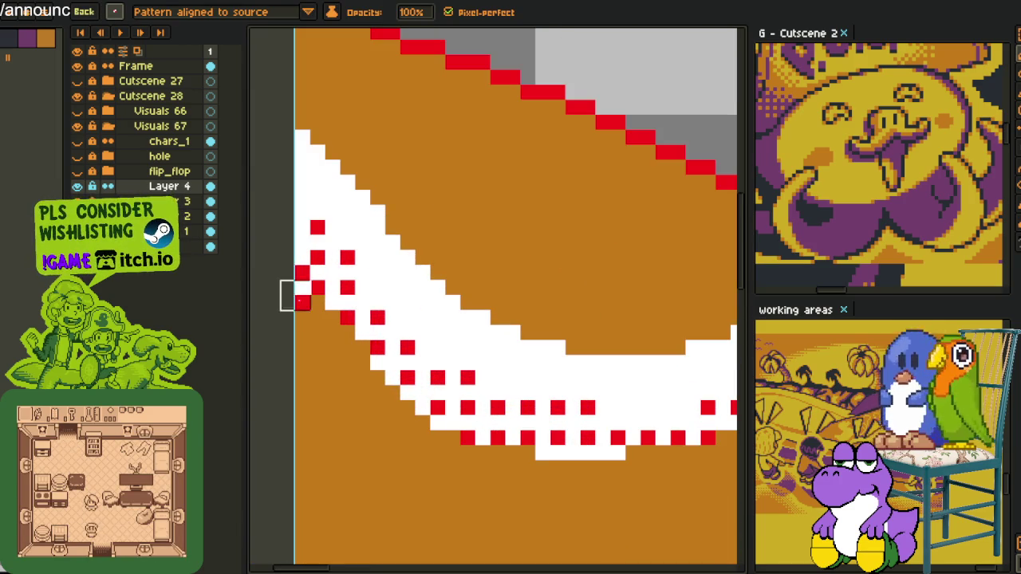
{"action": "left_click_drag", "start_coordinate": [295, 295], "coordinate": [325, 371]}
{"action": "mouse_move", "coordinate": [327, 320]}
{"action": "left_mouse_down"}
{"action": "mouse_move", "coordinate": [495, 472]}
{"action": "mouse_move", "coordinate": [654, 470]}
{"action": "left_mouse_up"}
{"action": "left_click_drag", "start_coordinate": [447, 419], "coordinate": [567, 402]}
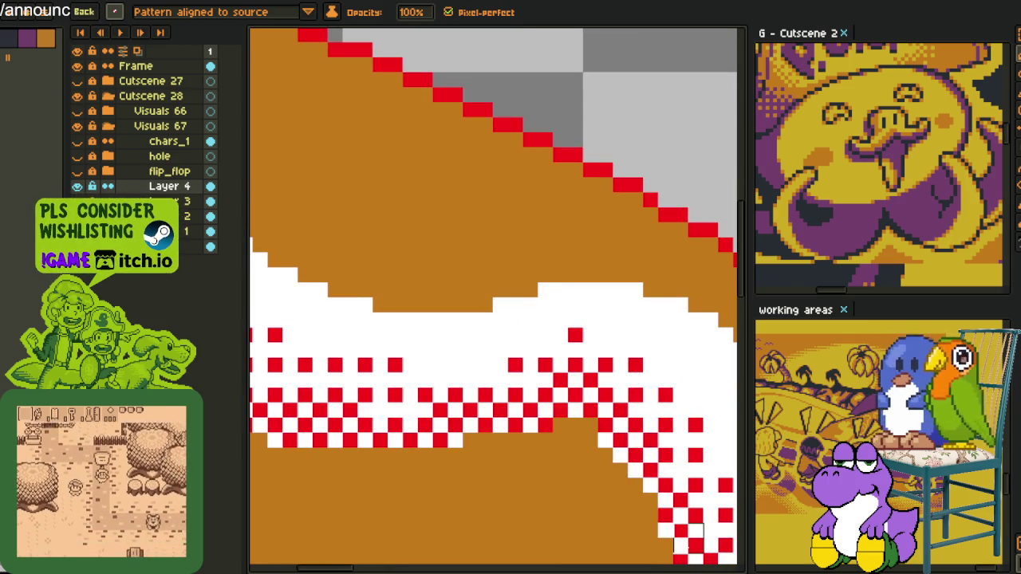
Select a small pixel block at the band's end, deselect it, and return to the pencil.
{"action": "scroll", "coordinate": [494, 303], "scroll_direction": "down", "scroll_amount": 5}
{"action": "scroll", "coordinate": [505, 228], "scroll_direction": "down", "scroll_amount": 5}
{"action": "scroll", "coordinate": [551, 324], "scroll_direction": "down", "scroll_amount": 5}
{"action": "scroll", "coordinate": [493, 289], "scroll_direction": "up", "scroll_amount": 5}
{"action": "key", "text": "i"}
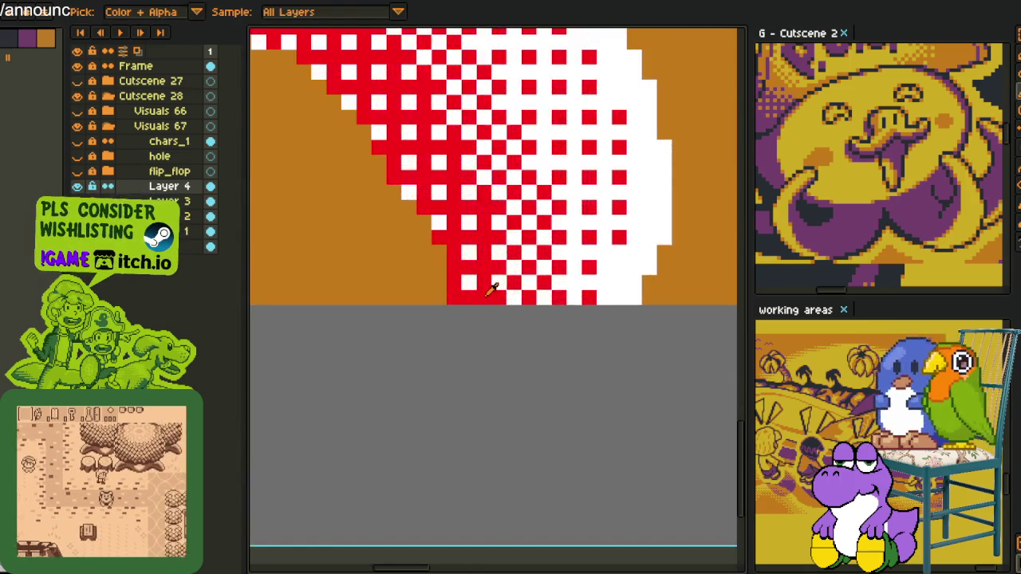
{"action": "key", "text": "m"}
{"action": "scroll", "coordinate": [492, 289], "scroll_direction": "up", "scroll_amount": 1}
{"action": "left_click_drag", "start_coordinate": [470, 267], "coordinate": [515, 311]}
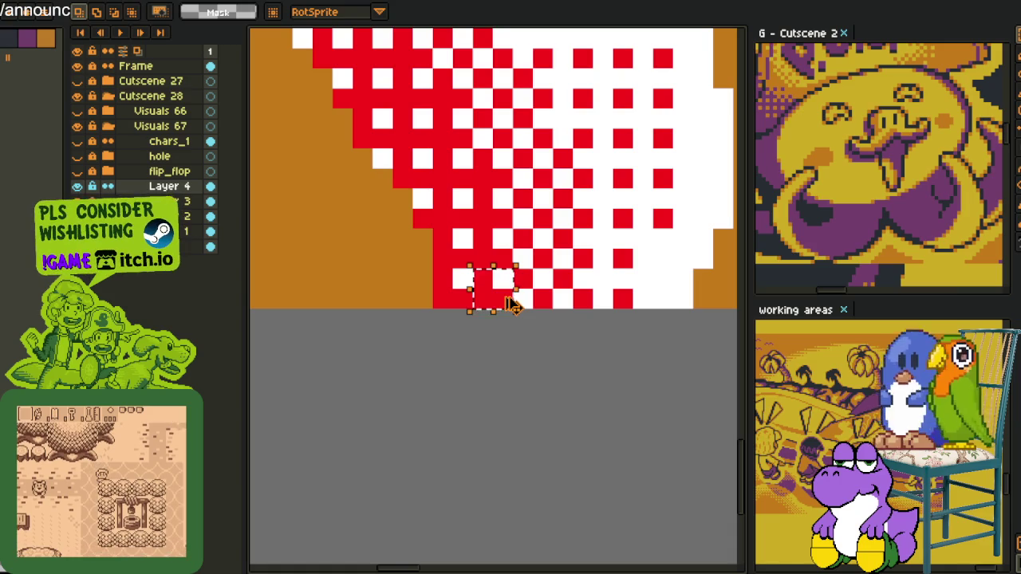
{"action": "key", "text": "ctrl+d"}
{"action": "key", "text": "b"}
{"action": "scroll", "coordinate": [514, 307], "scroll_direction": "down", "scroll_amount": 3}
{"action": "scroll", "coordinate": [603, 318], "scroll_direction": "up", "scroll_amount": 2}
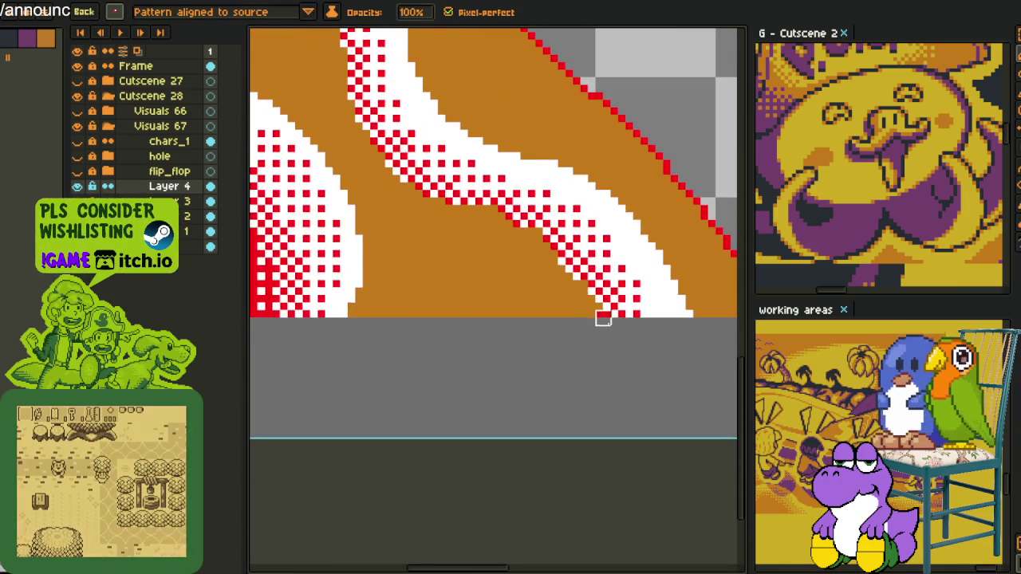
{"action": "scroll", "coordinate": [603, 318], "scroll_direction": "up", "scroll_amount": 2}
Paint red dither up the diagonal edge and along the band's lower edge.
{"action": "mouse_move", "coordinate": [593, 308]}
{"action": "left_mouse_down"}
{"action": "mouse_move", "coordinate": [530, 243]}
{"action": "mouse_move", "coordinate": [543, 230]}
{"action": "left_mouse_up"}
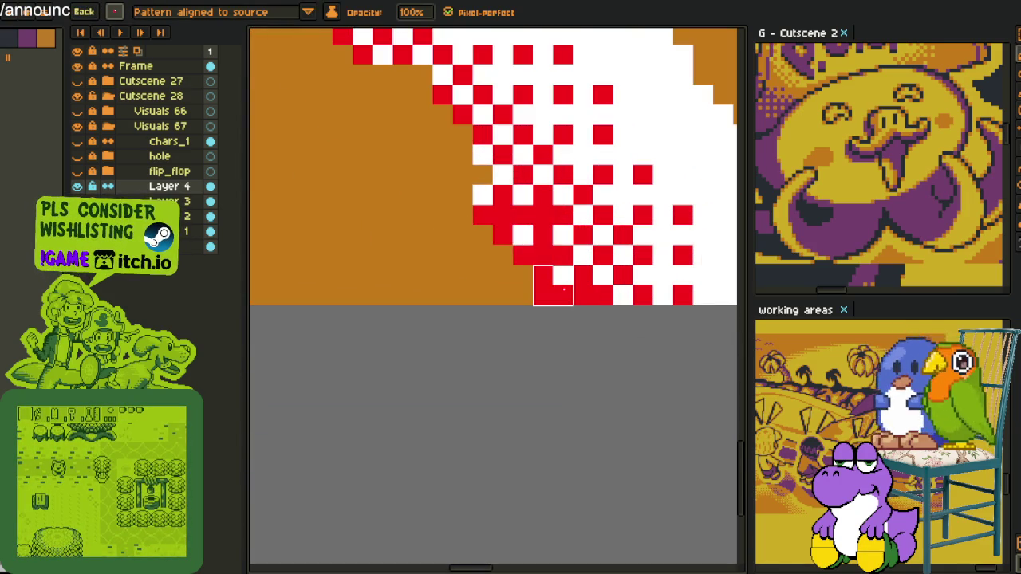
{"action": "mouse_move", "coordinate": [492, 174]}
{"action": "left_mouse_down"}
{"action": "mouse_move", "coordinate": [584, 411]}
{"action": "mouse_move", "coordinate": [471, 303]}
{"action": "mouse_move", "coordinate": [384, 265]}
{"action": "mouse_move", "coordinate": [479, 335]}
{"action": "left_mouse_up"}
{"action": "left_click_drag", "start_coordinate": [622, 373], "coordinate": [423, 373]}
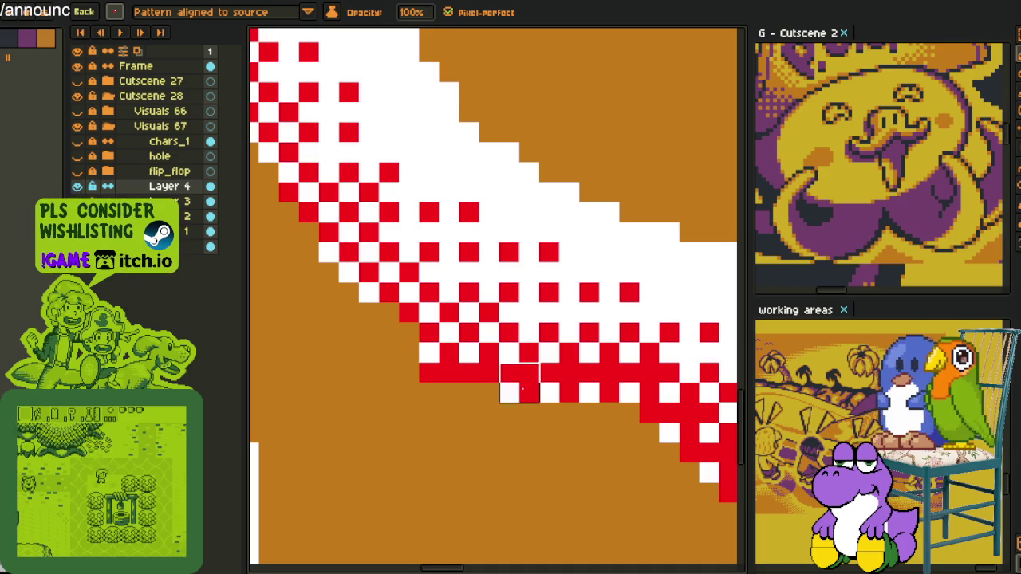
{"action": "mouse_move", "coordinate": [520, 403]}
{"action": "left_mouse_down"}
{"action": "mouse_move", "coordinate": [382, 327]}
{"action": "mouse_move", "coordinate": [343, 276]}
{"action": "mouse_move", "coordinate": [473, 465]}
{"action": "mouse_move", "coordinate": [375, 279]}
{"action": "mouse_move", "coordinate": [539, 570]}
{"action": "mouse_move", "coordinate": [470, 319]}
{"action": "mouse_move", "coordinate": [485, 362]}
{"action": "mouse_move", "coordinate": [467, 423]}
{"action": "mouse_move", "coordinate": [447, 327]}
{"action": "mouse_move", "coordinate": [458, 293]}
{"action": "left_mouse_up"}
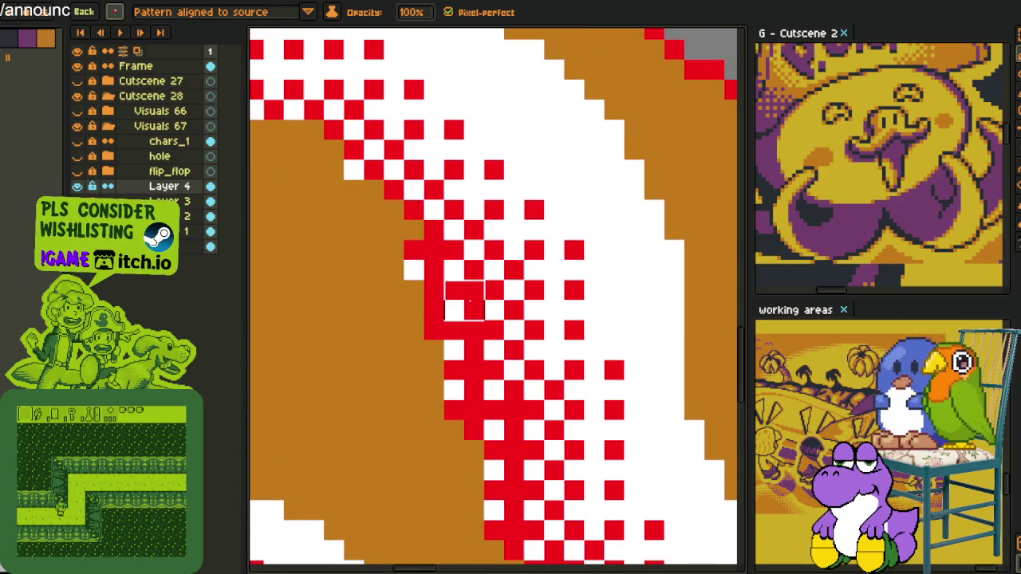
On the next stretch of band, extend red dither leftward along its lower edge.
{"action": "left_click_drag", "start_coordinate": [367, 223], "coordinate": [481, 351]}
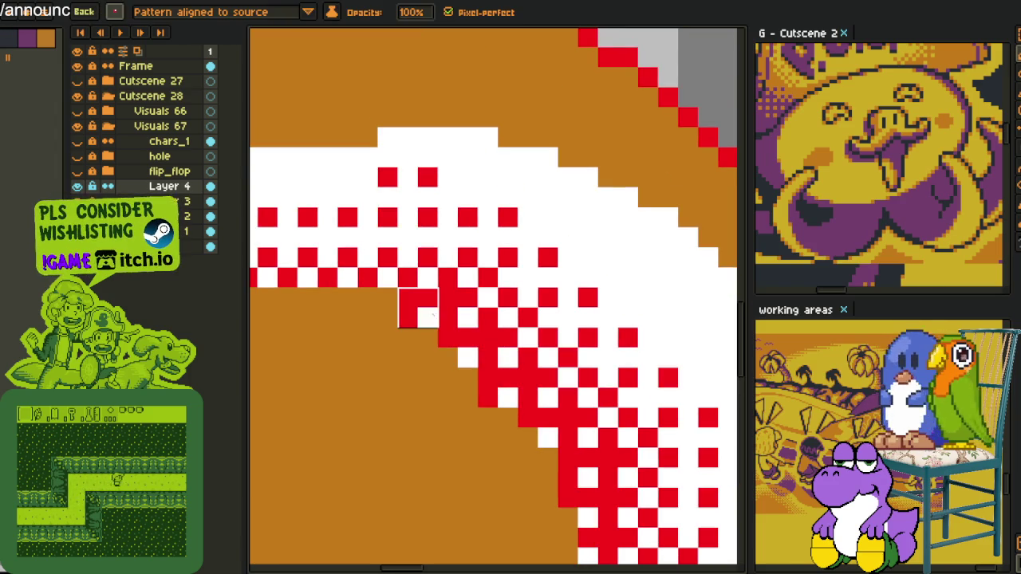
{"action": "mouse_move", "coordinate": [418, 307]}
{"action": "left_mouse_down"}
{"action": "mouse_move", "coordinate": [553, 355]}
{"action": "mouse_move", "coordinate": [353, 376]}
{"action": "left_mouse_up"}
{"action": "mouse_move", "coordinate": [455, 357]}
{"action": "left_mouse_down"}
{"action": "mouse_move", "coordinate": [319, 357]}
{"action": "mouse_move", "coordinate": [470, 429]}
{"action": "left_mouse_up"}
{"action": "mouse_move", "coordinate": [550, 422]}
{"action": "left_mouse_down"}
{"action": "mouse_move", "coordinate": [399, 375]}
{"action": "mouse_move", "coordinate": [559, 483]}
{"action": "mouse_move", "coordinate": [439, 406]}
{"action": "mouse_move", "coordinate": [418, 341]}
{"action": "mouse_move", "coordinate": [490, 433]}
{"action": "mouse_move", "coordinate": [455, 410]}
{"action": "mouse_move", "coordinate": [517, 456]}
{"action": "left_mouse_up"}
{"action": "mouse_move", "coordinate": [479, 379]}
{"action": "left_mouse_down"}
{"action": "mouse_move", "coordinate": [446, 319]}
{"action": "mouse_move", "coordinate": [387, 250]}
{"action": "mouse_move", "coordinate": [543, 373]}
{"action": "left_mouse_up"}
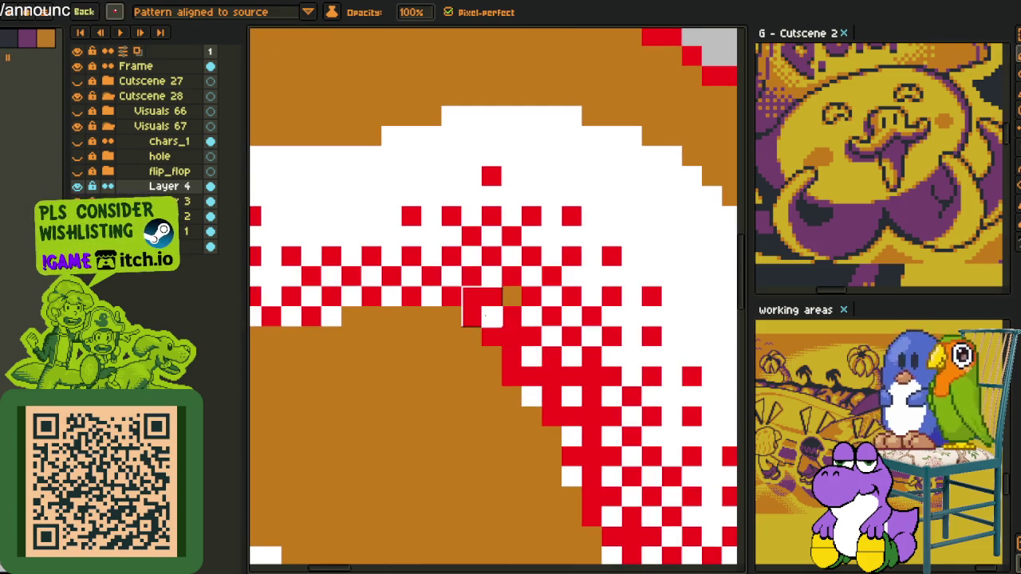
{"action": "left_click_drag", "start_coordinate": [508, 312], "coordinate": [345, 317]}
{"action": "left_click_drag", "start_coordinate": [344, 354], "coordinate": [570, 354]}
{"action": "left_click_drag", "start_coordinate": [702, 345], "coordinate": [335, 345]}
Touch up red edge pixels and paint red dither toward the sprite's lower right.
{"action": "left_click_drag", "start_coordinate": [335, 345], "coordinate": [502, 405]}
{"action": "left_click_drag", "start_coordinate": [518, 395], "coordinate": [437, 386]}
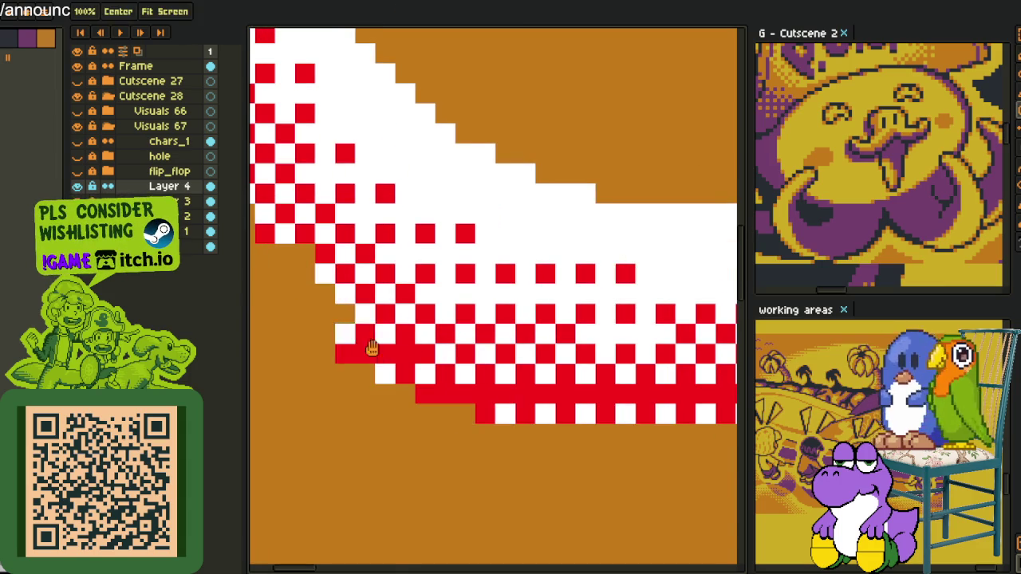
{"action": "left_click_drag", "start_coordinate": [356, 319], "coordinate": [515, 431]}
{"action": "left_click_drag", "start_coordinate": [425, 407], "coordinate": [638, 534]}
{"action": "scroll", "coordinate": [688, 537], "scroll_direction": "down", "scroll_amount": 2}
{"action": "scroll", "coordinate": [517, 371], "scroll_direction": "down", "scroll_amount": 1}
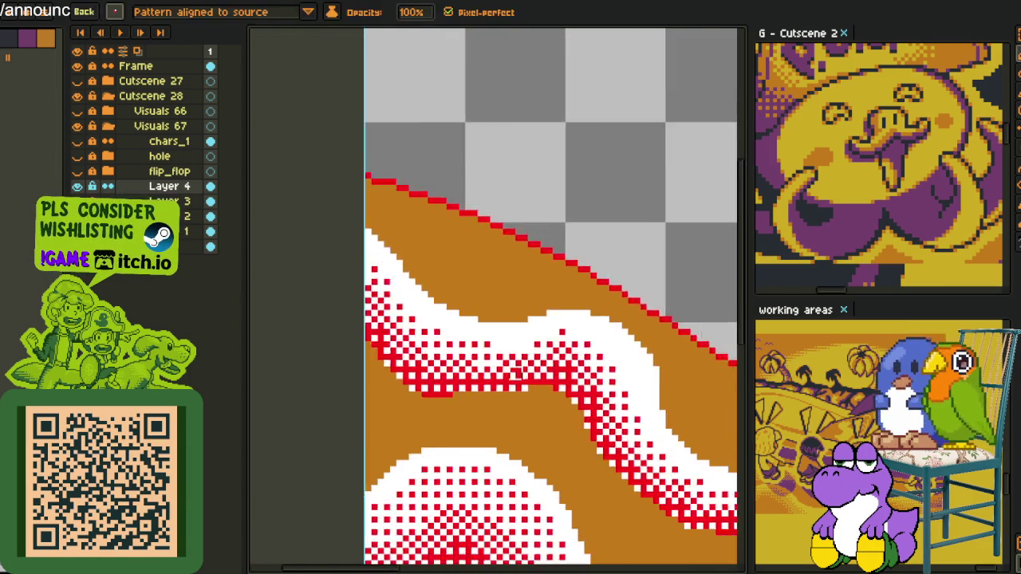
Replace white pixels with golden yellow and the red dither with orange-brown.
{"action": "scroll", "coordinate": [519, 375], "scroll_direction": "down", "scroll_amount": 2}
{"action": "key", "text": "alt"}
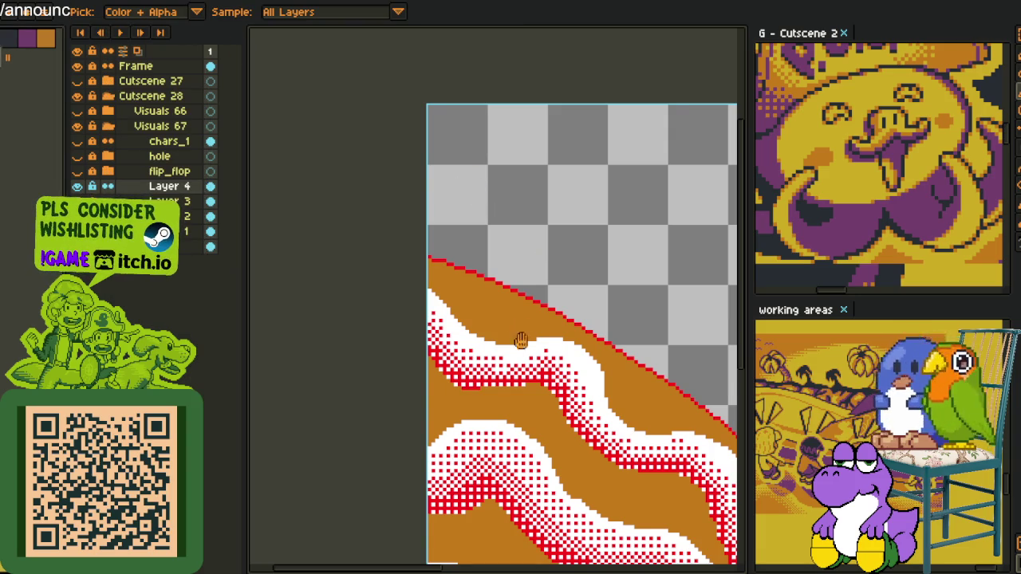
{"action": "scroll", "coordinate": [524, 330], "scroll_direction": "up", "scroll_amount": 2}
{"action": "key", "text": "shift+r"}
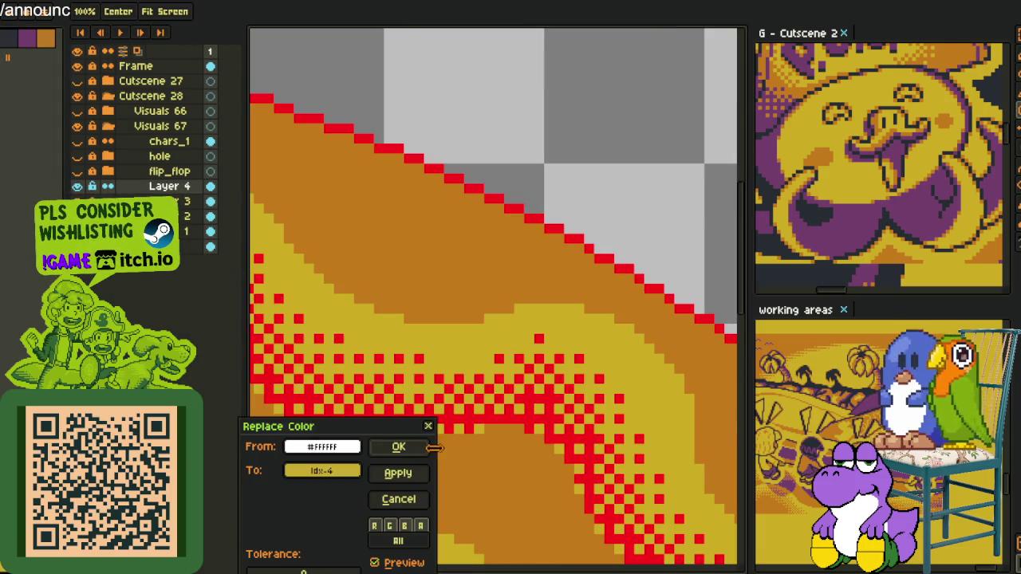
{"action": "left_click", "coordinate": [416, 449]}
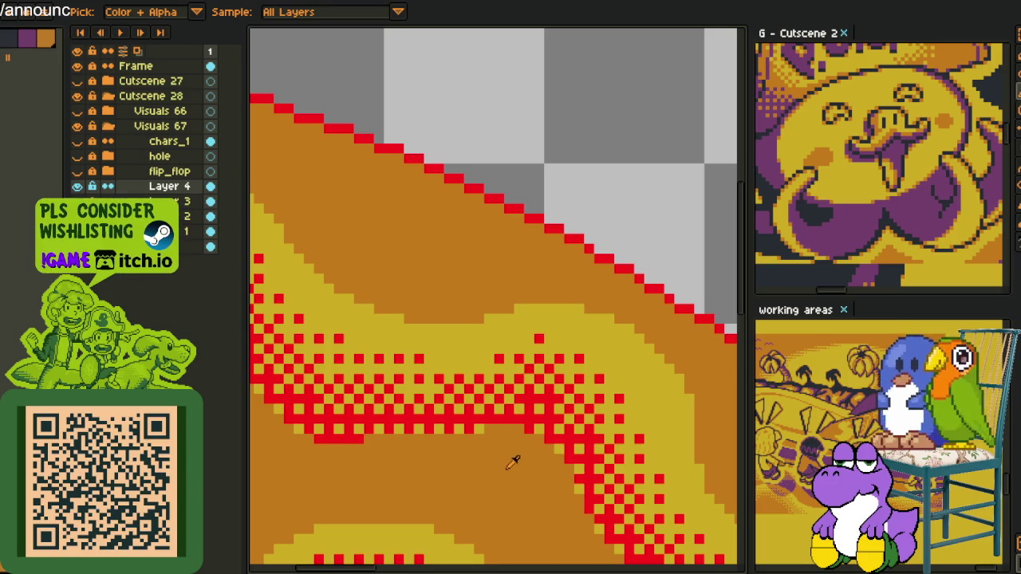
{"action": "key", "text": "shift+r"}
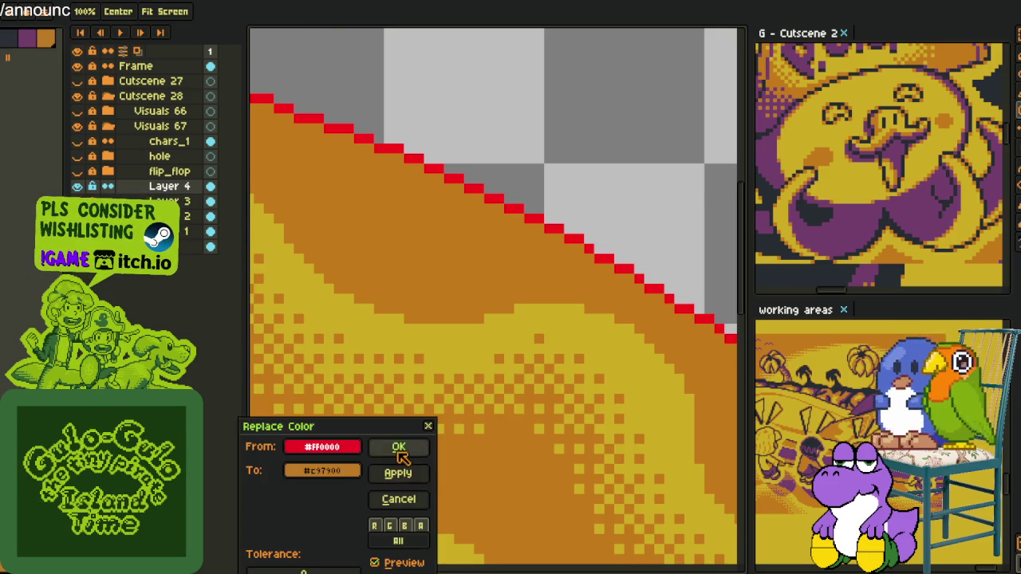
{"action": "left_click", "coordinate": [399, 449]}
Merge Layer 4 down into Layer 3.
{"action": "scroll", "coordinate": [562, 231], "scroll_direction": "down", "scroll_amount": 3}
{"action": "scroll", "coordinate": [562, 231], "scroll_direction": "down", "scroll_amount": 2}
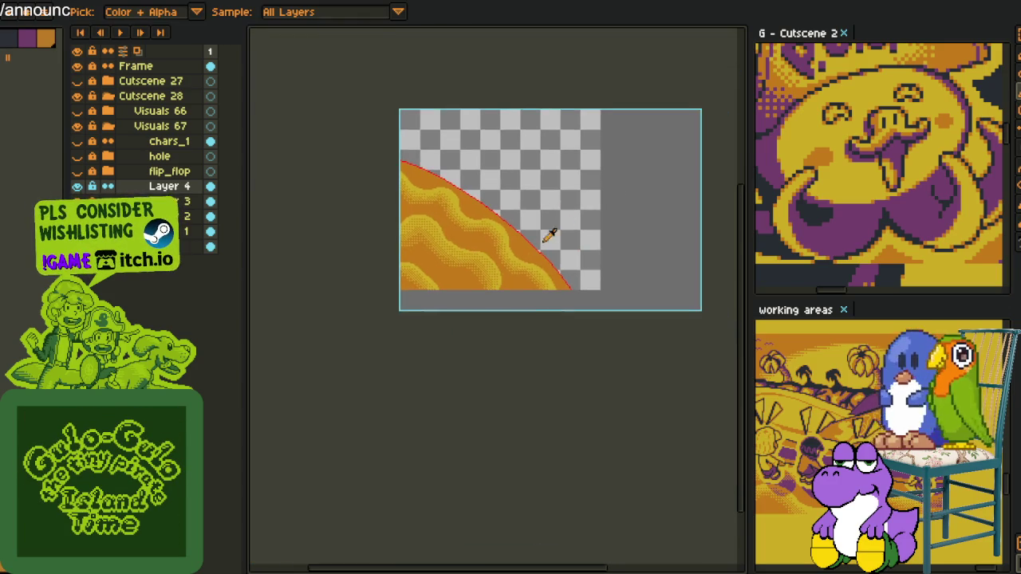
{"action": "scroll", "coordinate": [561, 232], "scroll_direction": "up", "scroll_amount": 3}
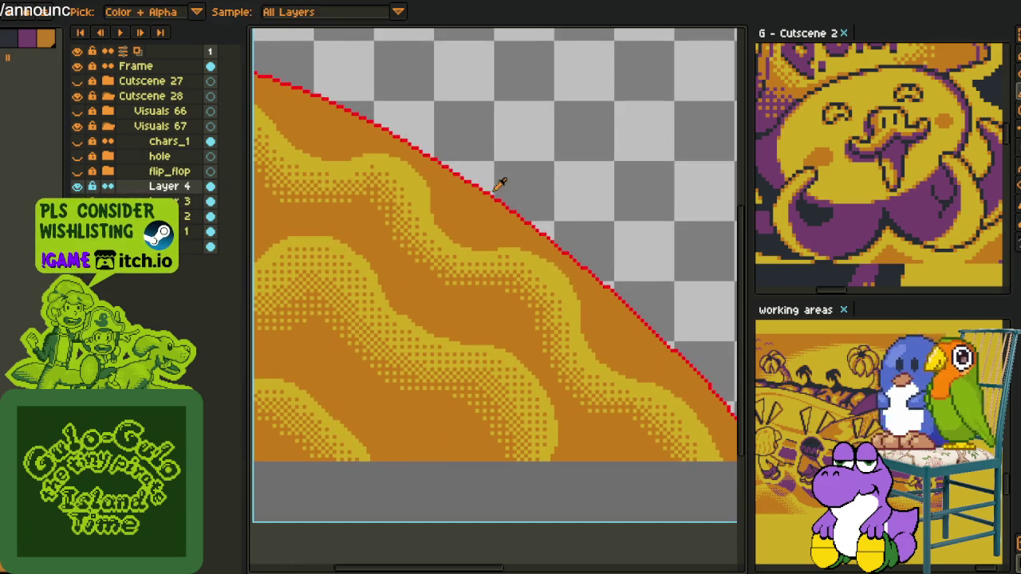
{"action": "left_click_drag", "start_coordinate": [497, 178], "coordinate": [408, 282]}
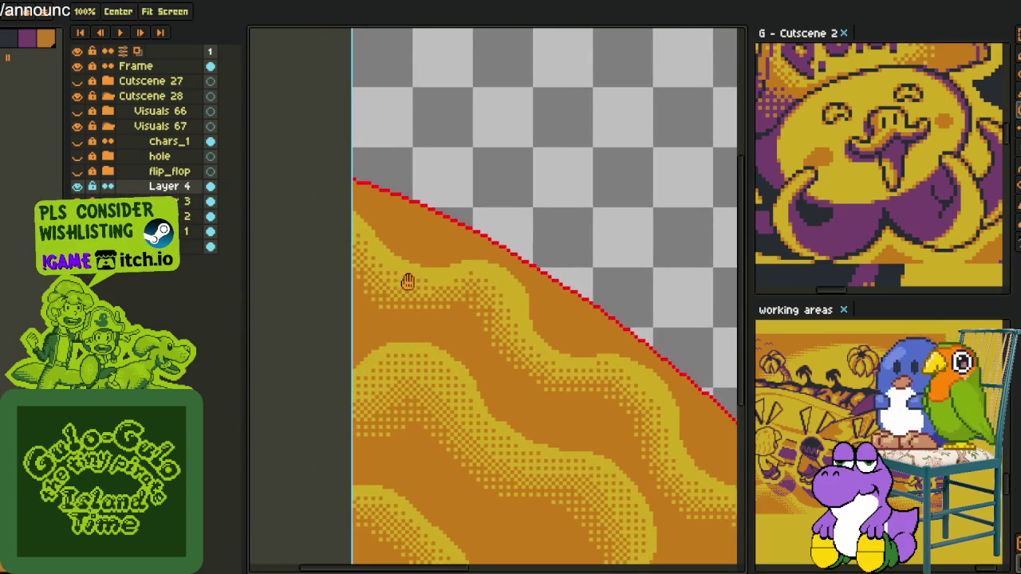
{"action": "right_click", "coordinate": [163, 193]}
{"action": "left_click", "coordinate": [232, 276]}
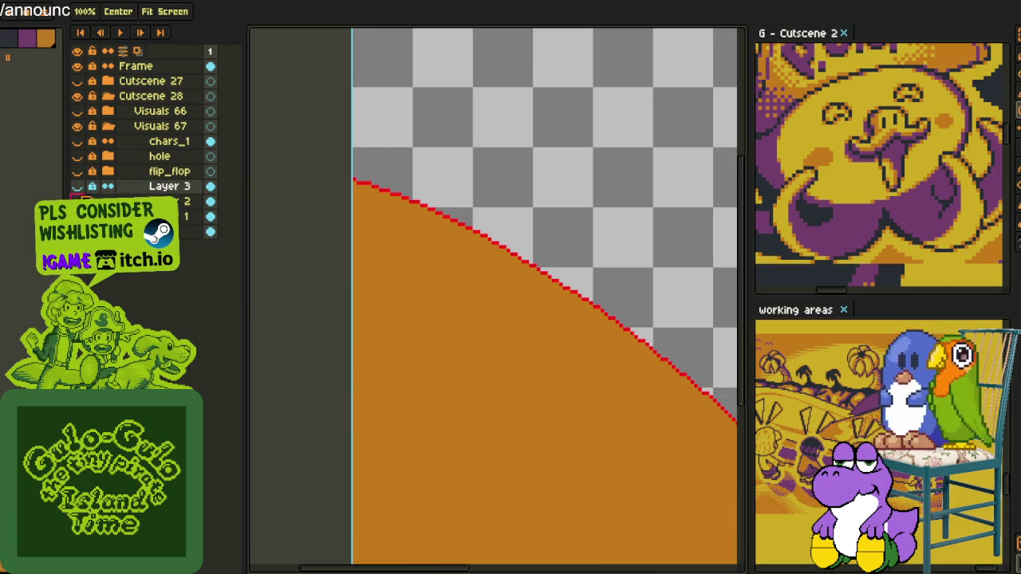
Check Layer 2 properties, delete Layer 3, toggle the flip_flop layer, then undo.
{"action": "right_click", "coordinate": [156, 200]}
{"action": "left_click", "coordinate": [164, 201]}
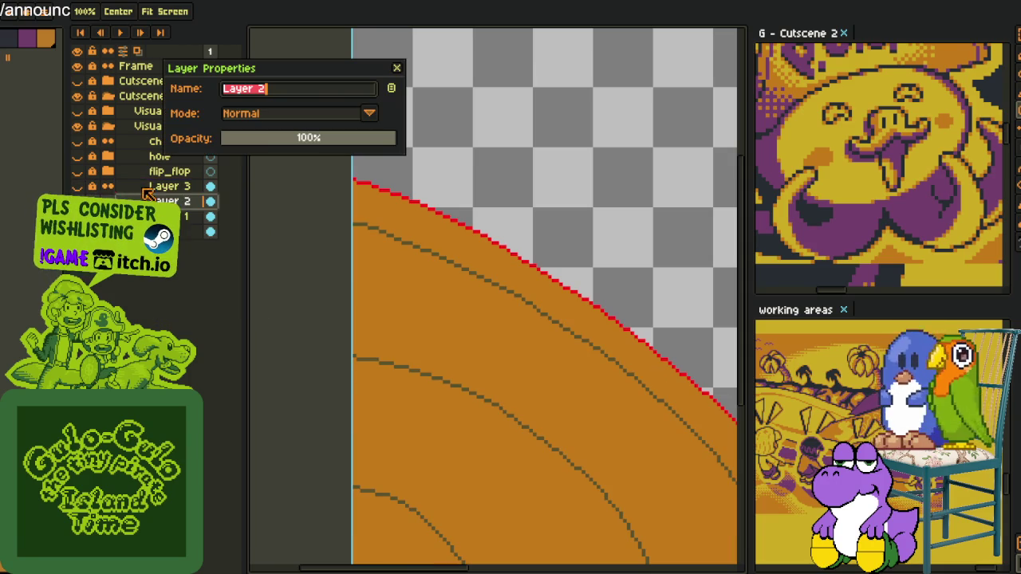
{"action": "left_click", "coordinate": [397, 69]}
{"action": "right_click", "coordinate": [165, 188]}
{"action": "left_click", "coordinate": [210, 230]}
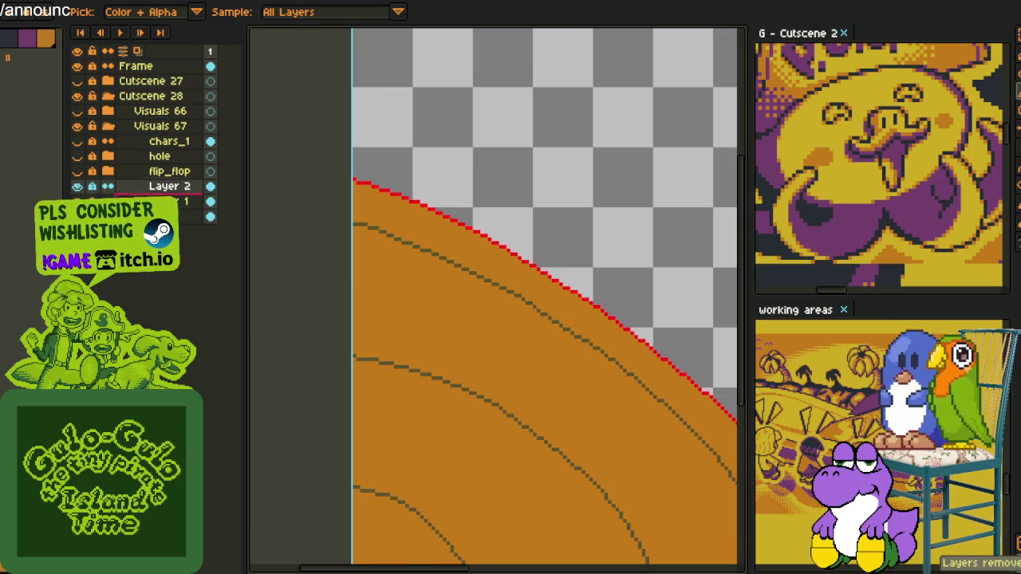
{"action": "left_click", "coordinate": [77, 171]}
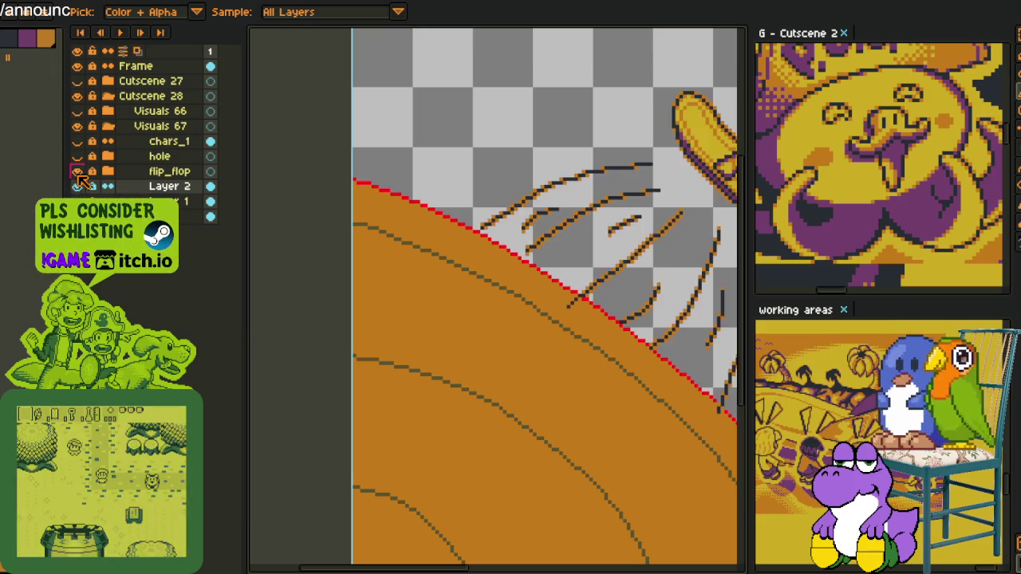
{"action": "left_click", "coordinate": [76, 172]}
{"action": "key", "text": "ctrl+z"}
{"action": "key", "text": "ctrl+z"}
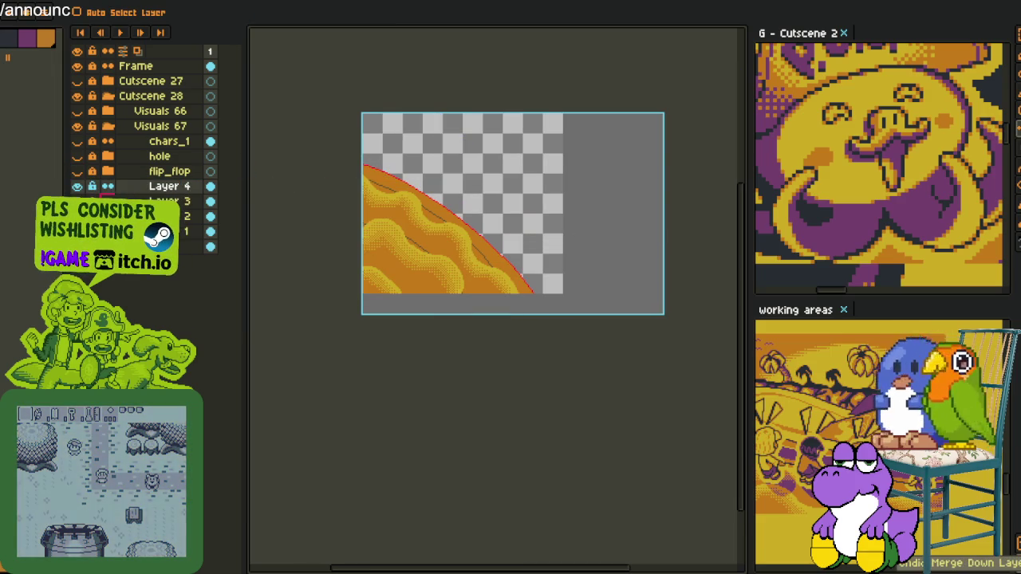
Delete Layer 3 and merge Layer 4 down into Layer 2.
{"action": "right_click", "coordinate": [165, 201]}
{"action": "left_click", "coordinate": [212, 244]}
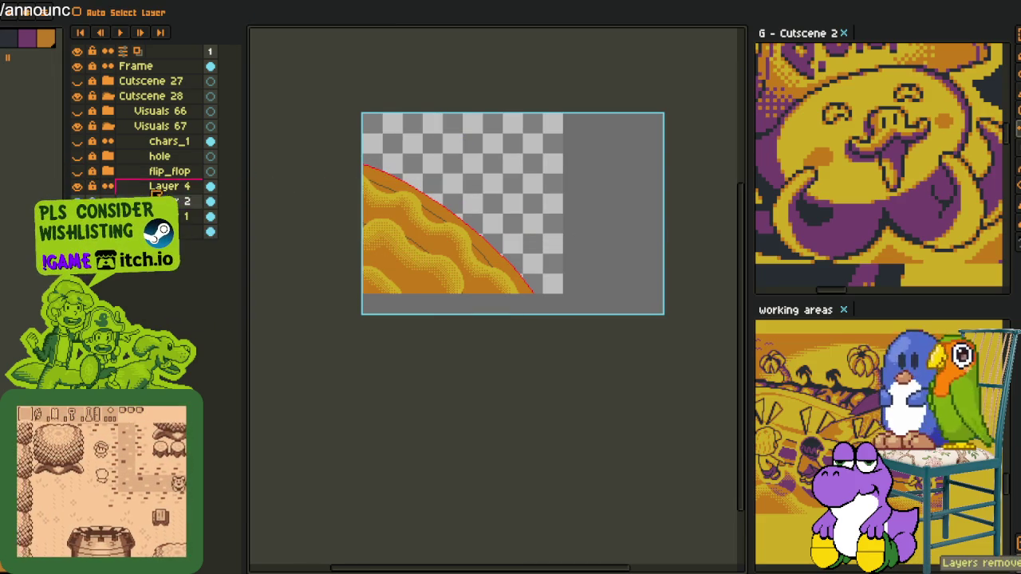
{"action": "right_click", "coordinate": [120, 185]}
{"action": "left_click", "coordinate": [229, 279]}
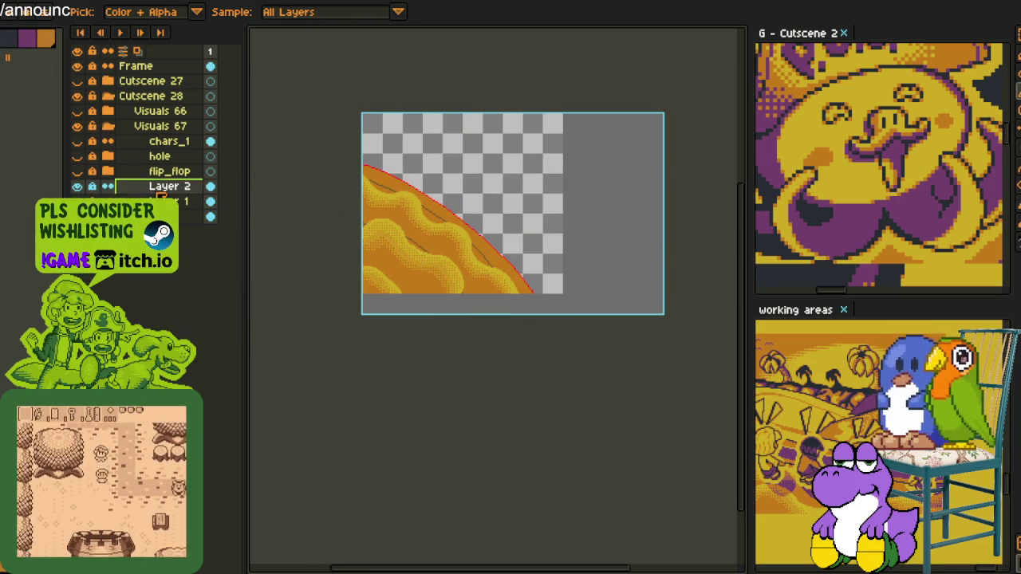
{"action": "scroll", "coordinate": [456, 194], "scroll_direction": "up", "scroll_amount": 3}
{"action": "scroll", "coordinate": [439, 239], "scroll_direction": "up", "scroll_amount": 2}
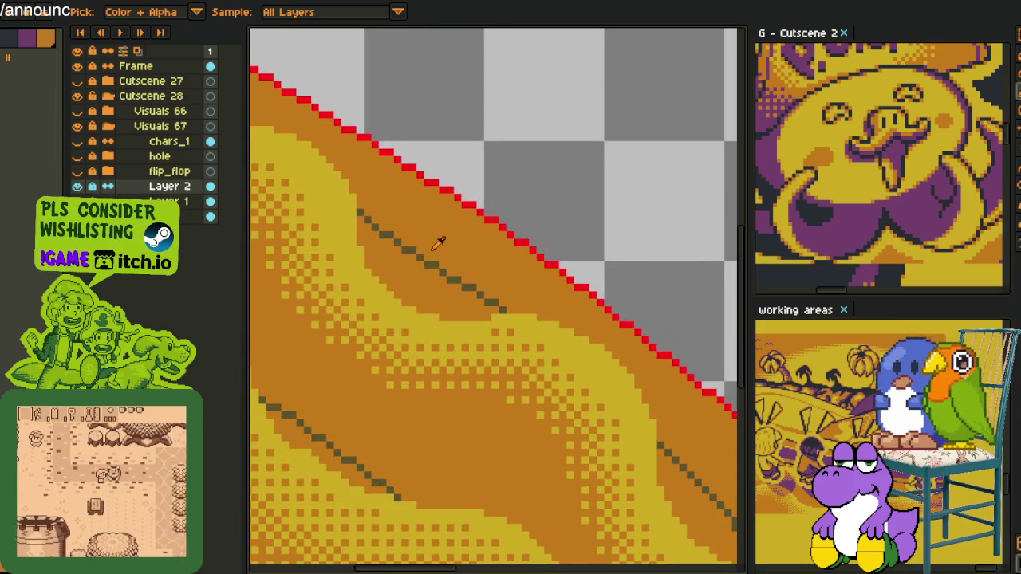
Recolour the dark #5c5126 guide lines orange with Replace Color.
{"action": "key", "text": "ctrl+r"}
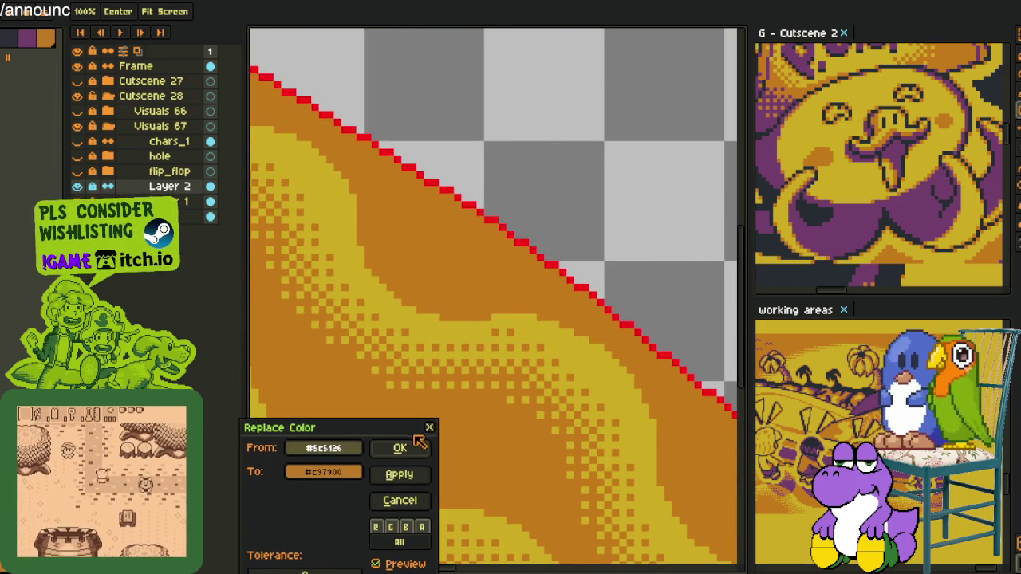
{"action": "key", "text": "Escape"}
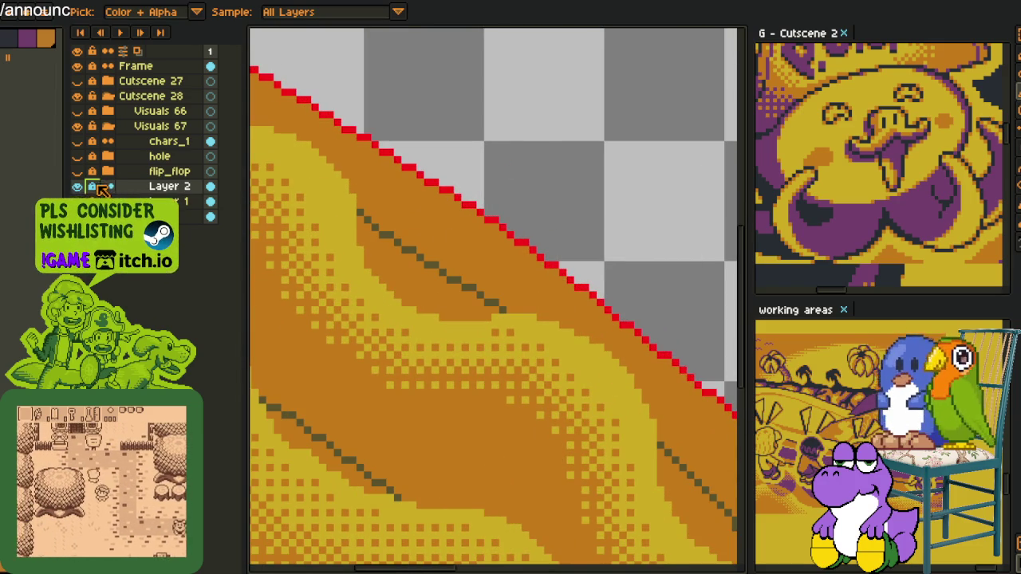
{"action": "key", "text": "ctrl+r"}
{"action": "left_click", "coordinate": [401, 500]}
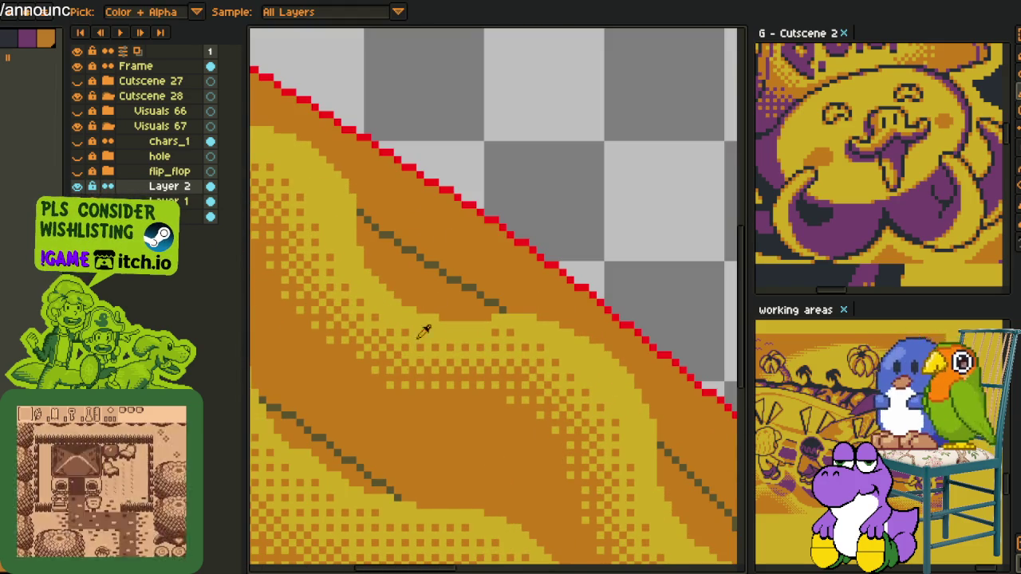
{"action": "key", "text": "ctrl+r"}
{"action": "left_click", "coordinate": [481, 296]}
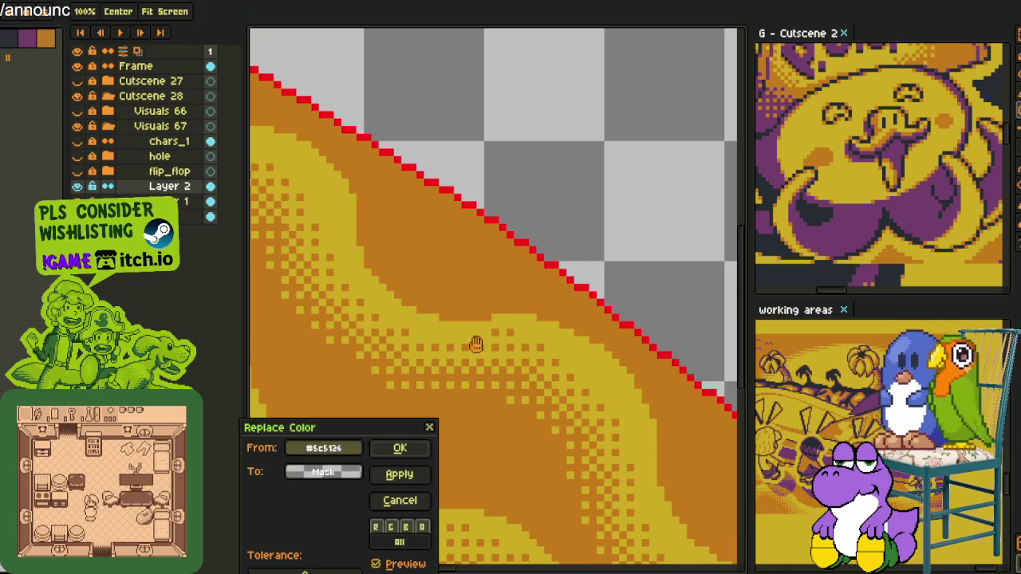
{"action": "left_click", "coordinate": [401, 448]}
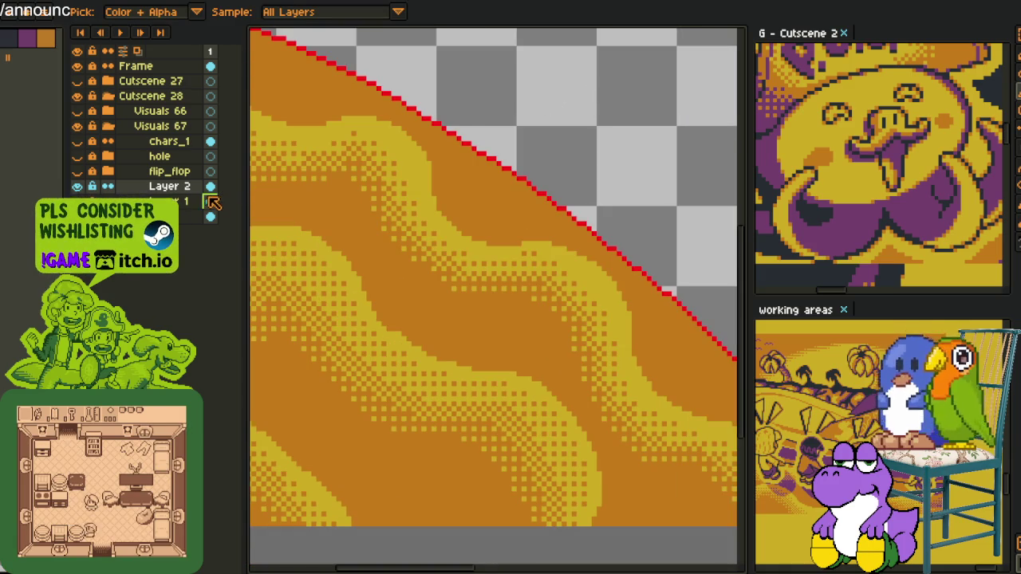
Merge Layer 2 down into Layer 1.
{"action": "right_click", "coordinate": [214, 192]}
{"action": "left_click", "coordinate": [271, 278]}
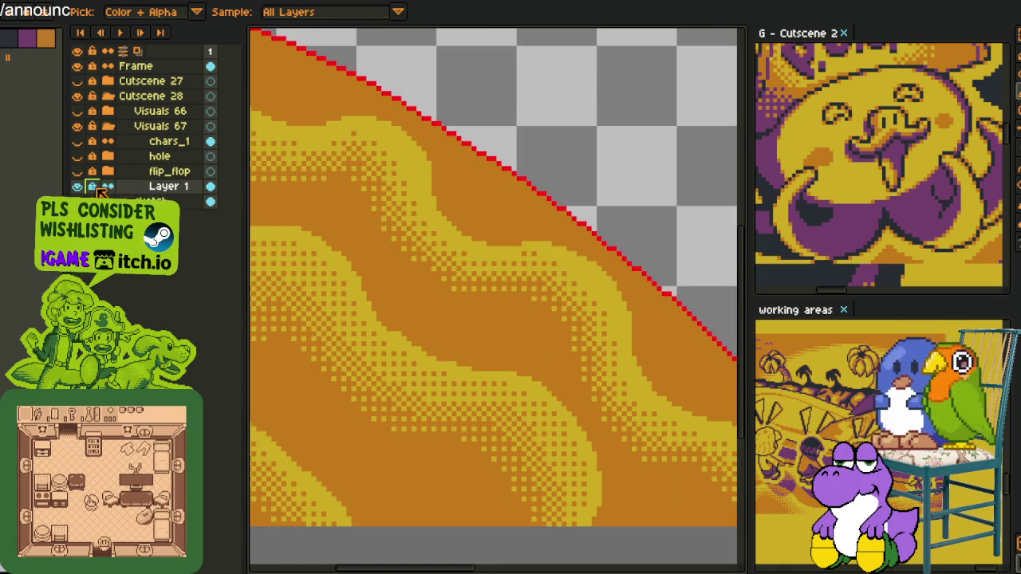
{"action": "scroll", "coordinate": [446, 153], "scroll_direction": "down", "scroll_amount": 4}
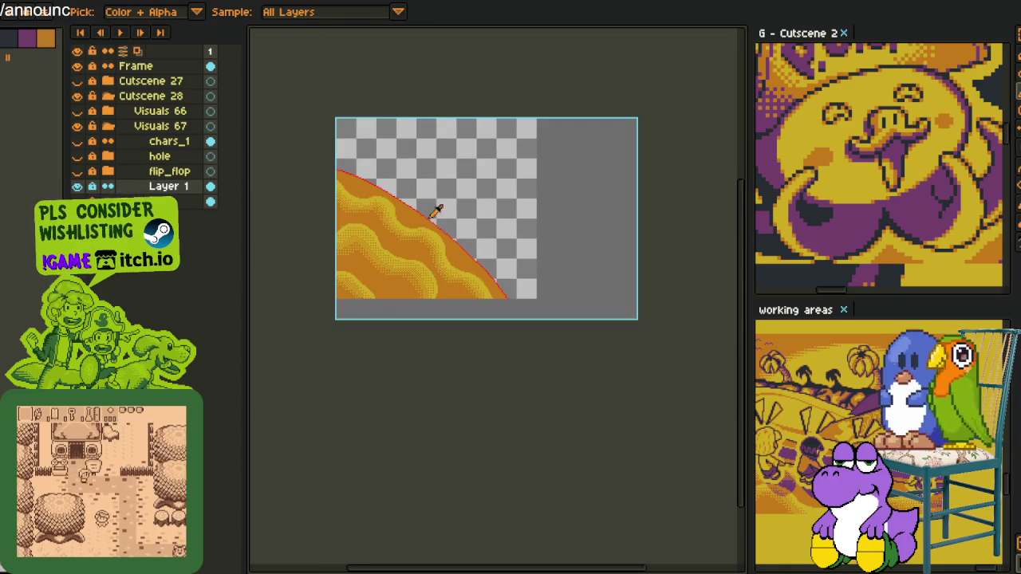
Draw a rectangular selection around the quarter-disc.
{"action": "key", "text": "m"}
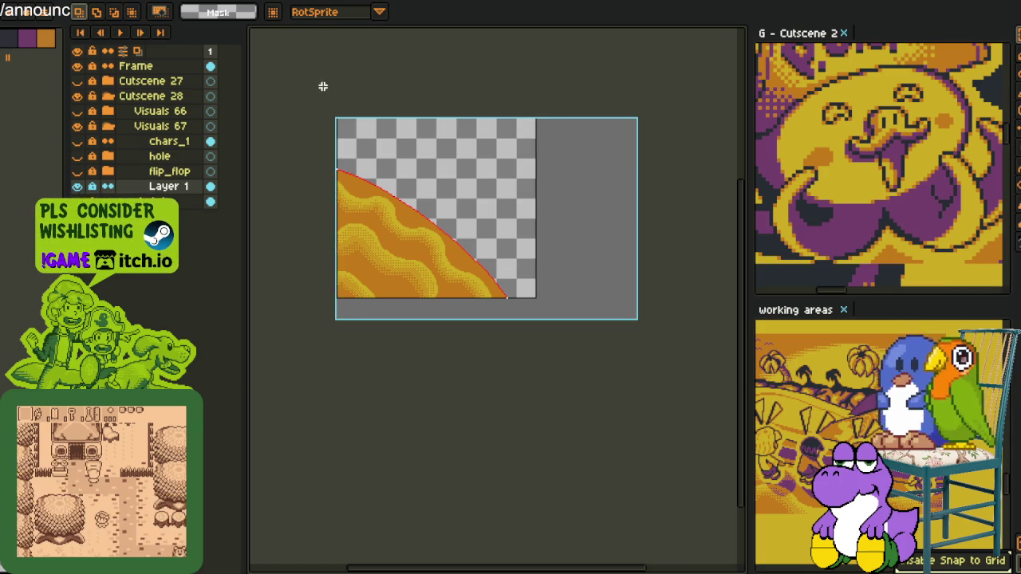
{"action": "left_click_drag", "start_coordinate": [308, 68], "coordinate": [539, 302]}
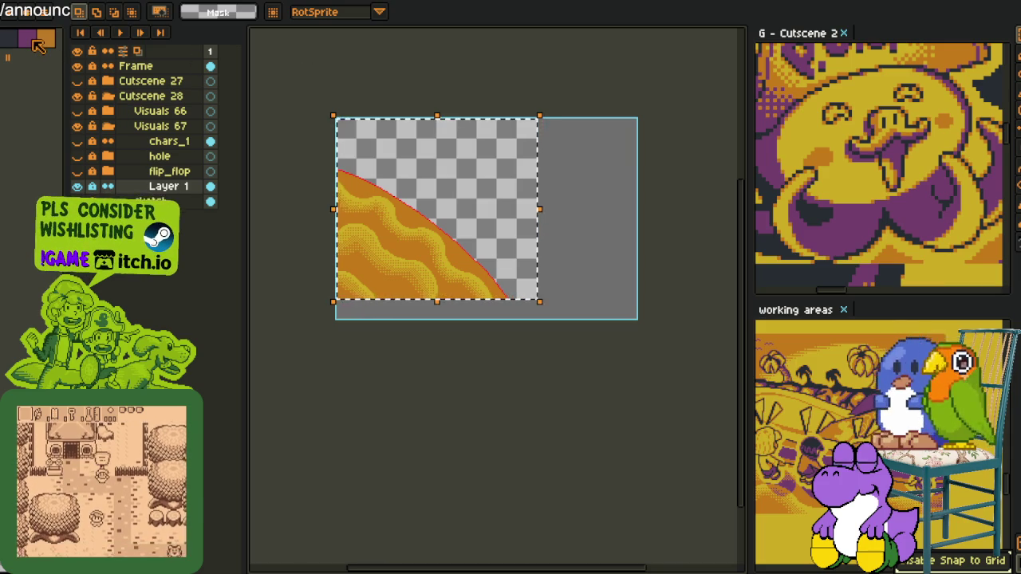
{"action": "scroll", "coordinate": [342, 164], "scroll_direction": "up", "scroll_amount": 1}
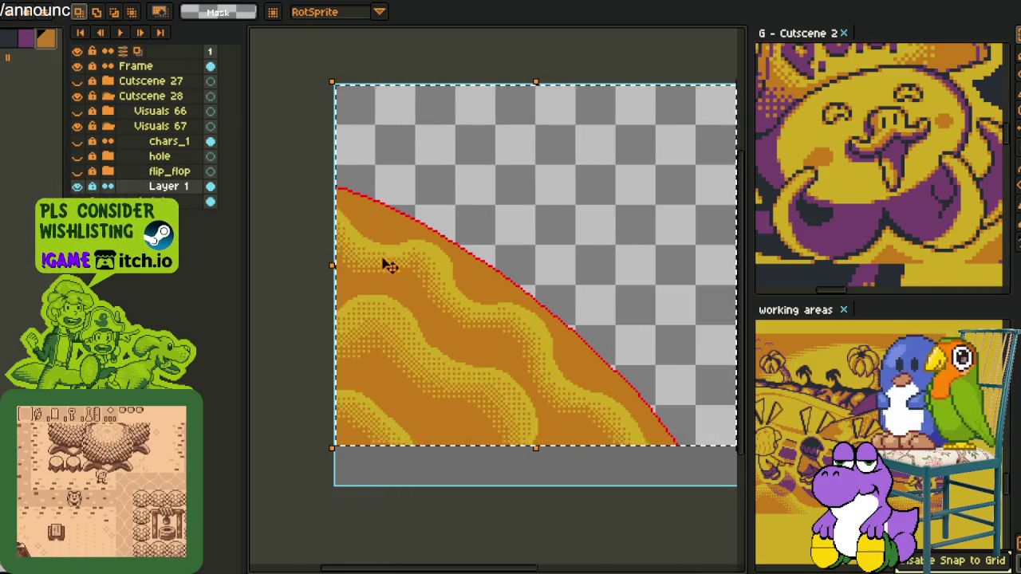
{"action": "scroll", "coordinate": [450, 227], "scroll_direction": "up", "scroll_amount": 1}
{"action": "scroll", "coordinate": [451, 227], "scroll_direction": "down", "scroll_amount": 1}
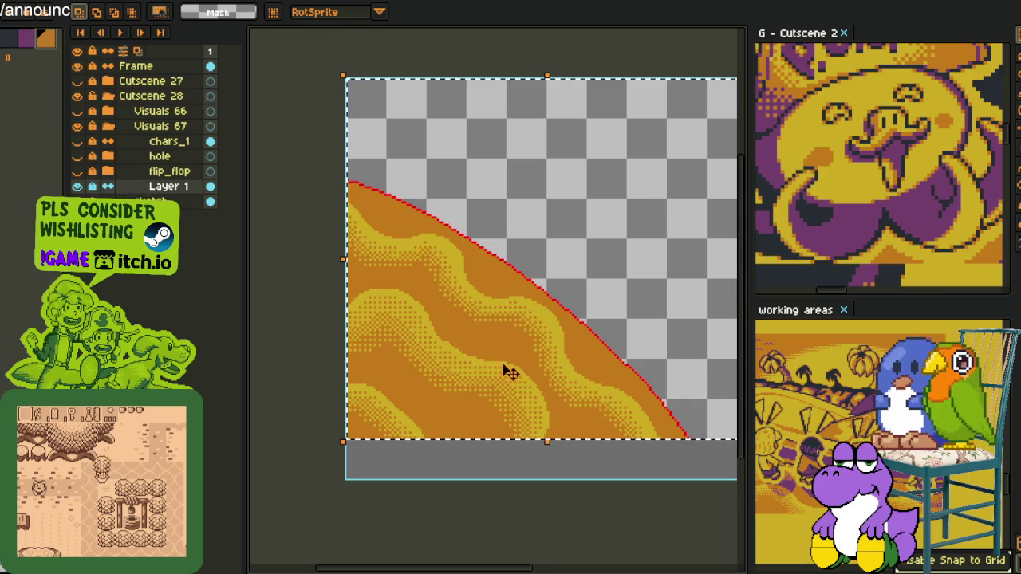
Apply an outline to the selection, then undo it.
{"action": "key", "text": "shift+o"}
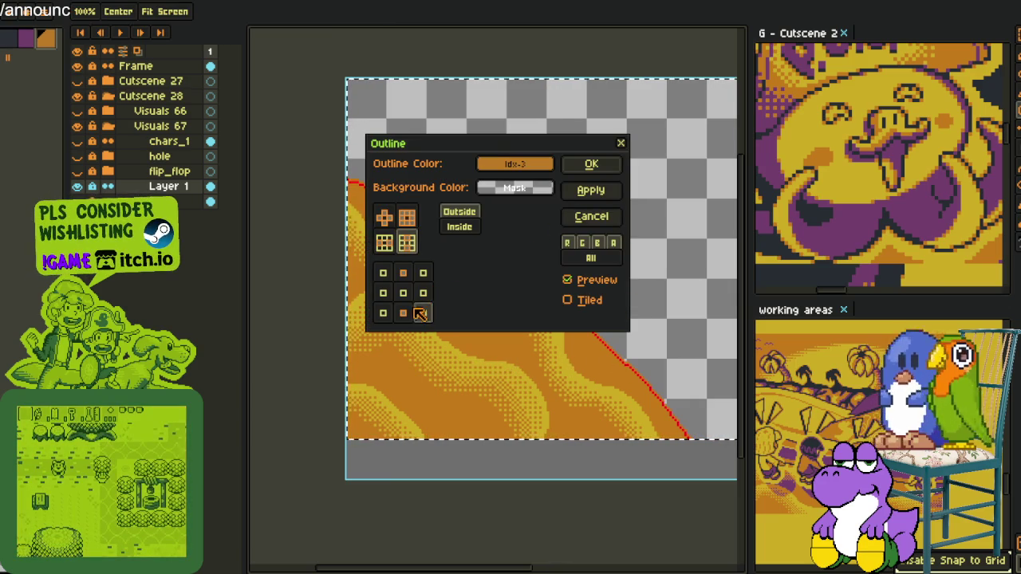
{"action": "left_click", "coordinate": [591, 164]}
{"action": "scroll", "coordinate": [575, 239], "scroll_direction": "up", "scroll_amount": 1}
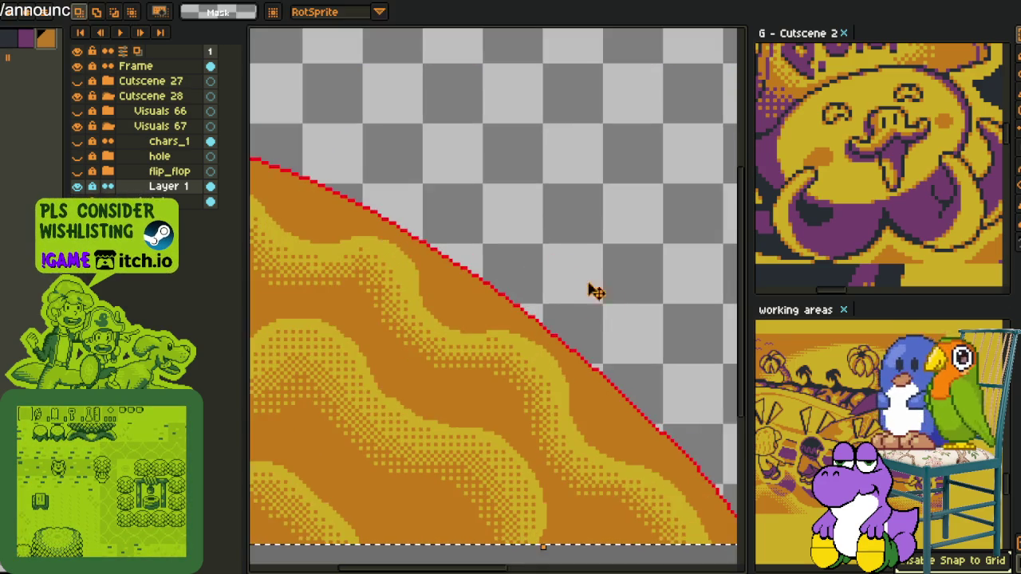
{"action": "key", "text": "ctrl+z"}
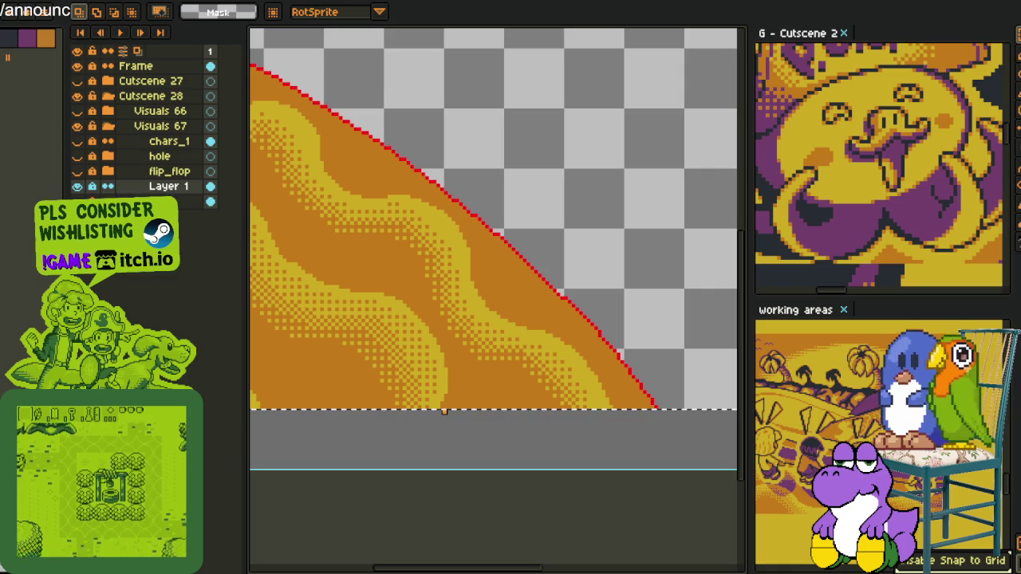
Apply the black outline around the red rim, adding a second outline pass.
{"action": "key", "text": "ctrl+shift+o"}
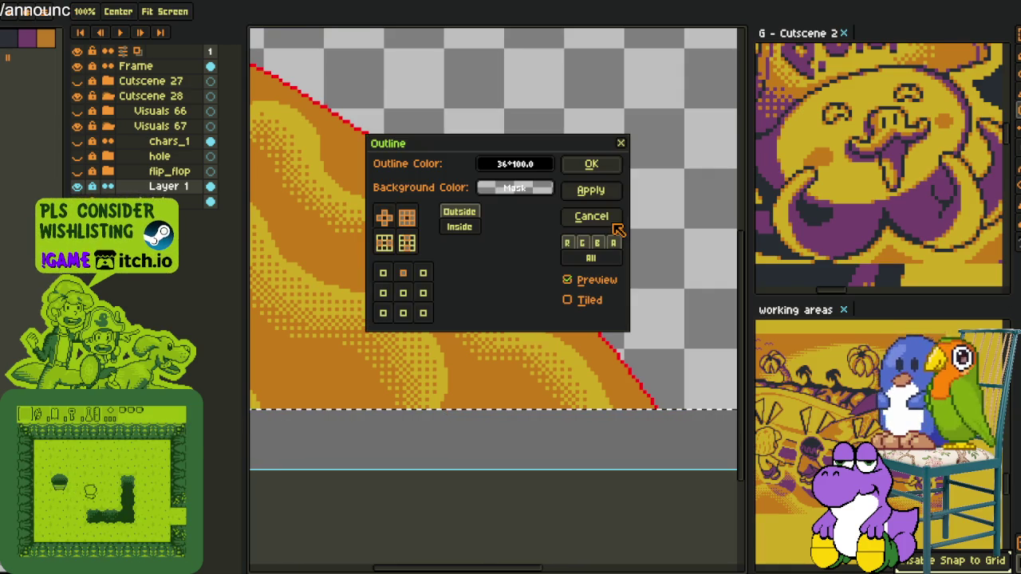
{"action": "left_click", "coordinate": [591, 165]}
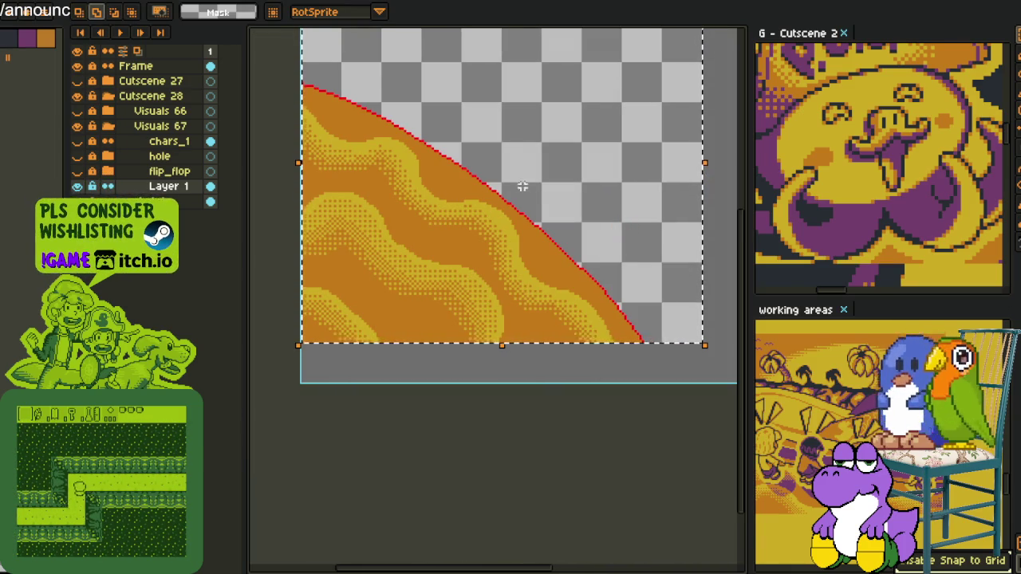
{"action": "key", "text": "ctrl+shift+o"}
{"action": "left_click", "coordinate": [605, 167]}
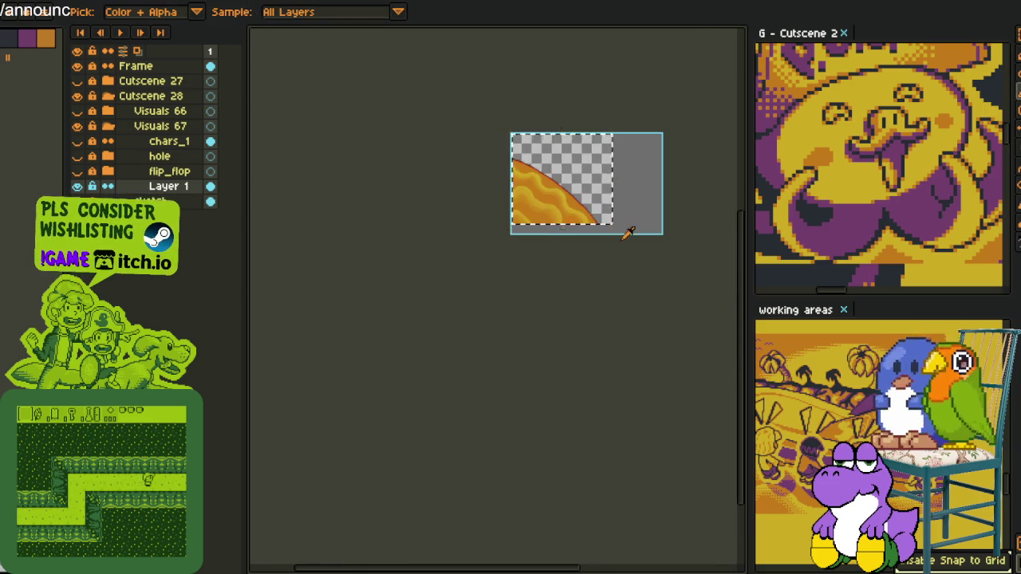
{"action": "scroll", "coordinate": [548, 152], "scroll_direction": "up", "scroll_amount": 1}
{"action": "scroll", "coordinate": [471, 155], "scroll_direction": "up", "scroll_amount": 1}
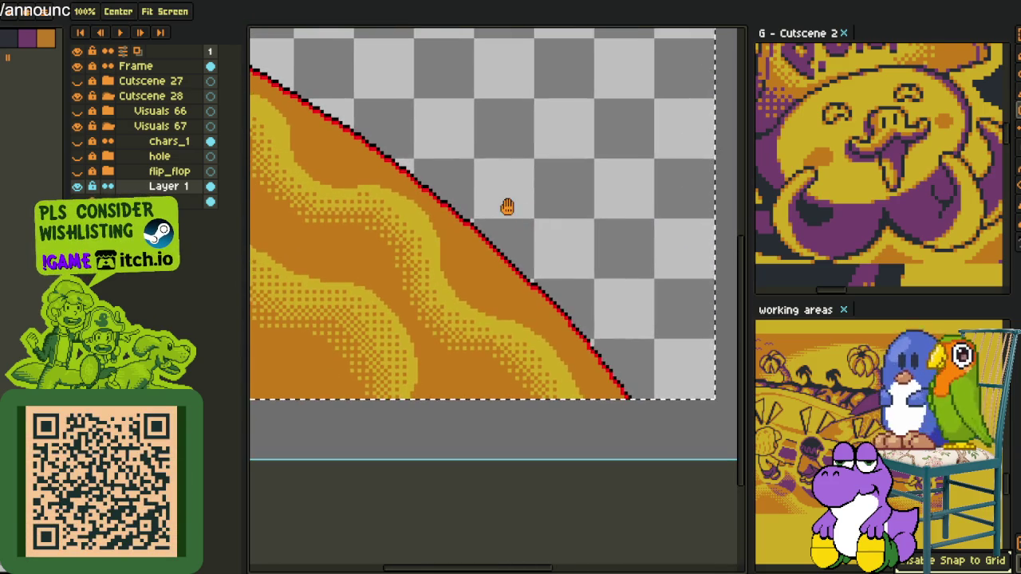
{"action": "scroll", "coordinate": [449, 116], "scroll_direction": "up", "scroll_amount": 1}
{"action": "scroll", "coordinate": [328, 140], "scroll_direction": "up", "scroll_amount": 2}
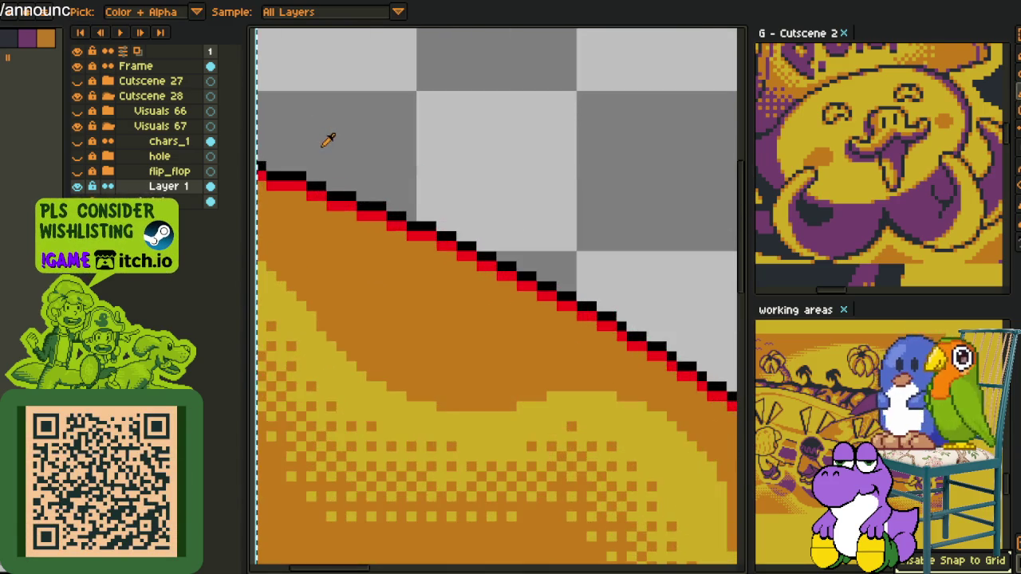
{"action": "scroll", "coordinate": [360, 152], "scroll_direction": "down", "scroll_amount": 2}
Select the whole canvas and erase stray black outline pixels near the top-left.
{"action": "key", "text": "ctrl+a"}
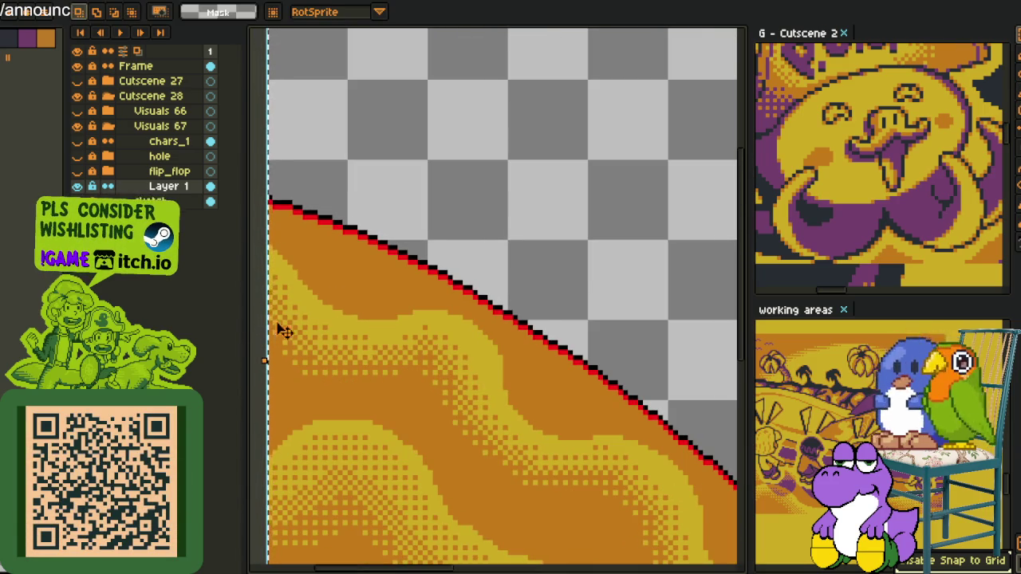
{"action": "scroll", "coordinate": [367, 309], "scroll_direction": "down", "scroll_amount": 1}
{"action": "scroll", "coordinate": [308, 292], "scroll_direction": "down", "scroll_amount": 1}
{"action": "scroll", "coordinate": [330, 231], "scroll_direction": "up", "scroll_amount": 3}
{"action": "scroll", "coordinate": [363, 200], "scroll_direction": "up", "scroll_amount": 1}
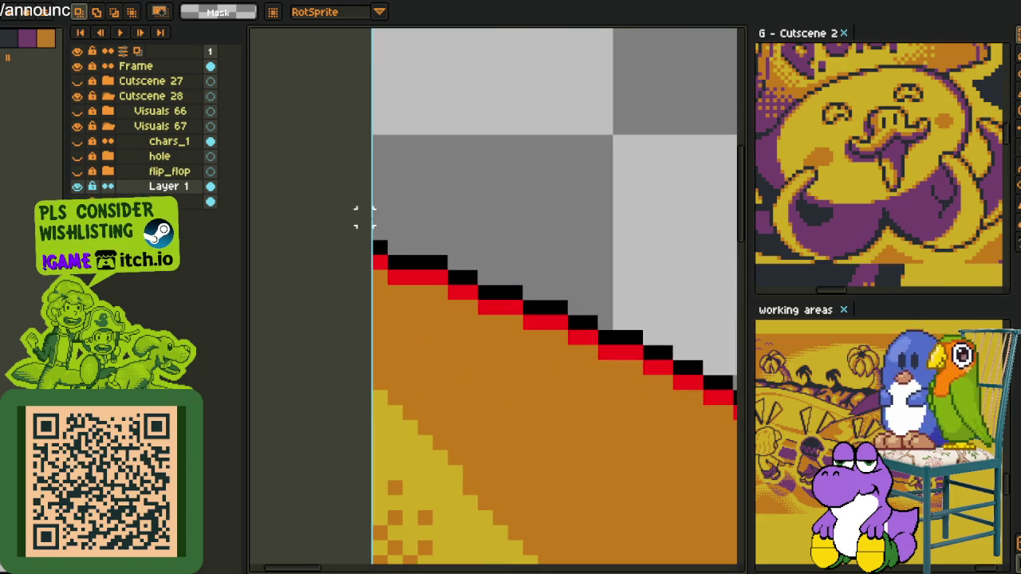
{"action": "key", "text": "e"}
{"action": "left_click_drag", "start_coordinate": [409, 264], "coordinate": [462, 264]}
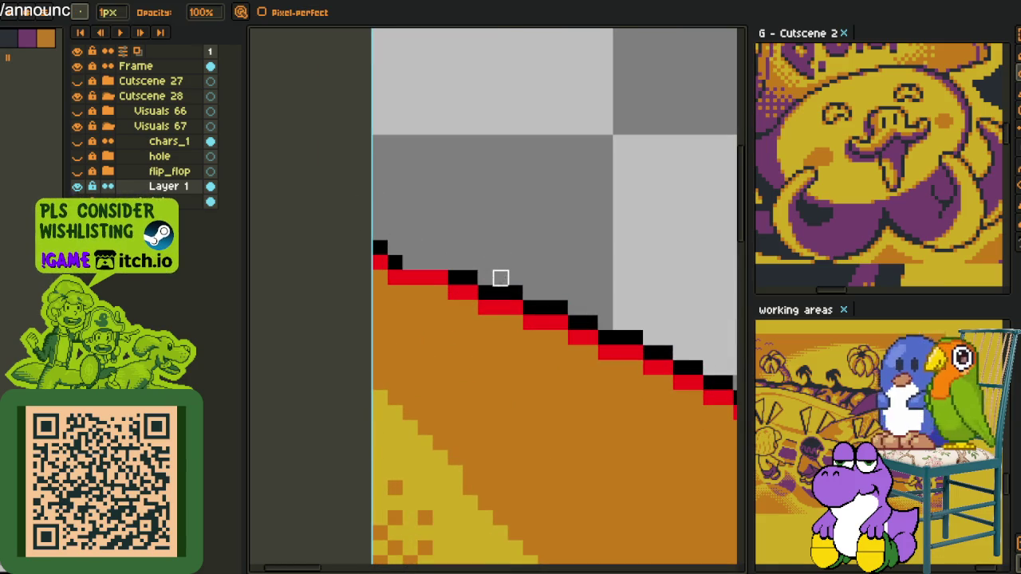
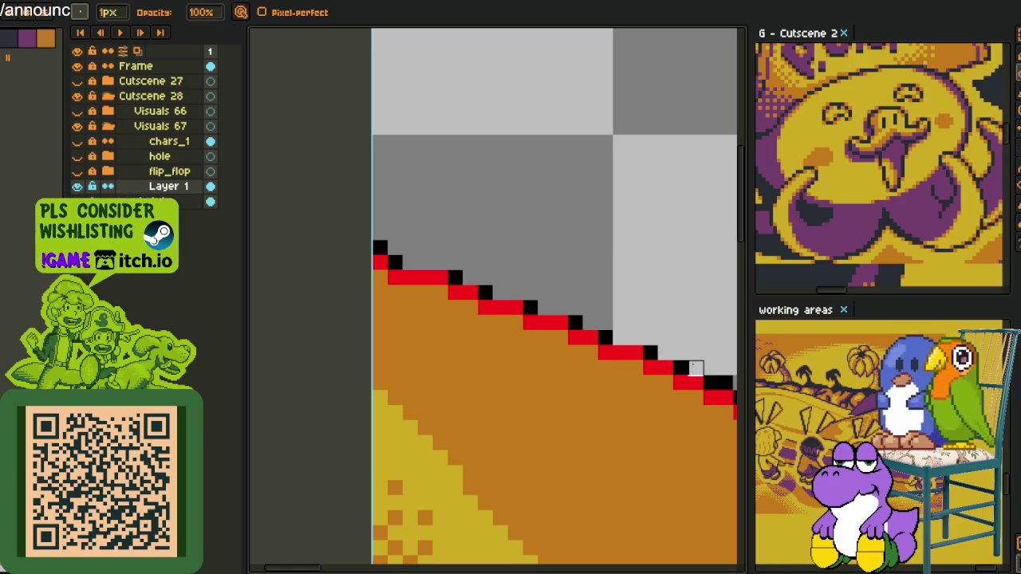
Pan along the ground's red-and-black diagonal outline toward its lower end.
{"action": "left_click_drag", "start_coordinate": [695, 367], "coordinate": [460, 148]}
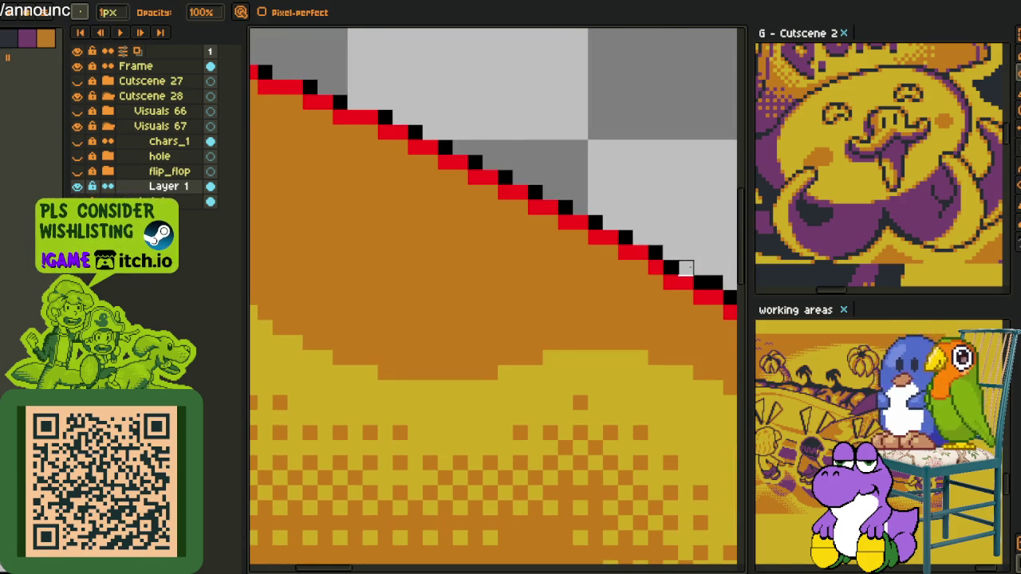
{"action": "left_click_drag", "start_coordinate": [685, 268], "coordinate": [471, 173]}
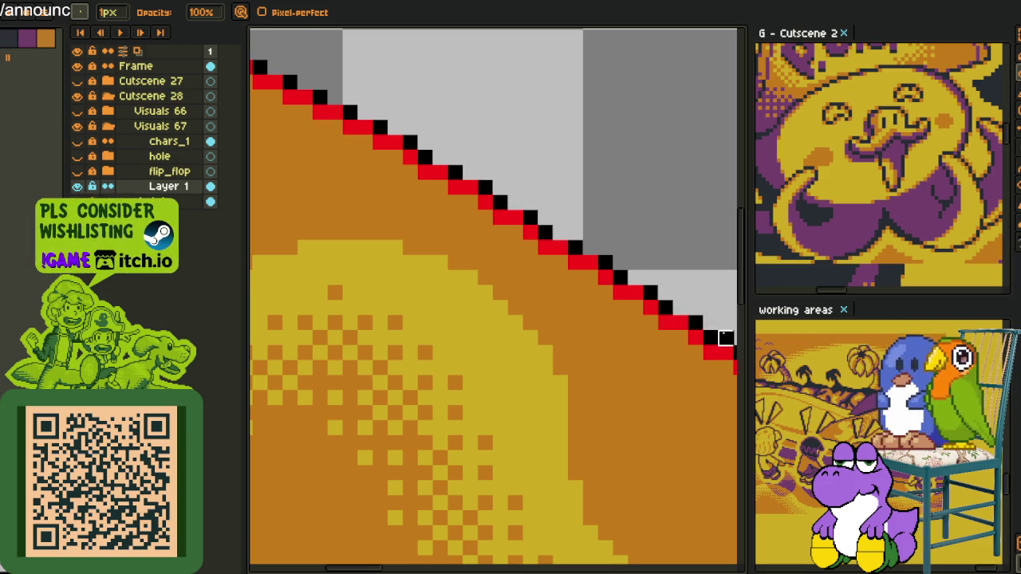
{"action": "left_click_drag", "start_coordinate": [725, 323], "coordinate": [485, 149]}
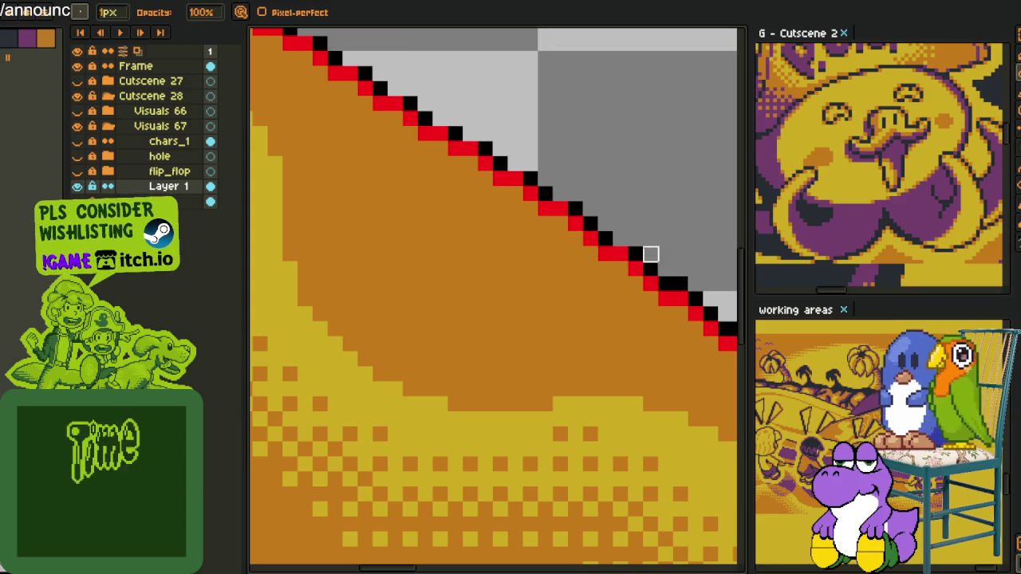
{"action": "key", "text": "space"}
{"action": "left_click_drag", "start_coordinate": [724, 270], "coordinate": [539, 185]}
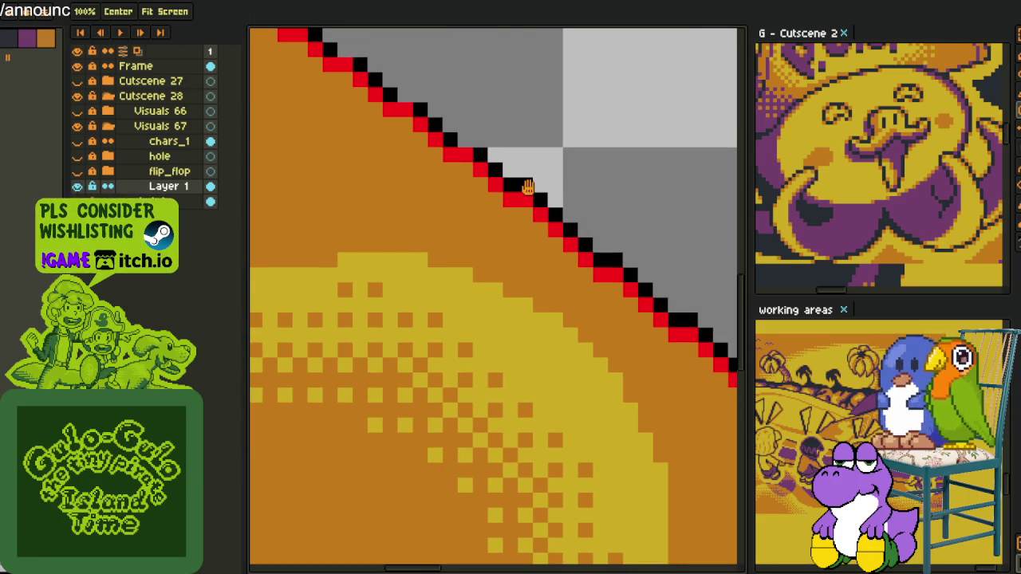
{"action": "key", "text": "space"}
{"action": "left_click_drag", "start_coordinate": [614, 260], "coordinate": [492, 171]}
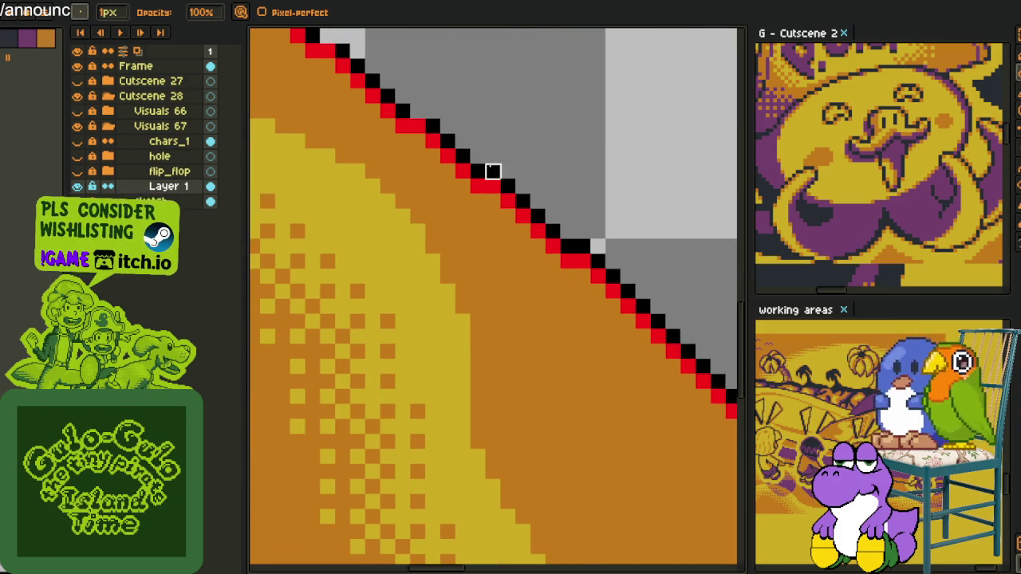
Zoom in on the outline's bottom end and pick the dark purple swatch.
{"action": "scroll", "coordinate": [583, 247], "scroll_direction": "down", "scroll_amount": 3}
{"action": "key", "text": "space"}
{"action": "left_click_drag", "start_coordinate": [611, 232], "coordinate": [520, 189]}
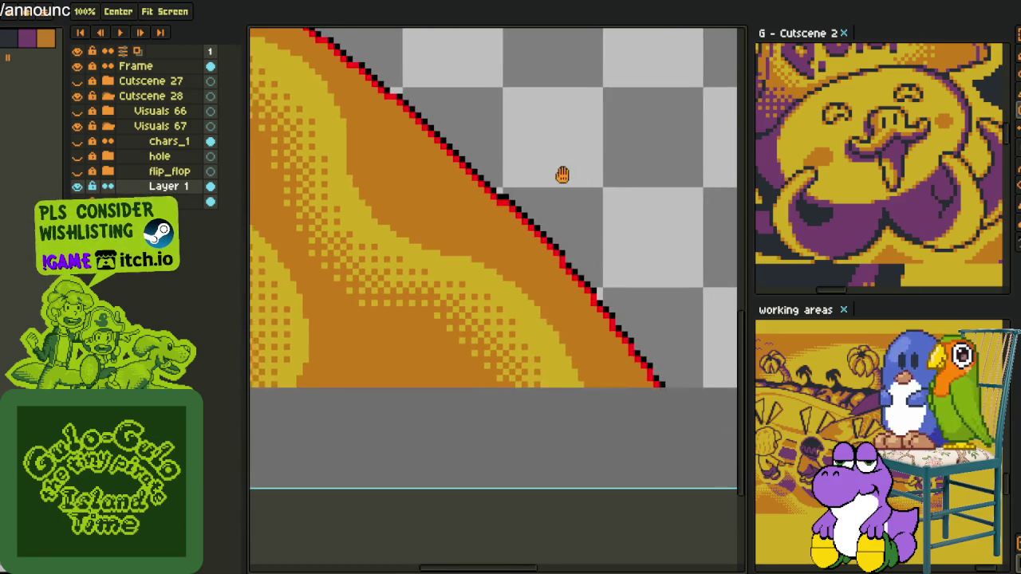
{"action": "scroll", "coordinate": [460, 184], "scroll_direction": "up", "scroll_amount": 2}
{"action": "scroll", "coordinate": [524, 212], "scroll_direction": "down", "scroll_amount": 2}
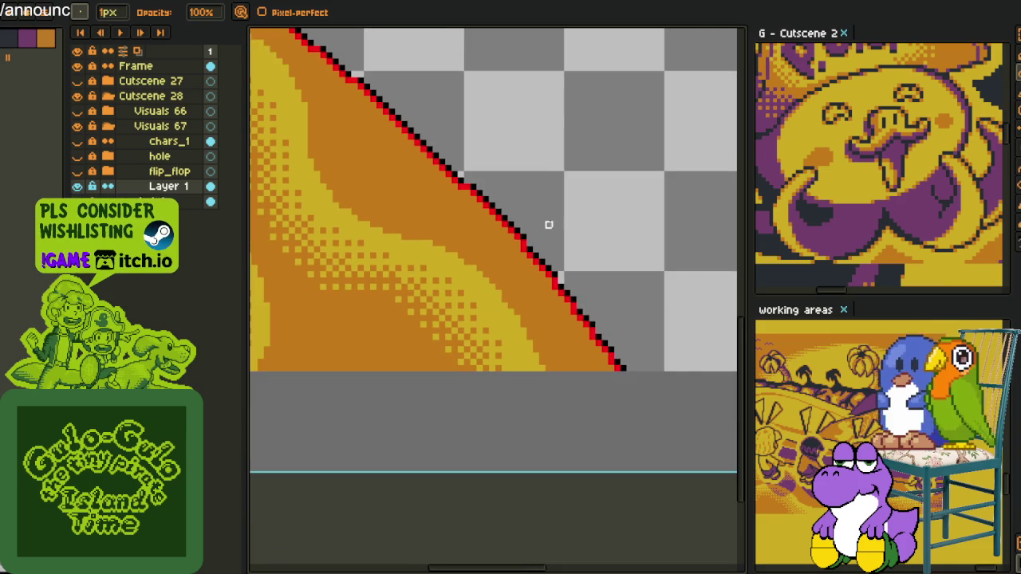
{"action": "scroll", "coordinate": [598, 299], "scroll_direction": "up", "scroll_amount": 1}
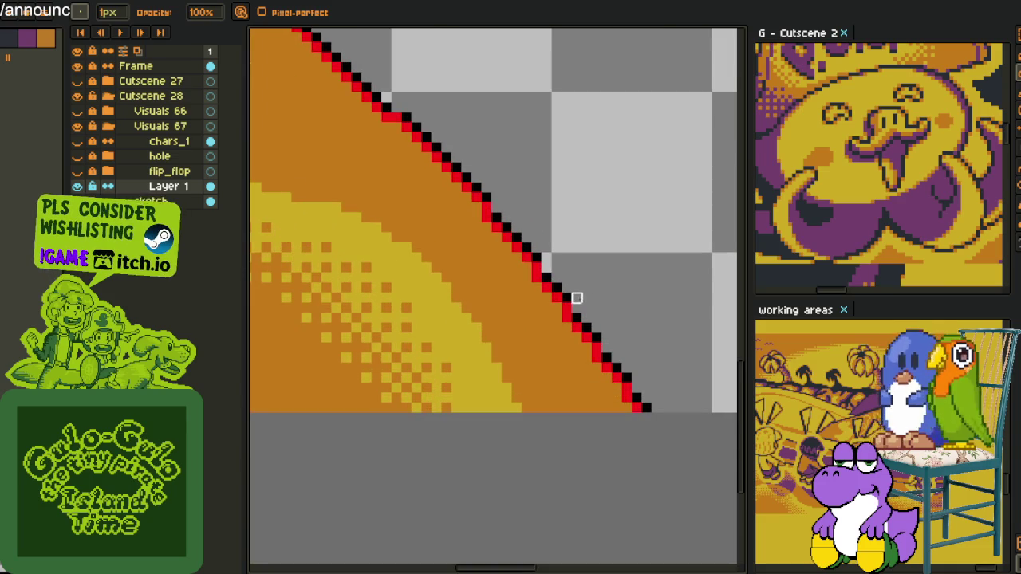
{"action": "left_click", "coordinate": [34, 45]}
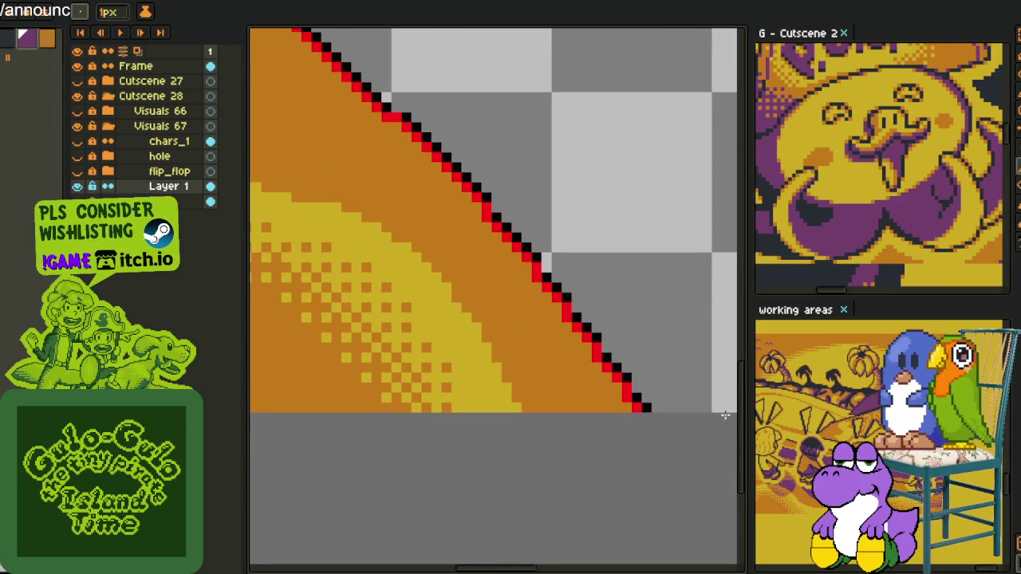
Place dark purple pixels under the red steps at the lower end of the diagonal.
{"action": "scroll", "coordinate": [706, 410], "scroll_direction": "up", "scroll_amount": 2}
{"action": "left_click", "coordinate": [472, 391]}
{"action": "left_click", "coordinate": [443, 331]}
{"action": "left_click", "coordinate": [382, 272]}
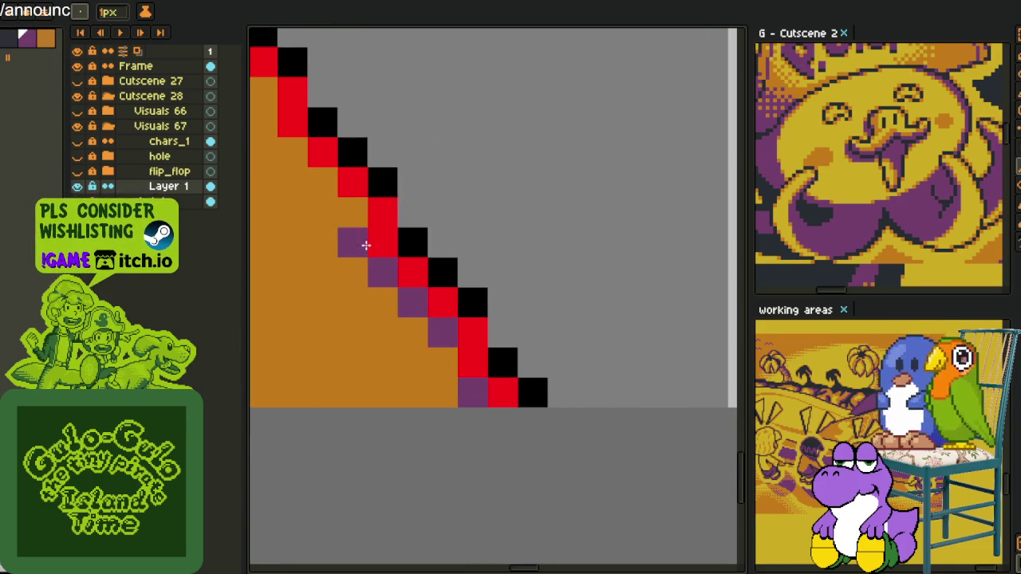
{"action": "left_click", "coordinate": [351, 212]}
{"action": "left_click", "coordinate": [322, 181]}
{"action": "left_click", "coordinate": [293, 152]}
{"action": "left_click_drag", "start_coordinate": [292, 144], "coordinate": [662, 433]}
{"action": "left_click", "coordinate": [625, 387]}
{"action": "left_click_drag", "start_coordinate": [602, 351], "coordinate": [573, 321]}
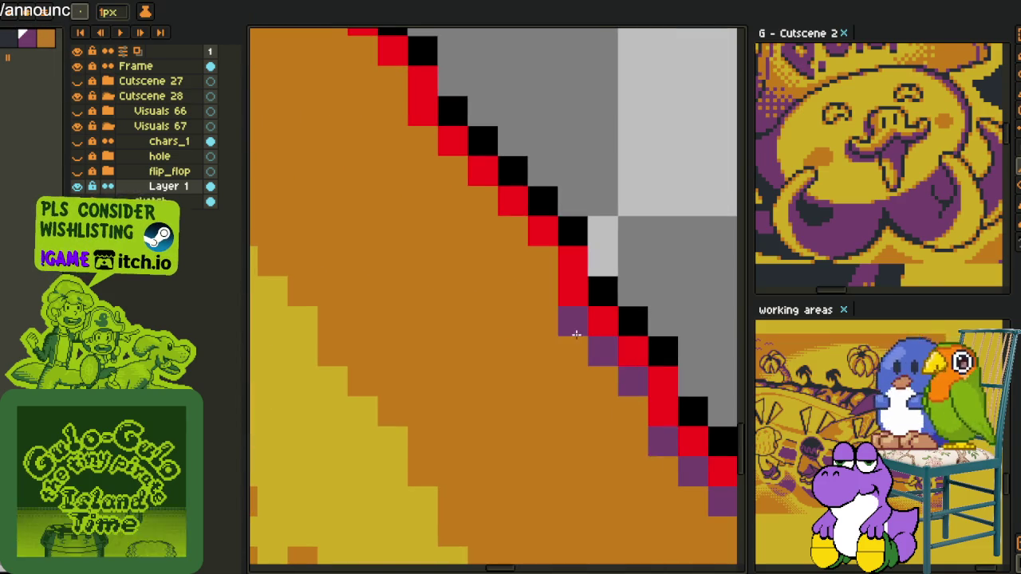
{"action": "left_click", "coordinate": [542, 260]}
{"action": "left_click_drag", "start_coordinate": [512, 229], "coordinate": [451, 169]}
{"action": "left_click", "coordinate": [422, 137]}
{"action": "mouse_move", "coordinate": [421, 134]}
{"action": "left_mouse_down"}
{"action": "mouse_move", "coordinate": [611, 349]}
{"action": "mouse_move", "coordinate": [396, 136]}
{"action": "mouse_move", "coordinate": [698, 420]}
{"action": "left_mouse_up"}
Continue the purple shading line along the next stretch of the diagonal.
{"action": "left_click", "coordinate": [372, 115]}
{"action": "left_click", "coordinate": [643, 399]}
{"action": "mouse_move", "coordinate": [642, 399]}
{"action": "left_mouse_down"}
{"action": "mouse_move", "coordinate": [285, 41]}
{"action": "mouse_move", "coordinate": [436, 28]}
{"action": "left_mouse_up"}
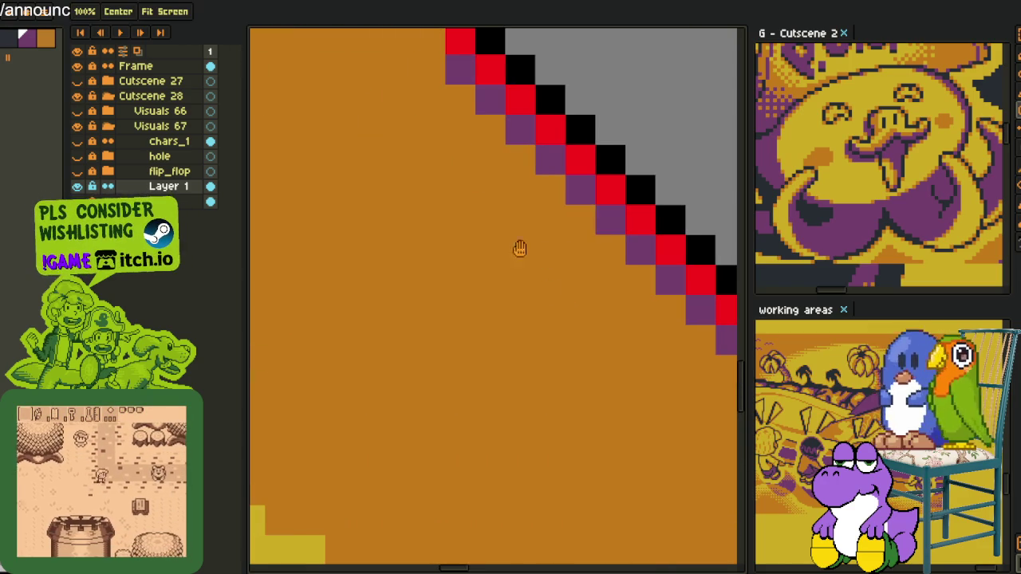
{"action": "left_click_drag", "start_coordinate": [531, 271], "coordinate": [579, 474]}
{"action": "mouse_move", "coordinate": [531, 353]}
{"action": "left_mouse_down"}
{"action": "mouse_move", "coordinate": [385, 230]}
{"action": "mouse_move", "coordinate": [276, 109]}
{"action": "mouse_move", "coordinate": [529, 292]}
{"action": "mouse_move", "coordinate": [540, 315]}
{"action": "mouse_move", "coordinate": [451, 231]}
{"action": "mouse_move", "coordinate": [365, 173]}
{"action": "mouse_move", "coordinate": [269, 77]}
{"action": "mouse_move", "coordinate": [634, 361]}
{"action": "left_mouse_up"}
{"action": "left_click", "coordinate": [585, 325]}
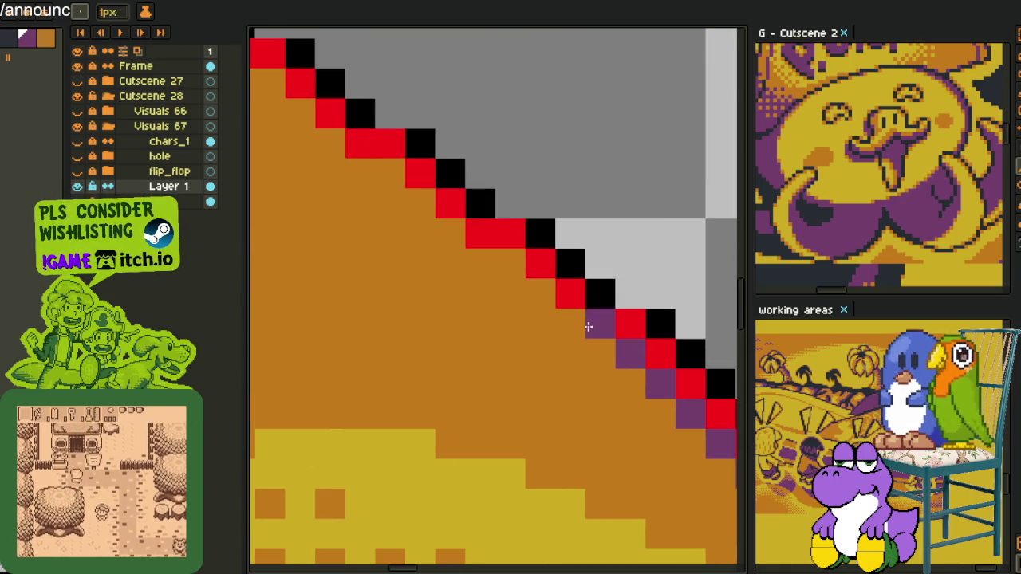
{"action": "mouse_move", "coordinate": [576, 319]}
{"action": "left_mouse_down"}
{"action": "mouse_move", "coordinate": [388, 169]}
{"action": "mouse_move", "coordinate": [547, 330]}
{"action": "mouse_move", "coordinate": [419, 228]}
{"action": "mouse_move", "coordinate": [407, 215]}
{"action": "mouse_move", "coordinate": [598, 376]}
{"action": "left_mouse_up"}
{"action": "left_click_drag", "start_coordinate": [553, 350], "coordinate": [497, 316]}
{"action": "left_click_drag", "start_coordinate": [455, 286], "coordinate": [392, 252]}
{"action": "left_click_drag", "start_coordinate": [332, 225], "coordinate": [668, 420]}
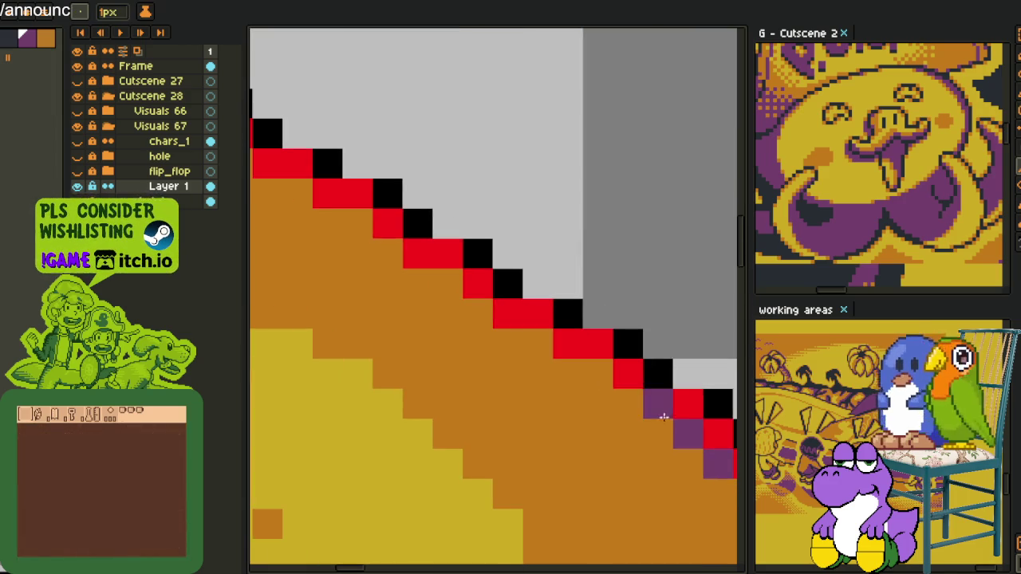
Add purple pixels beneath the red steps of the middle stretch of the outline.
{"action": "left_click", "coordinate": [634, 400]}
{"action": "left_click", "coordinate": [477, 313]}
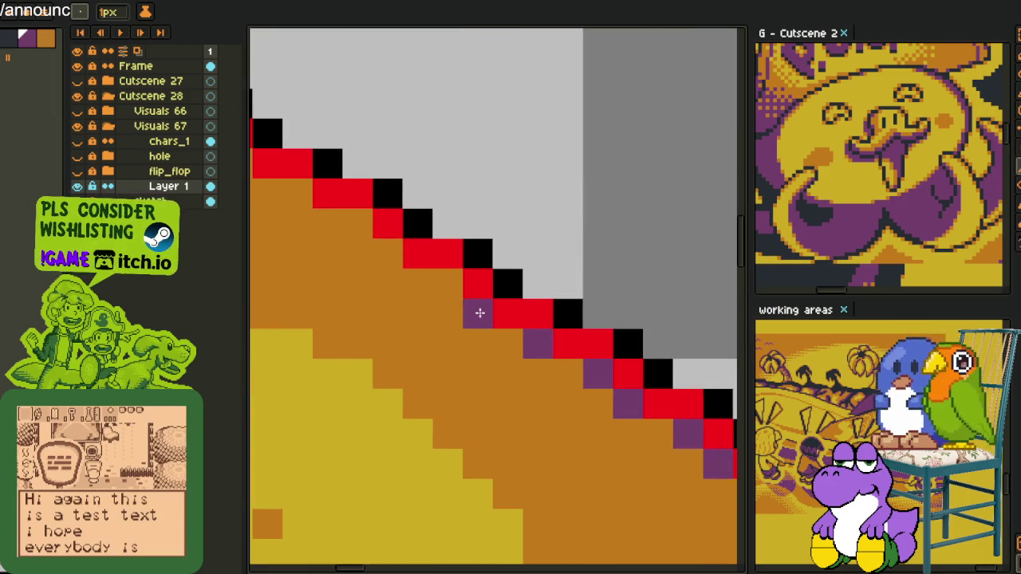
{"action": "left_click", "coordinate": [447, 284]}
{"action": "left_click", "coordinate": [400, 260]}
{"action": "left_click_drag", "start_coordinate": [343, 216], "coordinate": [478, 323]}
{"action": "left_click", "coordinate": [488, 329]}
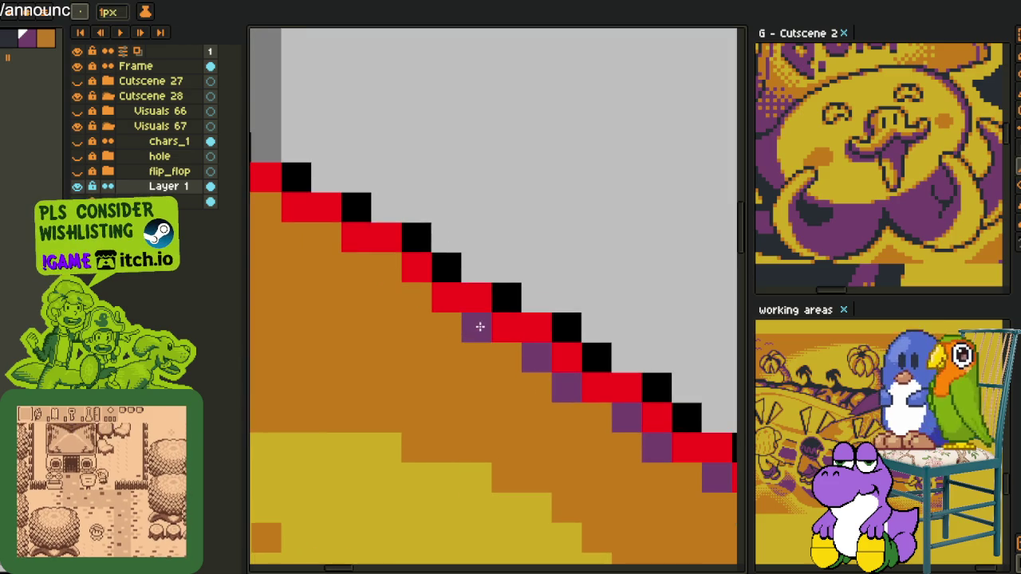
{"action": "left_click", "coordinate": [416, 297]}
{"action": "left_click", "coordinate": [386, 267]}
{"action": "left_click", "coordinate": [328, 238]}
{"action": "left_click", "coordinate": [266, 206]}
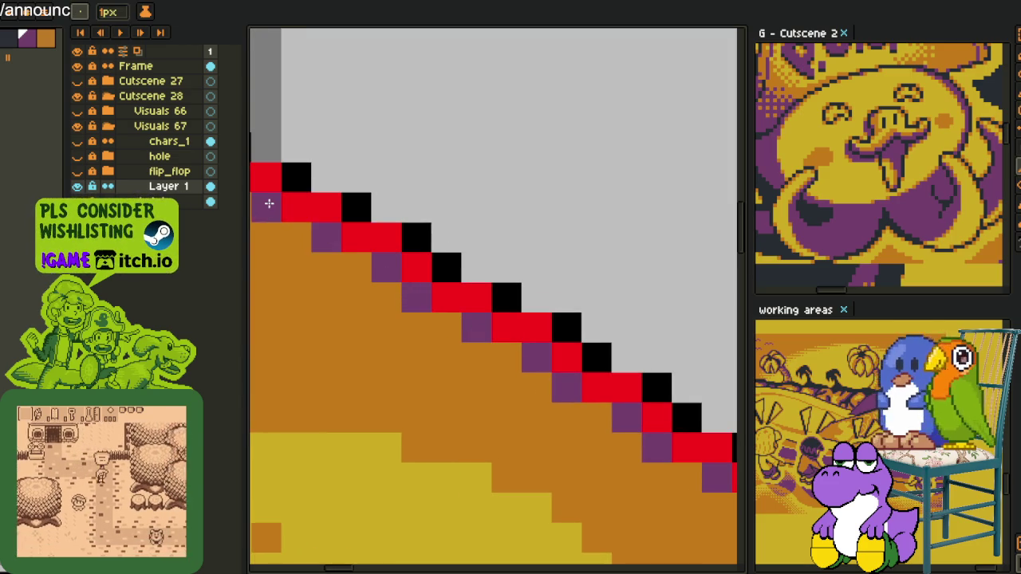
{"action": "left_click_drag", "start_coordinate": [266, 204], "coordinate": [565, 381]}
Extend the purple line under the red steps toward the upper diagonal.
{"action": "left_click", "coordinate": [558, 374]}
{"action": "left_click", "coordinate": [492, 344]}
{"action": "left_click", "coordinate": [432, 313]}
{"action": "left_click", "coordinate": [372, 284]}
{"action": "left_click", "coordinate": [307, 252]}
{"action": "left_click_drag", "start_coordinate": [302, 250], "coordinate": [467, 375]}
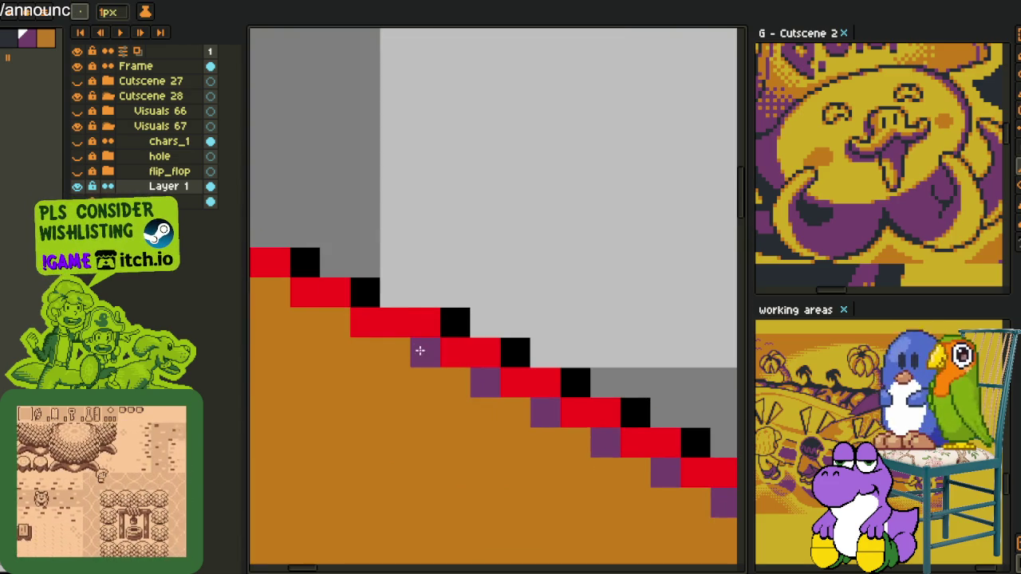
{"action": "left_click", "coordinate": [307, 322]}
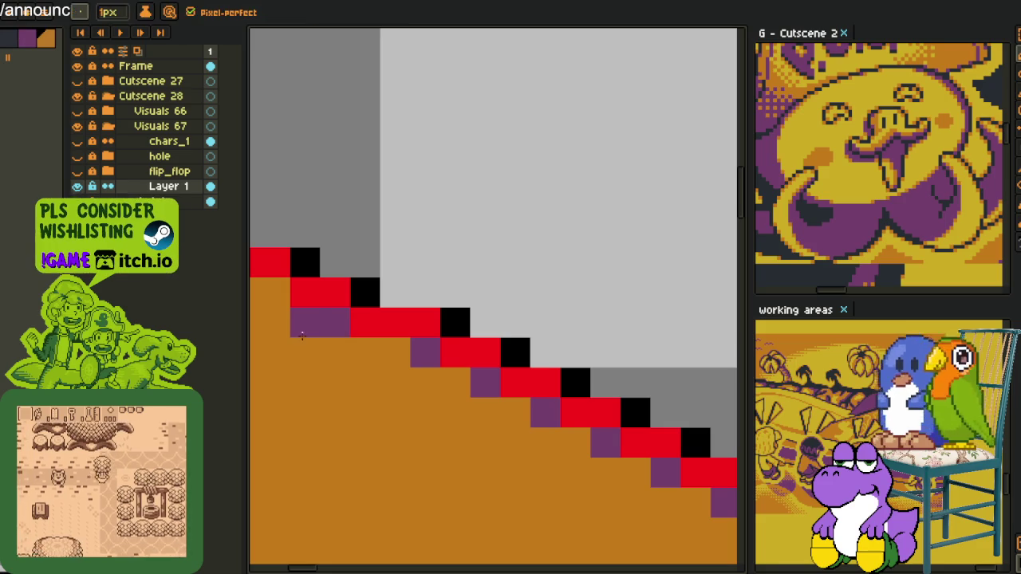
Sample the orange ground to turn a stray purple pixel back, then add one more purple pixel.
{"action": "left_click", "coordinate": [306, 322]}
{"action": "left_click_drag", "start_coordinate": [278, 292], "coordinate": [503, 420]}
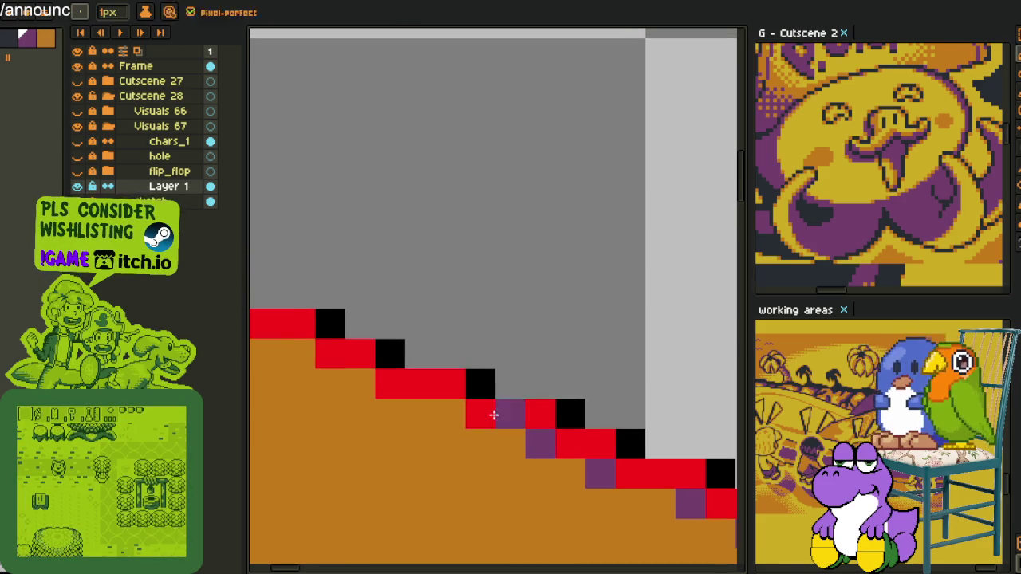
{"action": "left_click", "coordinate": [350, 407]}
{"action": "left_click", "coordinate": [296, 358]}
{"action": "left_click_drag", "start_coordinate": [296, 358], "coordinate": [497, 424]}
{"action": "scroll", "coordinate": [445, 408], "scroll_direction": "down", "scroll_amount": 2}
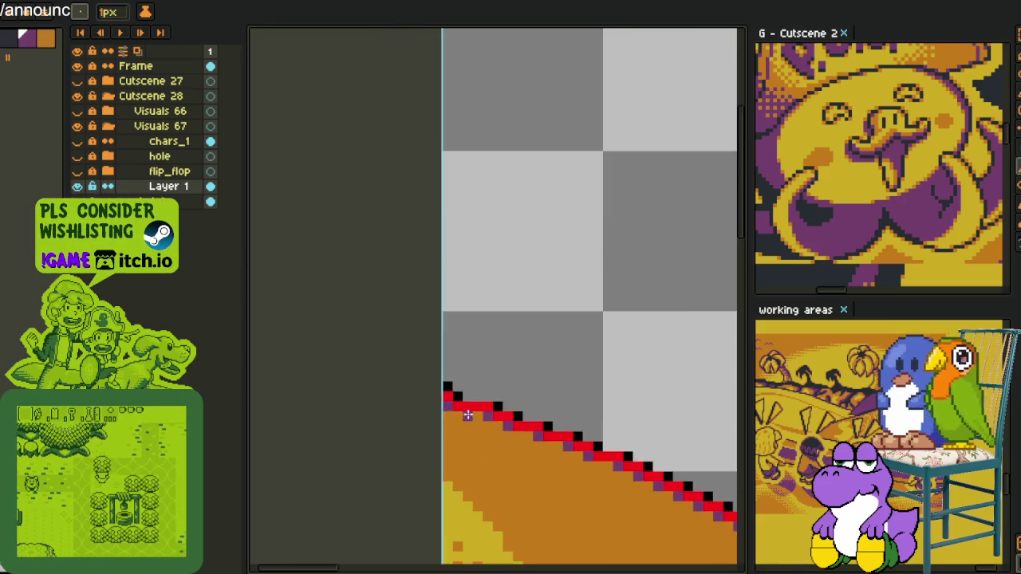
Replace the black stair-step pixels #000000 with orange #c97900.
{"action": "scroll", "coordinate": [479, 407], "scroll_direction": "down", "scroll_amount": 1}
{"action": "key", "text": "alt"}
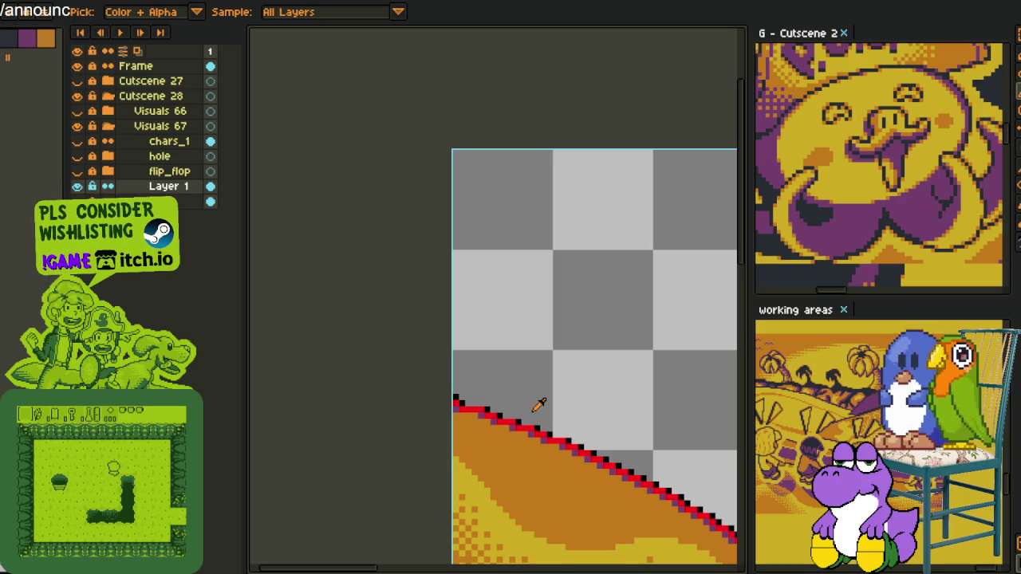
{"action": "scroll", "coordinate": [698, 407], "scroll_direction": "down", "scroll_amount": 2}
{"action": "mouse_move", "coordinate": [676, 394]}
{"action": "left_mouse_down"}
{"action": "mouse_move", "coordinate": [543, 257]}
{"action": "mouse_move", "coordinate": [559, 266]}
{"action": "left_mouse_up"}
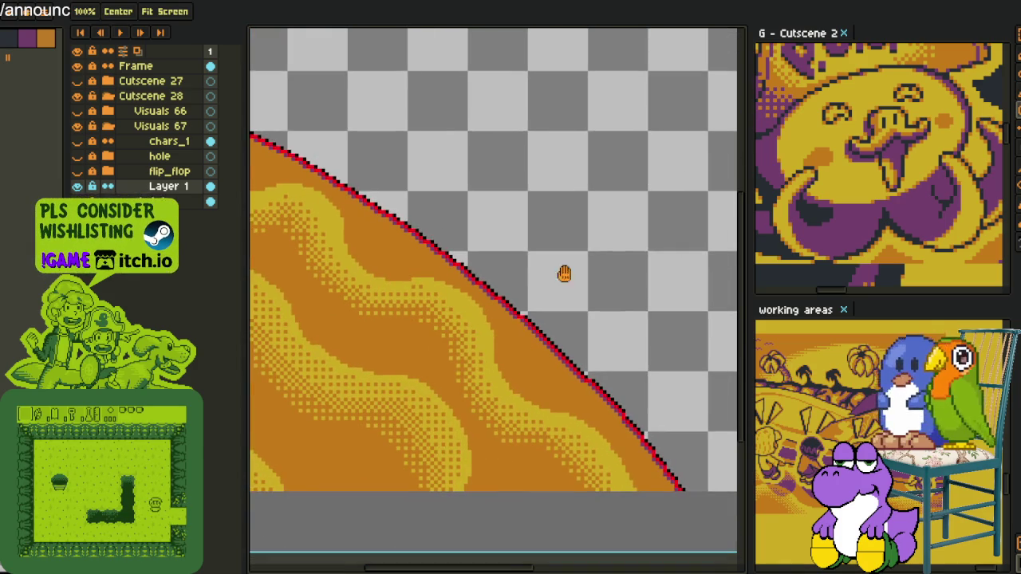
{"action": "scroll", "coordinate": [557, 314], "scroll_direction": "up", "scroll_amount": 5}
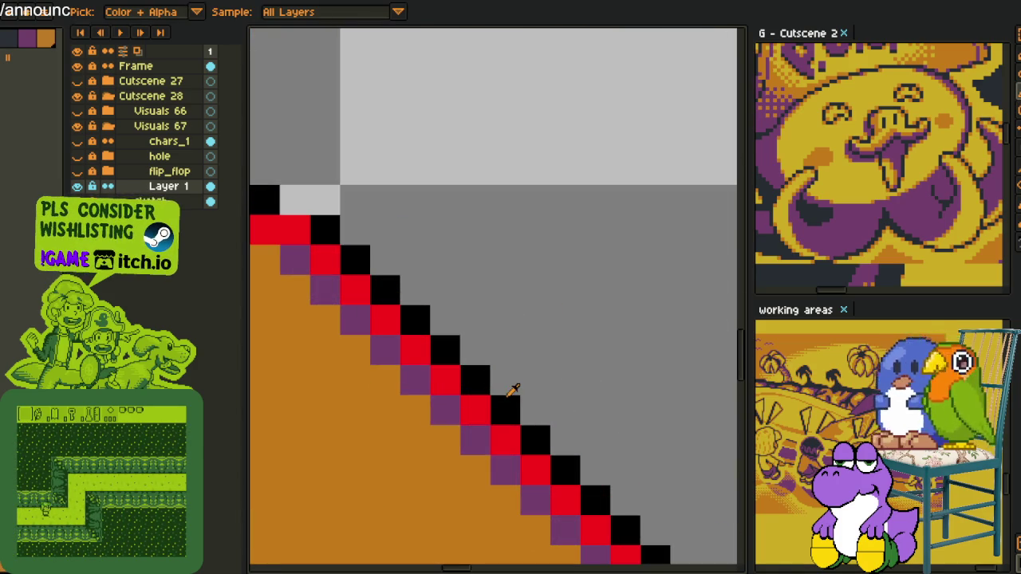
{"action": "key", "text": "shift+r"}
{"action": "key", "text": "Return"}
Recolour the red #FF0000 outline to palette index 1, then hide Layer 1 to compare.
{"action": "scroll", "coordinate": [444, 410], "scroll_direction": "down", "scroll_amount": 3}
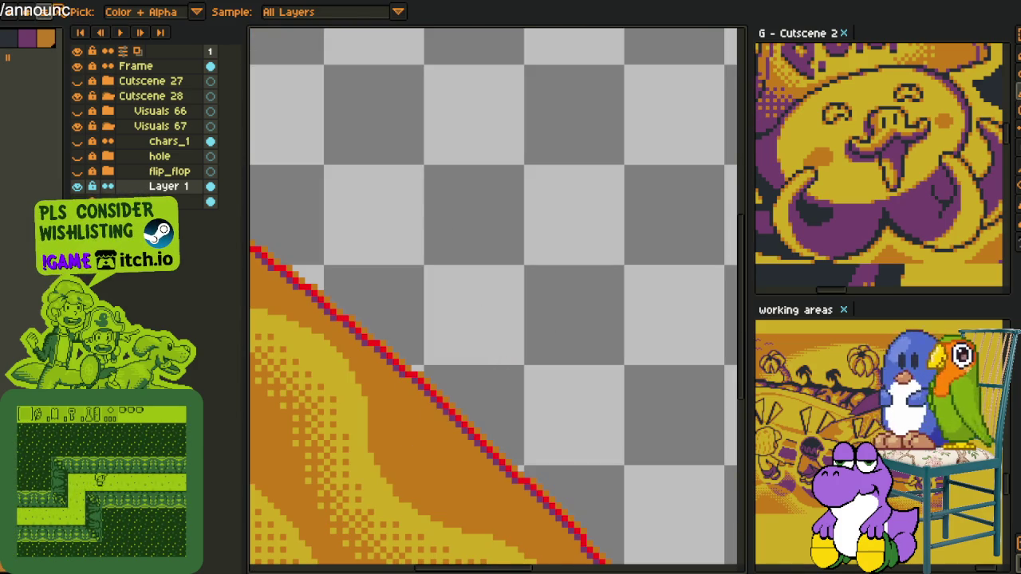
{"action": "scroll", "coordinate": [374, 312], "scroll_direction": "up", "scroll_amount": 3}
{"action": "key", "text": "shift+r"}
{"action": "left_click", "coordinate": [400, 450]}
{"action": "key", "text": "i"}
{"action": "scroll", "coordinate": [455, 337], "scroll_direction": "down", "scroll_amount": 3}
{"action": "scroll", "coordinate": [494, 319], "scroll_direction": "down", "scroll_amount": 2}
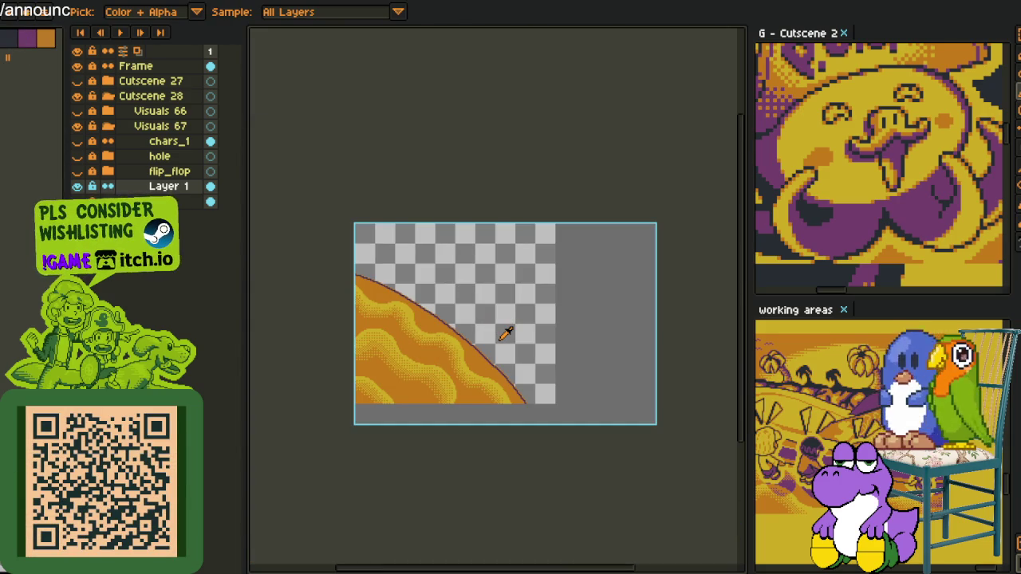
{"action": "left_click", "coordinate": [78, 188]}
Make Layer 1, flip_flop, hole and the characters layer visible again.
{"action": "left_click", "coordinate": [78, 187]}
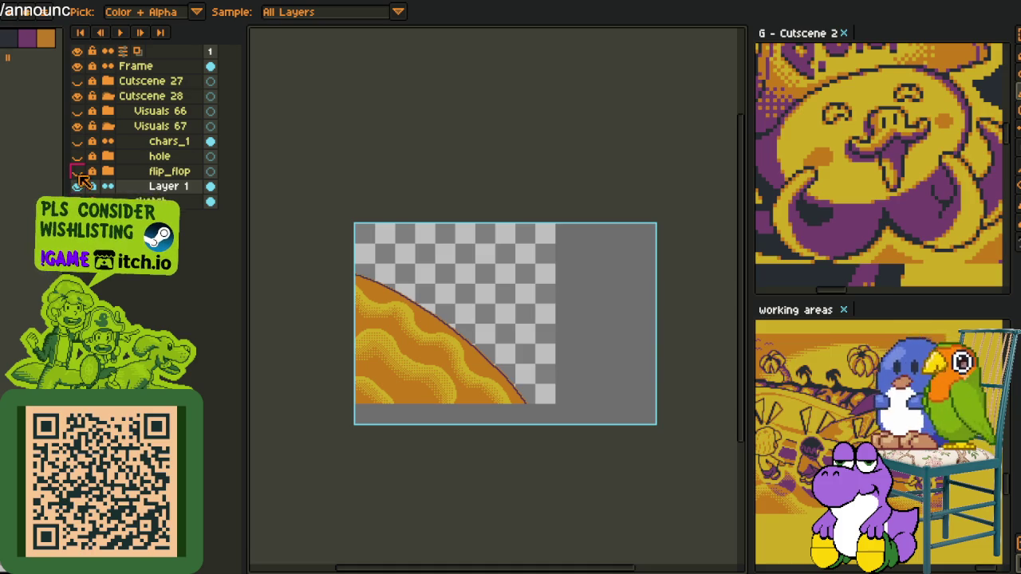
{"action": "left_click", "coordinate": [77, 172]}
{"action": "left_click", "coordinate": [77, 156]}
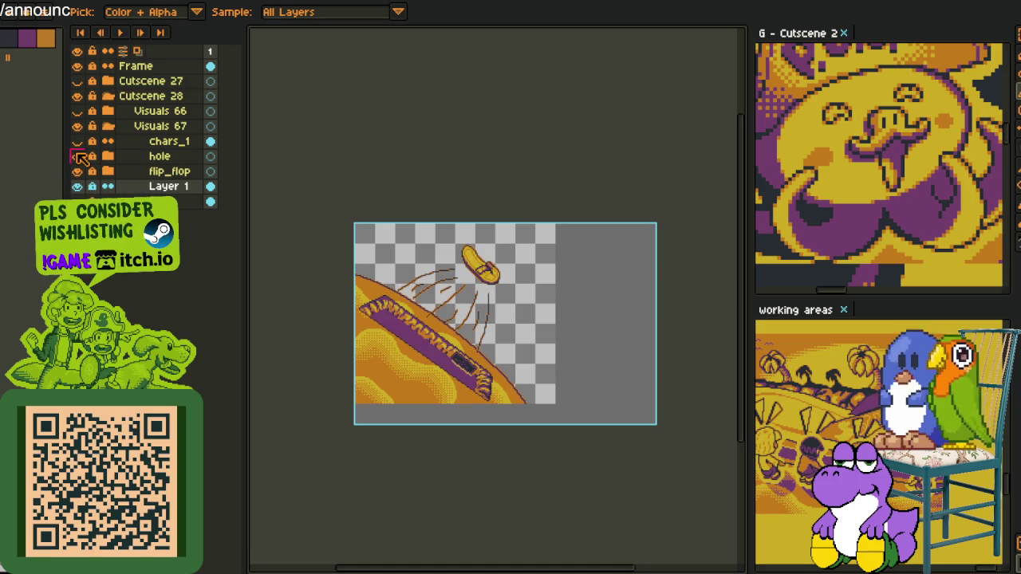
{"action": "left_click", "coordinate": [77, 142]}
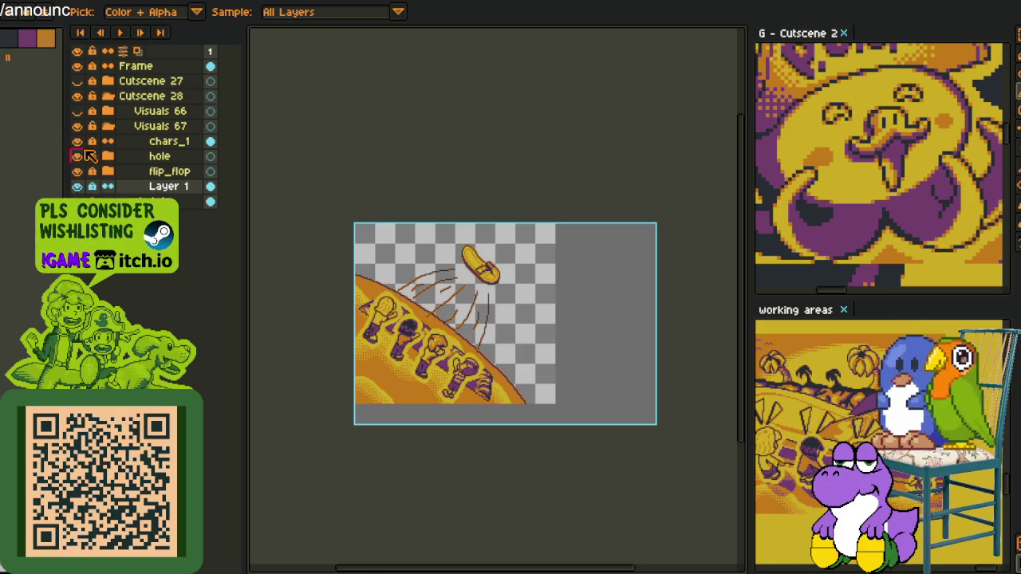
{"action": "scroll", "coordinate": [488, 373], "scroll_direction": "up", "scroll_amount": 1}
{"action": "left_click_drag", "start_coordinate": [494, 281], "coordinate": [522, 290]}
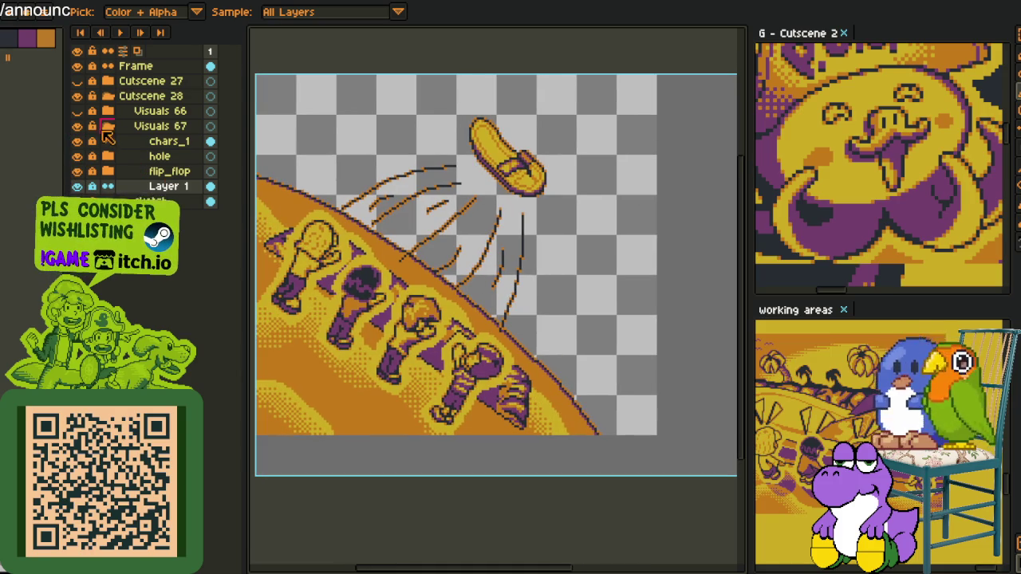
{"action": "scroll", "coordinate": [556, 251], "scroll_direction": "down", "scroll_amount": 2}
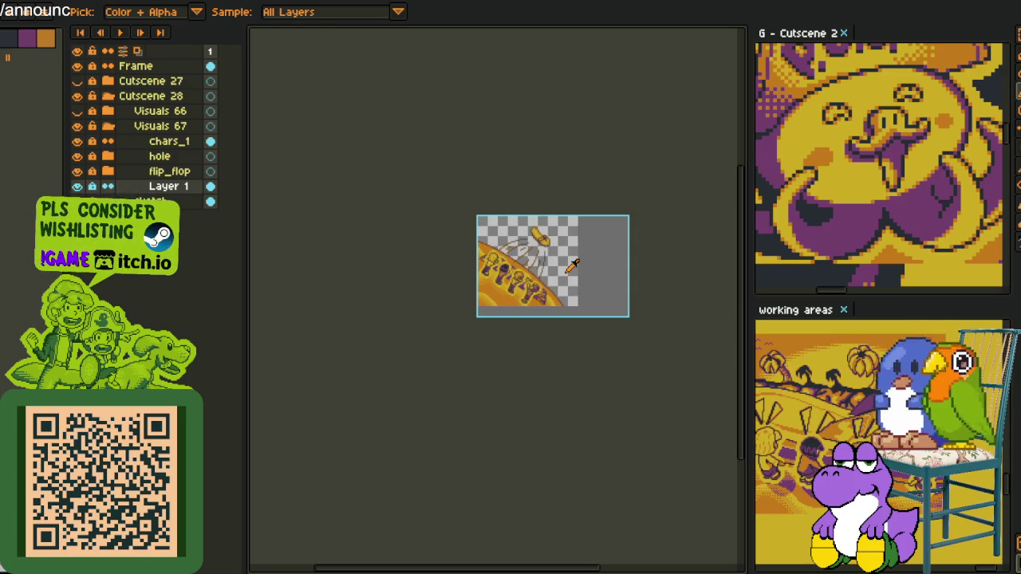
{"action": "scroll", "coordinate": [571, 266], "scroll_direction": "up", "scroll_amount": 2}
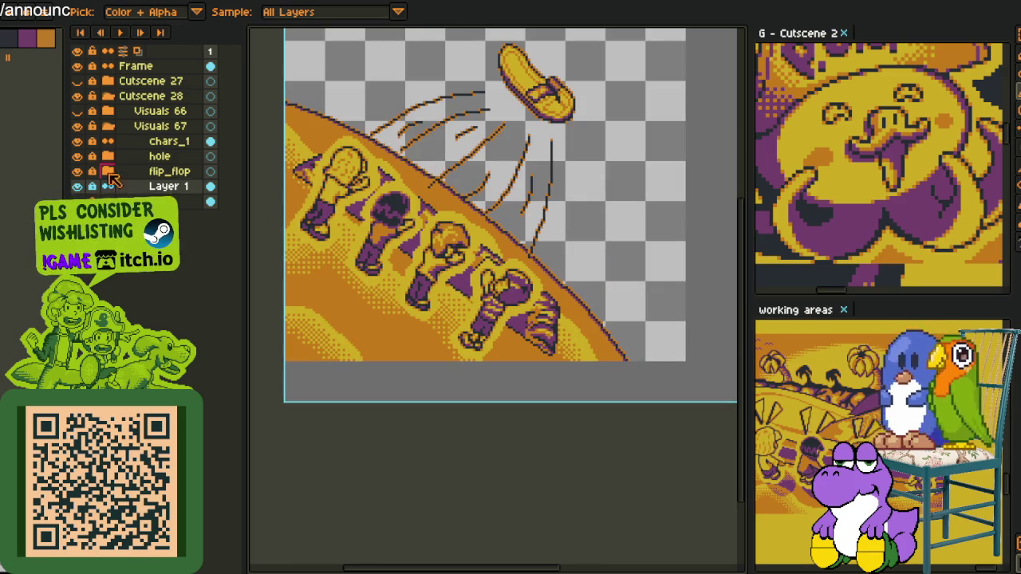
Undo the sketched motion lines around the flip-flop and save the cutscene.
{"action": "left_click", "coordinate": [107, 157]}
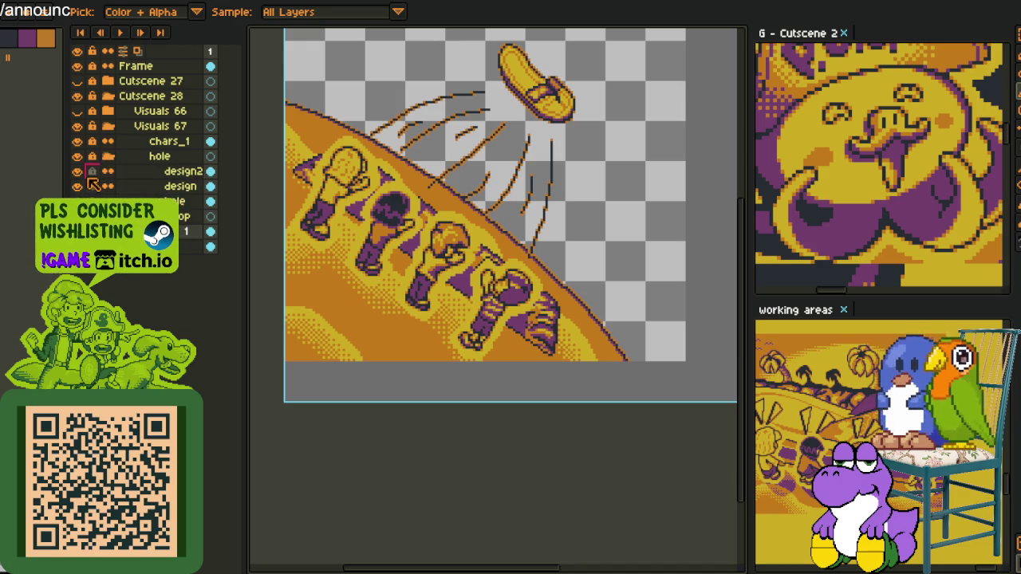
{"action": "left_click", "coordinate": [106, 157]}
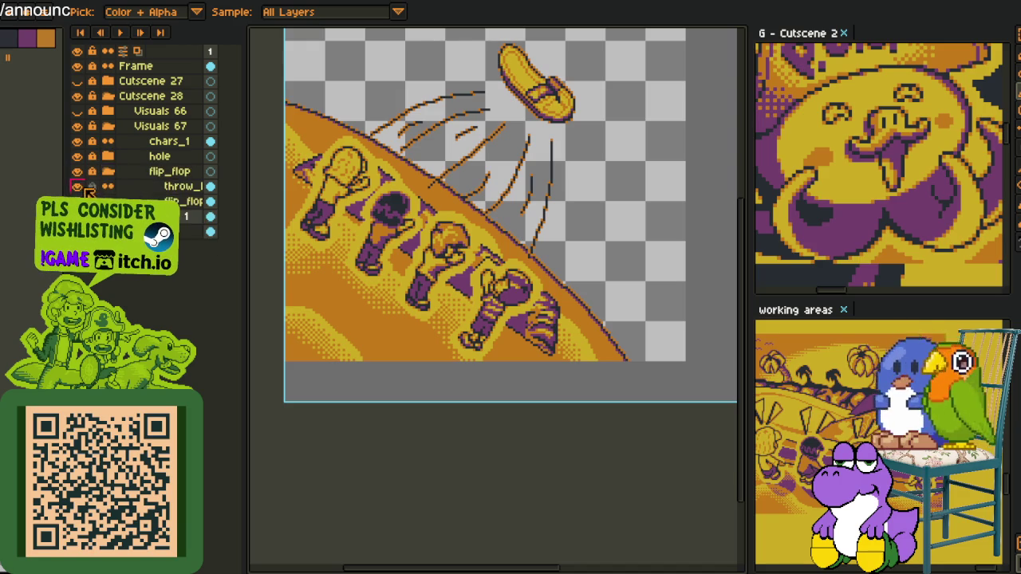
{"action": "key", "text": "ctrl+z"}
{"action": "key", "text": "ctrl+z"}
{"action": "scroll", "coordinate": [511, 177], "scroll_direction": "down", "scroll_amount": 2}
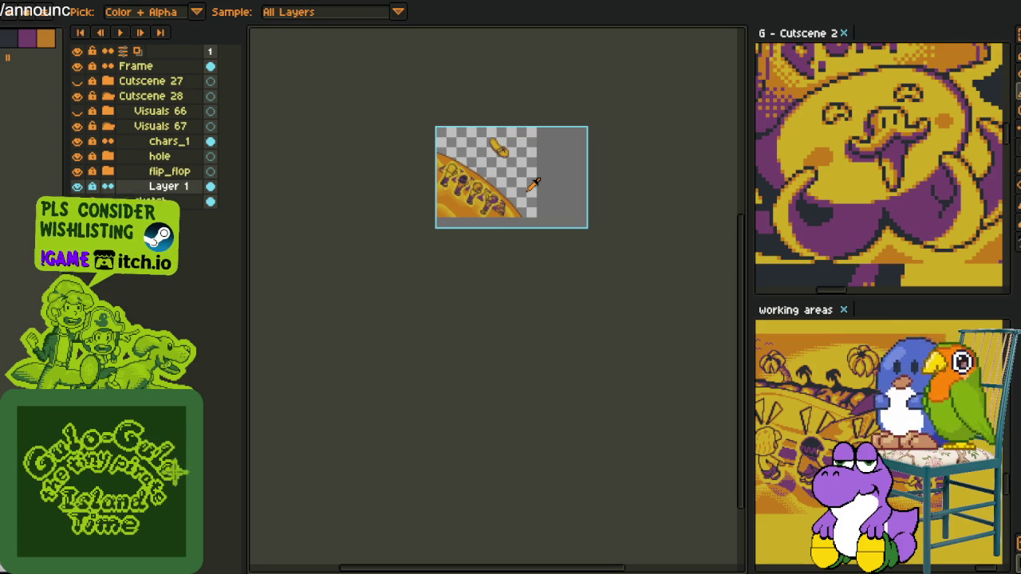
{"action": "scroll", "coordinate": [501, 174], "scroll_direction": "up", "scroll_amount": 1}
{"action": "key", "text": "ctrl+s"}
Rename Layer 1 to 'backdrop' and save the file.
{"action": "double_click", "coordinate": [148, 190]}
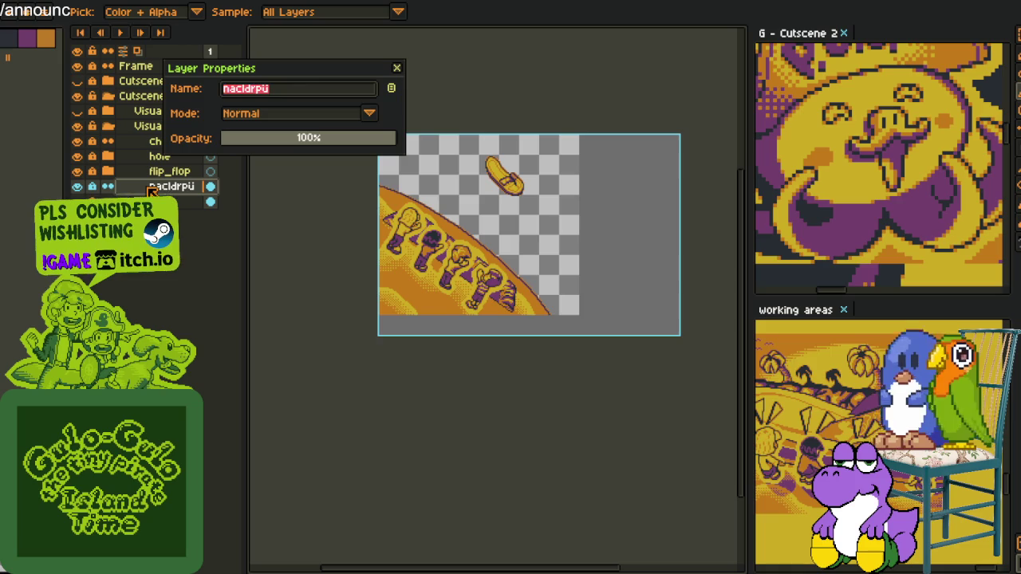
{"action": "type", "text": "p"}
{"action": "key", "text": "Return"}
{"action": "key", "text": "ctrl+s"}
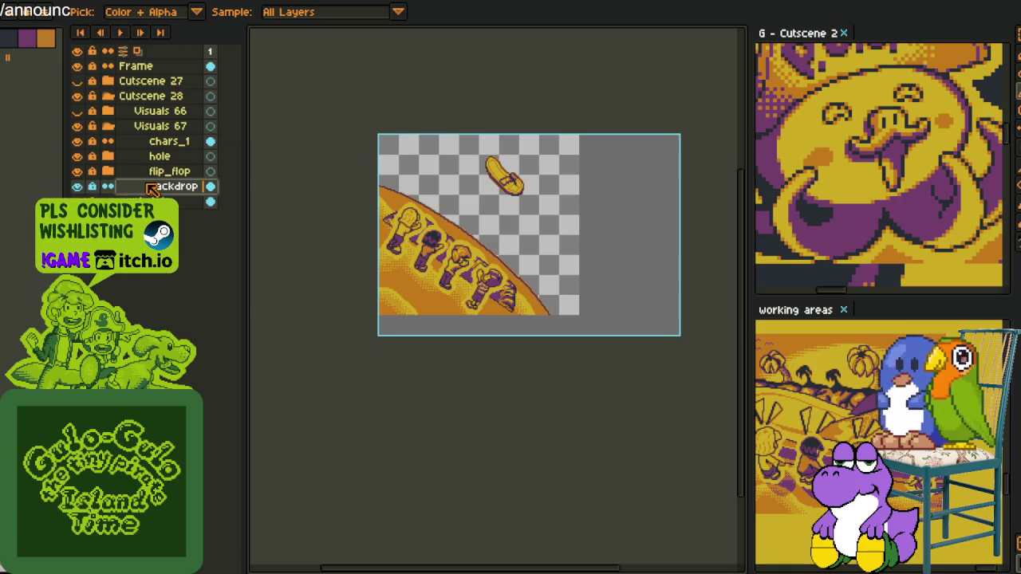
Add a new empty Layer 1 above the backdrop layer.
{"action": "right_click", "coordinate": [152, 190]}
{"action": "left_click", "coordinate": [287, 211]}
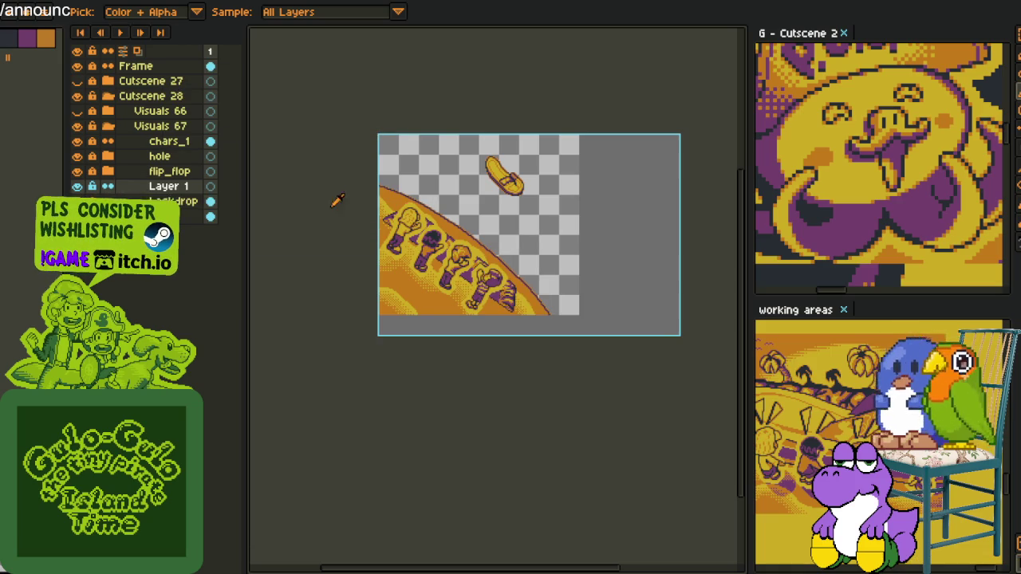
{"action": "left_click_drag", "start_coordinate": [311, 233], "coordinate": [189, 255]}
{"action": "key", "text": "i"}
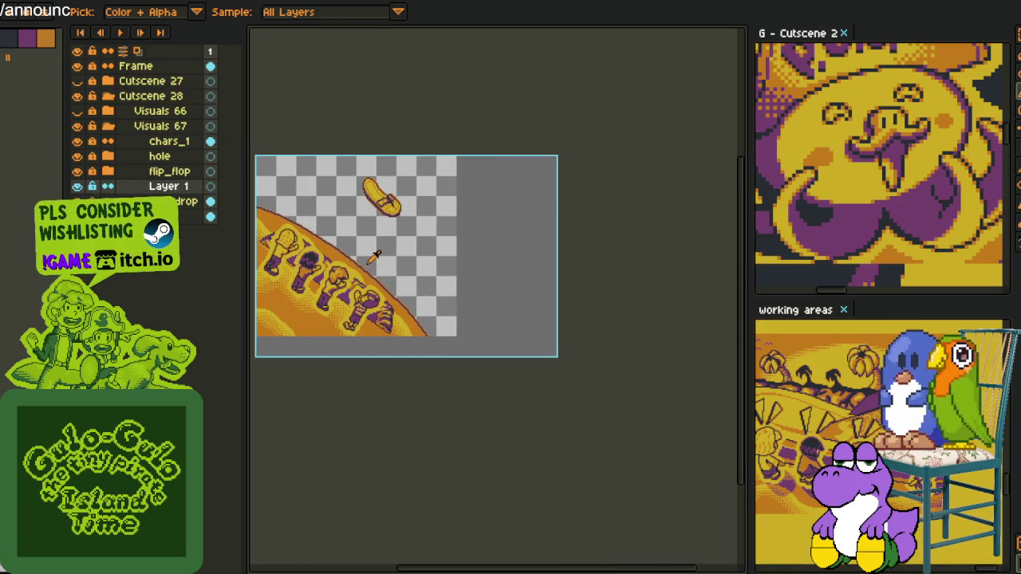
{"action": "key", "text": "shift+u"}
Draw a large red circle enclosing the flip-flop and characters, replacing the first attempt.
{"action": "mouse_move", "coordinate": [282, 161]}
{"action": "left_mouse_down"}
{"action": "mouse_move", "coordinate": [459, 374]}
{"action": "mouse_move", "coordinate": [466, 320]}
{"action": "mouse_move", "coordinate": [402, 209]}
{"action": "left_mouse_up"}
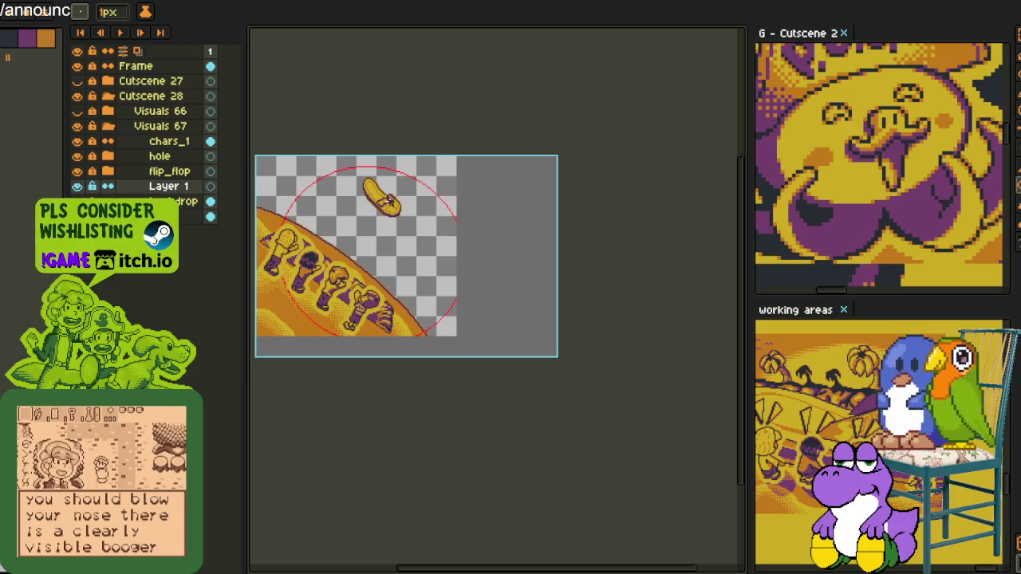
{"action": "key", "text": "ctrl+z"}
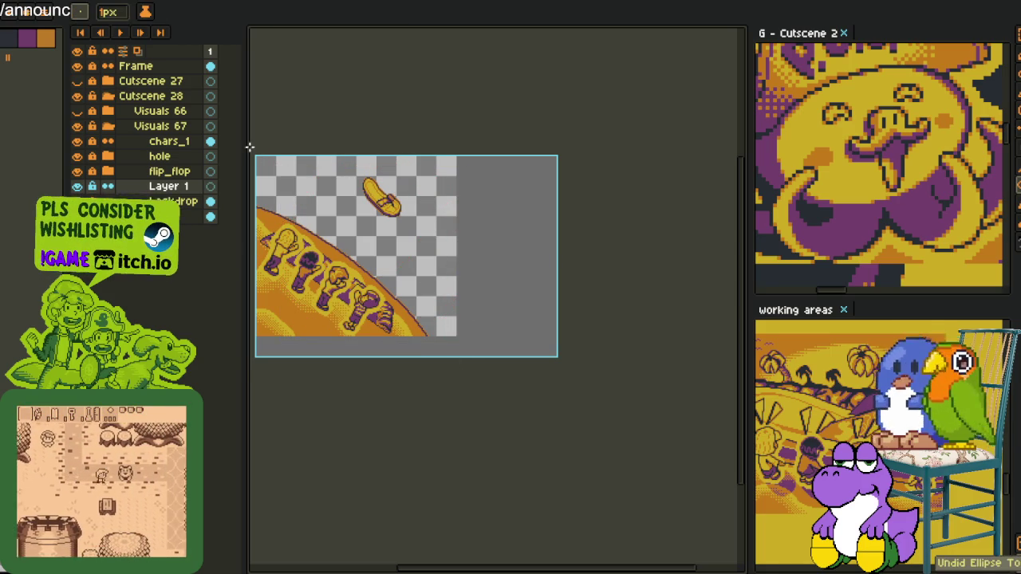
{"action": "left_click_drag", "start_coordinate": [468, 383], "coordinate": [262, 169]}
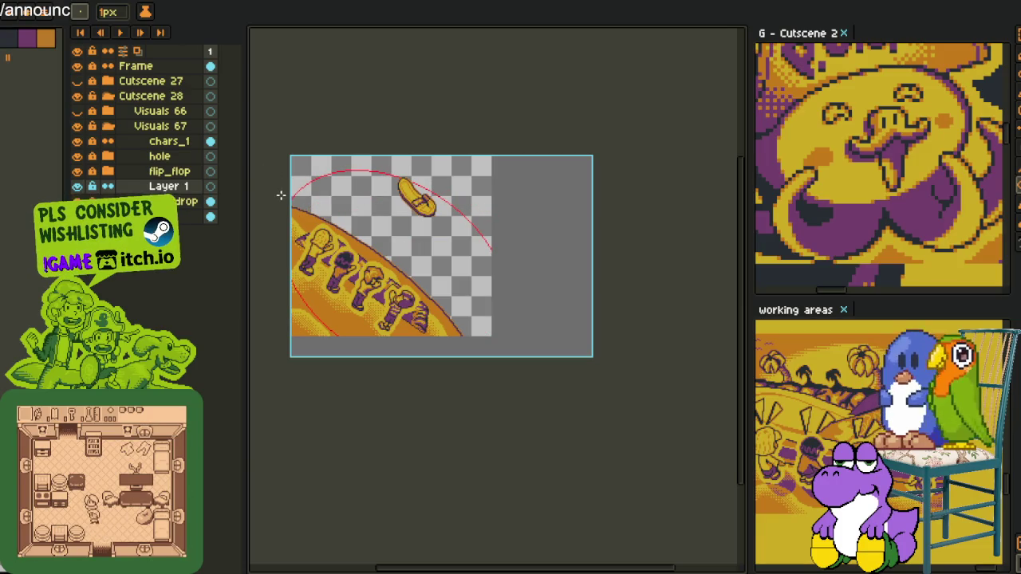
{"action": "left_click_drag", "start_coordinate": [301, 201], "coordinate": [504, 380]}
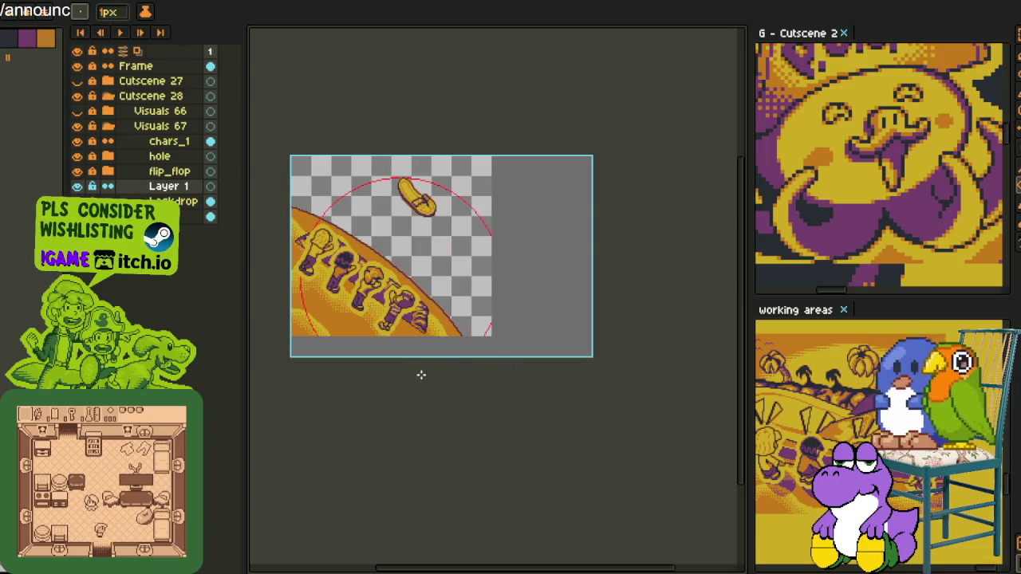
Select the whole canvas and commit a transform of the circle layer.
{"action": "key", "text": "m"}
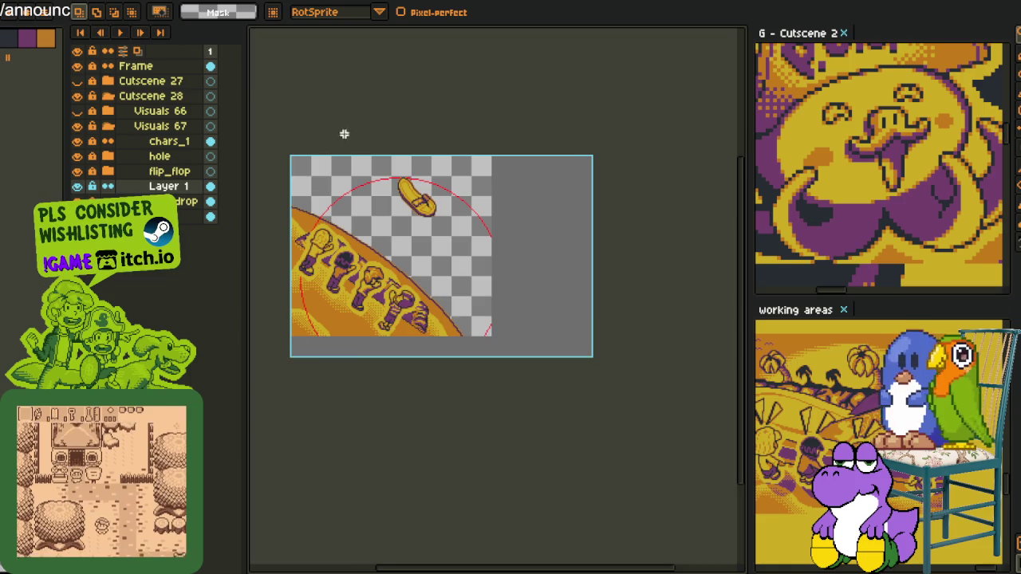
{"action": "scroll", "coordinate": [552, 515], "scroll_direction": "left", "scroll_amount": 2}
{"action": "key", "text": "ctrl+a"}
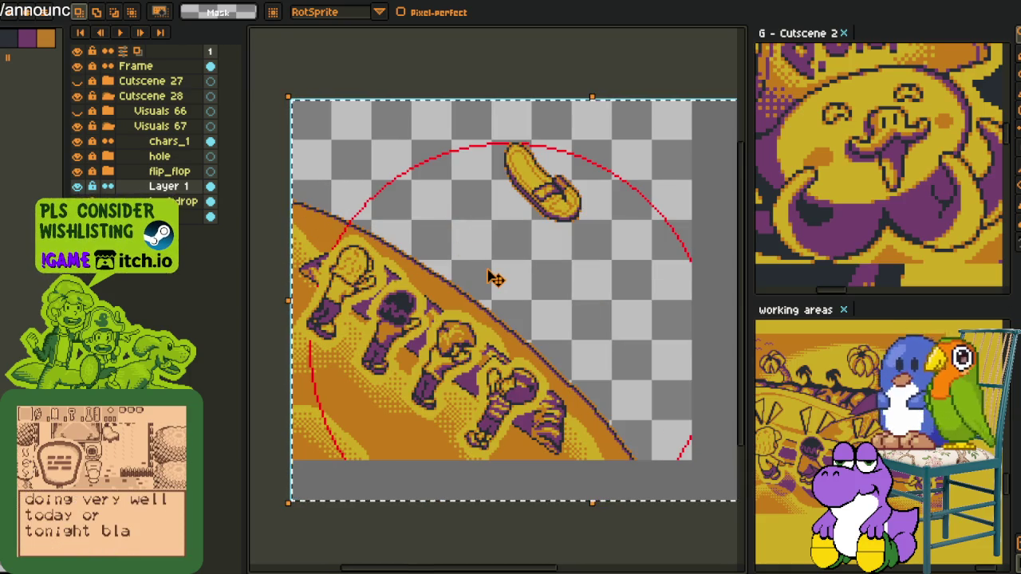
{"action": "left_click", "coordinate": [490, 276]}
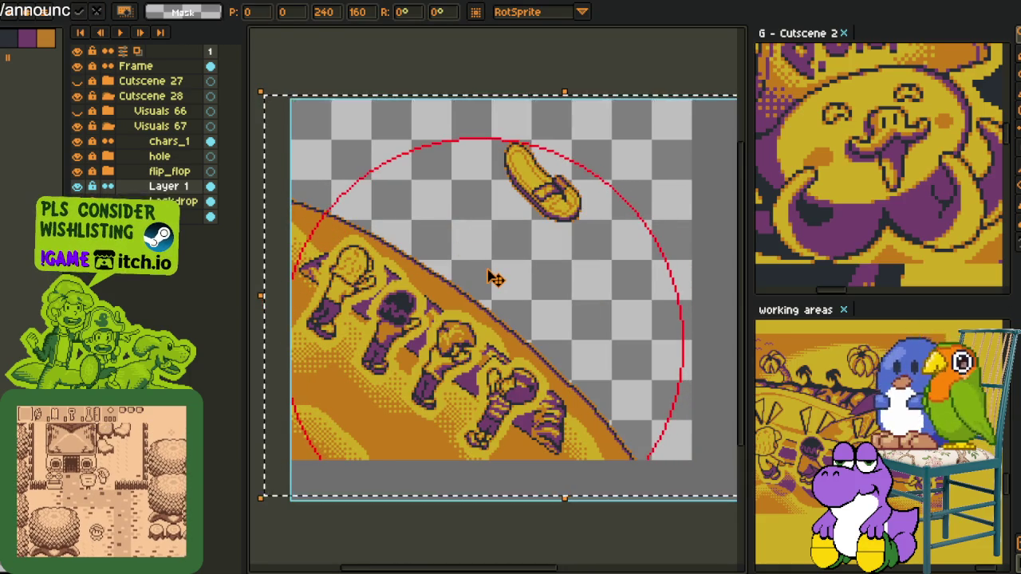
{"action": "key", "text": "Return"}
Tidy the circle outline by erasing a stray red pixel and filling gaps.
{"action": "scroll", "coordinate": [343, 198], "scroll_direction": "up", "scroll_amount": 4}
{"action": "scroll", "coordinate": [375, 191], "scroll_direction": "up", "scroll_amount": 2}
{"action": "key", "text": "alt"}
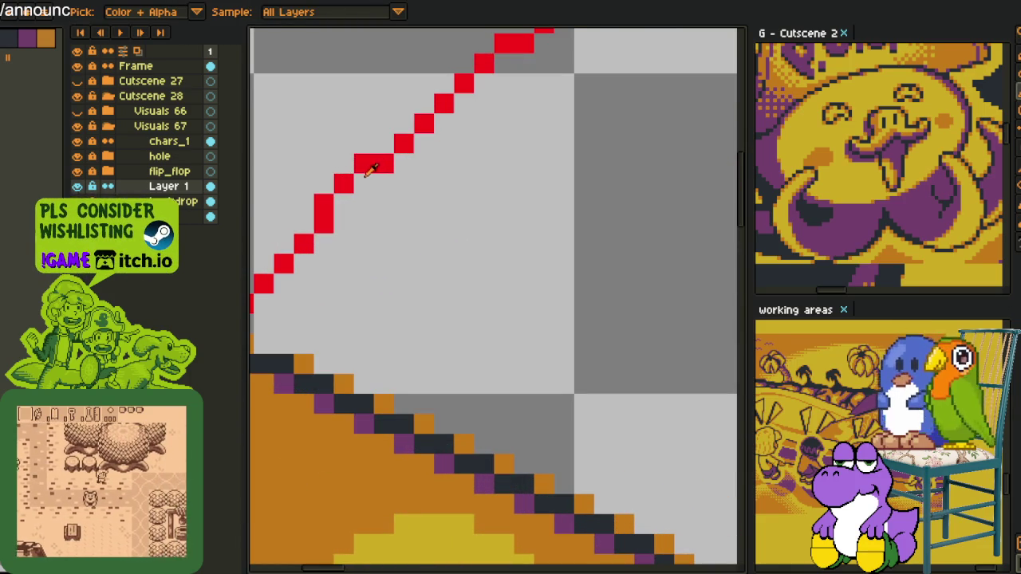
{"action": "right_click", "coordinate": [363, 164]}
{"action": "left_click", "coordinate": [363, 183]}
{"action": "left_click", "coordinate": [344, 203]}
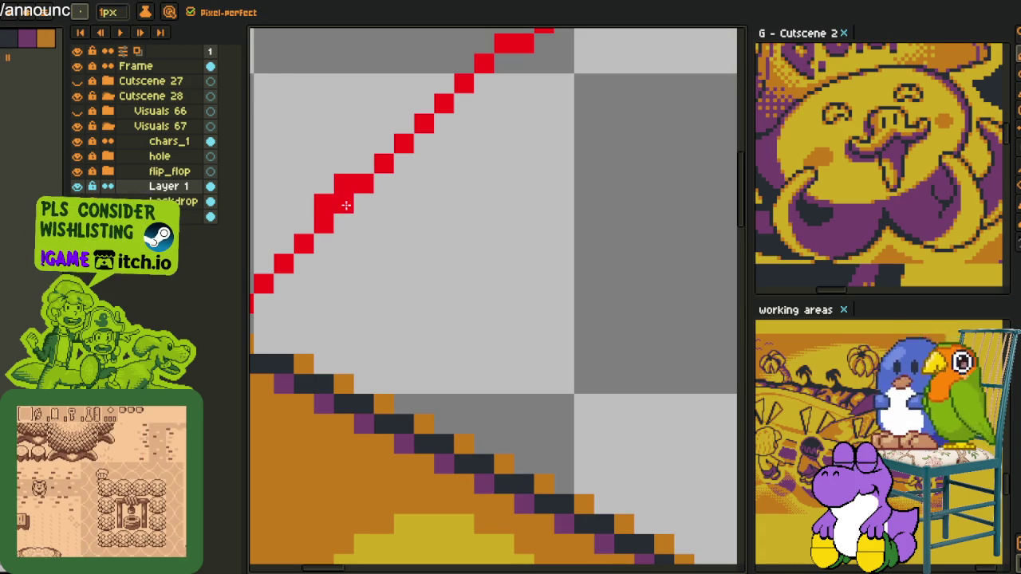
{"action": "scroll", "coordinate": [335, 186], "scroll_direction": "down", "scroll_amount": 6}
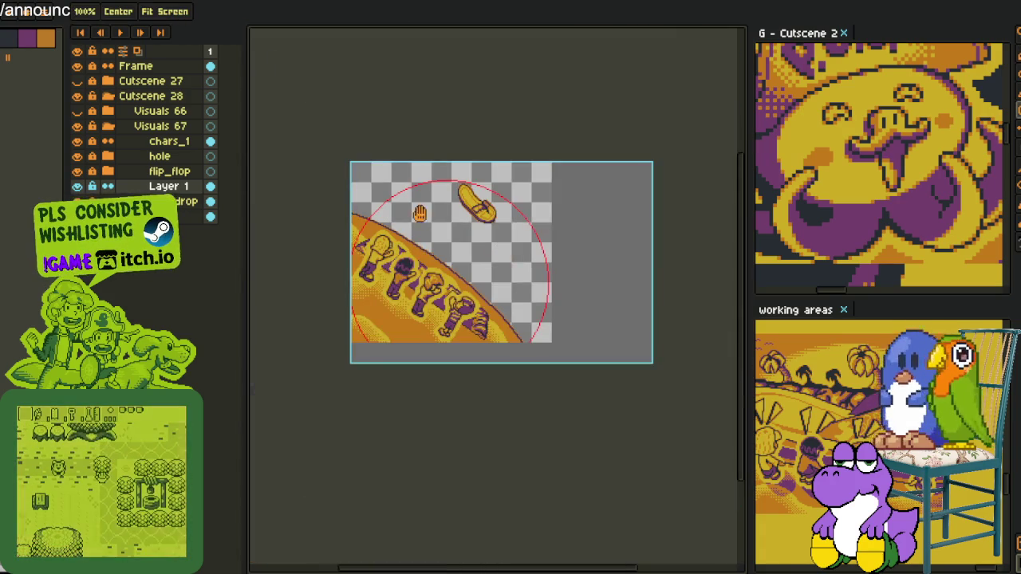
{"action": "scroll", "coordinate": [359, 173], "scroll_direction": "up", "scroll_amount": 3}
{"action": "scroll", "coordinate": [359, 173], "scroll_direction": "down", "scroll_amount": 2}
{"action": "scroll", "coordinate": [410, 216], "scroll_direction": "up", "scroll_amount": 1}
{"action": "scroll", "coordinate": [529, 255], "scroll_direction": "down", "scroll_amount": 2}
{"action": "scroll", "coordinate": [422, 205], "scroll_direction": "up", "scroll_amount": 1}
{"action": "left_click_drag", "start_coordinate": [422, 205], "coordinate": [303, 103]}
{"action": "scroll", "coordinate": [489, 266], "scroll_direction": "down", "scroll_amount": 1}
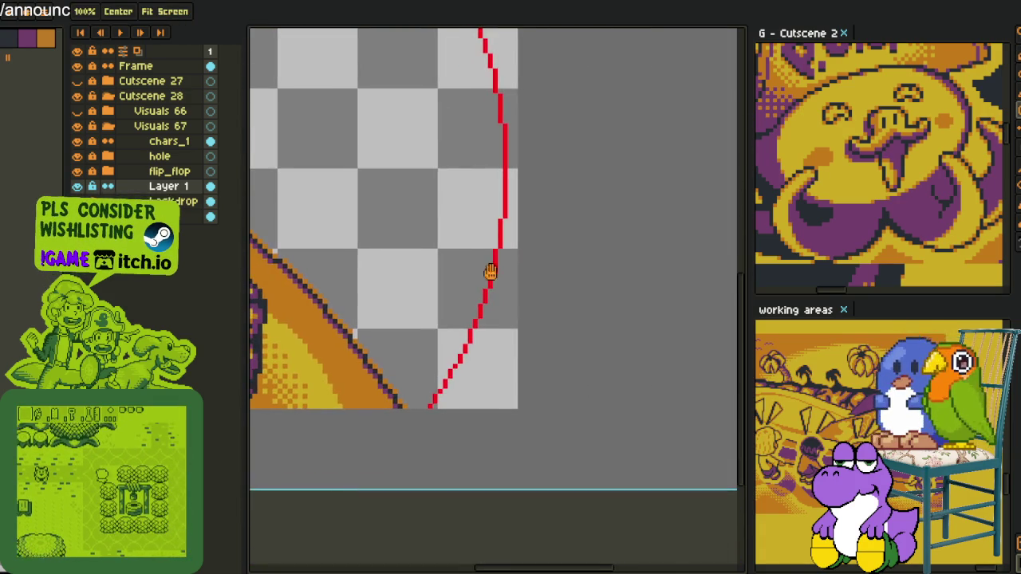
{"action": "scroll", "coordinate": [469, 289], "scroll_direction": "down", "scroll_amount": 3}
{"action": "scroll", "coordinate": [422, 231], "scroll_direction": "up", "scroll_amount": 1}
{"action": "scroll", "coordinate": [415, 174], "scroll_direction": "up", "scroll_amount": 1}
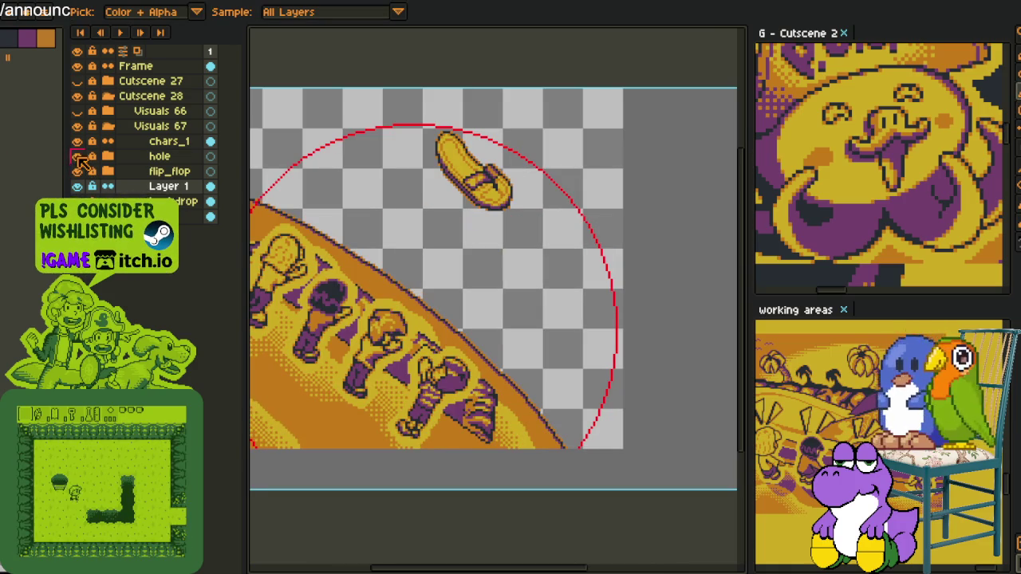
Hide the hole, characters and flip-flop layers so only the sun and hill show.
{"action": "left_click", "coordinate": [77, 156]}
{"action": "left_click", "coordinate": [77, 141]}
{"action": "left_click", "coordinate": [77, 126]}
{"action": "left_click", "coordinate": [77, 126]}
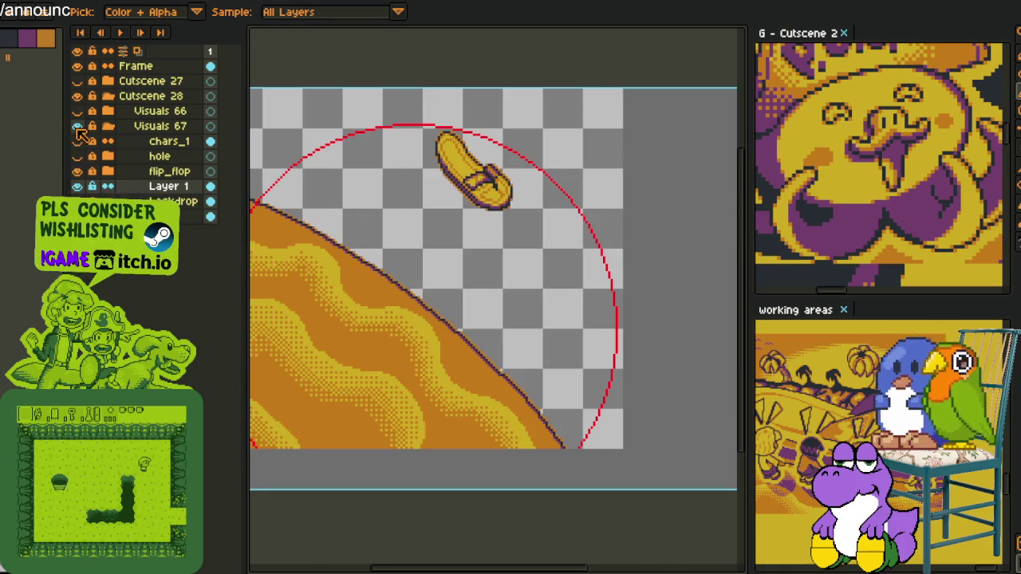
{"action": "left_click", "coordinate": [78, 171]}
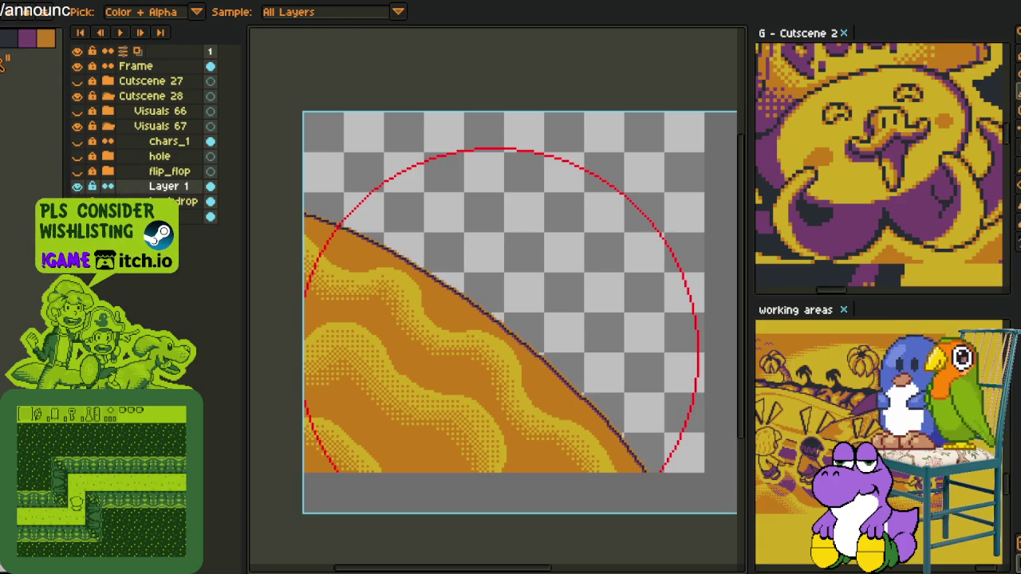
Fill the inside of the red circle with yellow and zoom in on its red edge.
{"action": "key", "text": "g"}
{"action": "left_click", "coordinate": [439, 217]}
{"action": "scroll", "coordinate": [447, 239], "scroll_direction": "down", "scroll_amount": 1}
{"action": "scroll", "coordinate": [458, 287], "scroll_direction": "up", "scroll_amount": 1}
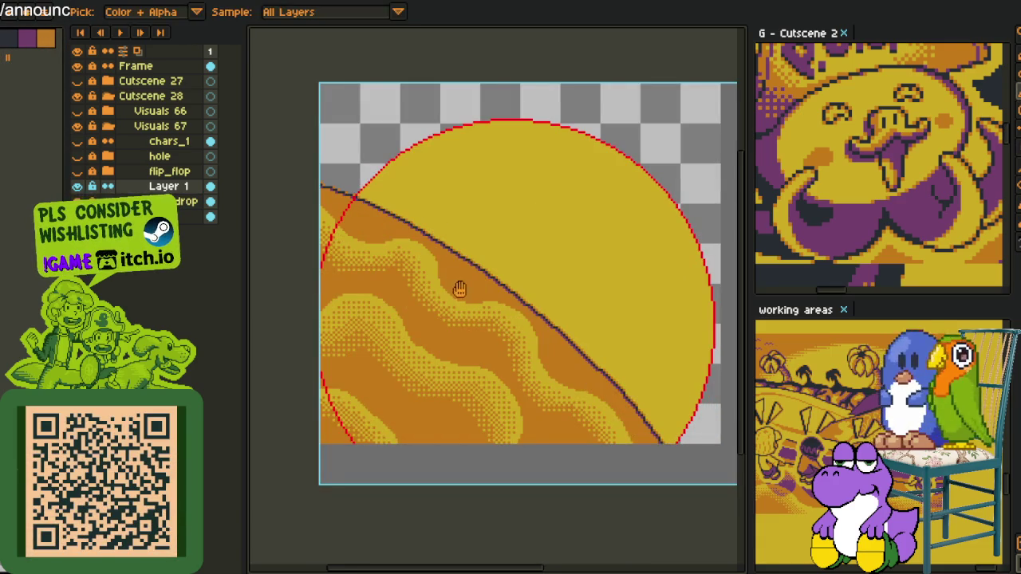
{"action": "scroll", "coordinate": [455, 255], "scroll_direction": "down", "scroll_amount": 2}
{"action": "scroll", "coordinate": [448, 218], "scroll_direction": "up", "scroll_amount": 1}
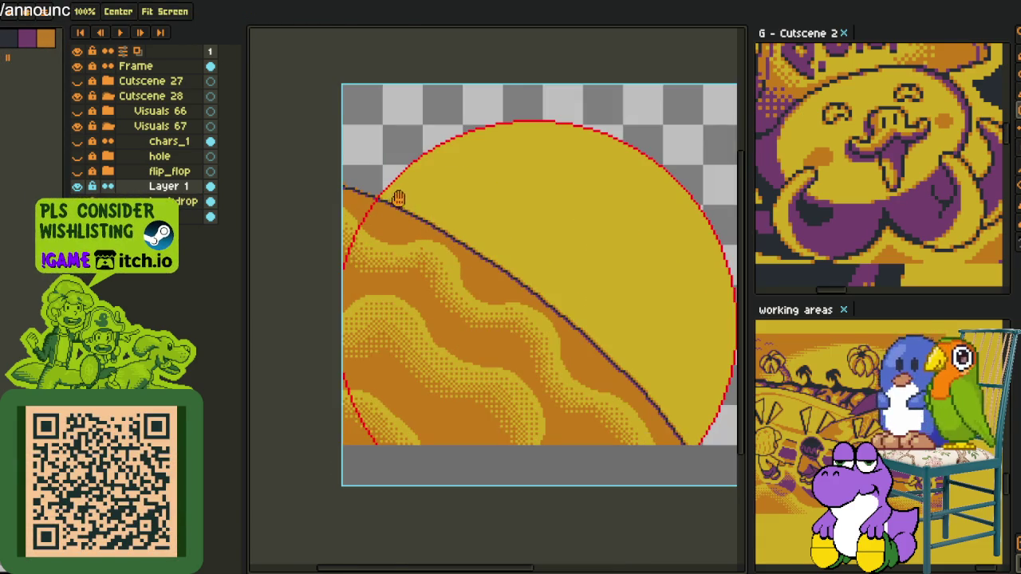
{"action": "scroll", "coordinate": [399, 199], "scroll_direction": "up", "scroll_amount": 1}
{"action": "scroll", "coordinate": [358, 203], "scroll_direction": "up", "scroll_amount": 1}
{"action": "scroll", "coordinate": [354, 199], "scroll_direction": "down", "scroll_amount": 2}
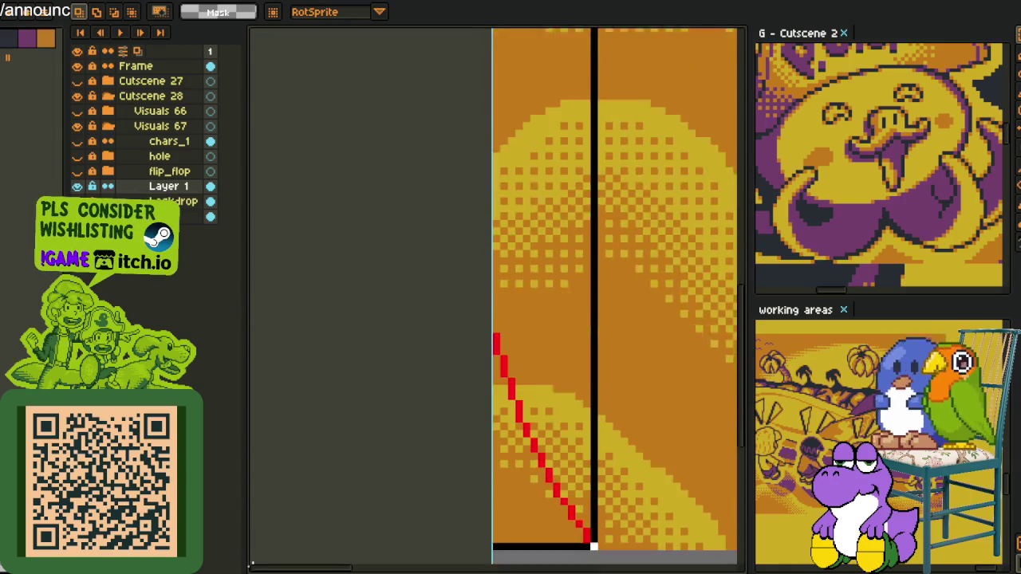
{"action": "left_click_drag", "start_coordinate": [605, 448], "coordinate": [593, 273]}
{"action": "scroll", "coordinate": [311, 331], "scroll_direction": "up", "scroll_amount": 2}
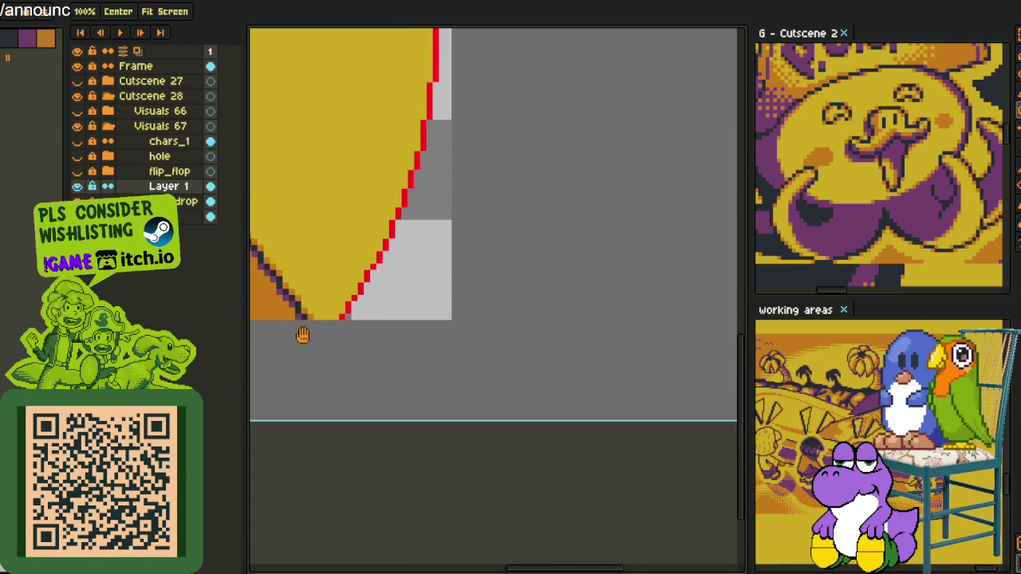
{"action": "scroll", "coordinate": [310, 330], "scroll_direction": "up", "scroll_amount": 1}
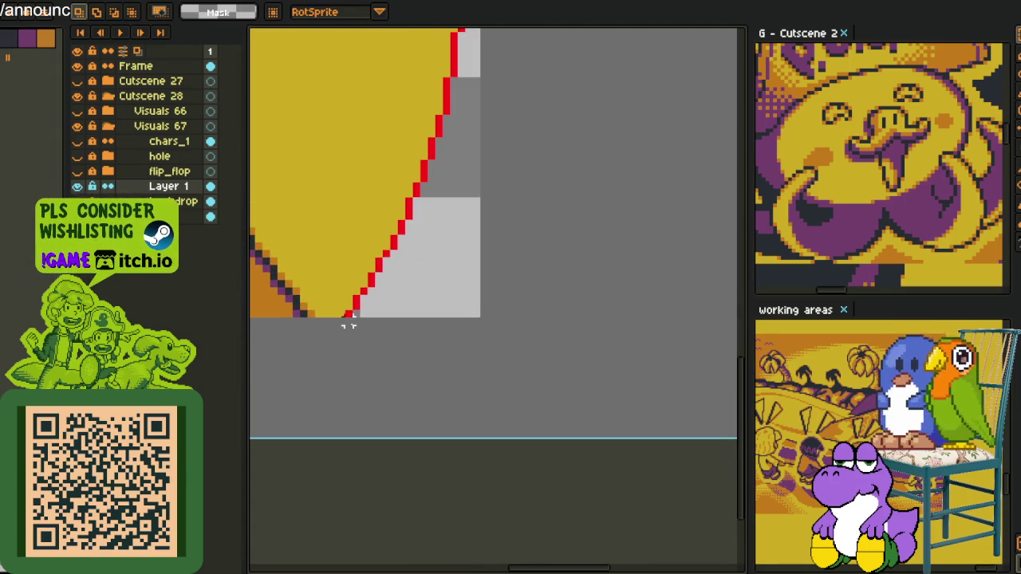
{"action": "scroll", "coordinate": [363, 321], "scroll_direction": "down", "scroll_amount": 2}
{"action": "scroll", "coordinate": [363, 321], "scroll_direction": "down", "scroll_amount": 1}
{"action": "scroll", "coordinate": [540, 394], "scroll_direction": "down", "scroll_amount": 1}
Undo the red fill so the sun is a plain yellow circle, then check its edge.
{"action": "key", "text": "i"}
{"action": "scroll", "coordinate": [429, 242], "scroll_direction": "up", "scroll_amount": 1}
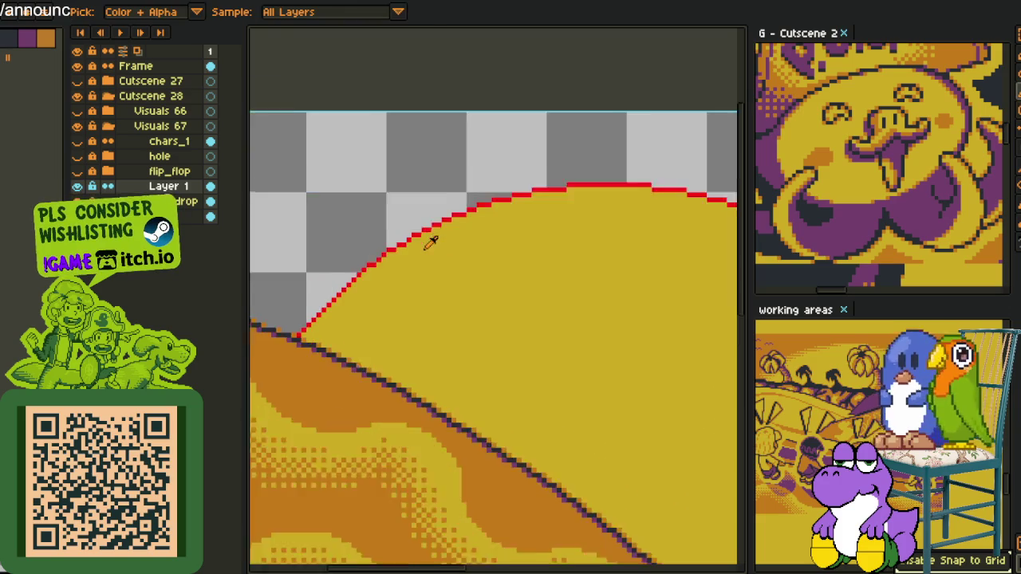
{"action": "scroll", "coordinate": [371, 255], "scroll_direction": "up", "scroll_amount": 1}
{"action": "scroll", "coordinate": [372, 279], "scroll_direction": "down", "scroll_amount": 1}
{"action": "scroll", "coordinate": [383, 303], "scroll_direction": "down", "scroll_amount": 1}
{"action": "scroll", "coordinate": [387, 348], "scroll_direction": "up", "scroll_amount": 2}
{"action": "key", "text": "ctrl+z"}
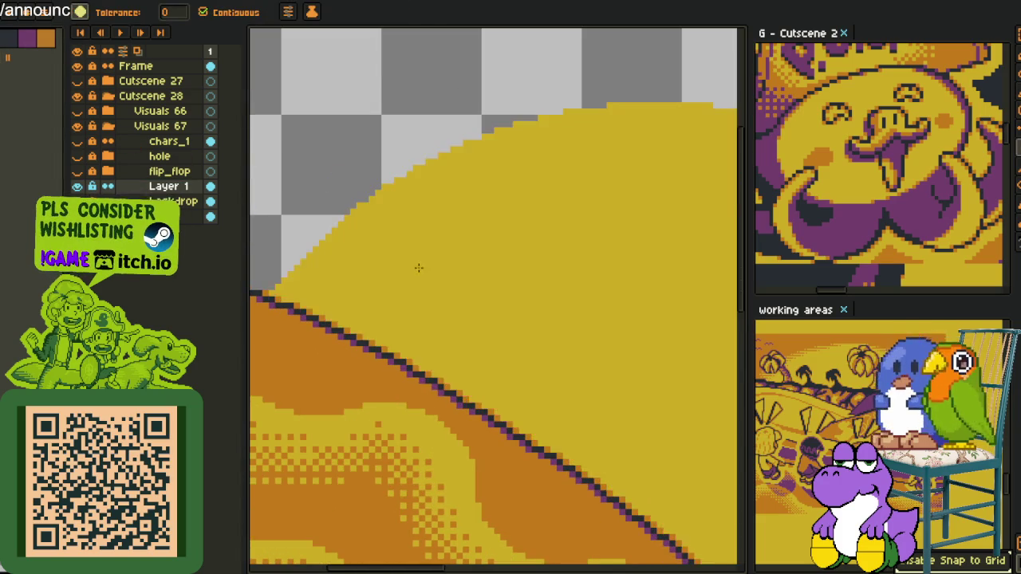
{"action": "scroll", "coordinate": [425, 269], "scroll_direction": "down", "scroll_amount": 3}
{"action": "scroll", "coordinate": [384, 150], "scroll_direction": "up", "scroll_amount": 2}
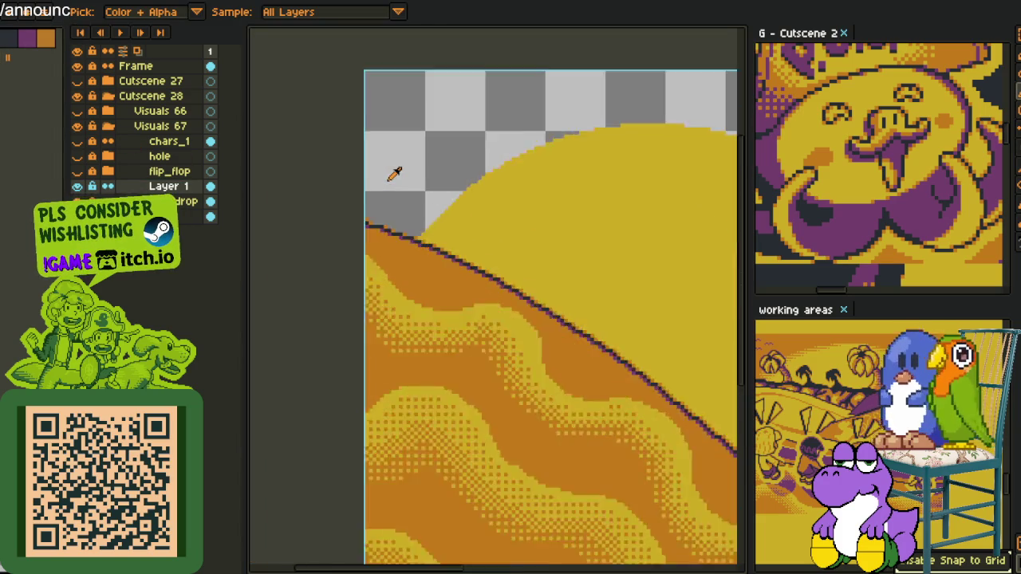
{"action": "scroll", "coordinate": [391, 171], "scroll_direction": "up", "scroll_amount": 1}
{"action": "key", "text": "h"}
{"action": "left_click_drag", "start_coordinate": [346, 182], "coordinate": [380, 197]}
{"action": "scroll", "coordinate": [380, 197], "scroll_direction": "down", "scroll_amount": 3}
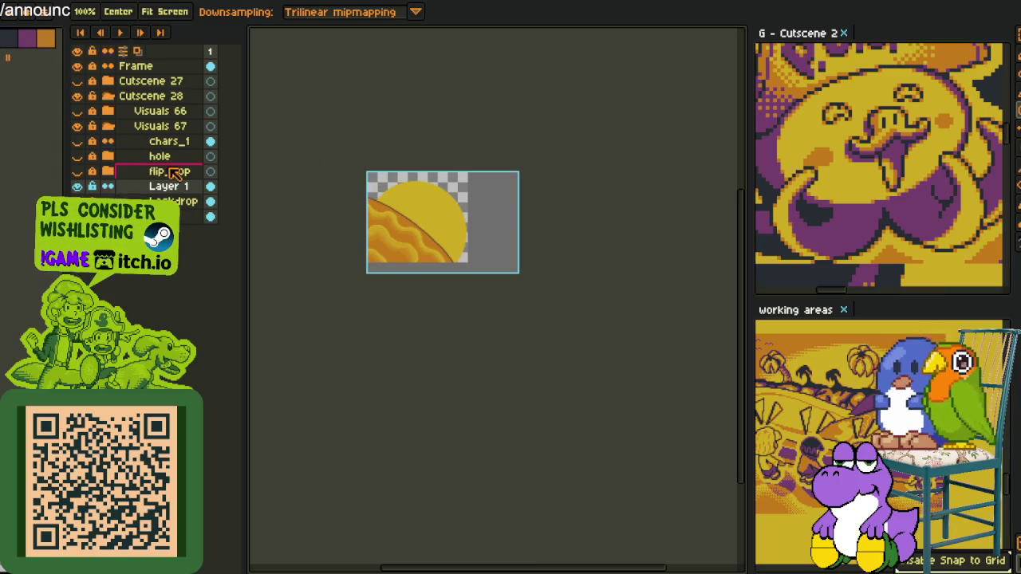
Zoom in on the sun's lower-left edge by the hill and sample a colour from the canvas.
{"action": "key", "text": "o"}
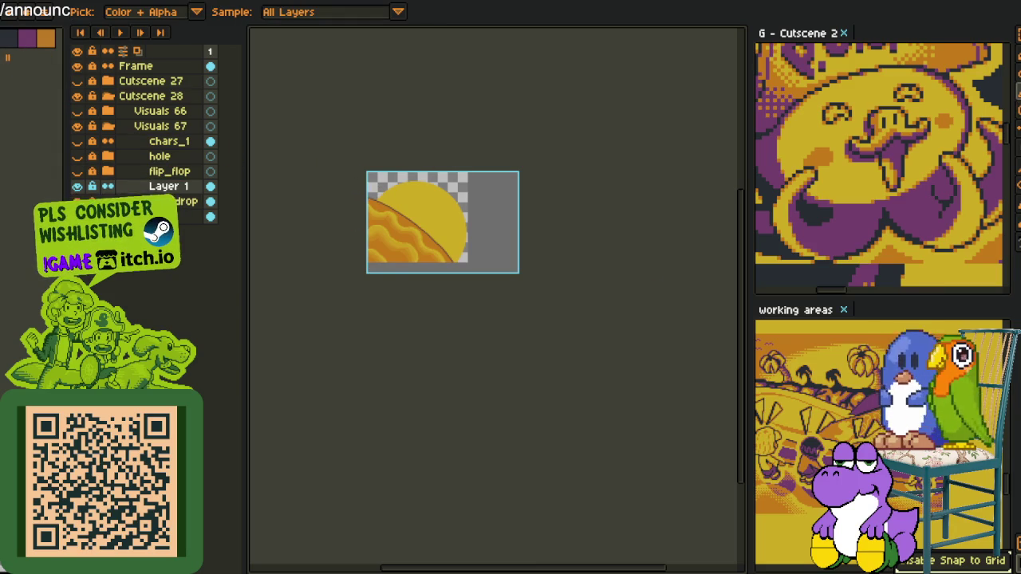
{"action": "key", "text": "h"}
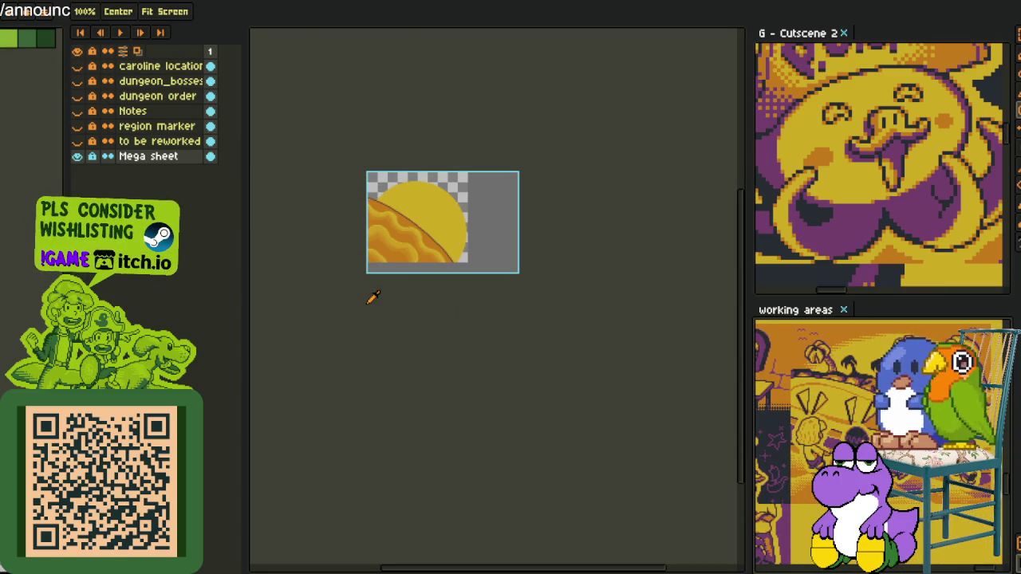
{"action": "scroll", "coordinate": [363, 229], "scroll_direction": "up", "scroll_amount": 5}
{"action": "scroll", "coordinate": [407, 127], "scroll_direction": "up", "scroll_amount": 2}
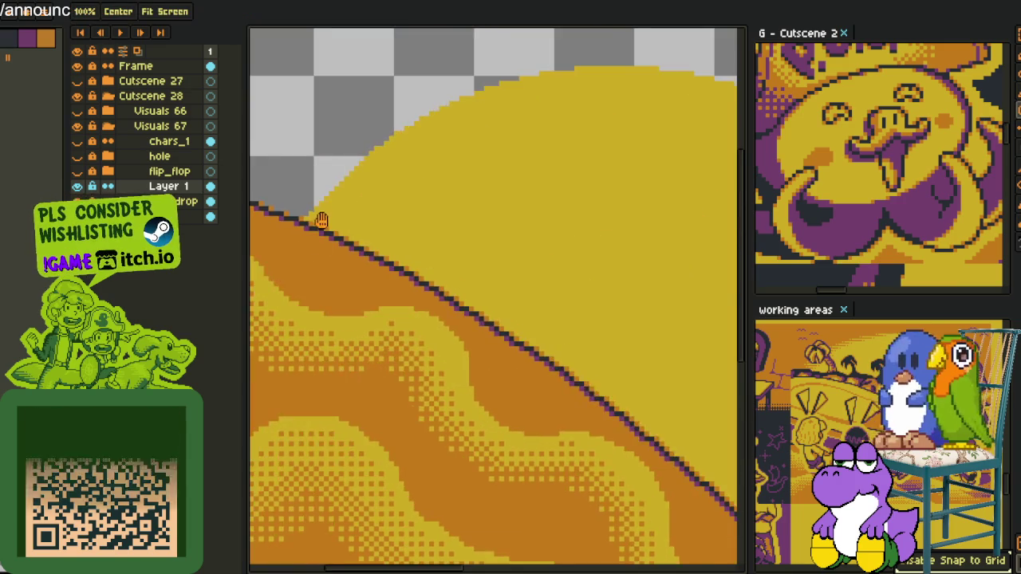
{"action": "scroll", "coordinate": [322, 222], "scroll_direction": "up", "scroll_amount": 2}
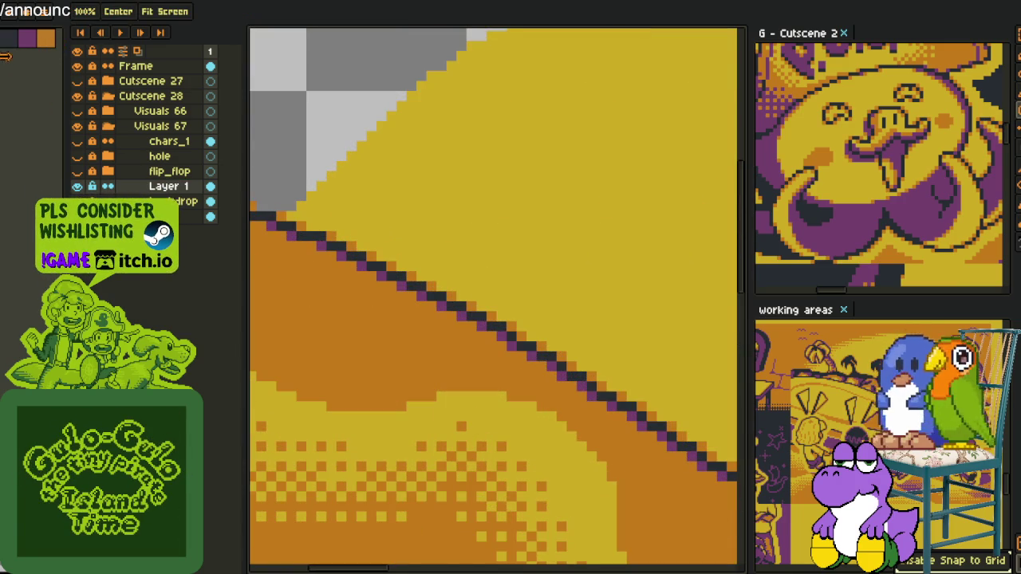
{"action": "left_click", "coordinate": [34, 48]}
{"action": "scroll", "coordinate": [309, 241], "scroll_direction": "up", "scroll_amount": 2}
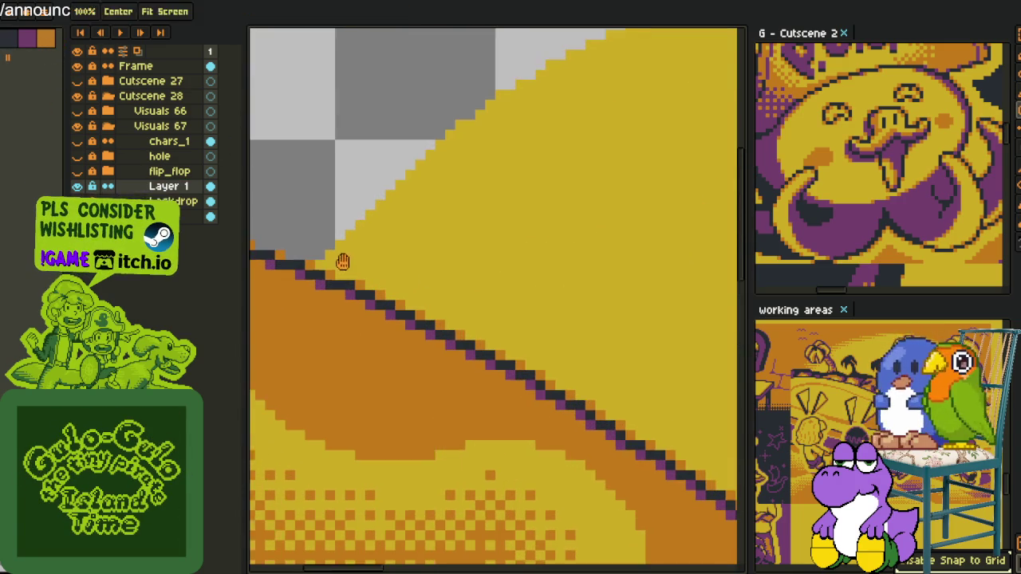
{"action": "scroll", "coordinate": [319, 248], "scroll_direction": "up", "scroll_amount": 1}
{"action": "key", "text": "p"}
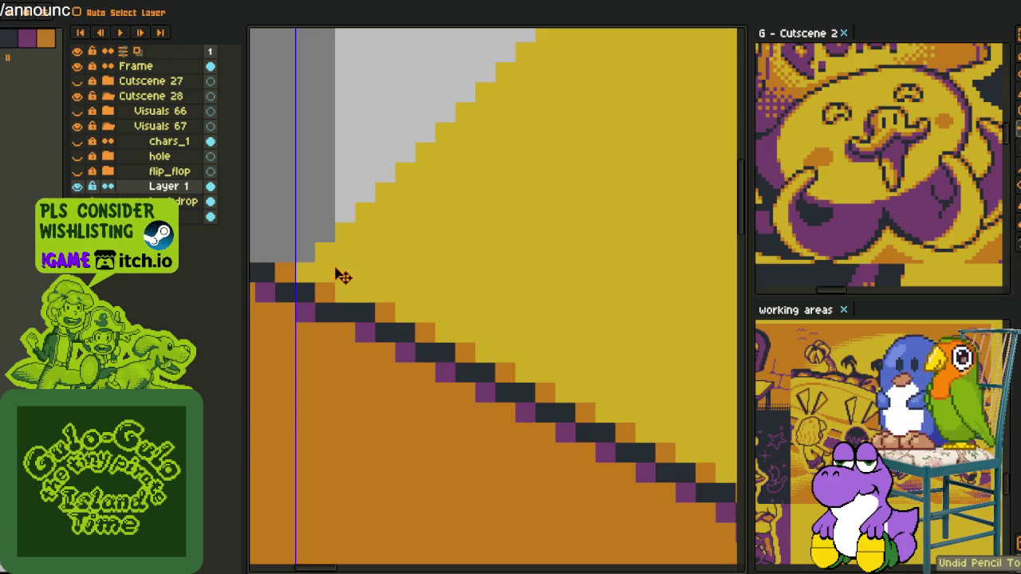
Pencil staggered red horizontal streaks with end dots across the sun's lower-left edge.
{"action": "left_click_drag", "start_coordinate": [325, 253], "coordinate": [398, 253]}
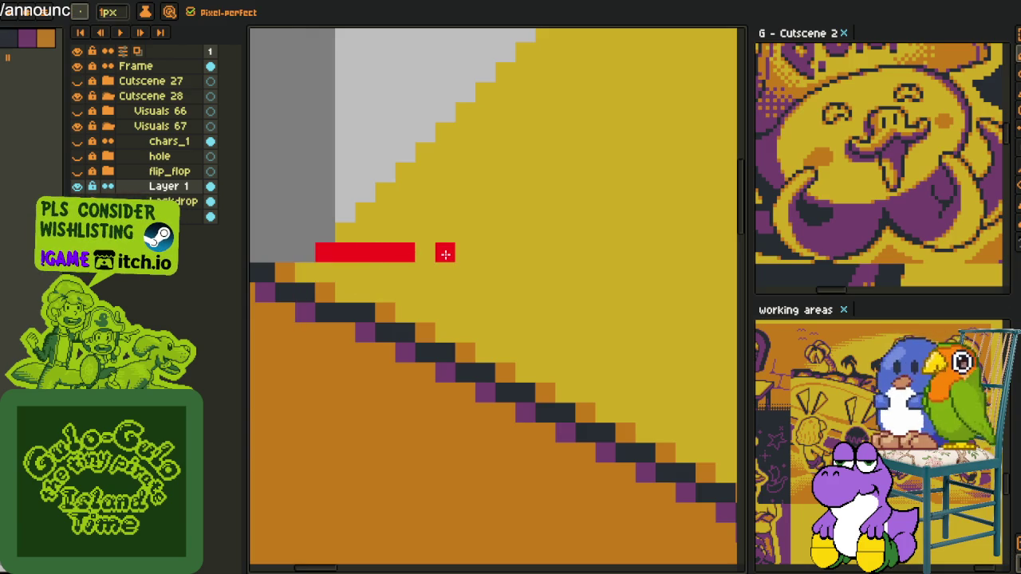
{"action": "key", "text": "alt"}
{"action": "left_click", "coordinate": [305, 233]}
{"action": "left_click_drag", "start_coordinate": [360, 212], "coordinate": [501, 217]}
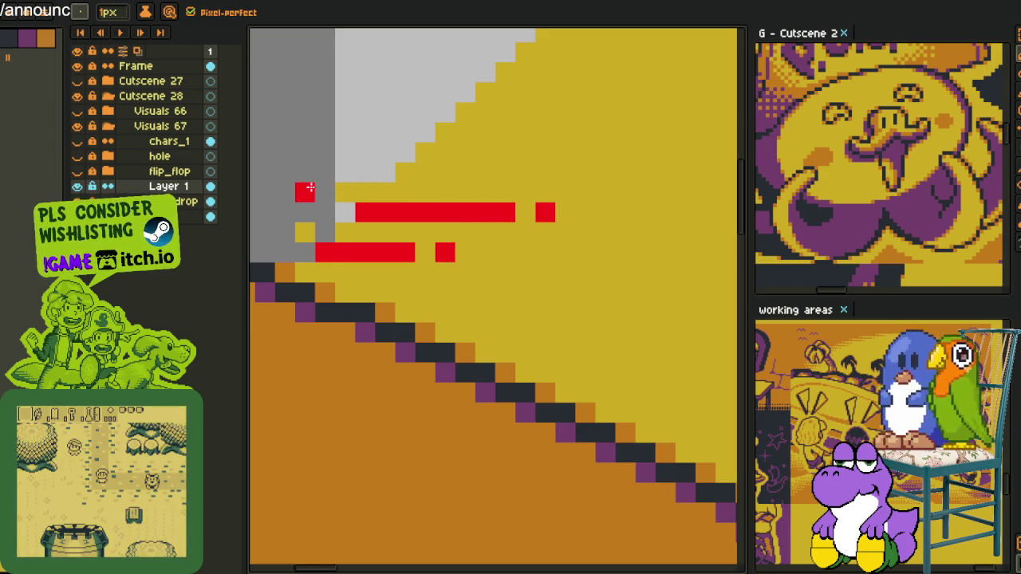
{"action": "mouse_move", "coordinate": [419, 170]}
{"action": "left_mouse_down"}
{"action": "mouse_move", "coordinate": [380, 256]}
{"action": "mouse_move", "coordinate": [571, 255]}
{"action": "left_mouse_up"}
{"action": "left_click", "coordinate": [436, 236]}
{"action": "left_click", "coordinate": [603, 255]}
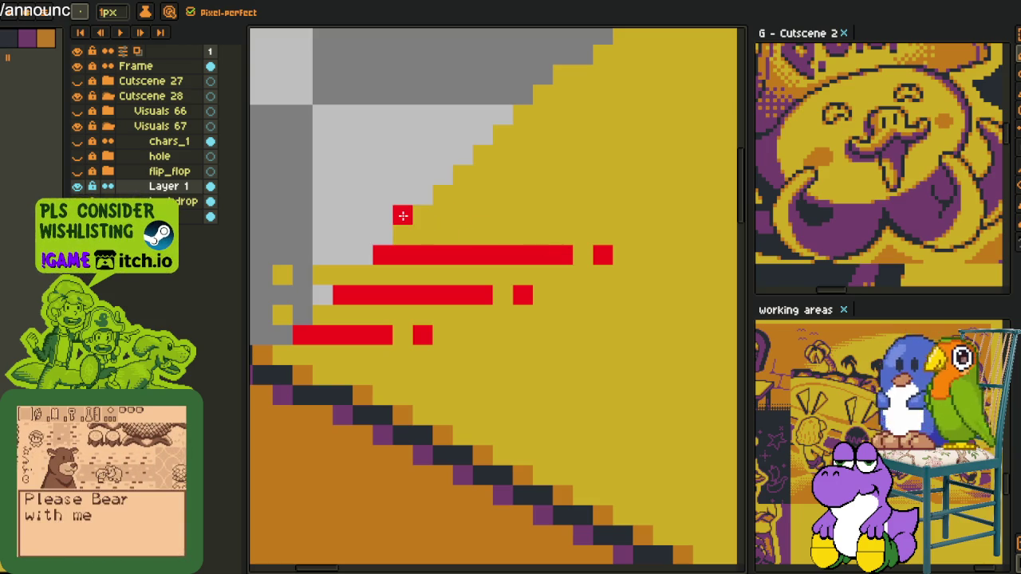
Add more red streaks with separate end dots, patching a grey pixel yellow.
{"action": "mouse_move", "coordinate": [403, 215]}
{"action": "left_mouse_down"}
{"action": "mouse_move", "coordinate": [335, 215]}
{"action": "mouse_move", "coordinate": [372, 232]}
{"action": "mouse_move", "coordinate": [485, 216]}
{"action": "mouse_move", "coordinate": [453, 310]}
{"action": "mouse_move", "coordinate": [388, 295]}
{"action": "mouse_move", "coordinate": [524, 279]}
{"action": "left_mouse_up"}
{"action": "key", "text": "ctrl+z"}
{"action": "left_click", "coordinate": [523, 215]}
{"action": "right_click", "coordinate": [338, 297]}
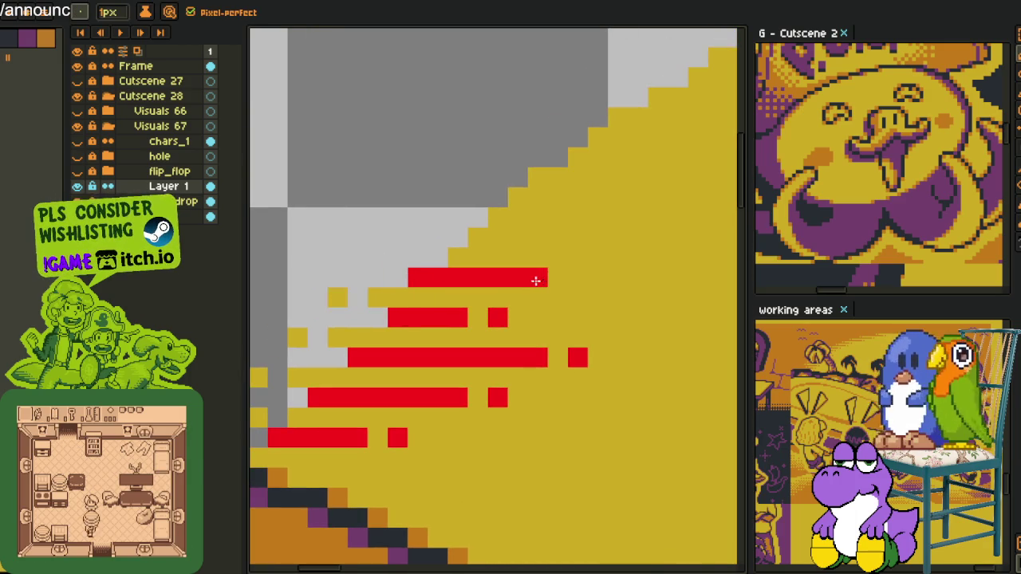
{"action": "left_click", "coordinate": [589, 281]}
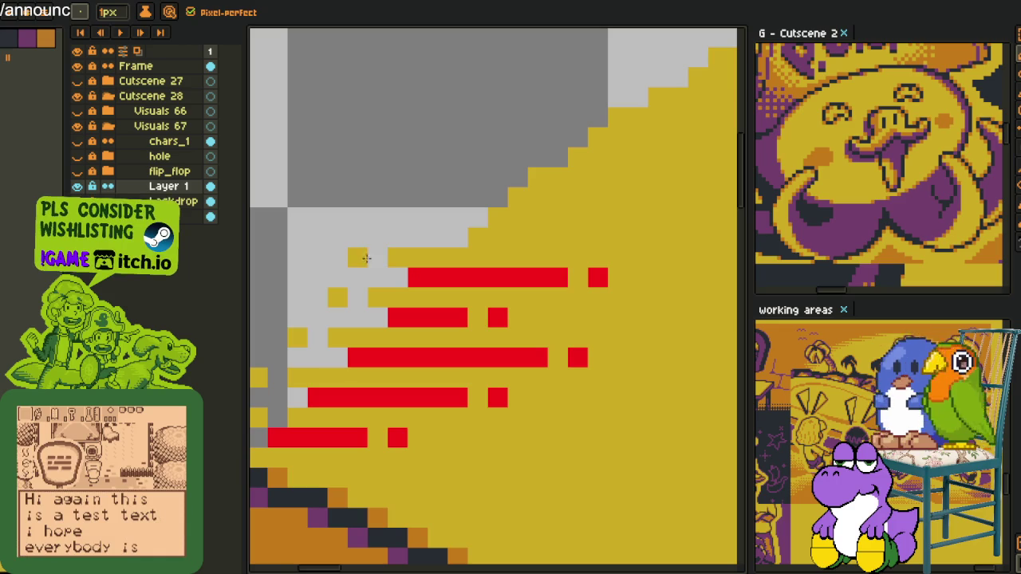
{"action": "left_click_drag", "start_coordinate": [461, 239], "coordinate": [537, 241]}
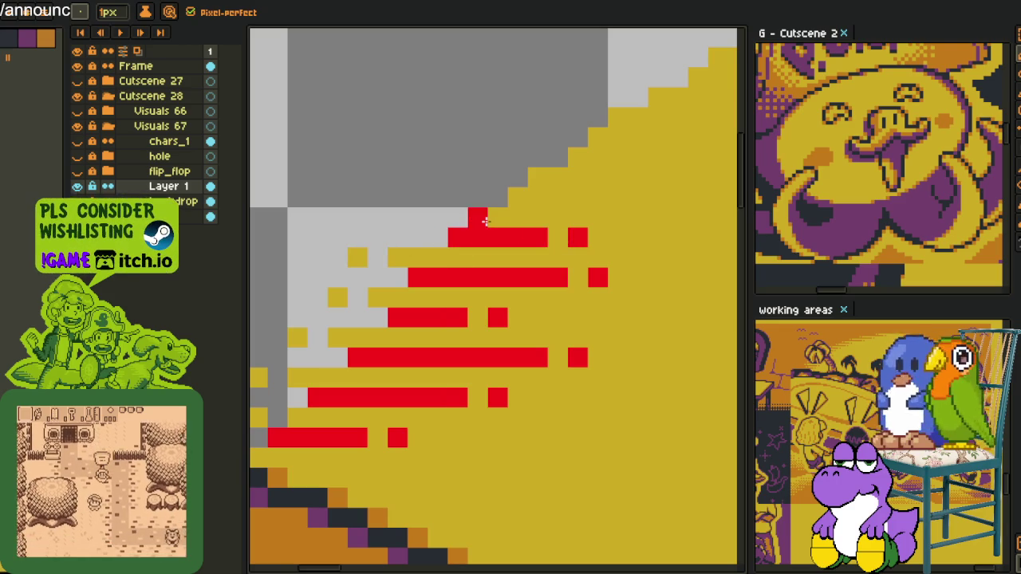
Replace the #FF0000 red with Mask via Replace Color so the streaks become transparent.
{"action": "scroll", "coordinate": [449, 214], "scroll_direction": "down", "scroll_amount": 1}
{"action": "scroll", "coordinate": [431, 227], "scroll_direction": "down", "scroll_amount": 2}
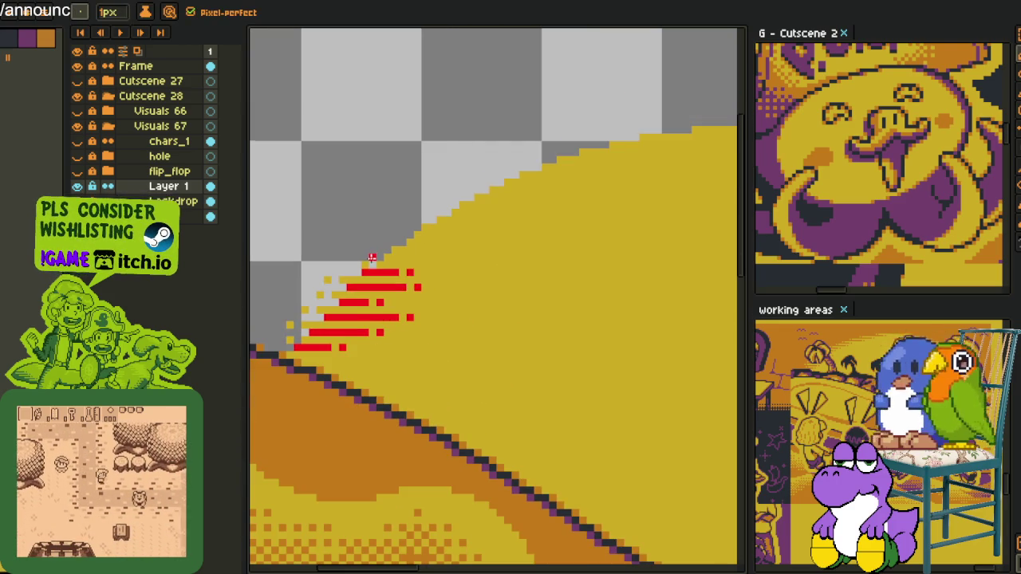
{"action": "scroll", "coordinate": [423, 234], "scroll_direction": "up", "scroll_amount": 1}
{"action": "scroll", "coordinate": [399, 234], "scroll_direction": "down", "scroll_amount": 2}
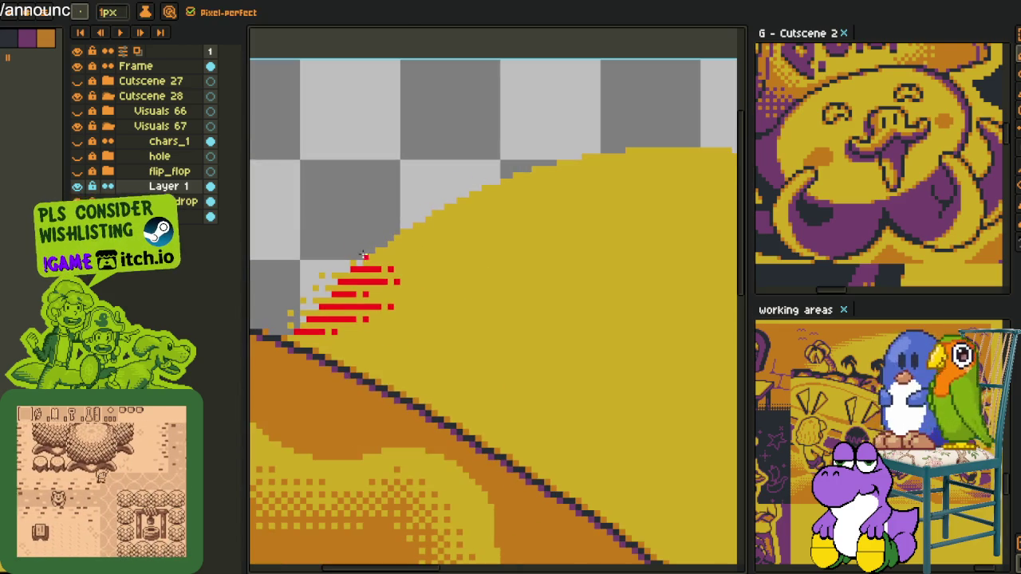
{"action": "key", "text": "i"}
{"action": "scroll", "coordinate": [360, 235], "scroll_direction": "up", "scroll_amount": 2}
{"action": "scroll", "coordinate": [360, 235], "scroll_direction": "up", "scroll_amount": 1}
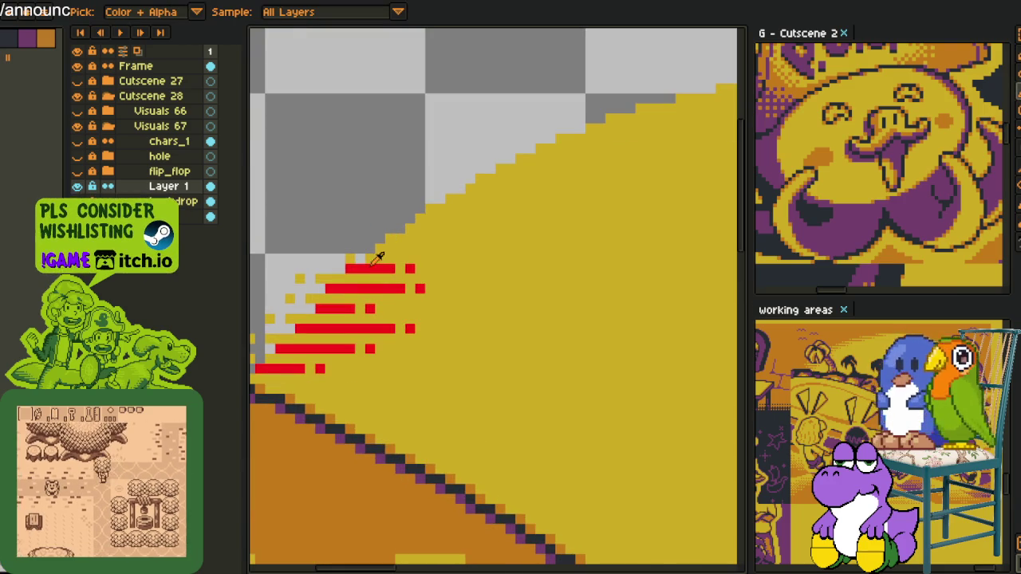
{"action": "key", "text": "shift+r"}
{"action": "left_click", "coordinate": [400, 447]}
Paint grey horizontal streaks with end dots into the sun's edge, fixing stray pixels yellow.
{"action": "scroll", "coordinate": [354, 144], "scroll_direction": "down", "scroll_amount": 3}
{"action": "scroll", "coordinate": [343, 155], "scroll_direction": "down", "scroll_amount": 1}
{"action": "scroll", "coordinate": [343, 160], "scroll_direction": "up", "scroll_amount": 2}
{"action": "scroll", "coordinate": [433, 191], "scroll_direction": "up", "scroll_amount": 1}
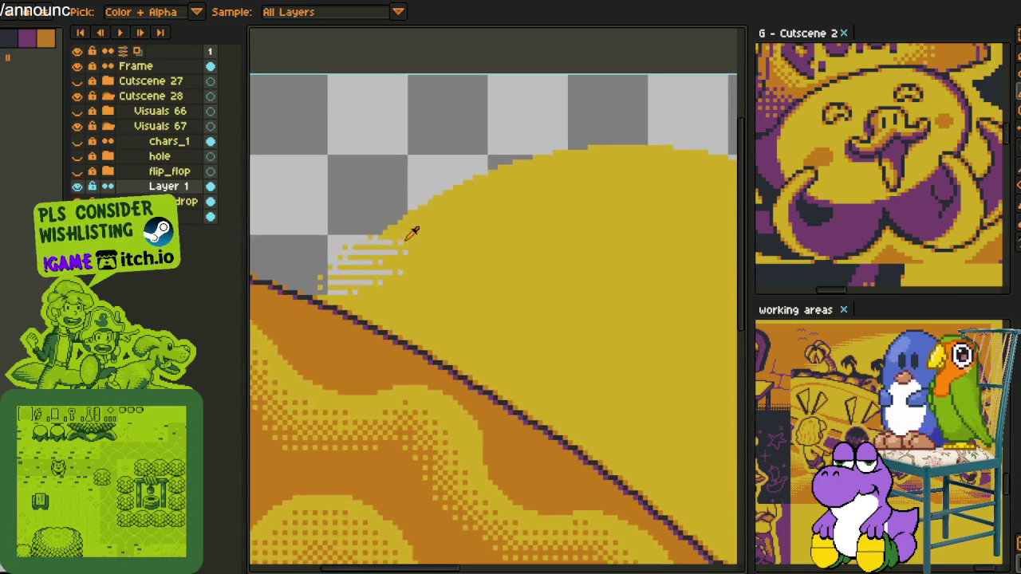
{"action": "scroll", "coordinate": [399, 215], "scroll_direction": "up", "scroll_amount": 2}
{"action": "scroll", "coordinate": [360, 232], "scroll_direction": "up", "scroll_amount": 1}
{"action": "left_click_drag", "start_coordinate": [359, 239], "coordinate": [436, 241]}
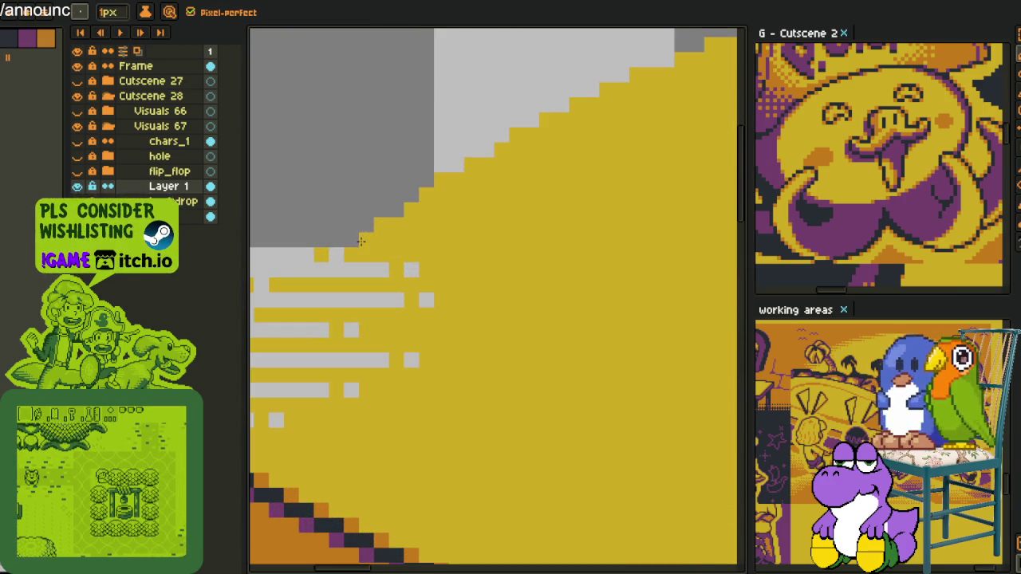
{"action": "left_click", "coordinate": [470, 239]}
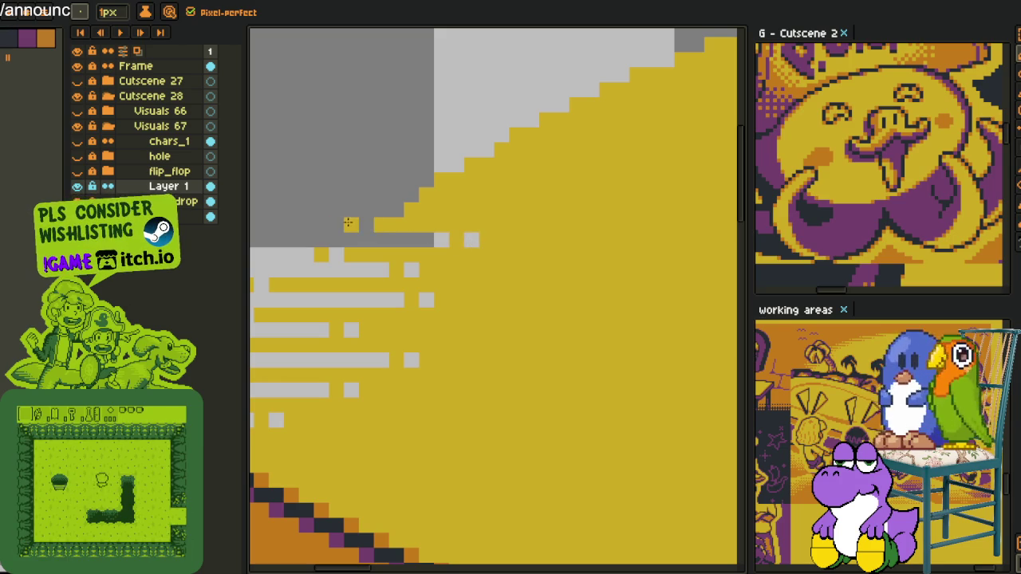
{"action": "left_click_drag", "start_coordinate": [405, 212], "coordinate": [499, 214]}
{"action": "left_click", "coordinate": [546, 211]}
{"action": "left_click", "coordinate": [396, 195]}
{"action": "left_click", "coordinate": [426, 182]}
{"action": "mouse_move", "coordinate": [427, 186]}
{"action": "left_mouse_down"}
{"action": "mouse_move", "coordinate": [477, 181]}
{"action": "mouse_move", "coordinate": [552, 150]}
{"action": "left_mouse_up"}
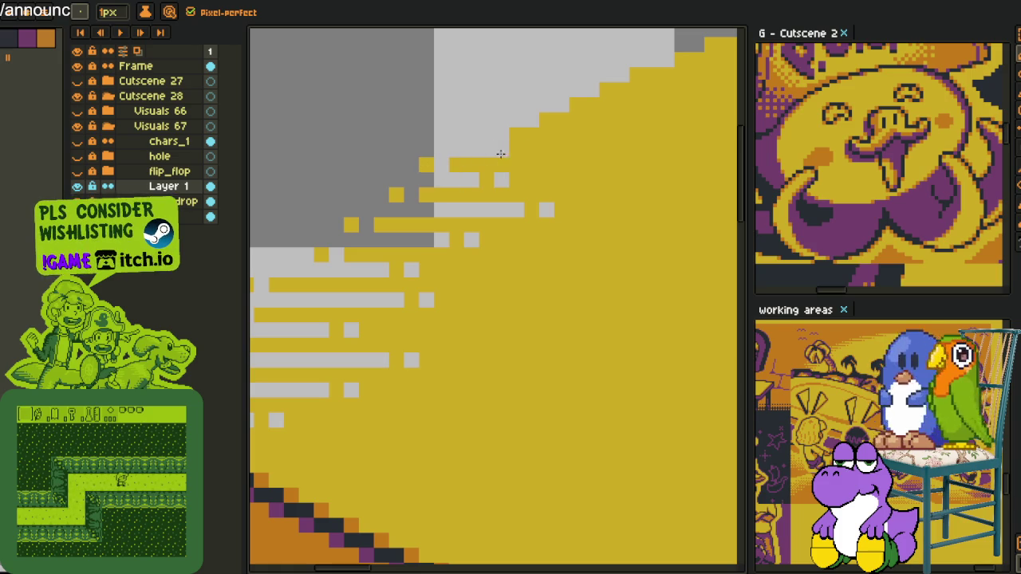
{"action": "left_click", "coordinate": [586, 152]}
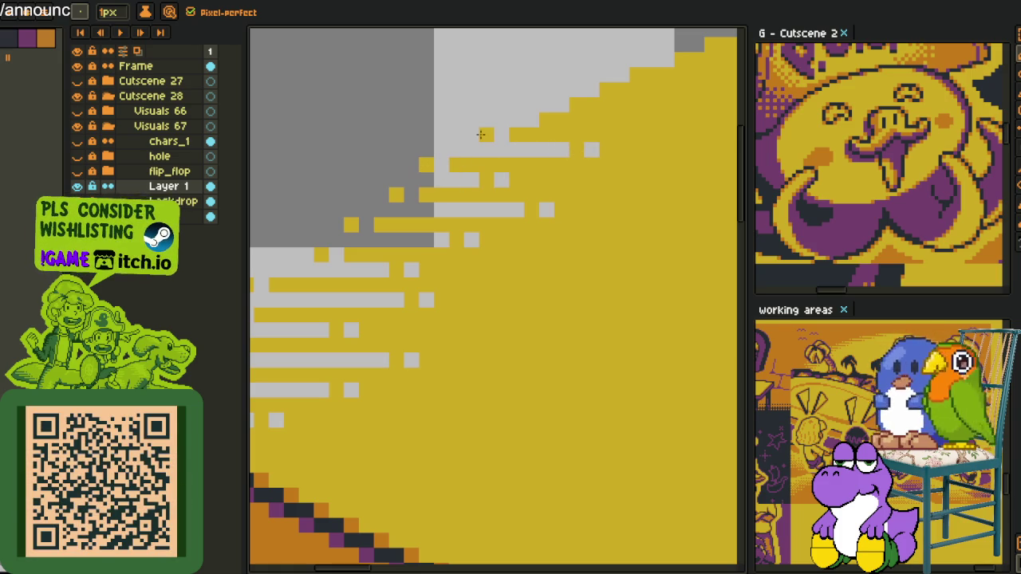
Add light-grey rows with end dots, restoring some pixels to yellow and cutting a transparent gap.
{"action": "scroll", "coordinate": [487, 134], "scroll_direction": "up", "scroll_amount": 1}
{"action": "left_click_drag", "start_coordinate": [397, 222], "coordinate": [531, 224]}
{"action": "left_click", "coordinate": [559, 223]}
{"action": "right_click", "coordinate": [540, 222]}
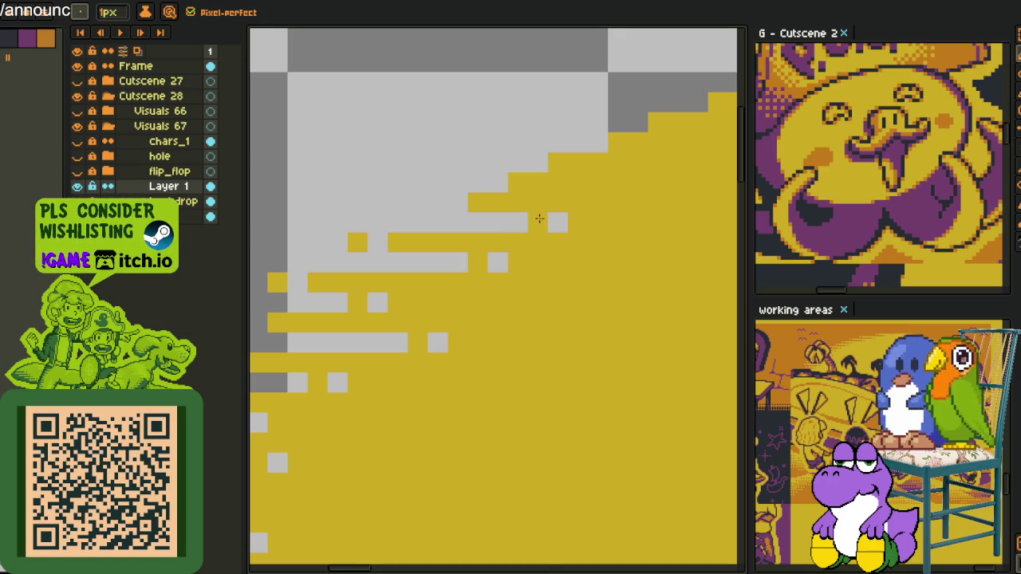
{"action": "left_click_drag", "start_coordinate": [500, 187], "coordinate": [558, 186]}
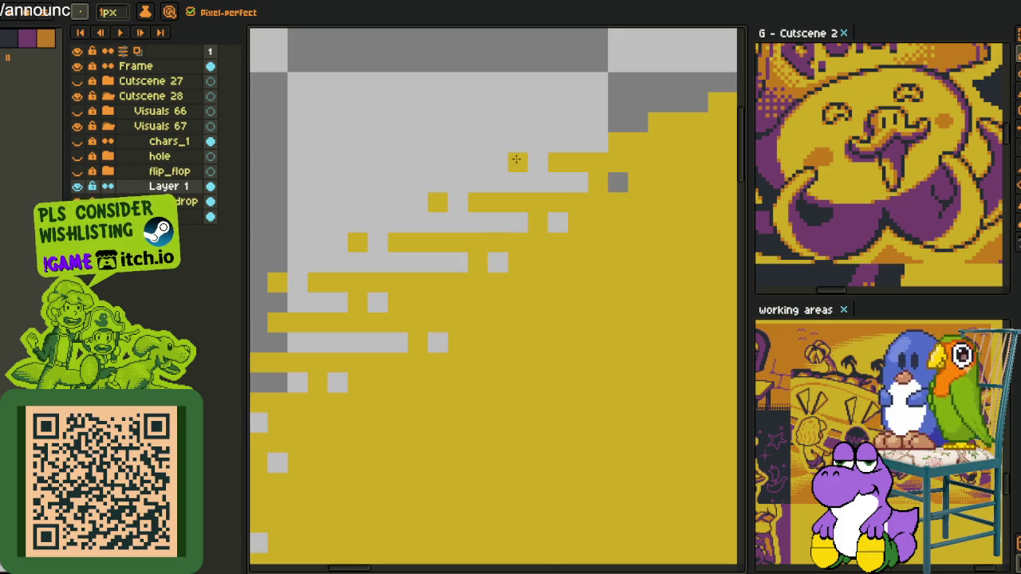
{"action": "mouse_move", "coordinate": [516, 159]}
{"action": "left_mouse_down"}
{"action": "mouse_move", "coordinate": [378, 218]}
{"action": "mouse_move", "coordinate": [391, 209]}
{"action": "mouse_move", "coordinate": [504, 211]}
{"action": "mouse_move", "coordinate": [572, 176]}
{"action": "mouse_move", "coordinate": [558, 150]}
{"action": "mouse_move", "coordinate": [486, 150]}
{"action": "mouse_move", "coordinate": [426, 173]}
{"action": "mouse_move", "coordinate": [552, 169]}
{"action": "mouse_move", "coordinate": [481, 142]}
{"action": "left_mouse_up"}
{"action": "left_click", "coordinate": [595, 170]}
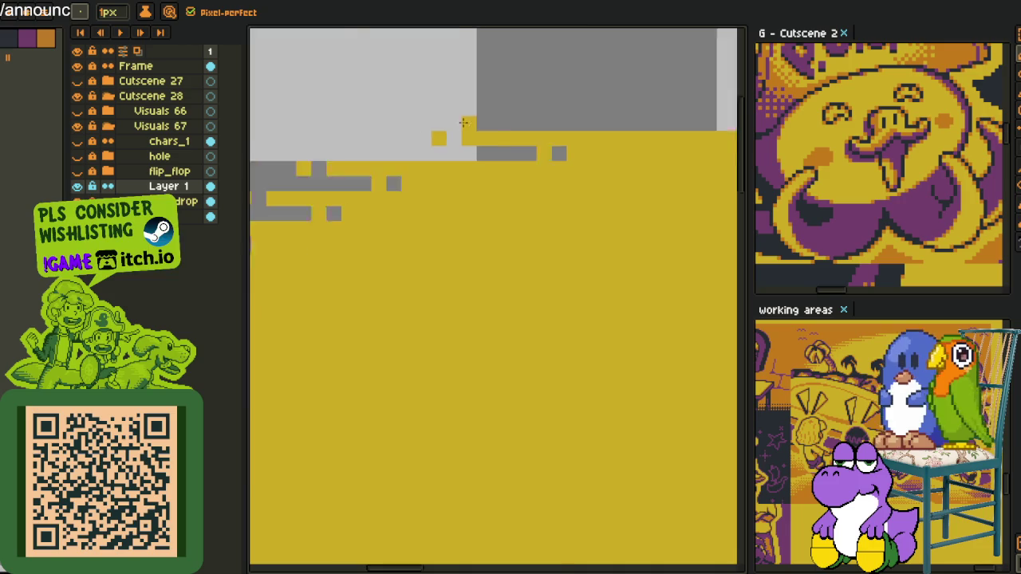
Paint four grey rows across the sun's edge, from the lower edge up to the top.
{"action": "scroll", "coordinate": [557, 162], "scroll_direction": "down", "scroll_amount": 5}
{"action": "scroll", "coordinate": [488, 355], "scroll_direction": "up", "scroll_amount": 2}
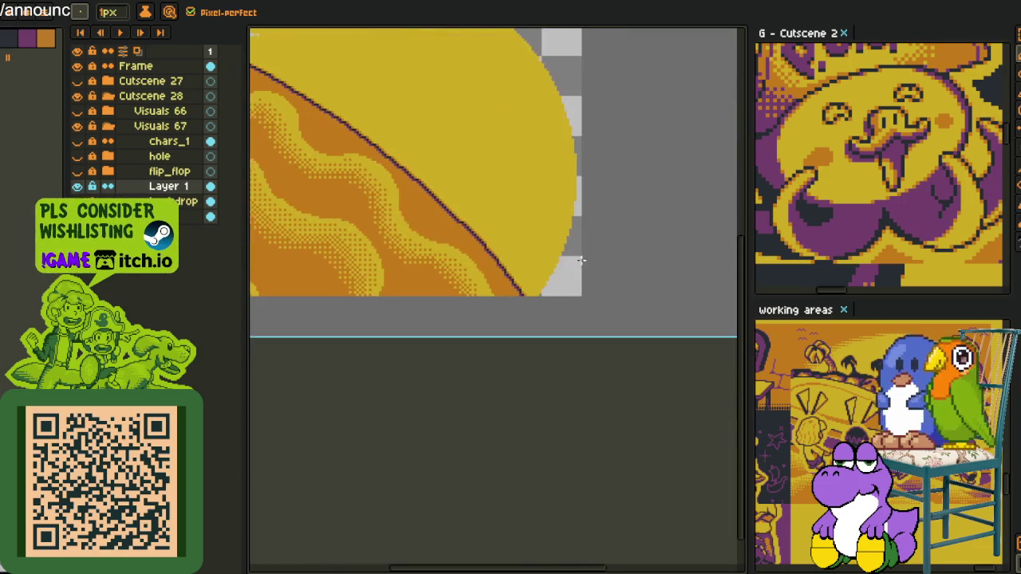
{"action": "scroll", "coordinate": [488, 356], "scroll_direction": "up", "scroll_amount": 2}
{"action": "scroll", "coordinate": [488, 356], "scroll_direction": "up", "scroll_amount": 1}
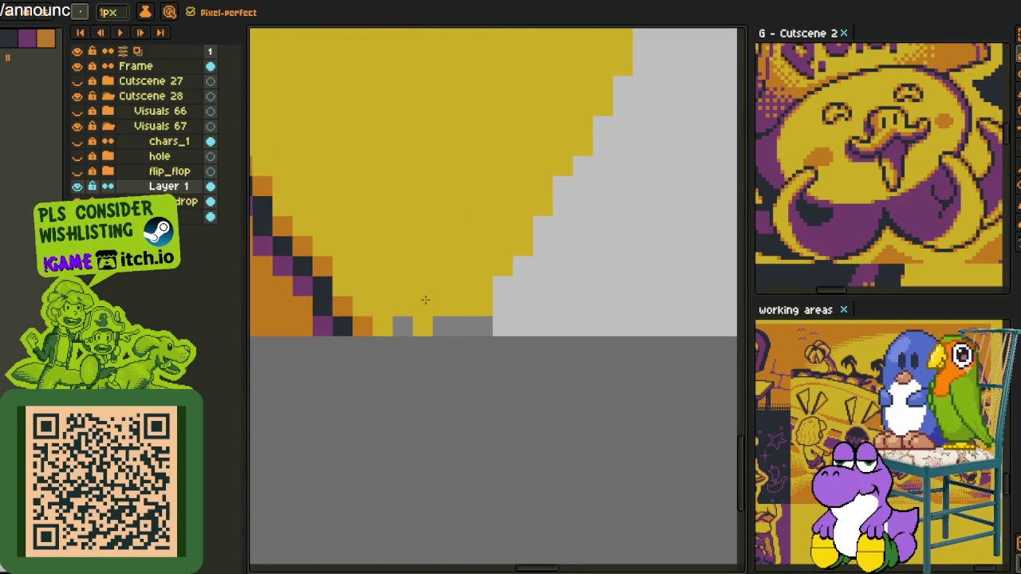
{"action": "left_click_drag", "start_coordinate": [490, 287], "coordinate": [456, 286]}
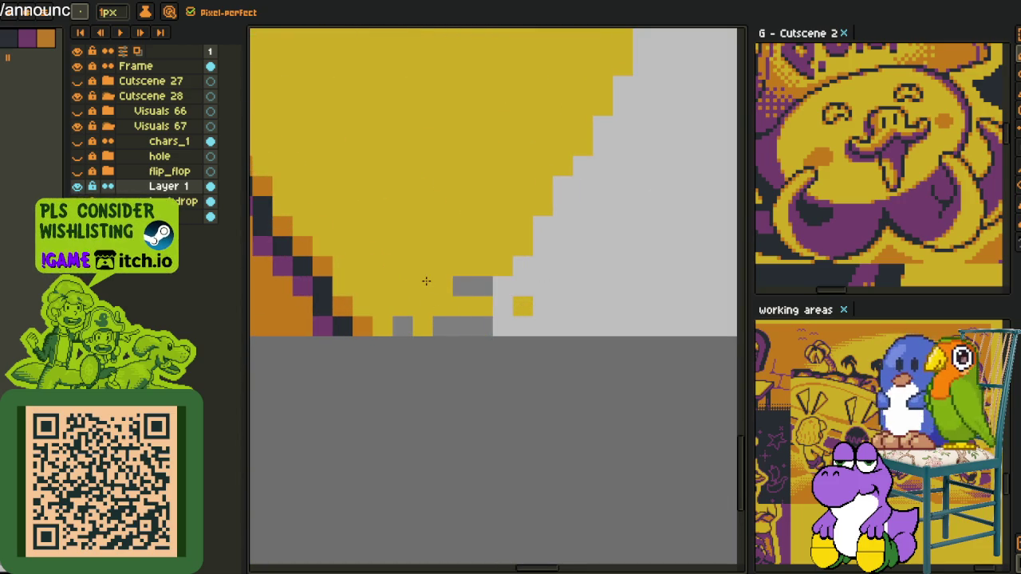
{"action": "left_click_drag", "start_coordinate": [522, 247], "coordinate": [443, 246]}
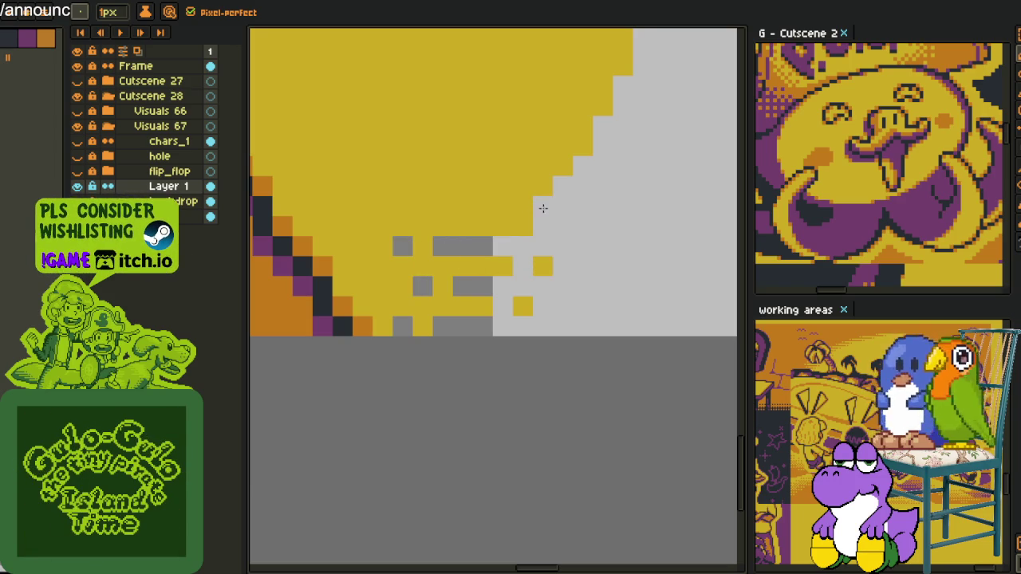
{"action": "left_click_drag", "start_coordinate": [543, 208], "coordinate": [460, 207]}
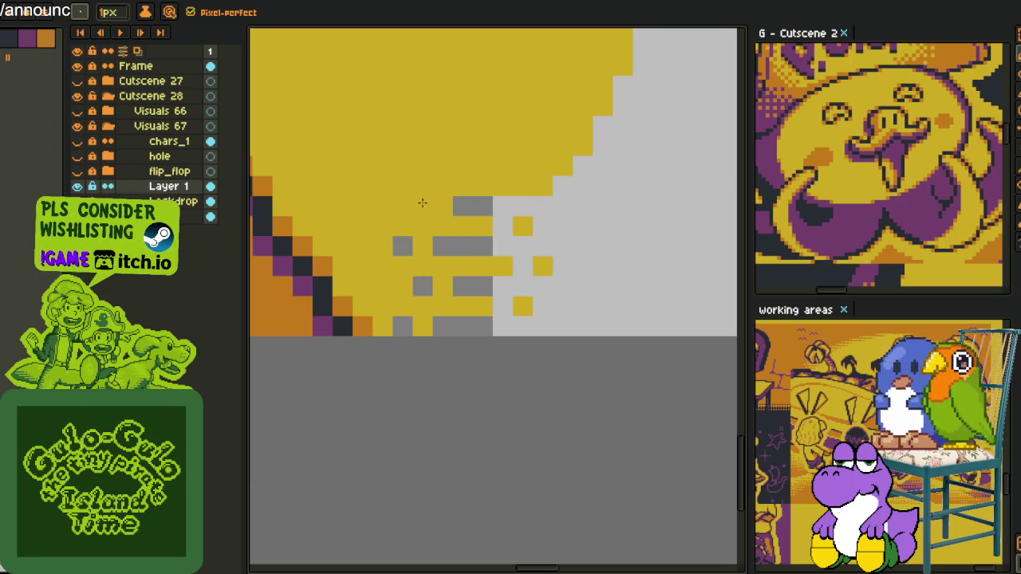
{"action": "left_click_drag", "start_coordinate": [566, 176], "coordinate": [484, 166]}
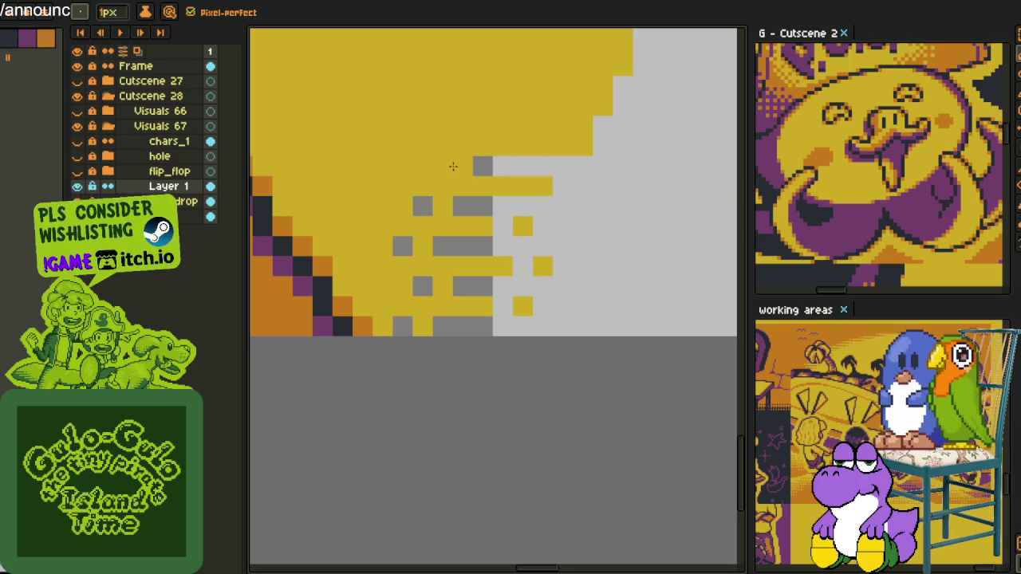
Extend light-grey rows leftward into the yellow and add yellow pixels along the sun edge.
{"action": "scroll", "coordinate": [574, 187], "scroll_direction": "up", "scroll_amount": 3}
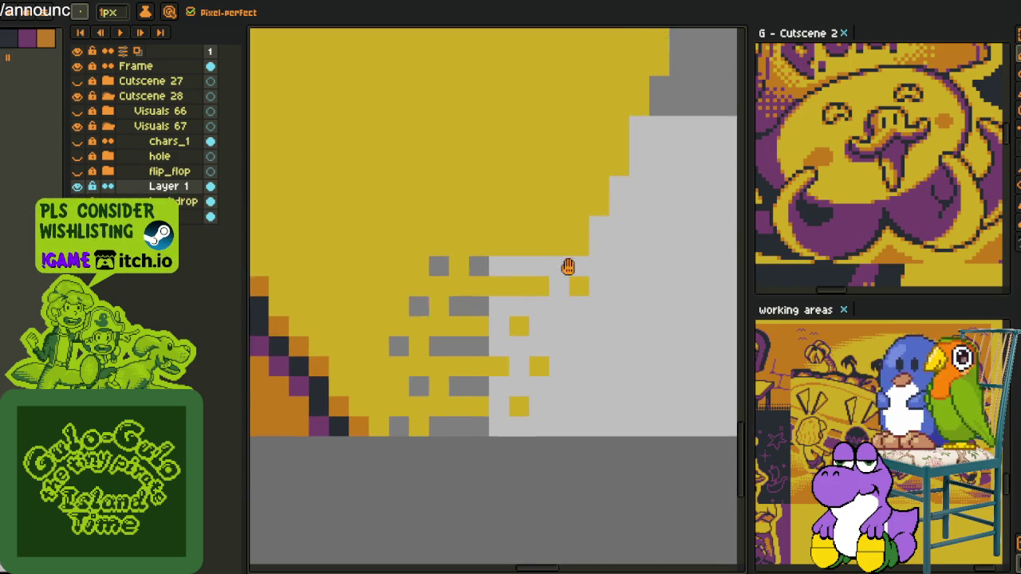
{"action": "left_click_drag", "start_coordinate": [594, 232], "coordinate": [552, 233]}
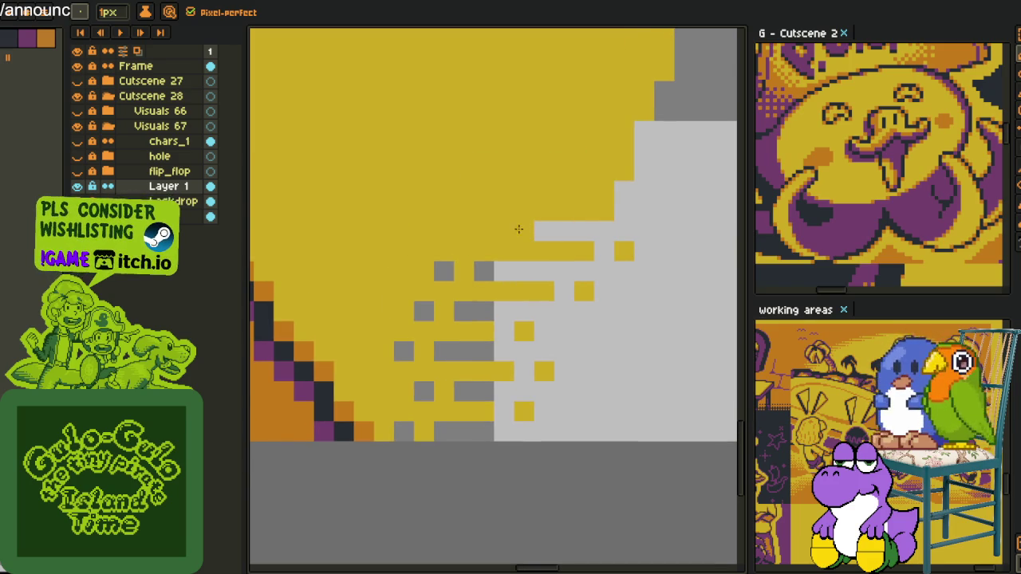
{"action": "left_click_drag", "start_coordinate": [611, 199], "coordinate": [562, 196]}
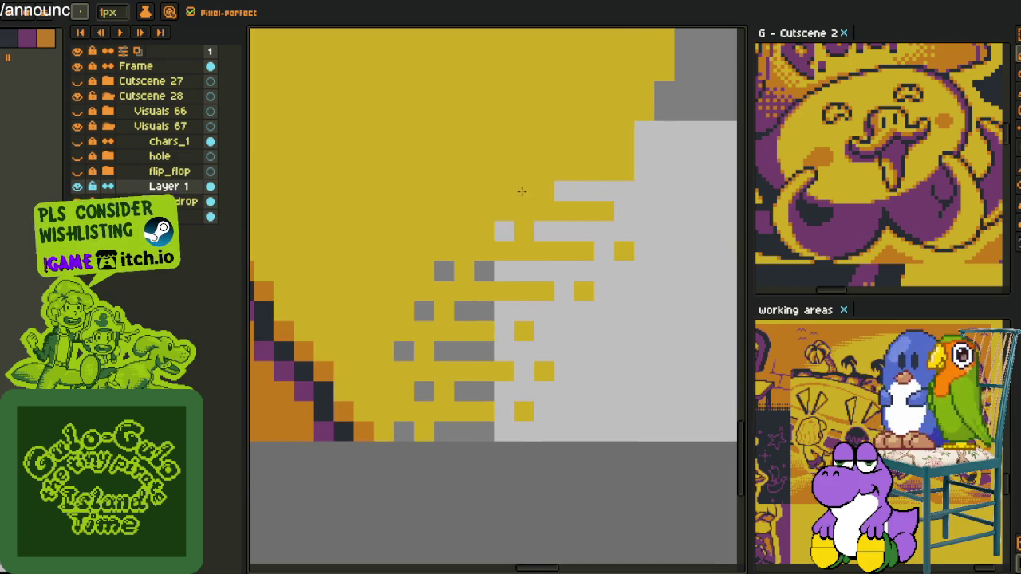
{"action": "left_click", "coordinate": [644, 211]}
{"action": "left_click", "coordinate": [645, 171]}
{"action": "mouse_move", "coordinate": [640, 163]}
{"action": "left_mouse_down"}
{"action": "mouse_move", "coordinate": [620, 249]}
{"action": "mouse_move", "coordinate": [457, 235]}
{"action": "left_mouse_up"}
{"action": "right_click", "coordinate": [463, 237]}
{"action": "right_click", "coordinate": [429, 236]}
{"action": "left_click", "coordinate": [644, 258]}
{"action": "left_click", "coordinate": [626, 217]}
Paint dark grey rows across the yellow with staggered ends and yellow pixels between streaks.
{"action": "left_click", "coordinate": [624, 217]}
{"action": "left_click_drag", "start_coordinate": [623, 197], "coordinate": [534, 197]}
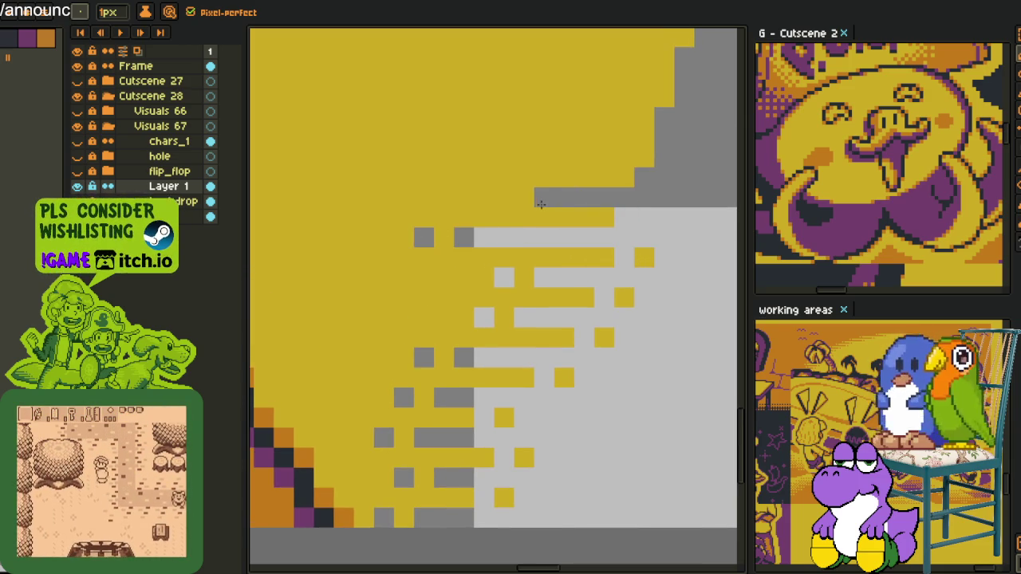
{"action": "right_click", "coordinate": [500, 197]}
{"action": "left_click", "coordinate": [604, 215]}
{"action": "left_click_drag", "start_coordinate": [622, 218], "coordinate": [589, 332]}
{"action": "left_click_drag", "start_coordinate": [642, 271], "coordinate": [403, 271]}
{"action": "left_click", "coordinate": [431, 271]}
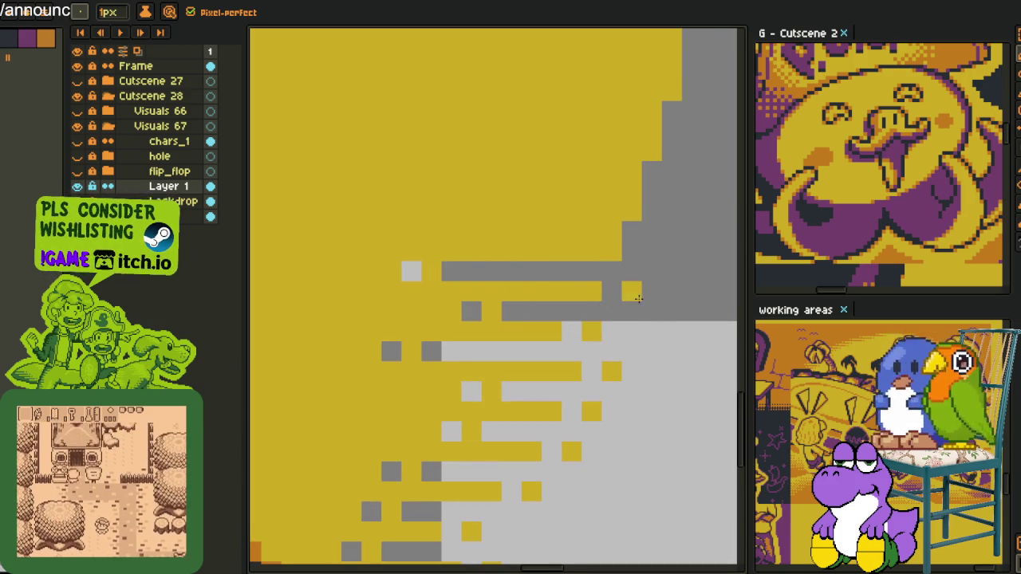
{"action": "left_click_drag", "start_coordinate": [631, 231], "coordinate": [513, 229]}
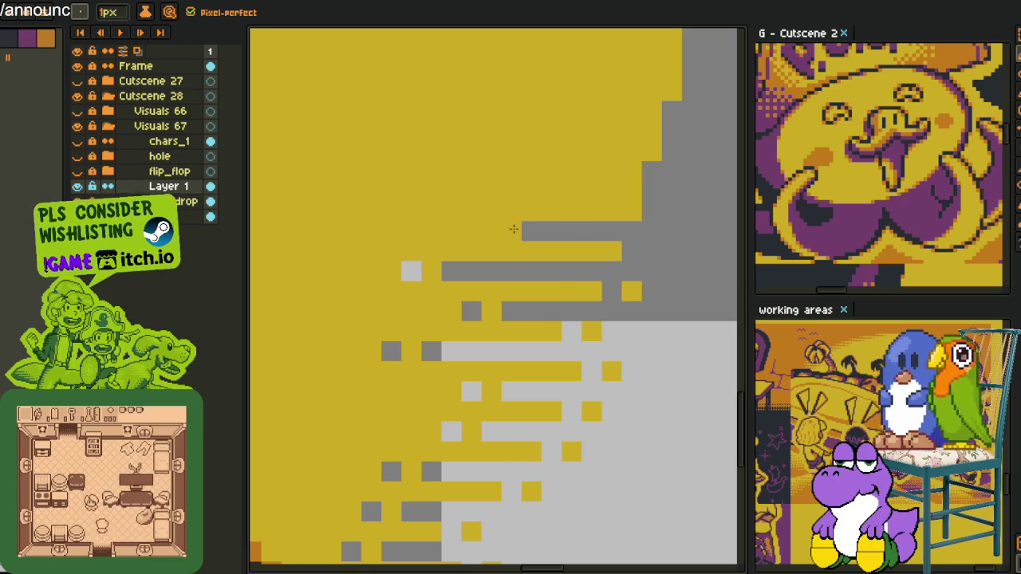
{"action": "left_click", "coordinate": [568, 233]}
{"action": "right_click", "coordinate": [510, 230]}
{"action": "right_click", "coordinate": [632, 250]}
Add another dark grey row, lone grey pixels, and a higher grey row leftward into the yellow.
{"action": "scroll", "coordinate": [658, 249], "scroll_direction": "up", "scroll_amount": 2}
{"action": "scroll", "coordinate": [658, 249], "scroll_direction": "up", "scroll_amount": 2}
{"action": "left_click_drag", "start_coordinate": [655, 264], "coordinate": [513, 263]}
{"action": "left_click", "coordinate": [614, 282]}
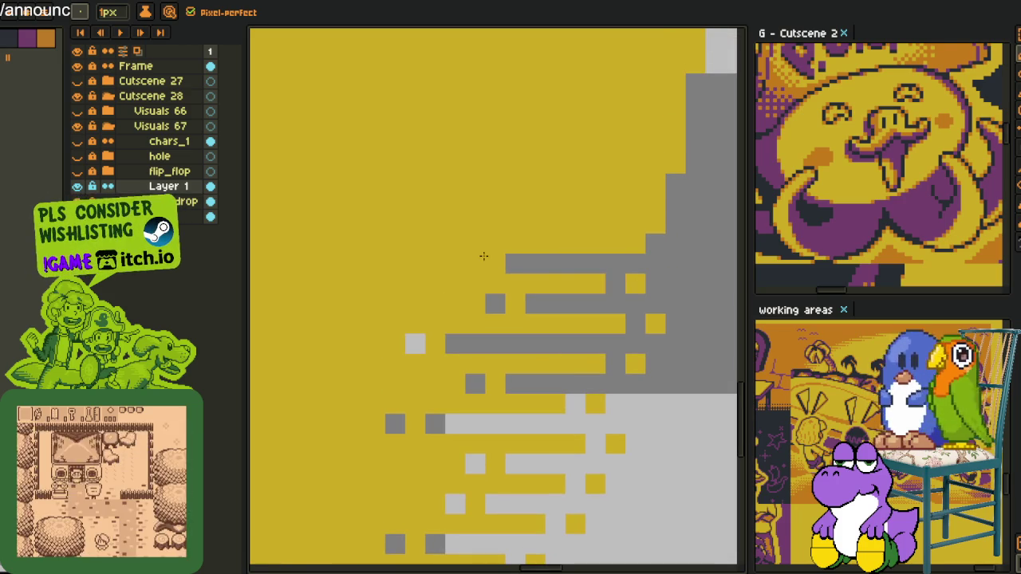
{"action": "left_click", "coordinate": [472, 258]}
{"action": "right_click", "coordinate": [649, 236]}
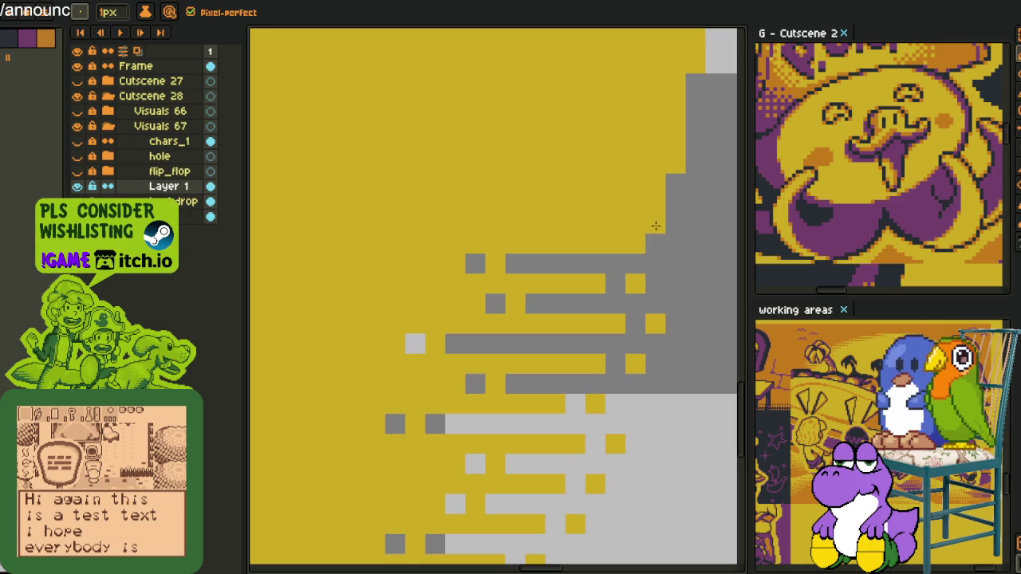
{"action": "left_click_drag", "start_coordinate": [529, 218], "coordinate": [493, 218]}
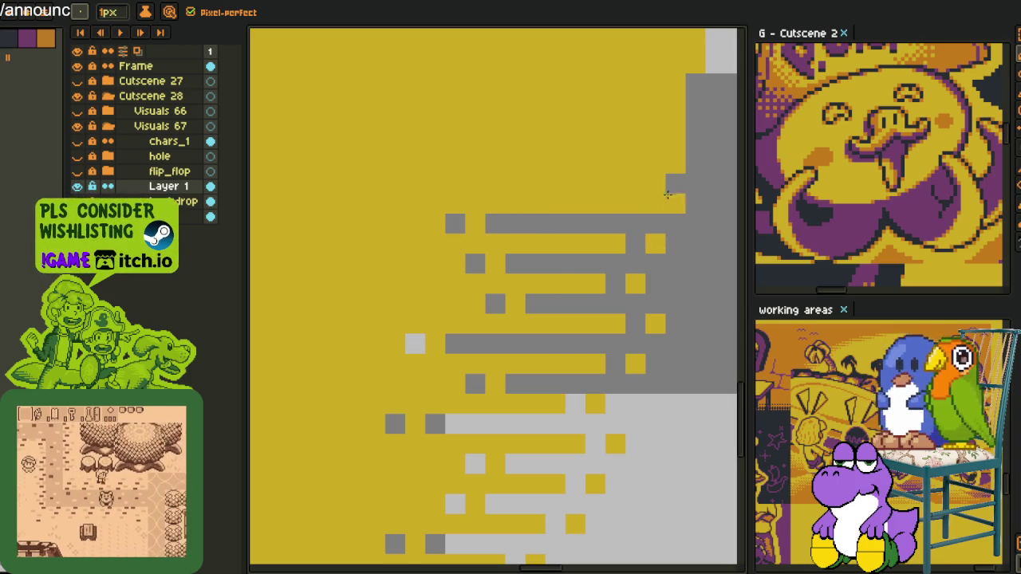
{"action": "left_click_drag", "start_coordinate": [656, 195], "coordinate": [531, 185]}
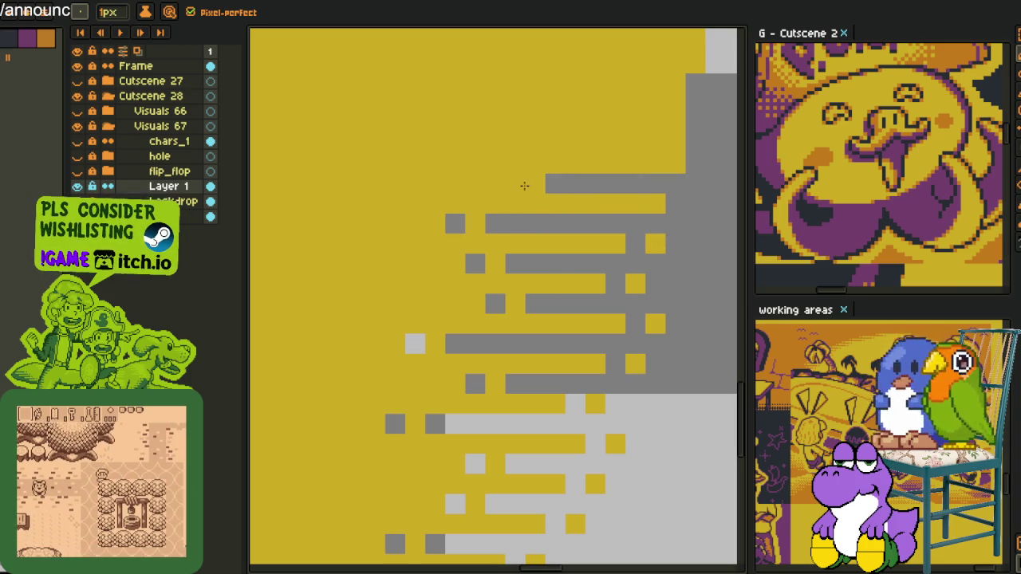
Paint further staggered grey rows leftward higher up the sun's edge, then zoom out to check.
{"action": "scroll", "coordinate": [679, 201], "scroll_direction": "down", "scroll_amount": 3}
{"action": "scroll", "coordinate": [680, 201], "scroll_direction": "down", "scroll_amount": 2}
{"action": "scroll", "coordinate": [680, 201], "scroll_direction": "up", "scroll_amount": 2}
{"action": "scroll", "coordinate": [648, 237], "scroll_direction": "up", "scroll_amount": 2}
{"action": "left_click_drag", "start_coordinate": [657, 232], "coordinate": [576, 227]}
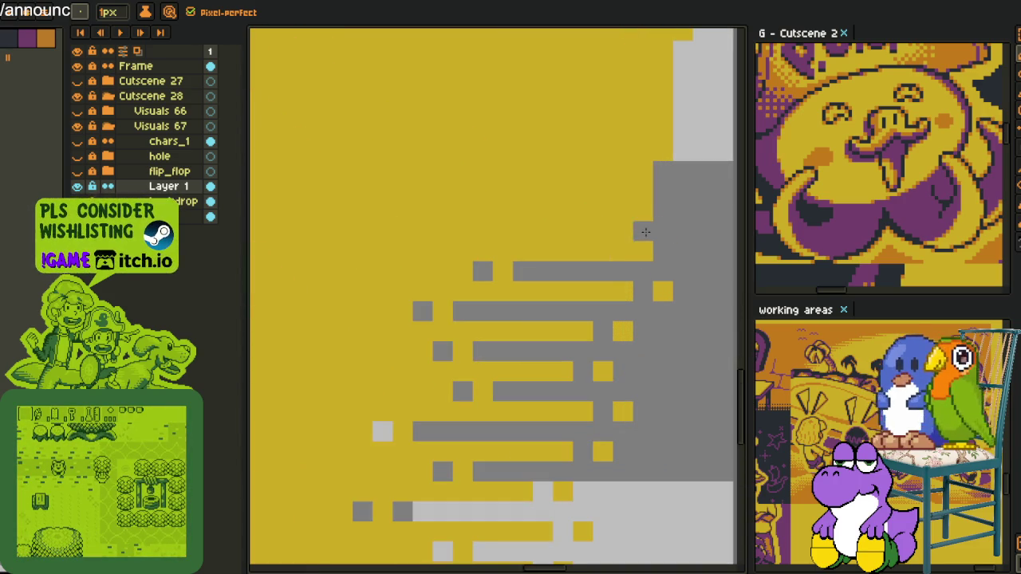
{"action": "left_click", "coordinate": [619, 233]}
{"action": "right_click", "coordinate": [683, 251]}
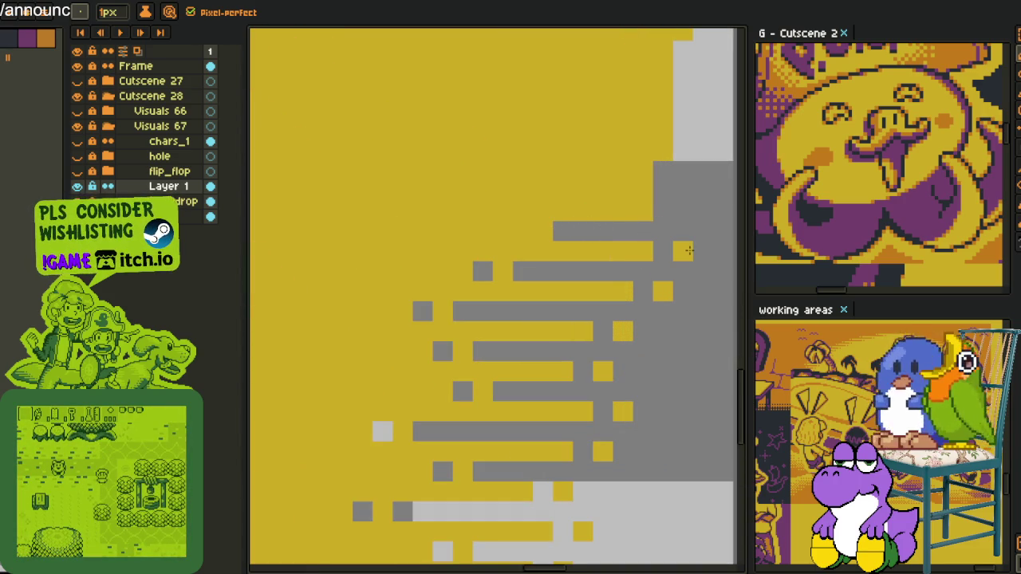
{"action": "left_click", "coordinate": [522, 231]}
{"action": "left_click_drag", "start_coordinate": [663, 191], "coordinate": [504, 190]}
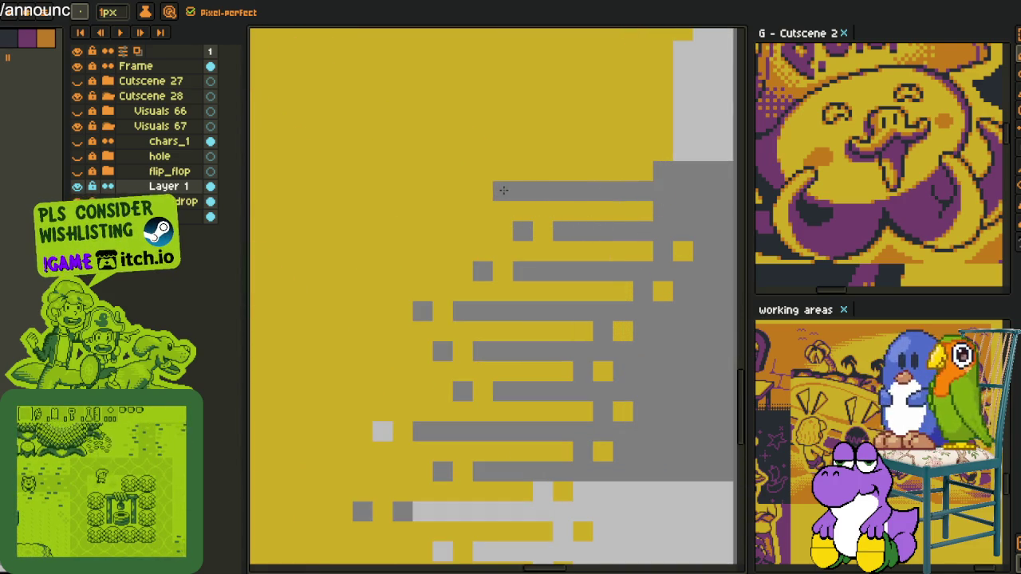
{"action": "scroll", "coordinate": [610, 199], "scroll_direction": "down", "scroll_amount": 5}
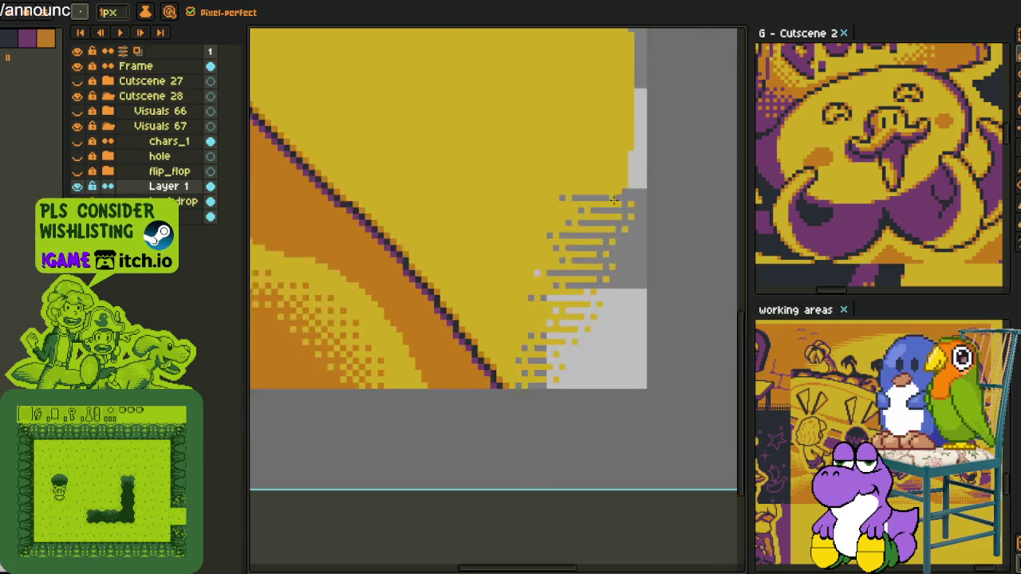
Add grey pixels at the ends of the existing streaks, keeping one yellow gap cell.
{"action": "scroll", "coordinate": [667, 195], "scroll_direction": "down", "scroll_amount": 3}
{"action": "scroll", "coordinate": [635, 179], "scroll_direction": "up", "scroll_amount": 3}
{"action": "scroll", "coordinate": [662, 294], "scroll_direction": "up", "scroll_amount": 4}
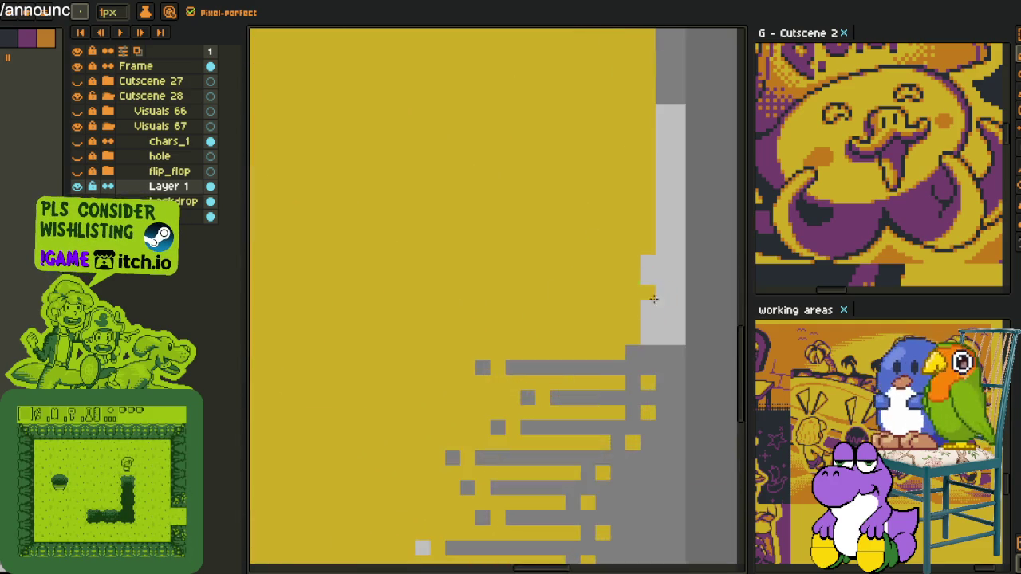
{"action": "scroll", "coordinate": [661, 293], "scroll_direction": "up", "scroll_amount": 1}
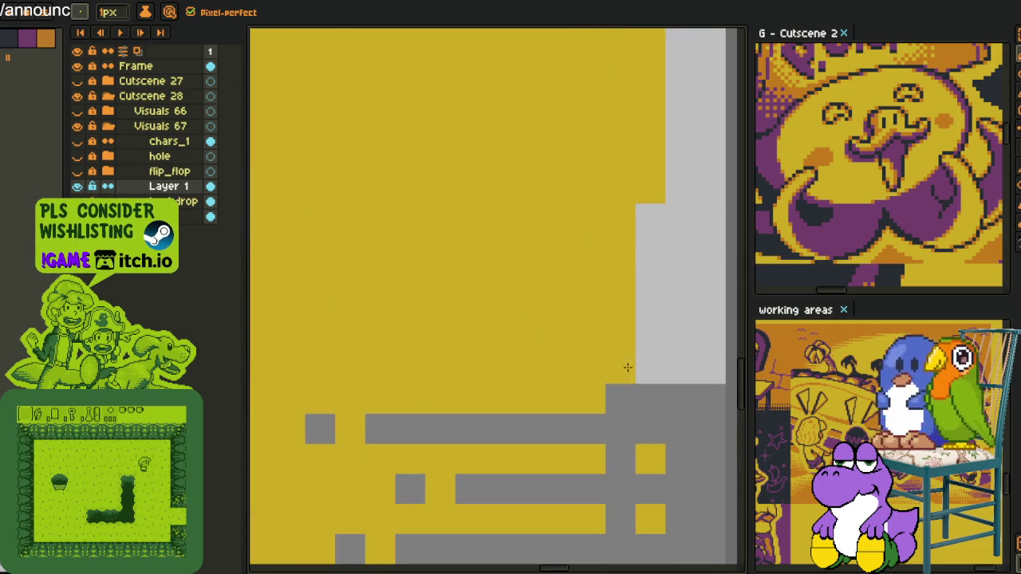
{"action": "left_click", "coordinate": [561, 398]}
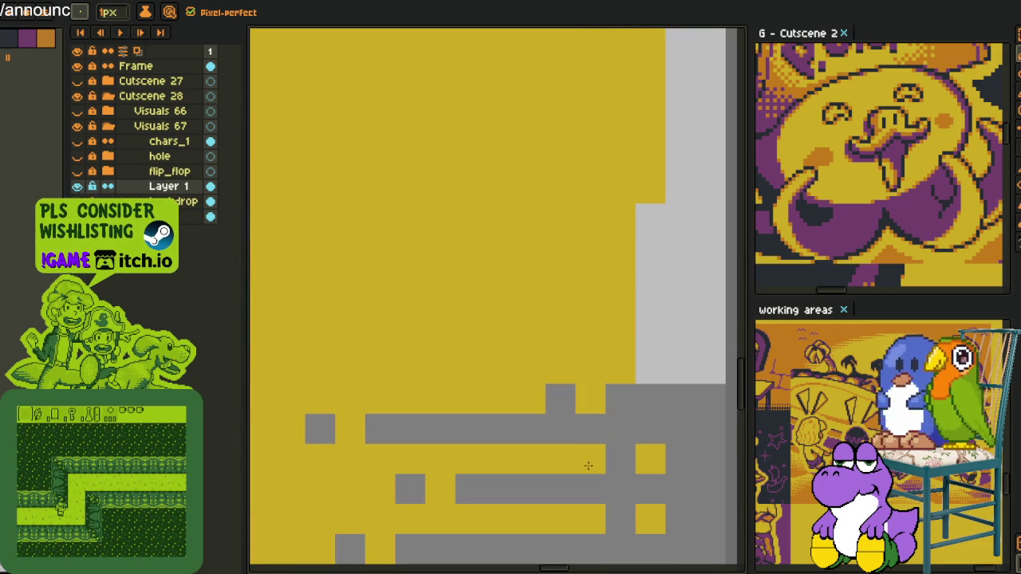
{"action": "left_click", "coordinate": [590, 459]}
{"action": "left_click", "coordinate": [650, 458]}
{"action": "right_click", "coordinate": [619, 458]}
Paint three light-grey rows leftward into the yellow, with lone pixels ahead and yellow gaps.
{"action": "left_click_drag", "start_coordinate": [630, 371], "coordinate": [461, 368]}
{"action": "left_click", "coordinate": [423, 363]}
{"action": "right_click", "coordinate": [680, 338]}
{"action": "left_click_drag", "start_coordinate": [650, 339], "coordinate": [500, 309]}
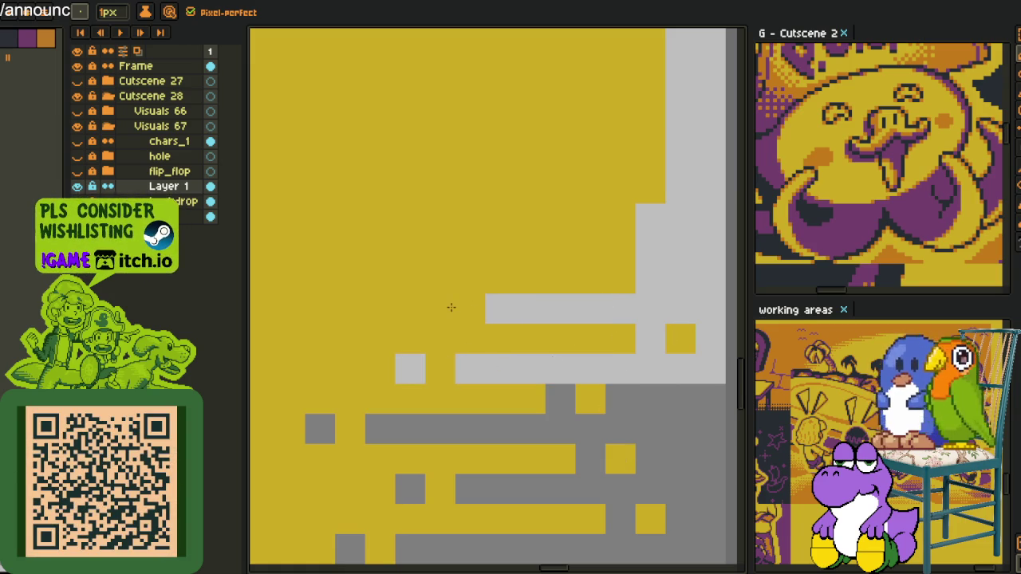
{"action": "left_click", "coordinate": [439, 309]}
{"action": "left_click_drag", "start_coordinate": [650, 249], "coordinate": [456, 249]}
{"action": "right_click", "coordinate": [470, 251]}
{"action": "left_click", "coordinate": [470, 251]}
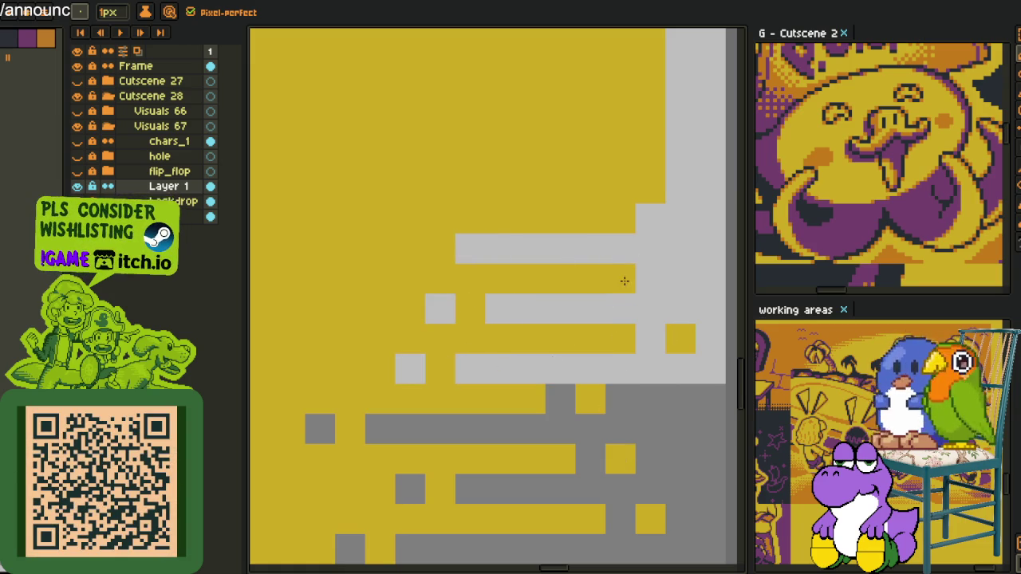
{"action": "left_click", "coordinate": [621, 279]}
{"action": "right_click", "coordinate": [651, 280]}
{"action": "left_click", "coordinate": [414, 249]}
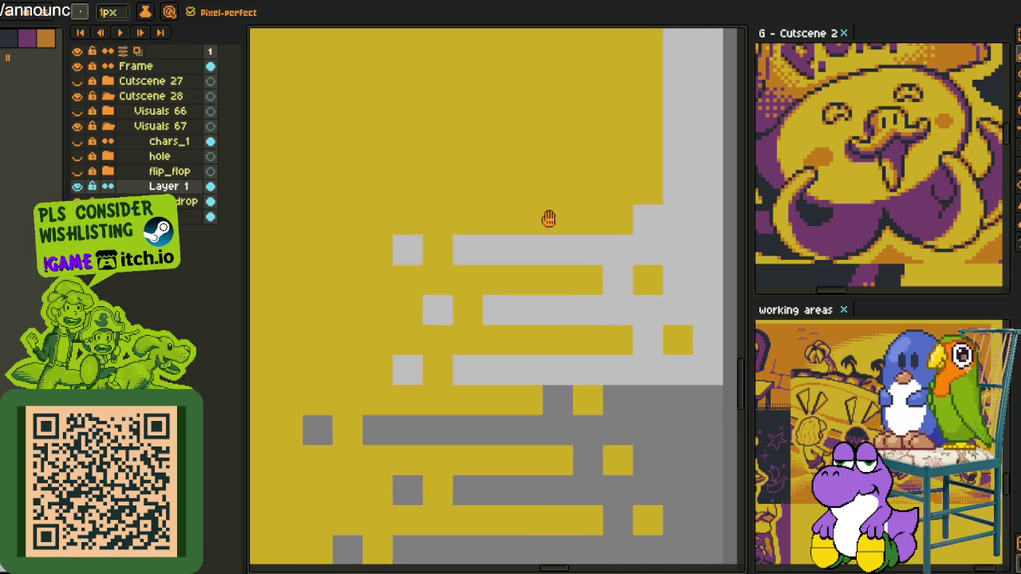
Paint long light-grey rows across the yellow, restoring single yellow cells to break them.
{"action": "left_click_drag", "start_coordinate": [549, 216], "coordinate": [527, 293]}
{"action": "mouse_move", "coordinate": [630, 264]}
{"action": "left_mouse_down"}
{"action": "mouse_move", "coordinate": [397, 255]}
{"action": "mouse_move", "coordinate": [323, 264]}
{"action": "left_mouse_up"}
{"action": "left_click", "coordinate": [568, 294]}
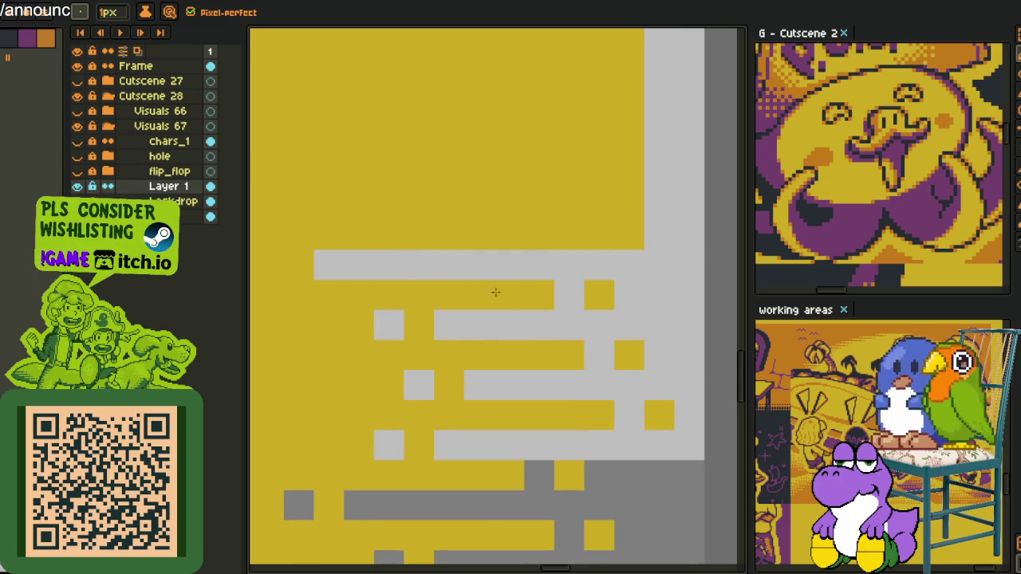
{"action": "right_click", "coordinate": [359, 265]}
{"action": "scroll", "coordinate": [463, 232], "scroll_direction": "down", "scroll_amount": 2}
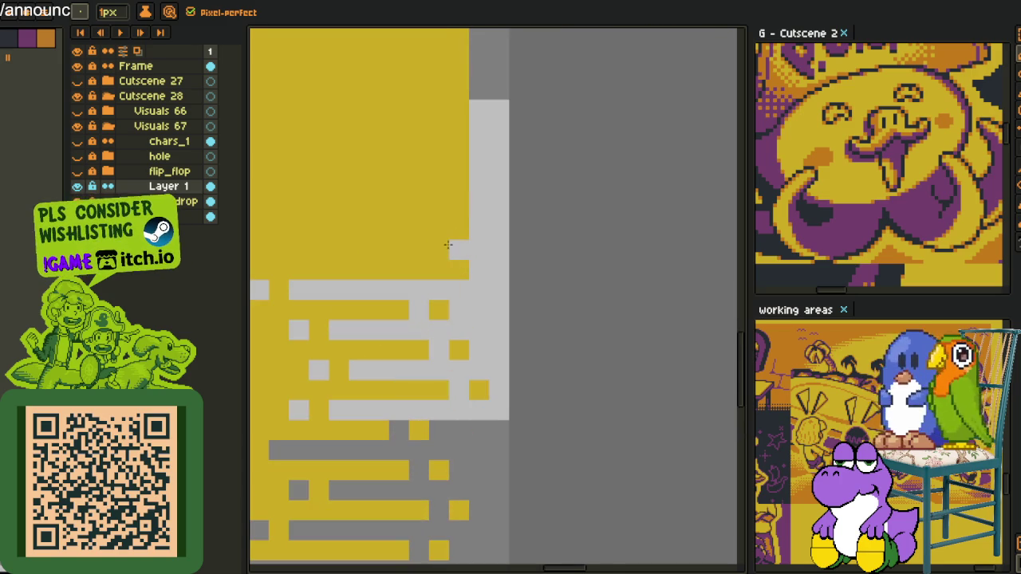
{"action": "left_click_drag", "start_coordinate": [458, 245], "coordinate": [351, 243]}
{"action": "left_click", "coordinate": [446, 267]}
{"action": "right_click", "coordinate": [484, 274]}
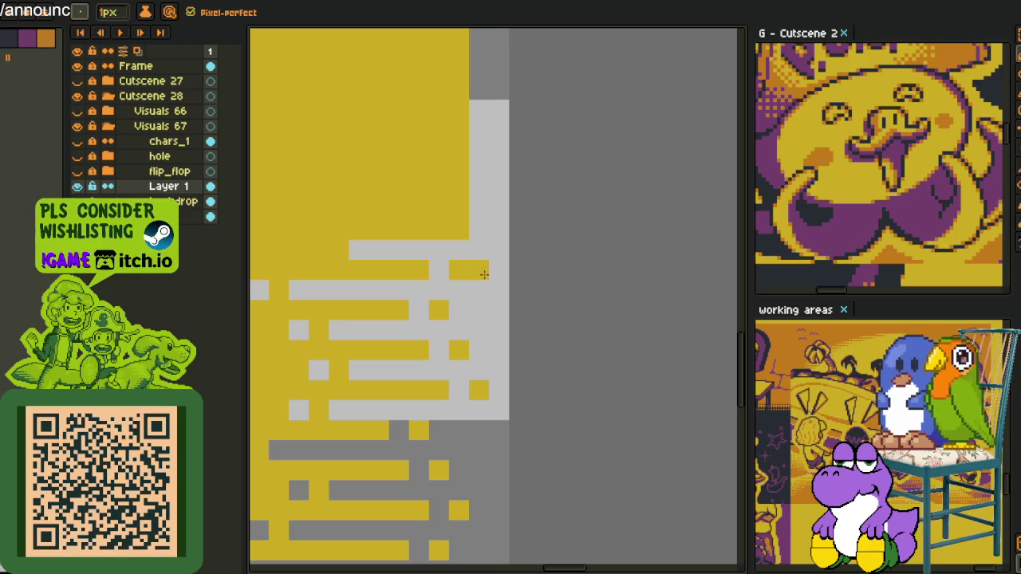
Add more light-grey streaks toward the upper edge of the yellow, with scattered light-grey pixels.
{"action": "left_click_drag", "start_coordinate": [400, 256], "coordinate": [451, 292]}
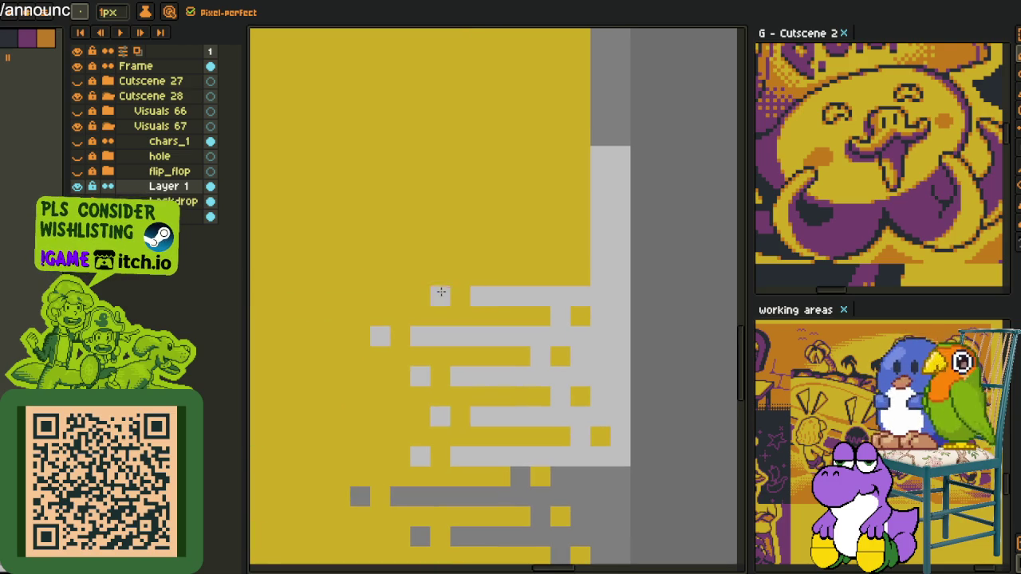
{"action": "left_click_drag", "start_coordinate": [600, 255], "coordinate": [422, 255]}
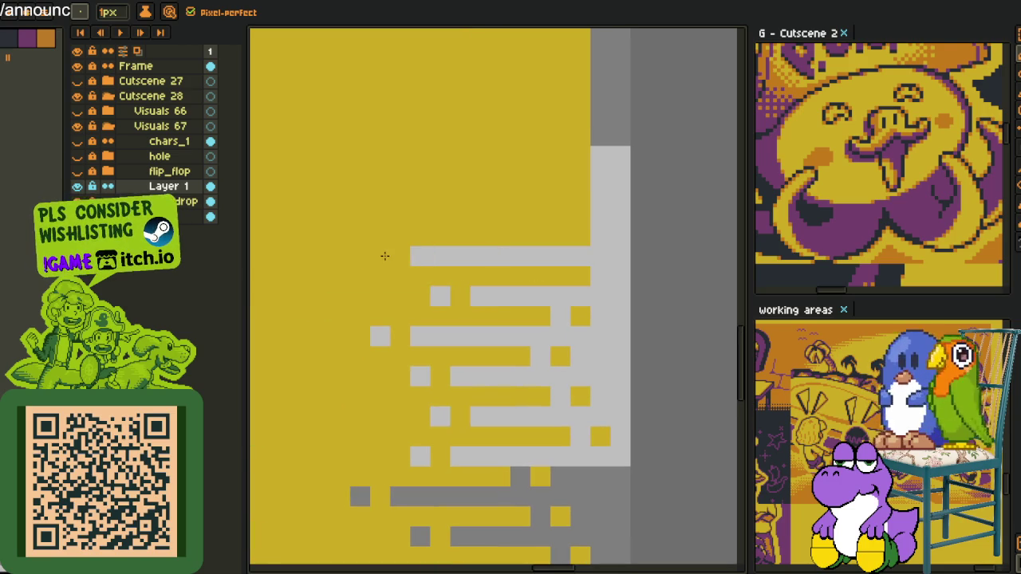
{"action": "left_click_drag", "start_coordinate": [588, 214], "coordinate": [397, 213]}
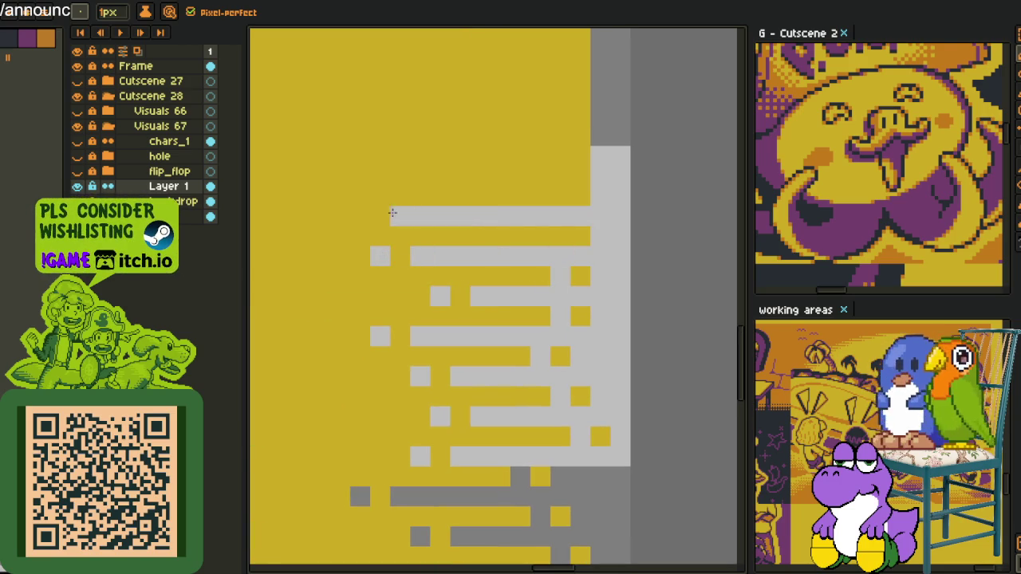
{"action": "left_click", "coordinate": [540, 276]}
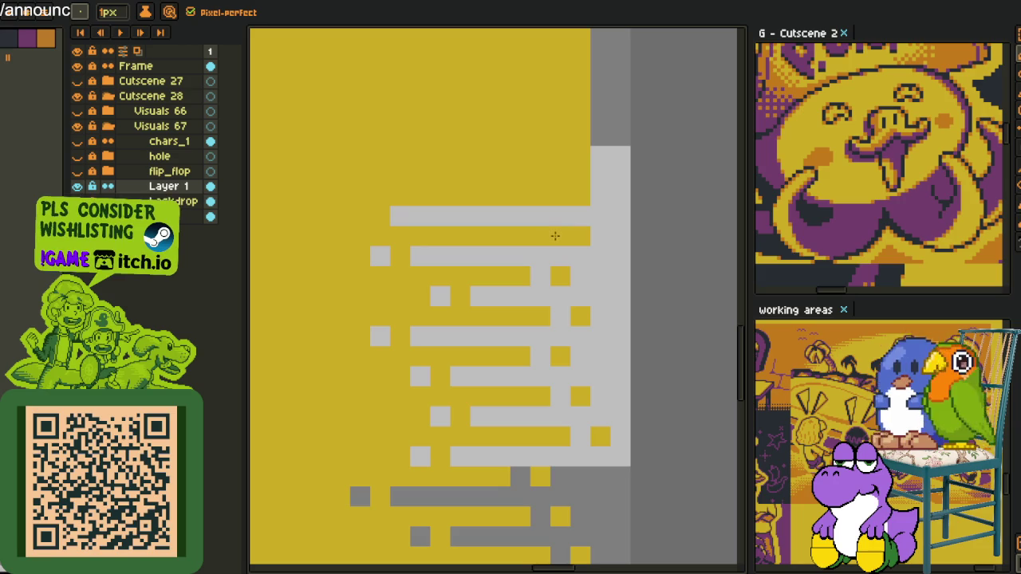
{"action": "left_click", "coordinate": [556, 236]}
{"action": "mouse_move", "coordinate": [611, 179]}
{"action": "left_mouse_down"}
{"action": "mouse_move", "coordinate": [379, 182]}
{"action": "mouse_move", "coordinate": [459, 172]}
{"action": "left_mouse_up"}
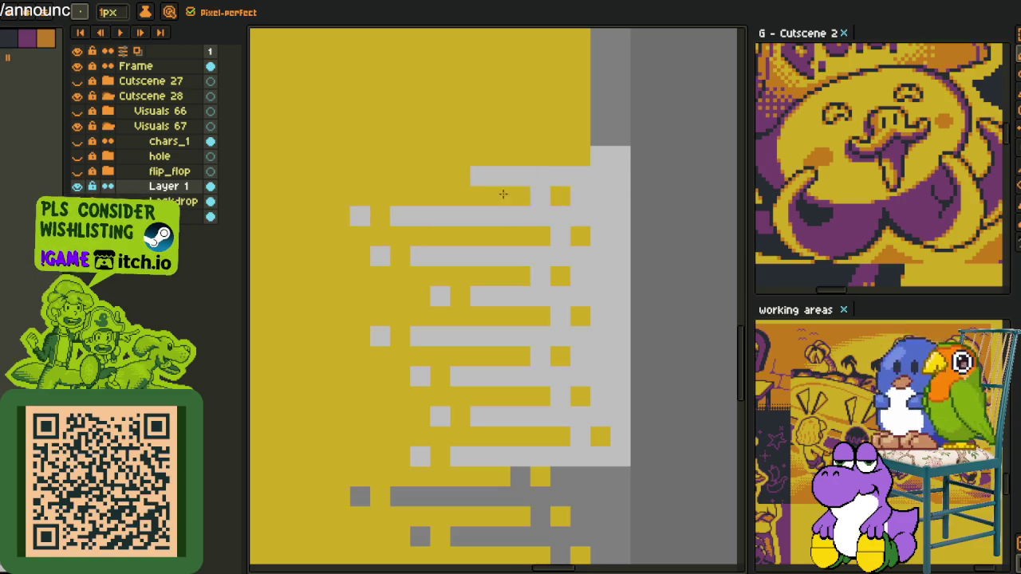
{"action": "scroll", "coordinate": [524, 143], "scroll_direction": "up", "scroll_amount": 4}
Paint dark-grey streaks leftward into the yellow above the light-grey band, leaving yellow gap cells.
{"action": "left_click_drag", "start_coordinate": [571, 281], "coordinate": [390, 282]}
{"action": "left_click", "coordinate": [550, 302]}
{"action": "mouse_move", "coordinate": [591, 261]}
{"action": "left_mouse_down"}
{"action": "mouse_move", "coordinate": [470, 261]}
{"action": "mouse_move", "coordinate": [417, 242]}
{"action": "left_mouse_up"}
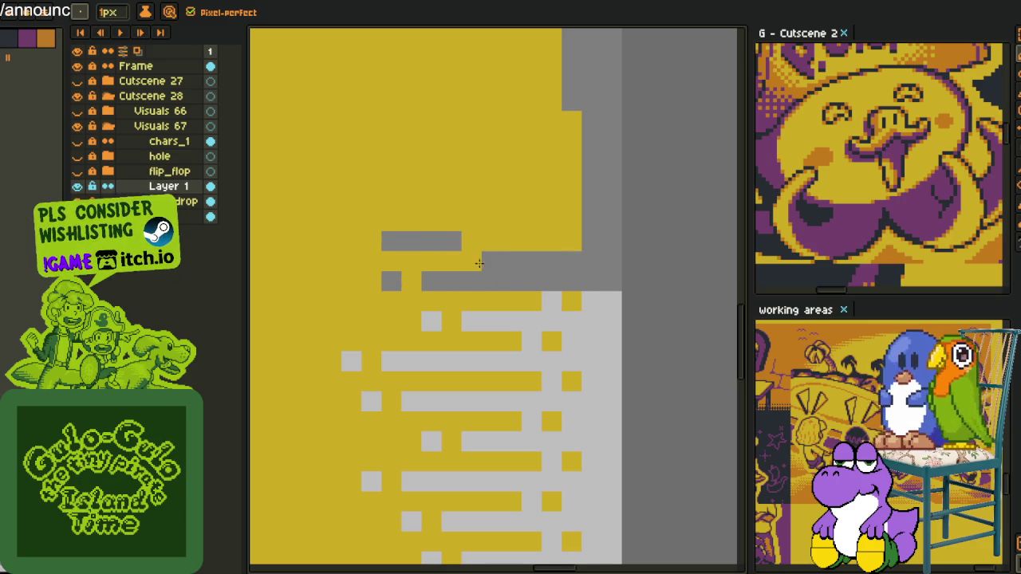
{"action": "left_click_drag", "start_coordinate": [585, 245], "coordinate": [435, 243]}
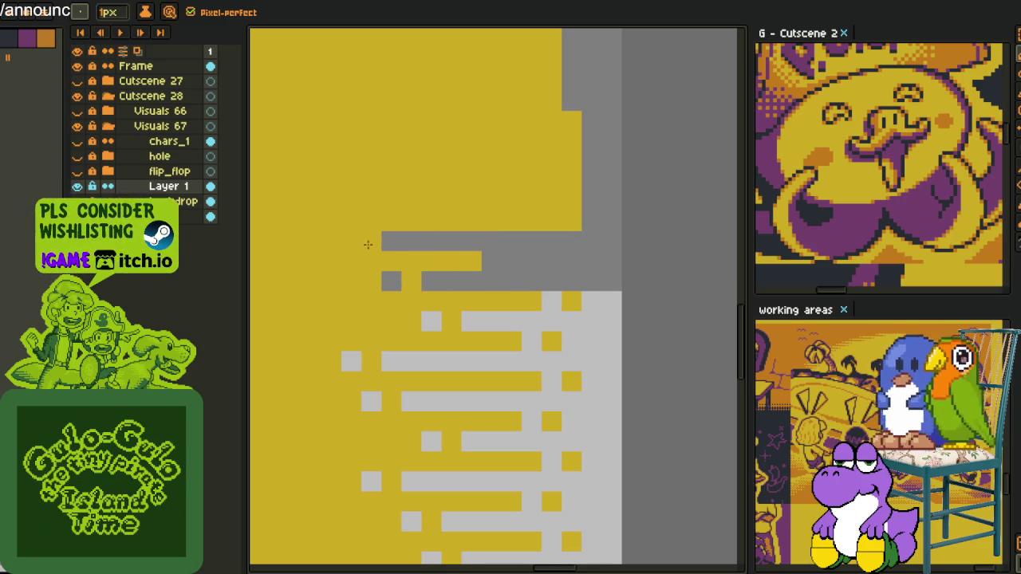
{"action": "left_click", "coordinate": [511, 261]}
{"action": "left_click_drag", "start_coordinate": [591, 202], "coordinate": [411, 201]}
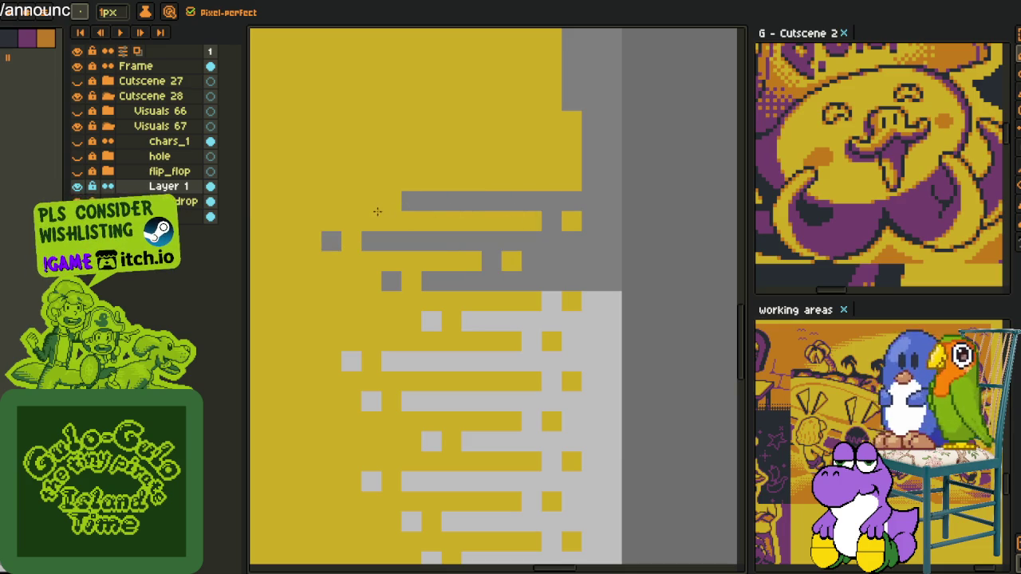
{"action": "scroll", "coordinate": [361, 198], "scroll_direction": "down", "scroll_amount": 2}
{"action": "scroll", "coordinate": [446, 183], "scroll_direction": "down", "scroll_amount": 2}
{"action": "scroll", "coordinate": [495, 175], "scroll_direction": "down", "scroll_amount": 1}
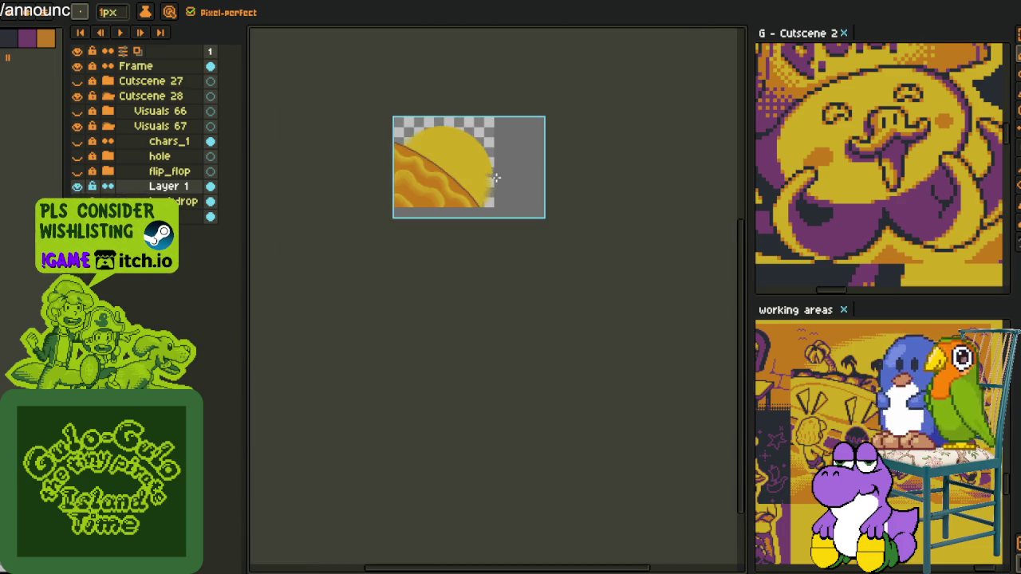
Paint a dark-grey row into the yellow, moving its yellow gap to the row below.
{"action": "scroll", "coordinate": [489, 148], "scroll_direction": "up", "scroll_amount": 3}
{"action": "scroll", "coordinate": [489, 148], "scroll_direction": "up", "scroll_amount": 2}
{"action": "scroll", "coordinate": [488, 148], "scroll_direction": "up", "scroll_amount": 1}
{"action": "left_click_drag", "start_coordinate": [534, 260], "coordinate": [446, 260]}
{"action": "left_click", "coordinate": [462, 260]}
{"action": "key", "text": "ctrl+z"}
{"action": "left_click", "coordinate": [537, 275]}
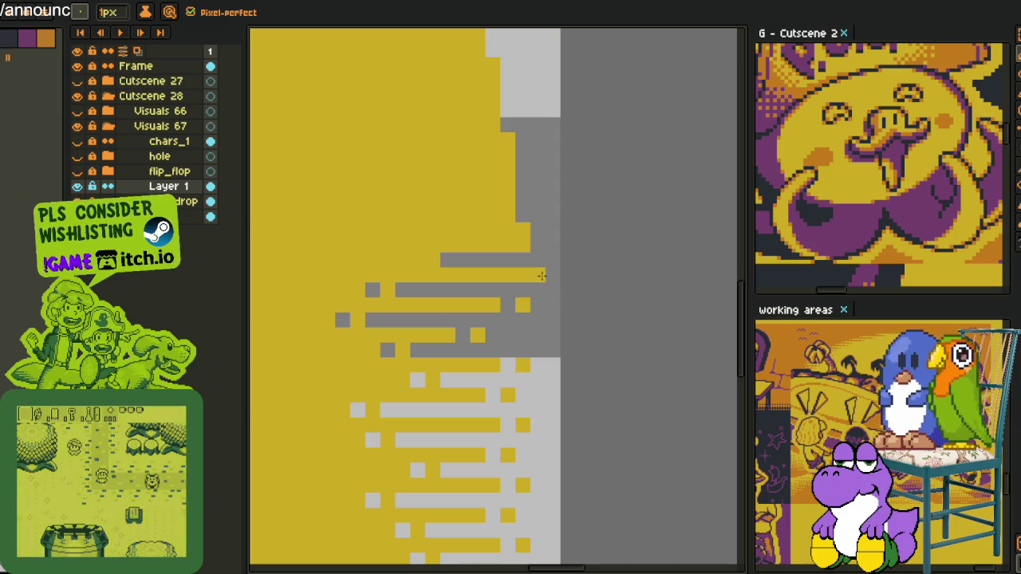
{"action": "mouse_move", "coordinate": [431, 260]}
{"action": "left_mouse_down"}
{"action": "mouse_move", "coordinate": [414, 260]}
{"action": "mouse_move", "coordinate": [511, 245]}
{"action": "left_mouse_up"}
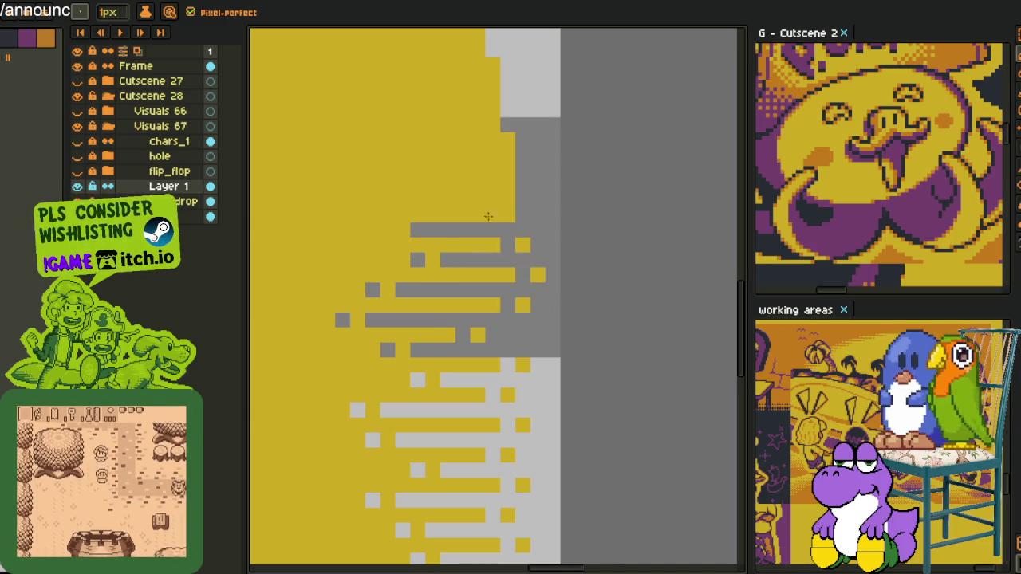
{"action": "left_click", "coordinate": [388, 229]}
Add dark-grey rows above the band and grey rows with lone pixels leading them.
{"action": "mouse_move", "coordinate": [515, 206]}
{"action": "left_mouse_down"}
{"action": "mouse_move", "coordinate": [388, 205]}
{"action": "mouse_move", "coordinate": [412, 199]}
{"action": "mouse_move", "coordinate": [421, 212]}
{"action": "left_mouse_up"}
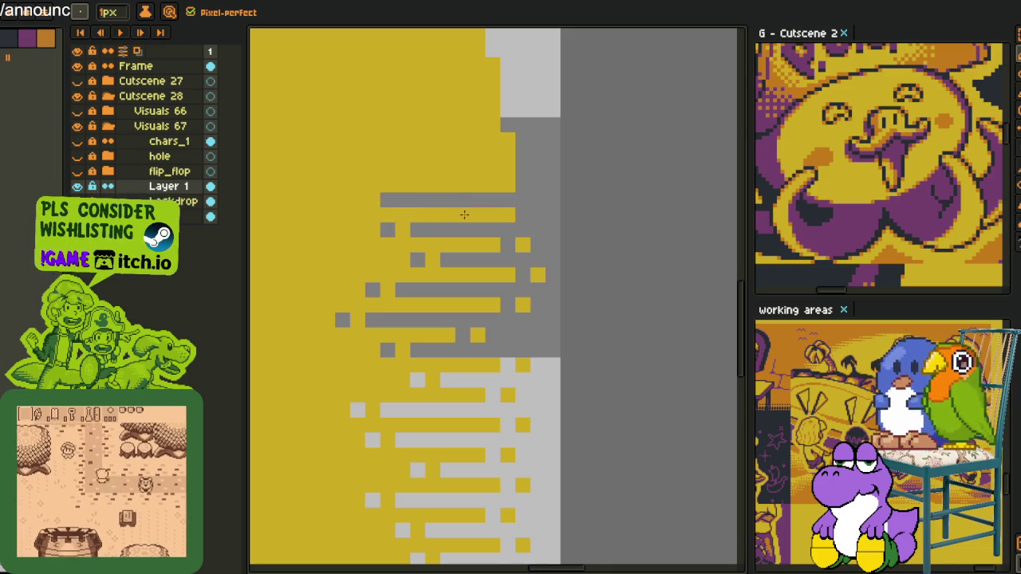
{"action": "left_click_drag", "start_coordinate": [494, 214], "coordinate": [383, 213]}
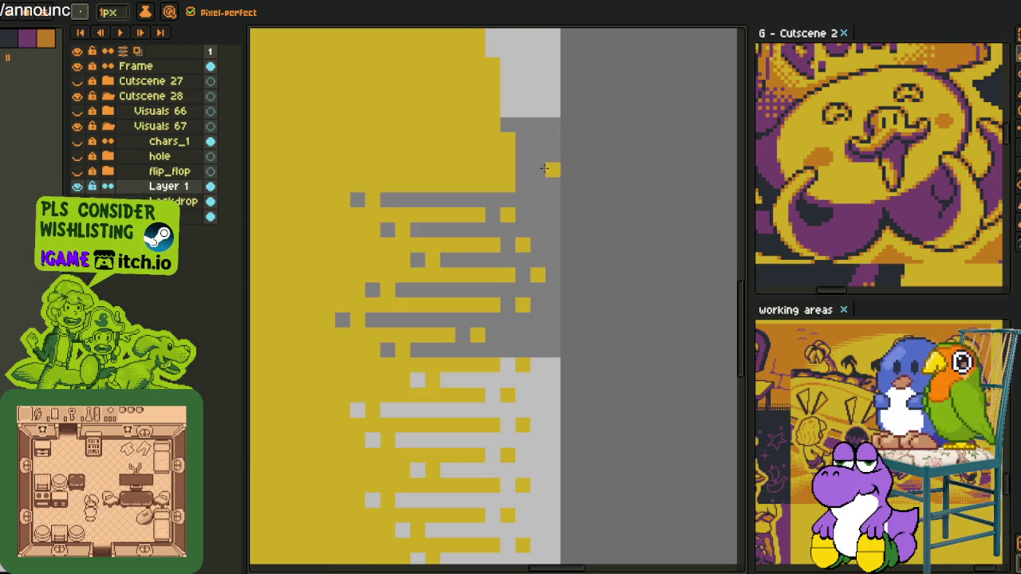
{"action": "scroll", "coordinate": [545, 161], "scroll_direction": "up", "scroll_amount": 1}
{"action": "mouse_move", "coordinate": [471, 150]}
{"action": "left_mouse_down"}
{"action": "mouse_move", "coordinate": [587, 314]}
{"action": "mouse_move", "coordinate": [492, 342]}
{"action": "mouse_move", "coordinate": [423, 341]}
{"action": "left_mouse_up"}
{"action": "left_click", "coordinate": [385, 341]}
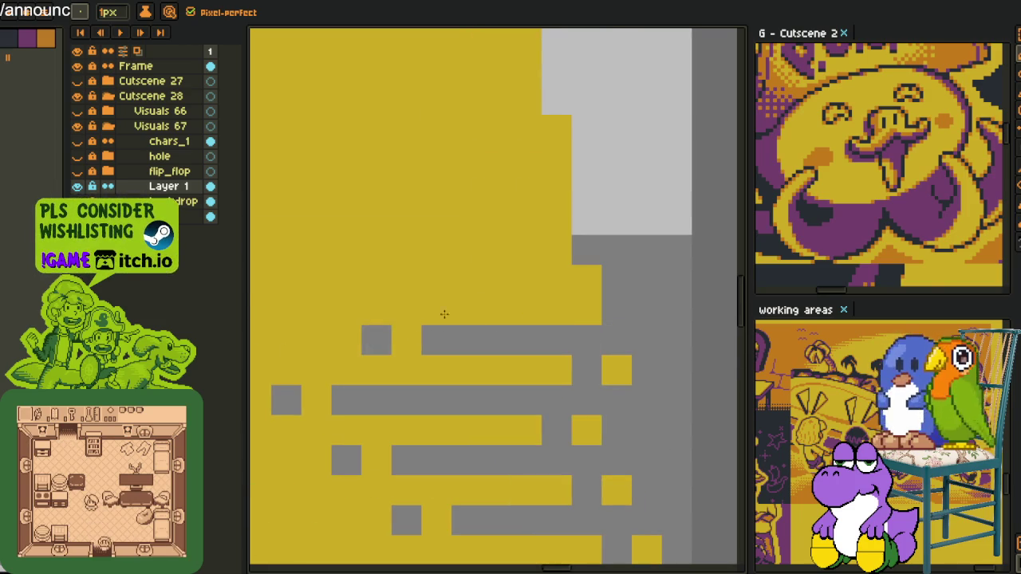
{"action": "left_click_drag", "start_coordinate": [579, 295], "coordinate": [452, 280]}
{"action": "left_click", "coordinate": [553, 307]}
{"action": "left_click", "coordinate": [406, 280]}
Paint a light-grey streak leftward, then turn several of its cells back to yellow.
{"action": "mouse_move", "coordinate": [543, 225]}
{"action": "left_mouse_down"}
{"action": "mouse_move", "coordinate": [582, 296]}
{"action": "mouse_move", "coordinate": [343, 296]}
{"action": "left_mouse_up"}
{"action": "right_click", "coordinate": [594, 297]}
{"action": "left_click", "coordinate": [289, 291]}
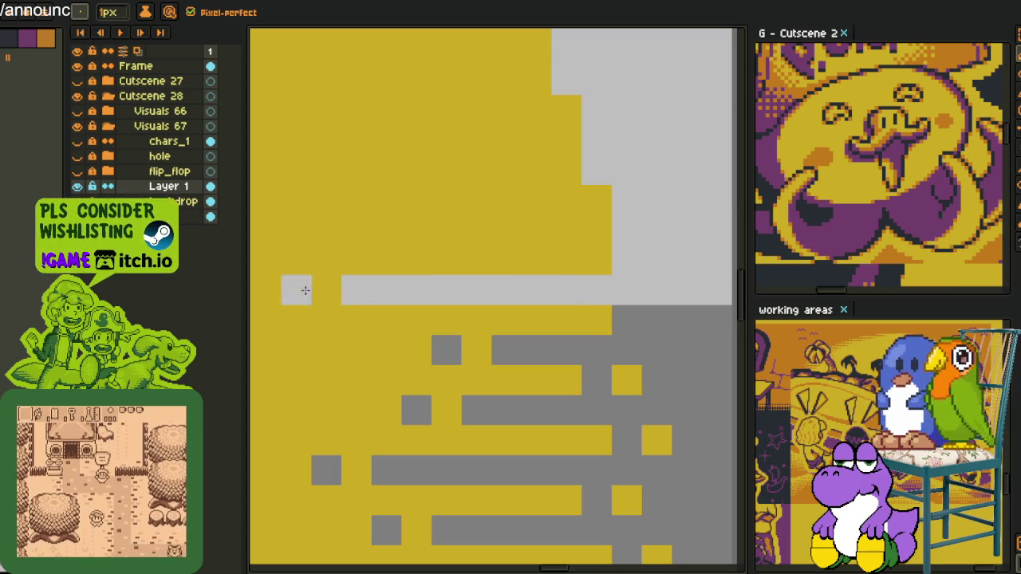
{"action": "right_click", "coordinate": [652, 323]}
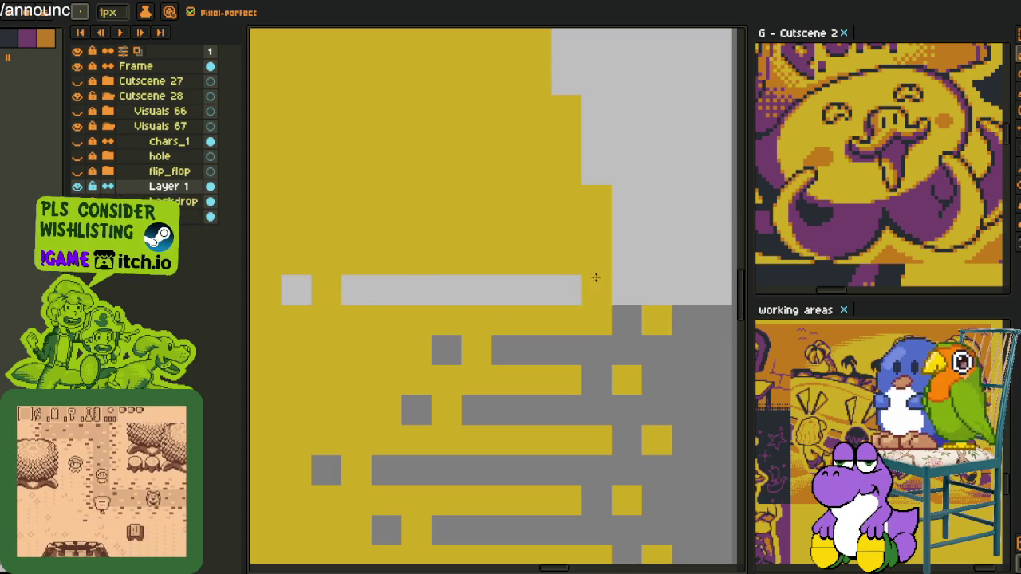
{"action": "mouse_move", "coordinate": [597, 232]}
{"action": "left_mouse_down"}
{"action": "mouse_move", "coordinate": [357, 232]}
{"action": "mouse_move", "coordinate": [444, 257]}
{"action": "left_mouse_up"}
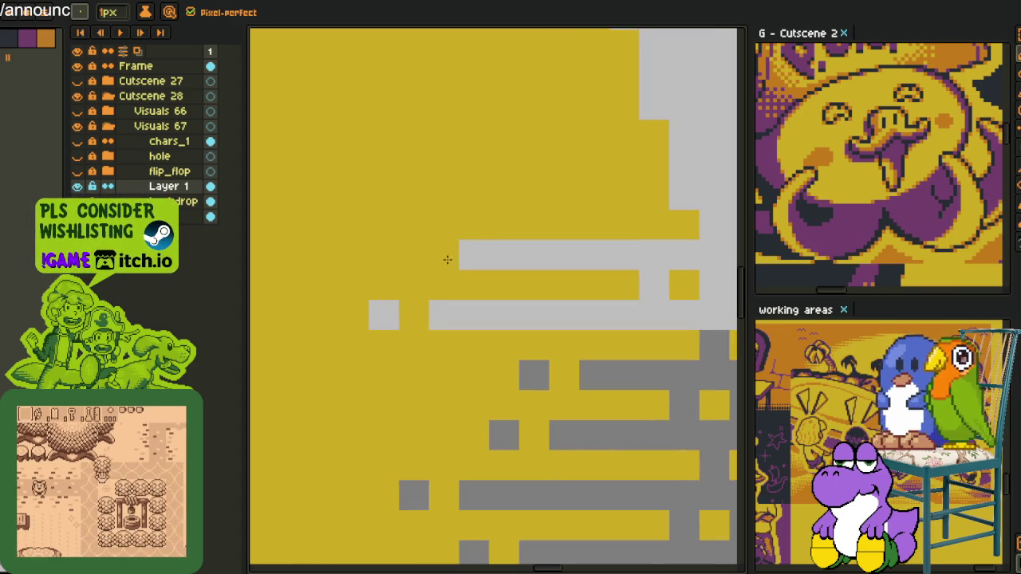
{"action": "right_click", "coordinate": [445, 255]}
{"action": "right_click", "coordinate": [489, 255]}
{"action": "left_click", "coordinate": [490, 255]}
{"action": "right_click", "coordinate": [493, 251]}
Paint a longer light-grey streak one cell further left, opening yellow gaps along it.
{"action": "left_click_drag", "start_coordinate": [494, 248], "coordinate": [391, 316]}
{"action": "left_click_drag", "start_coordinate": [579, 265], "coordinate": [319, 260]}
{"action": "right_click", "coordinate": [367, 252]}
{"action": "left_click", "coordinate": [267, 261]}
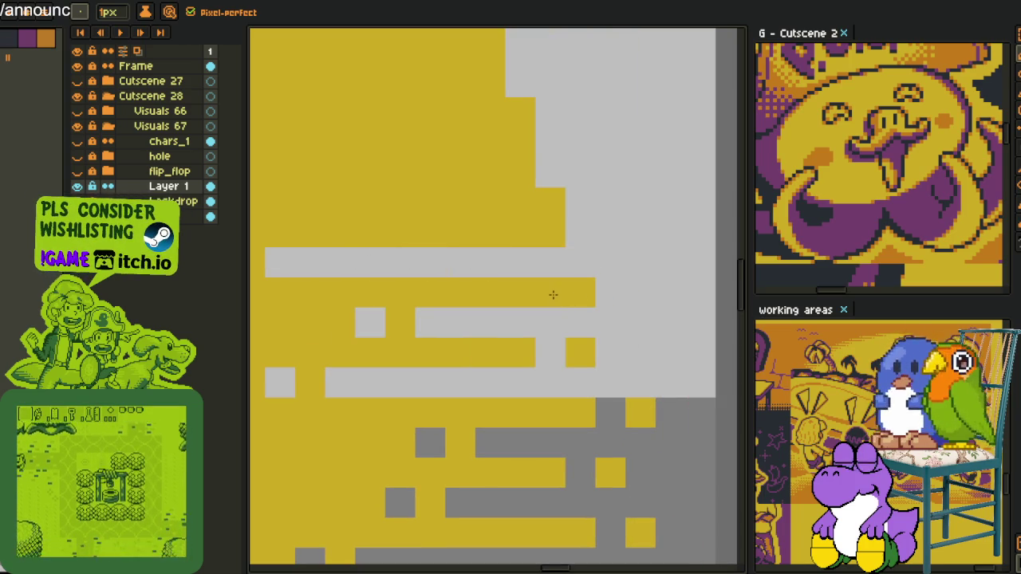
{"action": "right_click", "coordinate": [618, 296]}
{"action": "right_click", "coordinate": [638, 293]}
{"action": "key", "text": "ctrl+z"}
{"action": "left_click", "coordinate": [583, 290]}
{"action": "right_click", "coordinate": [341, 261]}
{"action": "right_click", "coordinate": [310, 260]}
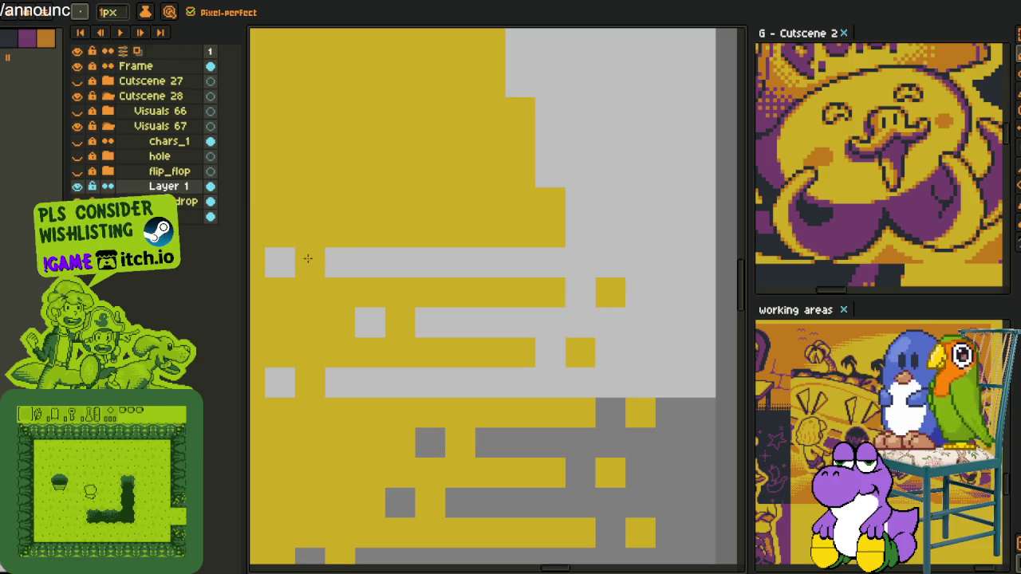
Turn a full yellow row light grey, add a grey pixel below, and open a yellow gap.
{"action": "scroll", "coordinate": [336, 259], "scroll_direction": "down", "scroll_amount": 1}
{"action": "scroll", "coordinate": [336, 259], "scroll_direction": "down", "scroll_amount": 3}
{"action": "scroll", "coordinate": [415, 284], "scroll_direction": "up", "scroll_amount": 1}
{"action": "scroll", "coordinate": [511, 308], "scroll_direction": "up", "scroll_amount": 2}
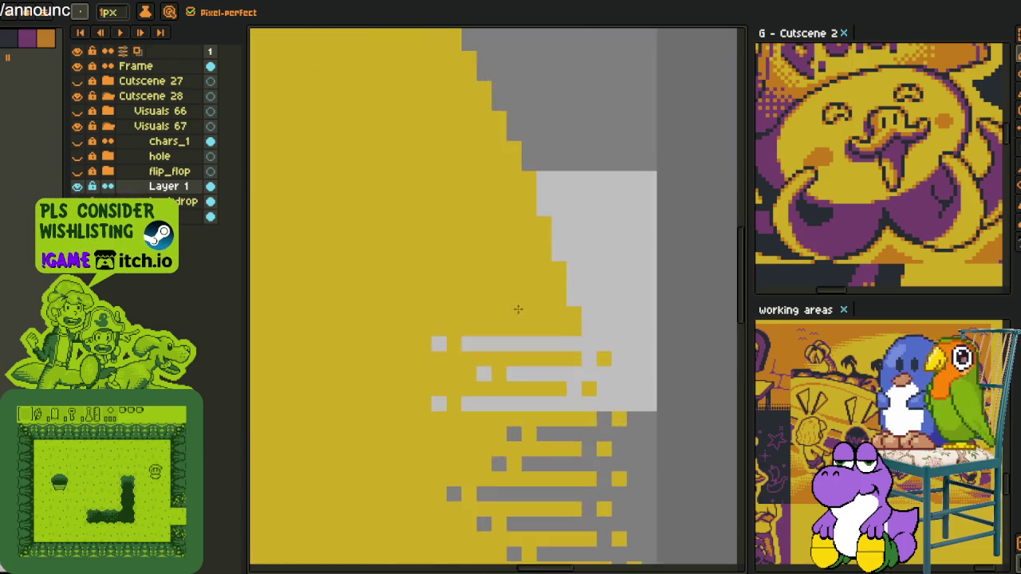
{"action": "scroll", "coordinate": [615, 328], "scroll_direction": "up", "scroll_amount": 1}
{"action": "left_click_drag", "start_coordinate": [616, 319], "coordinate": [314, 311]}
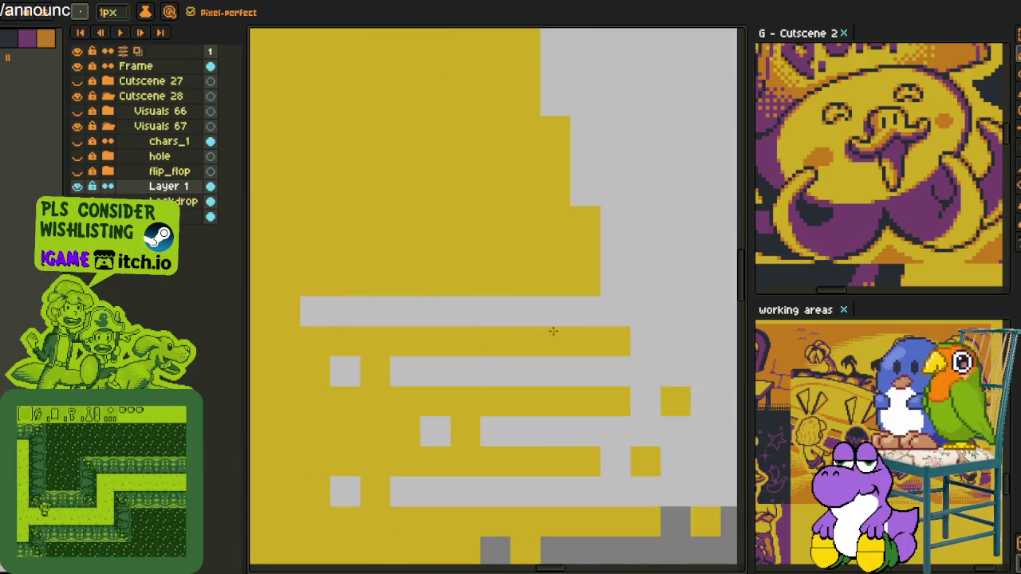
{"action": "left_click", "coordinate": [581, 335]}
{"action": "scroll", "coordinate": [519, 297], "scroll_direction": "down", "scroll_amount": 1}
{"action": "right_click", "coordinate": [402, 307]}
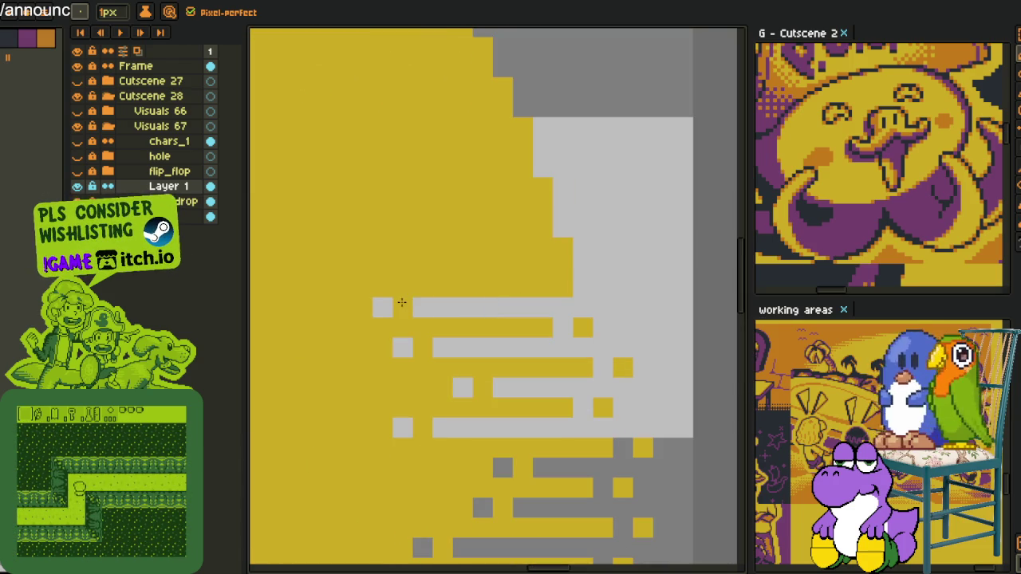
Paint three light-grey streaks higher up, with grey pixels at the row starts.
{"action": "left_click_drag", "start_coordinate": [586, 268], "coordinate": [399, 267]}
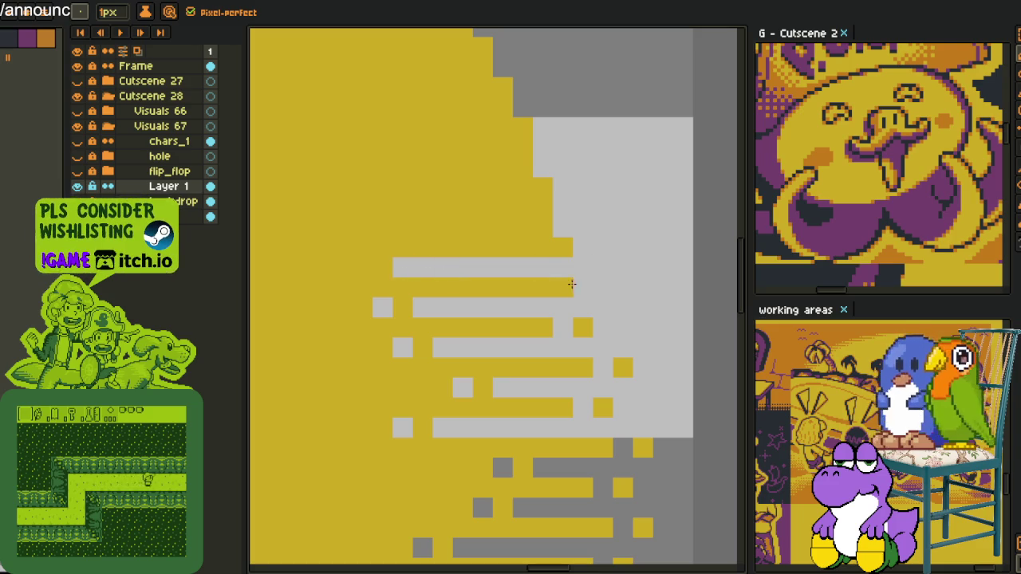
{"action": "left_click", "coordinate": [541, 286]}
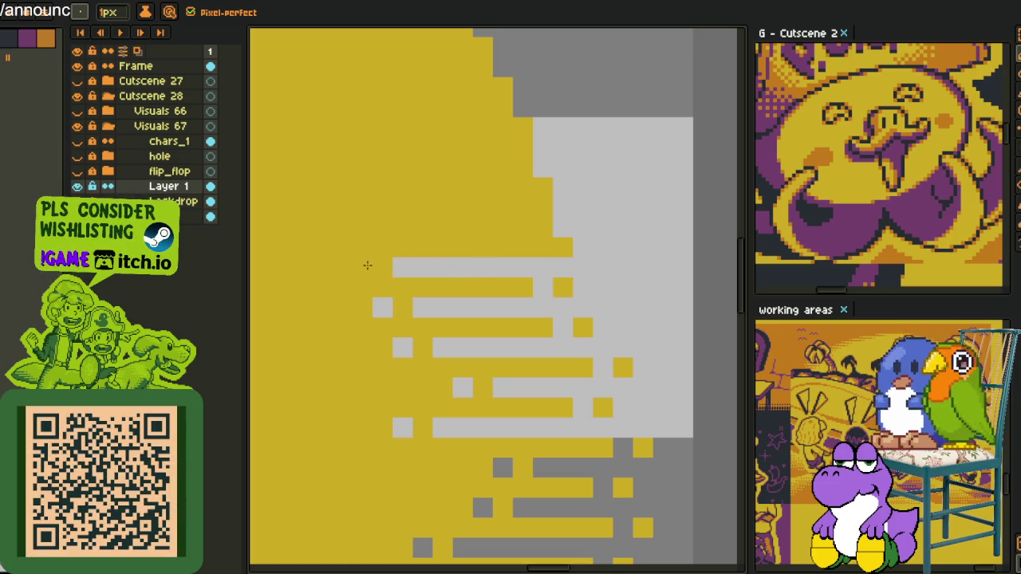
{"action": "left_click_drag", "start_coordinate": [562, 254], "coordinate": [487, 251]}
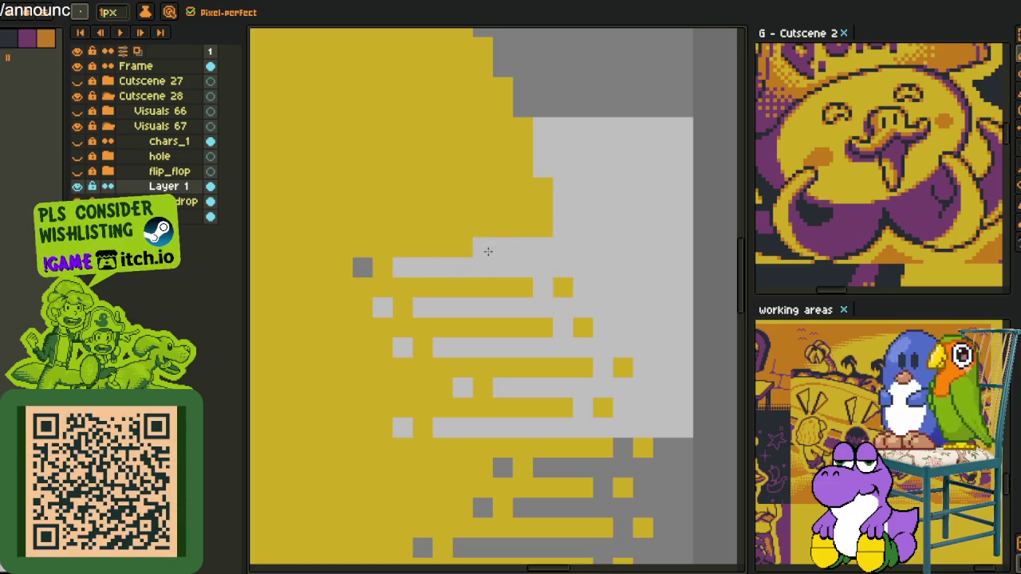
{"action": "left_click_drag", "start_coordinate": [542, 228], "coordinate": [392, 233]}
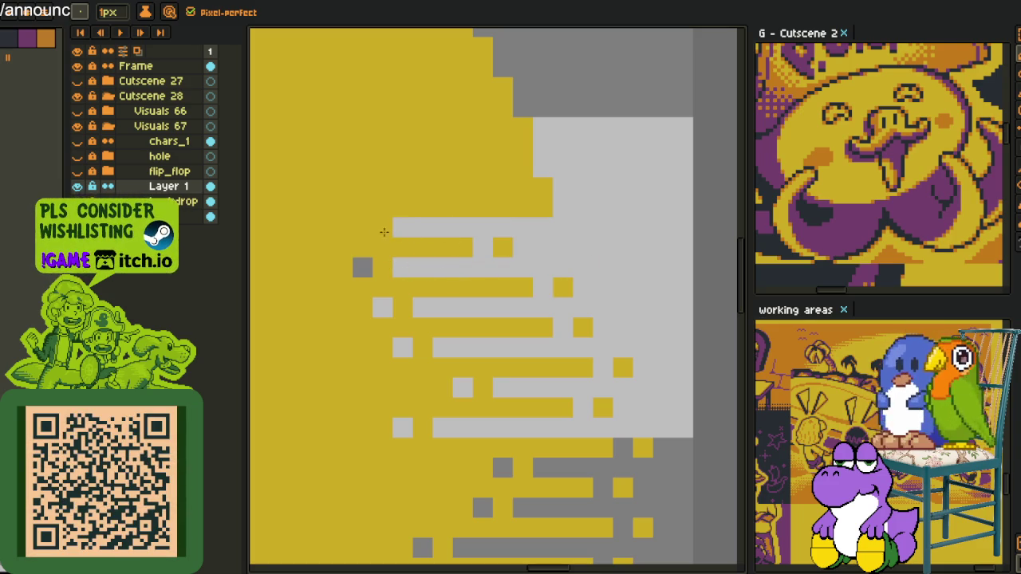
{"action": "left_click", "coordinate": [383, 228]}
{"action": "right_click", "coordinate": [362, 227]}
{"action": "right_click", "coordinate": [322, 228]}
Paint the top light-grey rows up to the band's edge, tipping them with darker pixels.
{"action": "scroll", "coordinate": [553, 269], "scroll_direction": "up", "scroll_amount": 2}
{"action": "left_click_drag", "start_coordinate": [552, 269], "coordinate": [386, 264]}
{"action": "right_click", "coordinate": [366, 266]}
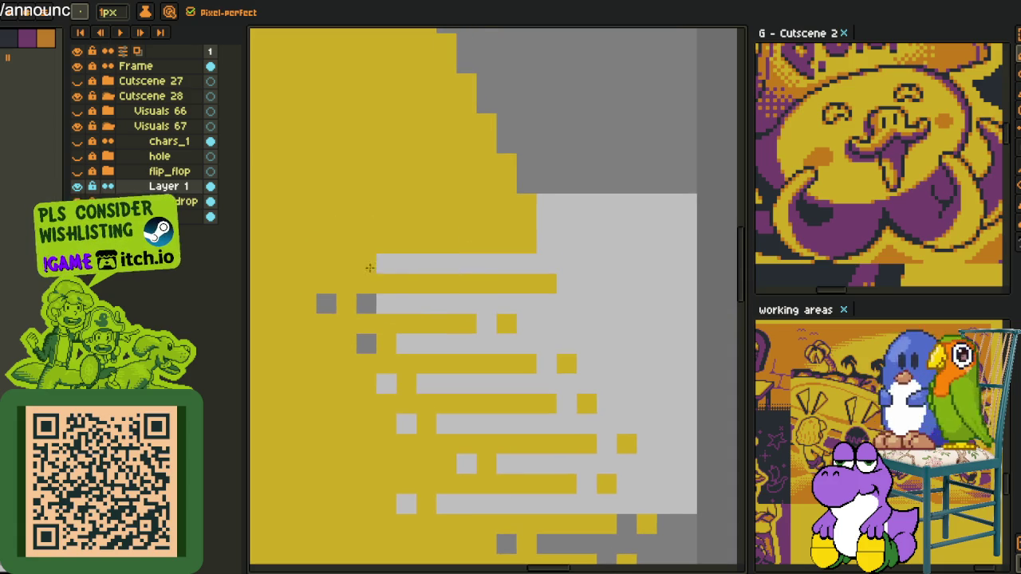
{"action": "left_click", "coordinate": [523, 283]}
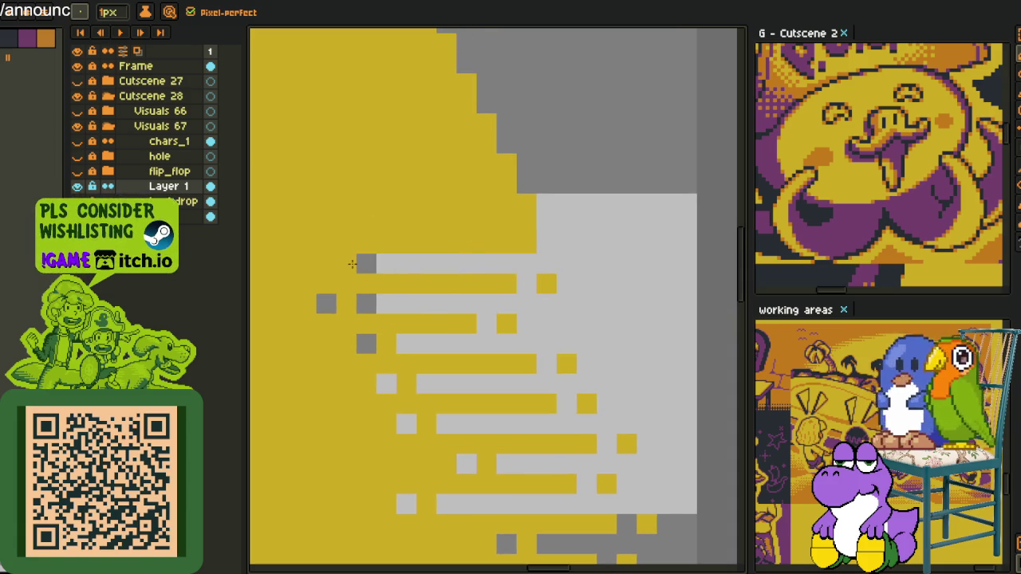
{"action": "left_click_drag", "start_coordinate": [526, 237], "coordinate": [342, 223]}
{"action": "left_click", "coordinate": [526, 223]}
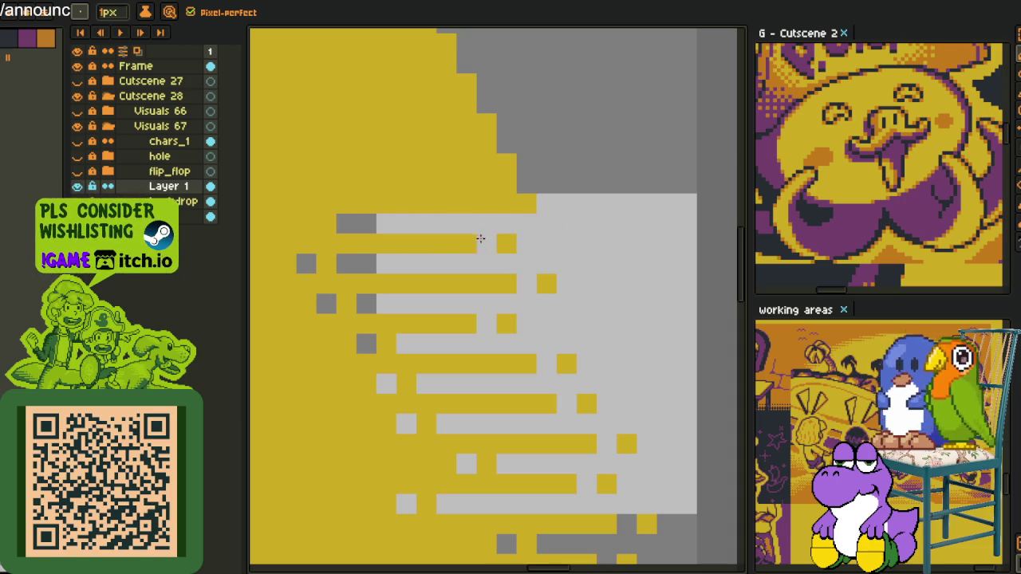
{"action": "left_click_drag", "start_coordinate": [387, 262], "coordinate": [455, 286]}
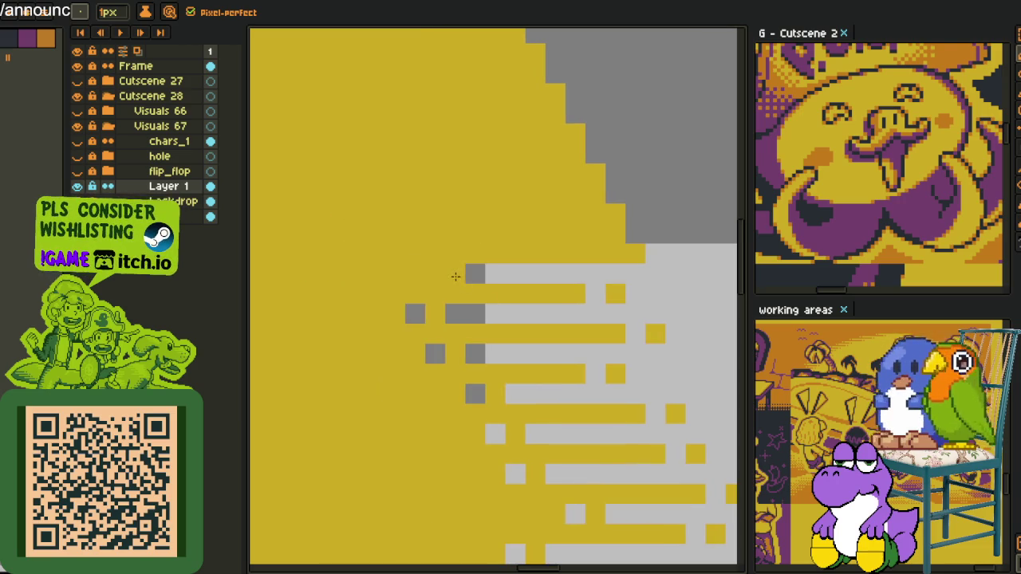
{"action": "scroll", "coordinate": [451, 271], "scroll_direction": "down", "scroll_amount": 2}
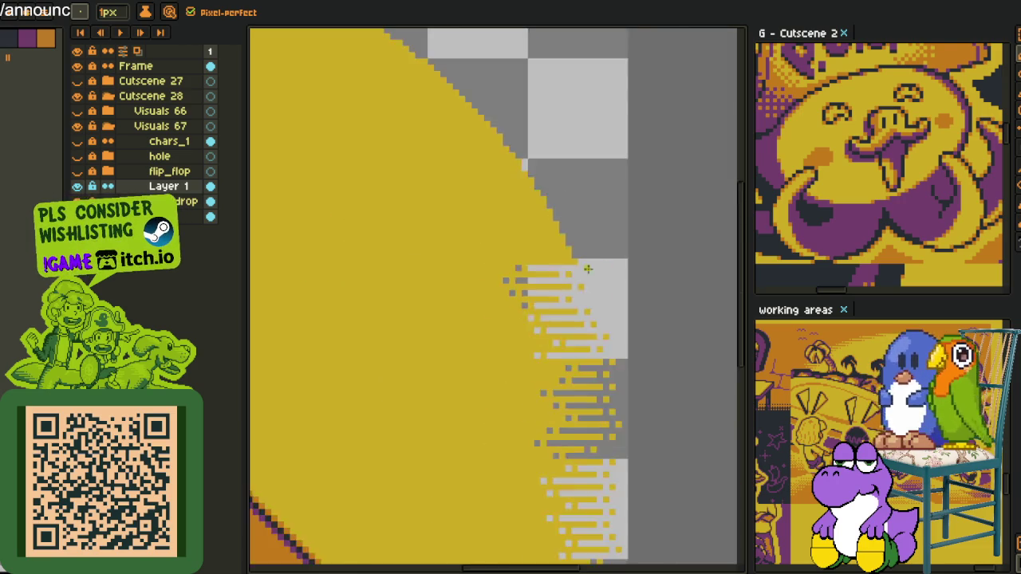
Paint grey and light-grey streak rows with yellow accent pixels into the sun's right edge.
{"action": "scroll", "coordinate": [519, 263], "scroll_direction": "down", "scroll_amount": 2}
{"action": "scroll", "coordinate": [638, 256], "scroll_direction": "down", "scroll_amount": 2}
{"action": "scroll", "coordinate": [637, 256], "scroll_direction": "up", "scroll_amount": 3}
{"action": "scroll", "coordinate": [574, 303], "scroll_direction": "up", "scroll_amount": 2}
{"action": "scroll", "coordinate": [550, 321], "scroll_direction": "up", "scroll_amount": 1}
{"action": "left_click_drag", "start_coordinate": [530, 316], "coordinate": [387, 305]}
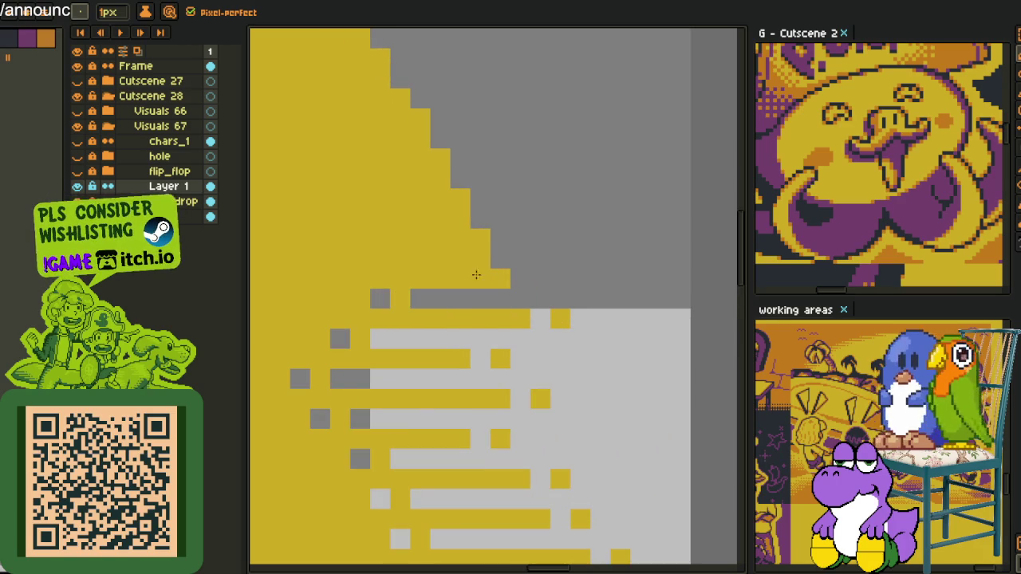
{"action": "left_click_drag", "start_coordinate": [494, 260], "coordinate": [342, 266]}
{"action": "left_click", "coordinate": [305, 261]}
{"action": "left_click", "coordinate": [520, 278]}
{"action": "left_click", "coordinate": [520, 278]}
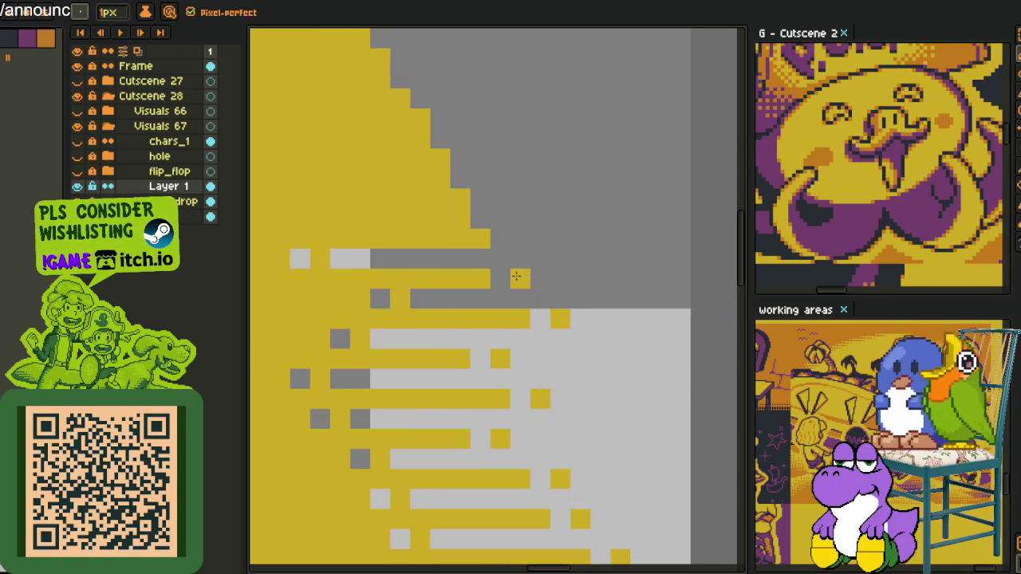
{"action": "left_click", "coordinate": [500, 239]}
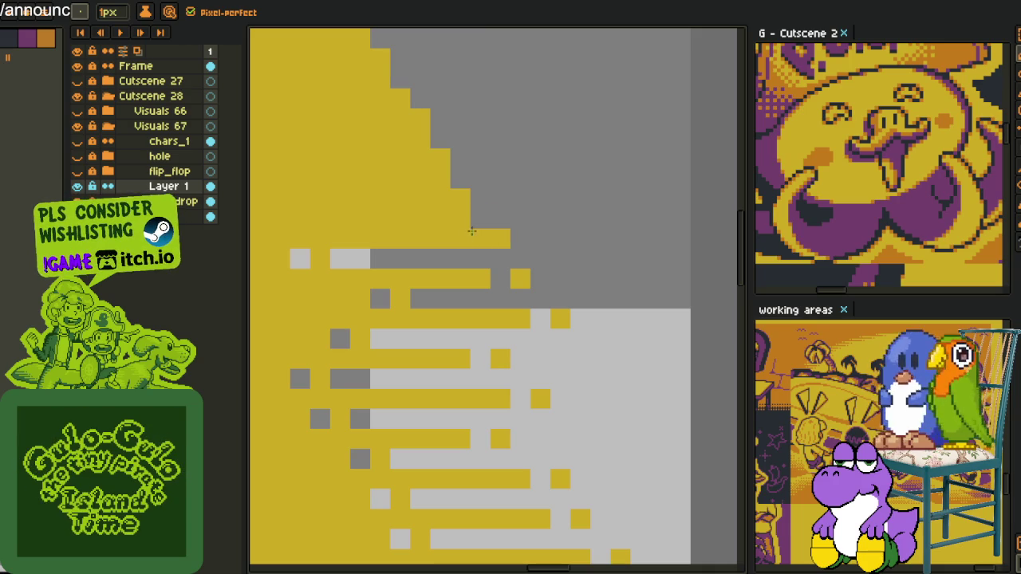
{"action": "left_click_drag", "start_coordinate": [467, 219], "coordinate": [382, 221]}
{"action": "left_click", "coordinate": [340, 218]}
Repaint edge rows as grey and light-grey streaks, scattering yellow pixels past them.
{"action": "scroll", "coordinate": [415, 247], "scroll_direction": "up", "scroll_amount": 2}
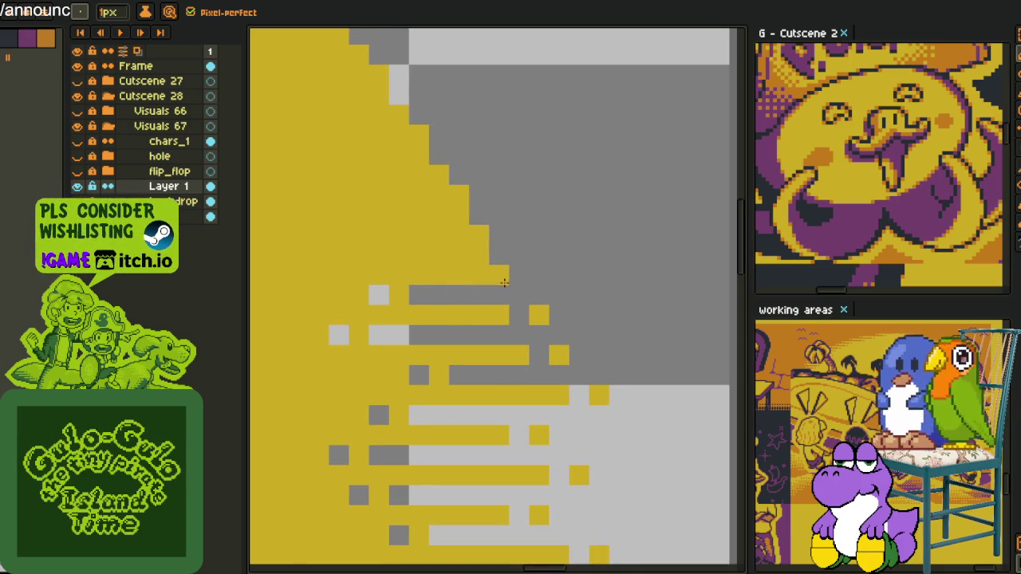
{"action": "mouse_move", "coordinate": [474, 276]}
{"action": "left_mouse_down"}
{"action": "mouse_move", "coordinate": [490, 257]}
{"action": "mouse_move", "coordinate": [330, 252]}
{"action": "left_mouse_up"}
{"action": "left_click", "coordinate": [279, 255]}
{"action": "left_click_drag", "start_coordinate": [483, 216], "coordinate": [398, 215]}
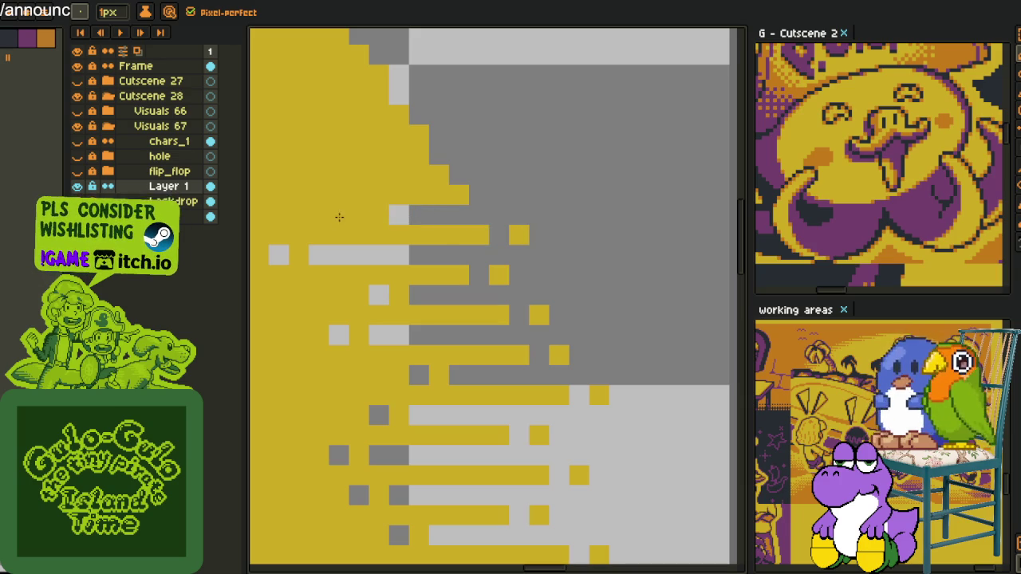
{"action": "mouse_move", "coordinate": [262, 216]}
{"action": "left_mouse_down"}
{"action": "mouse_move", "coordinate": [391, 215]}
{"action": "mouse_move", "coordinate": [465, 279]}
{"action": "left_mouse_up"}
{"action": "left_click_drag", "start_coordinate": [636, 241], "coordinate": [398, 241]}
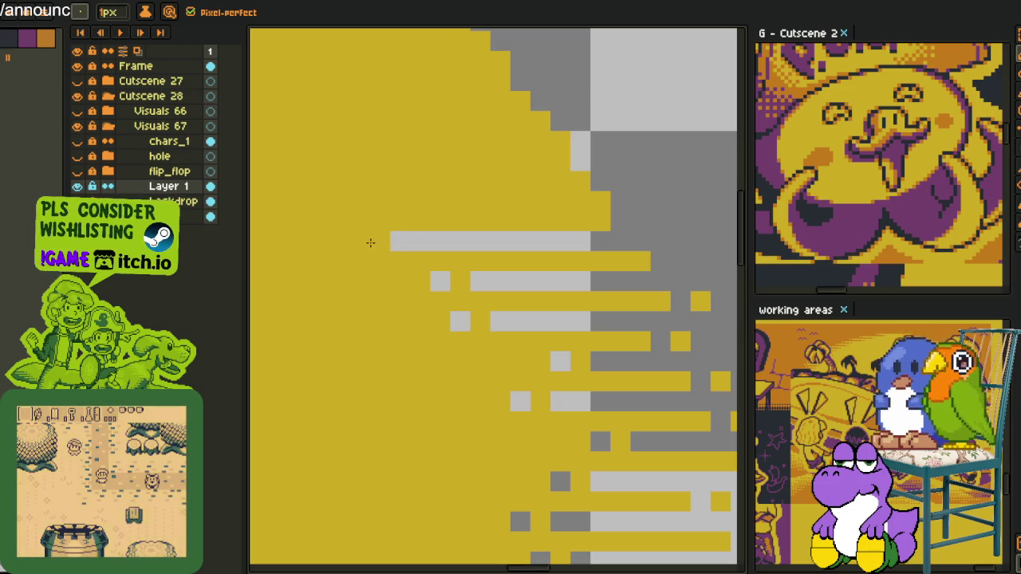
{"action": "left_click", "coordinate": [400, 242]}
{"action": "left_click", "coordinate": [640, 221]}
{"action": "left_click", "coordinate": [680, 259]}
Extend grey, light-grey and dark-grey streaks further up the sun's diagonal rim.
{"action": "left_click_drag", "start_coordinate": [586, 201], "coordinate": [471, 201]}
{"action": "left_click", "coordinate": [479, 201]}
{"action": "left_click", "coordinate": [439, 201]}
{"action": "left_click", "coordinate": [619, 181]}
{"action": "left_click_drag", "start_coordinate": [586, 162], "coordinate": [439, 162]}
{"action": "left_click", "coordinate": [400, 162]}
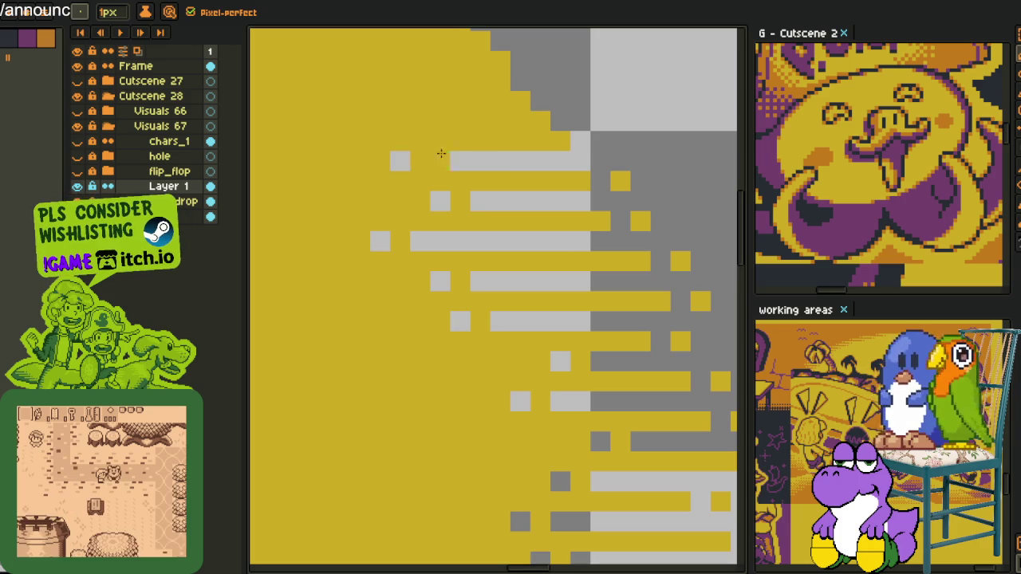
{"action": "left_click", "coordinate": [580, 141]}
{"action": "left_click", "coordinate": [601, 141]}
{"action": "left_click_drag", "start_coordinate": [580, 121], "coordinate": [380, 121]}
{"action": "left_click", "coordinate": [420, 121]}
{"action": "left_click", "coordinate": [341, 120]}
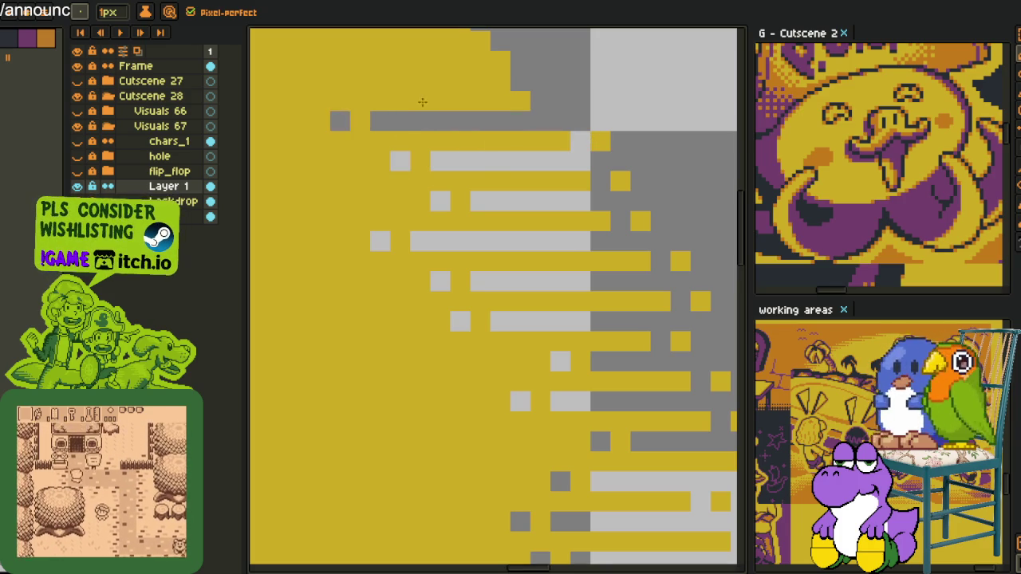
Break the upper streaks with yellow pixels and add another grey row leftward.
{"action": "scroll", "coordinate": [340, 120], "scroll_direction": "up", "scroll_amount": 2}
{"action": "scroll", "coordinate": [340, 120], "scroll_direction": "left", "scroll_amount": 1}
{"action": "left_click", "coordinate": [517, 271]}
{"action": "left_click", "coordinate": [497, 252]}
{"action": "scroll", "coordinate": [511, 263], "scroll_direction": "up", "scroll_amount": 2}
{"action": "scroll", "coordinate": [511, 264], "scroll_direction": "left", "scroll_amount": 3}
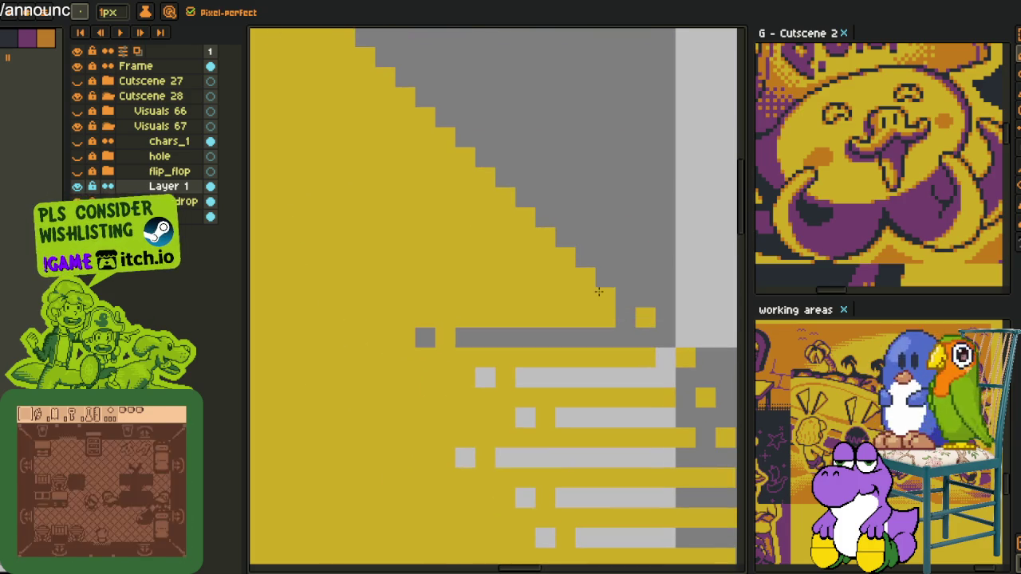
{"action": "left_click_drag", "start_coordinate": [584, 297], "coordinate": [455, 296]}
{"action": "left_click", "coordinate": [465, 296]}
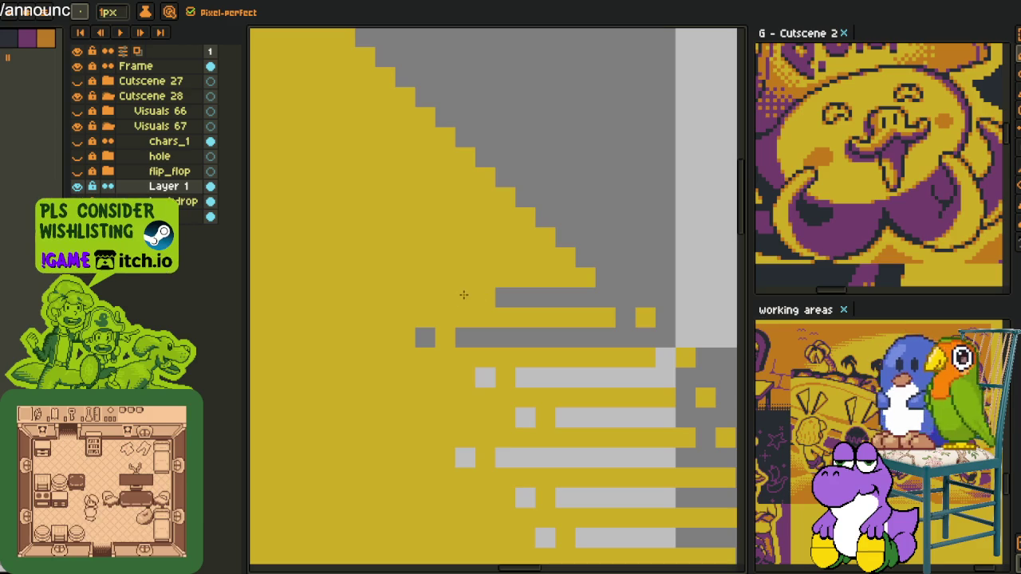
Paint the final grey streaks with stray and yellow tip pixels, then zoom out.
{"action": "left_click_drag", "start_coordinate": [572, 262], "coordinate": [425, 257]}
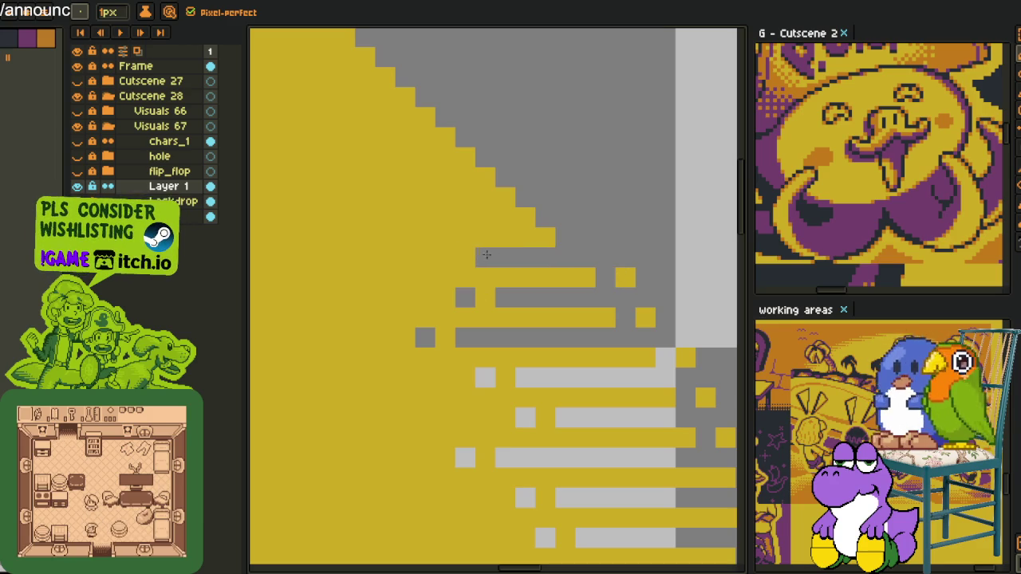
{"action": "left_click", "coordinate": [385, 257]}
{"action": "left_click", "coordinate": [564, 237]}
{"action": "right_click", "coordinate": [585, 236]}
{"action": "left_click", "coordinate": [565, 237]}
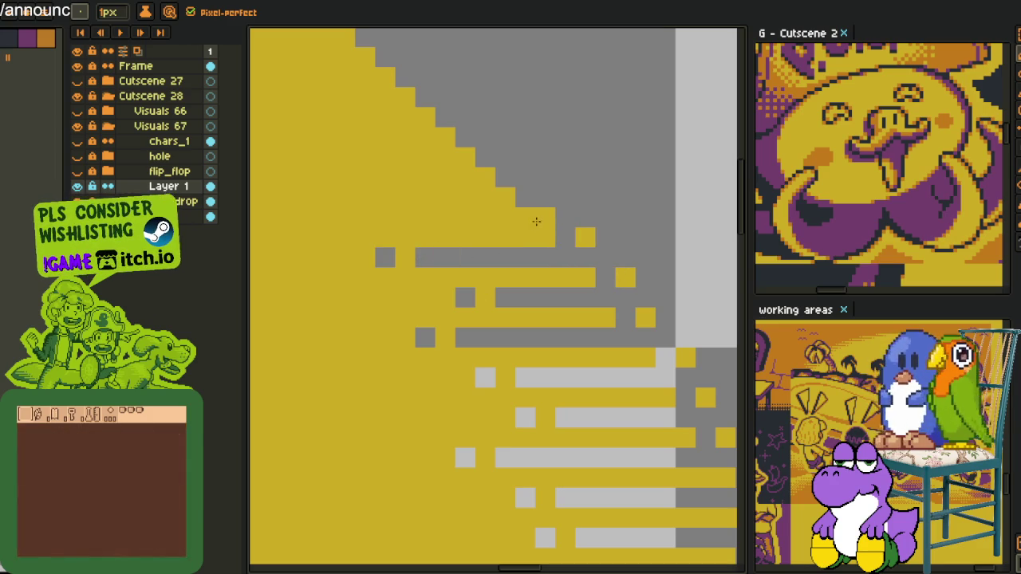
{"action": "left_click_drag", "start_coordinate": [525, 217], "coordinate": [445, 217]}
{"action": "left_click", "coordinate": [405, 217]}
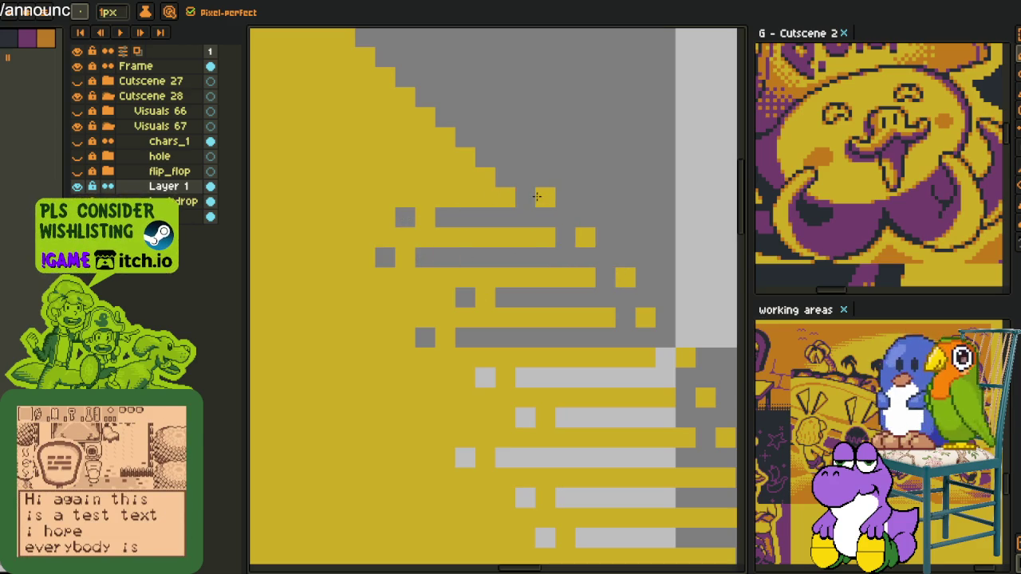
{"action": "scroll", "coordinate": [558, 239], "scroll_direction": "down", "scroll_amount": 3}
{"action": "scroll", "coordinate": [582, 255], "scroll_direction": "down", "scroll_amount": 4}
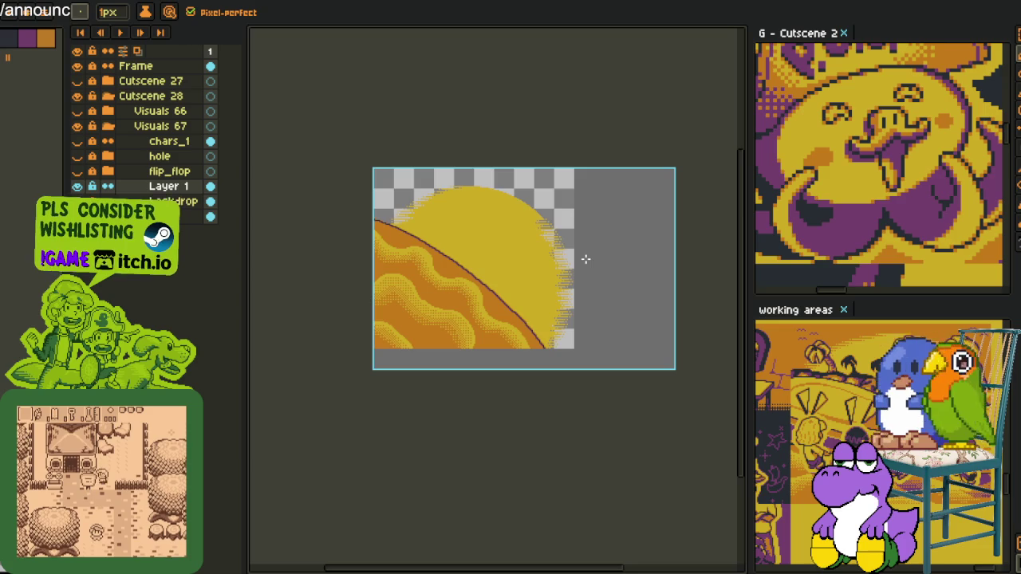
Paint grey streak rows with light-grey and yellow accent pixels along the sun's upper edge.
{"action": "scroll", "coordinate": [586, 261], "scroll_direction": "up", "scroll_amount": 3}
{"action": "scroll", "coordinate": [543, 266], "scroll_direction": "up", "scroll_amount": 2}
{"action": "scroll", "coordinate": [572, 327], "scroll_direction": "up", "scroll_amount": 1}
{"action": "left_click_drag", "start_coordinate": [657, 335], "coordinate": [332, 332]}
{"action": "left_click", "coordinate": [333, 333]}
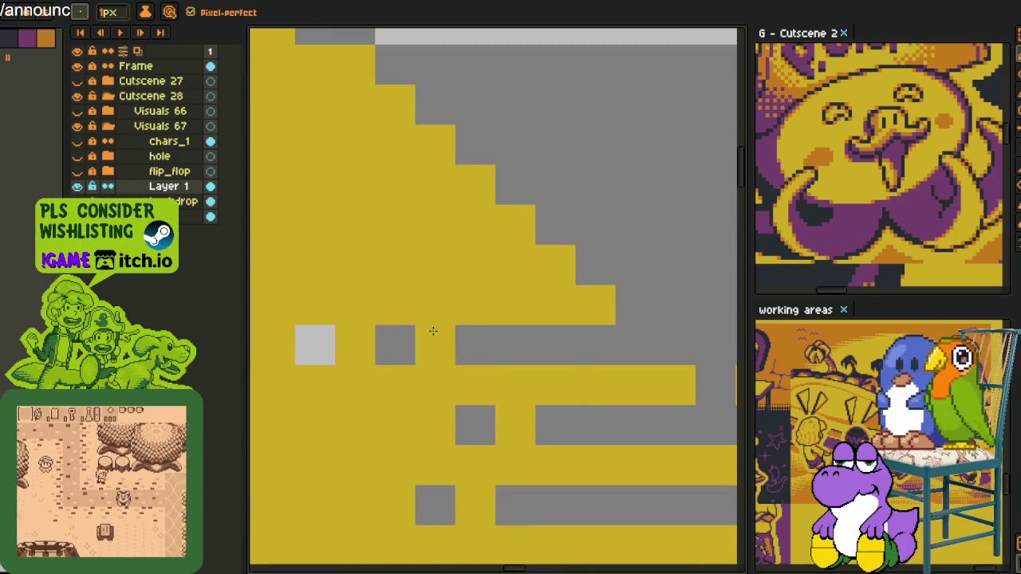
{"action": "left_click", "coordinate": [674, 305]}
{"action": "left_click", "coordinate": [585, 263]}
{"action": "left_click_drag", "start_coordinate": [585, 263], "coordinate": [470, 263]}
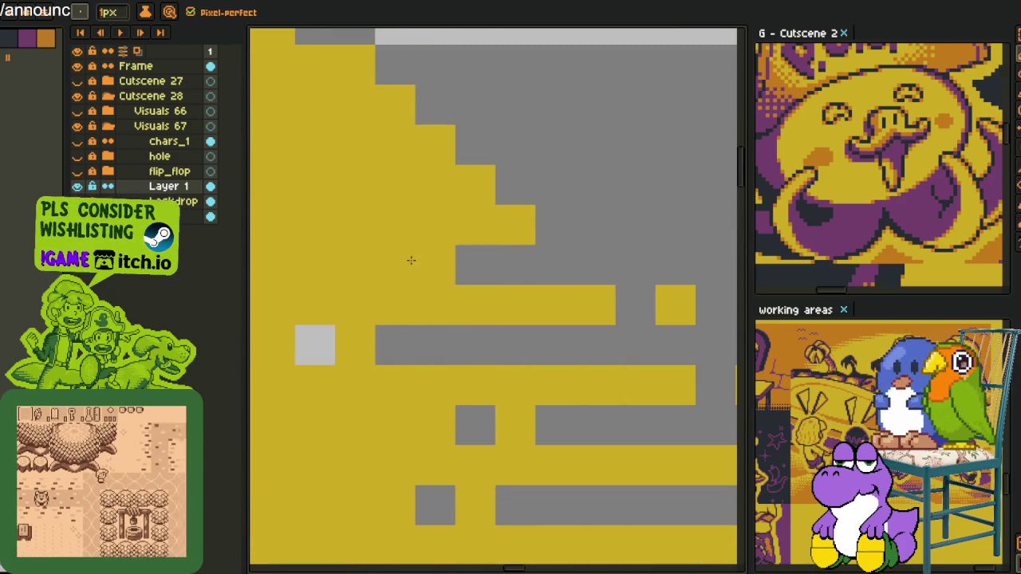
{"action": "left_click", "coordinate": [395, 265]}
{"action": "left_click", "coordinate": [594, 224]}
Continue grey and light-grey streaks with yellow accents higher along the rim.
{"action": "mouse_move", "coordinate": [499, 206]}
{"action": "left_mouse_down"}
{"action": "mouse_move", "coordinate": [659, 301]}
{"action": "mouse_move", "coordinate": [418, 273]}
{"action": "left_mouse_up"}
{"action": "left_click", "coordinate": [357, 276]}
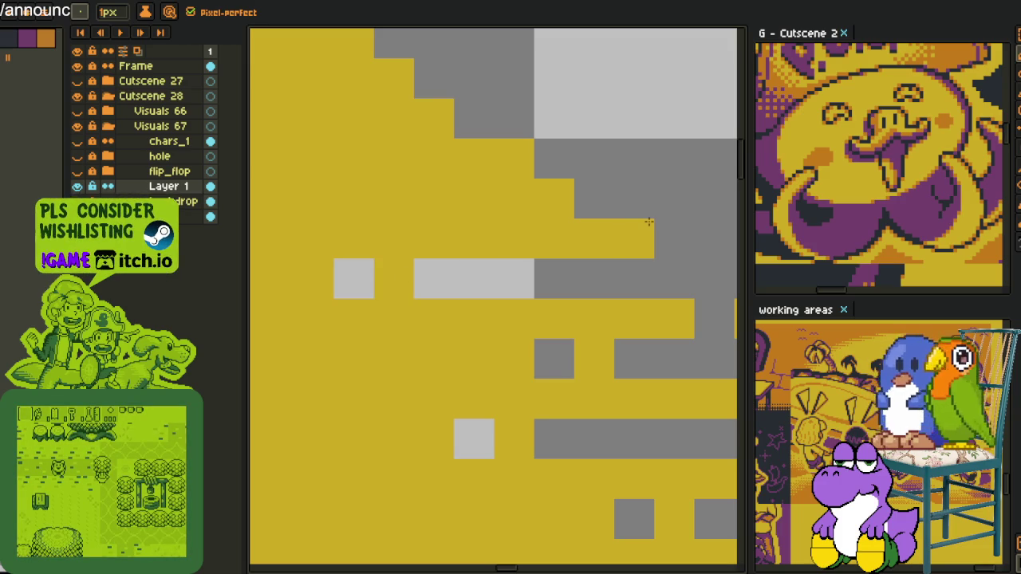
{"action": "left_click", "coordinate": [674, 239]}
{"action": "left_click_drag", "start_coordinate": [595, 198], "coordinate": [475, 199]}
{"action": "left_click", "coordinate": [401, 211]}
{"action": "left_click", "coordinate": [594, 159]}
{"action": "scroll", "coordinate": [594, 159], "scroll_direction": "down", "scroll_amount": 3}
{"action": "left_click_drag", "start_coordinate": [611, 205], "coordinate": [484, 205]}
{"action": "left_click", "coordinate": [454, 205]}
{"action": "left_click", "coordinate": [603, 190]}
Carry grey streaks up to the sun's top, undoing one stray pixel.
{"action": "left_click_drag", "start_coordinate": [590, 176], "coordinate": [485, 176]}
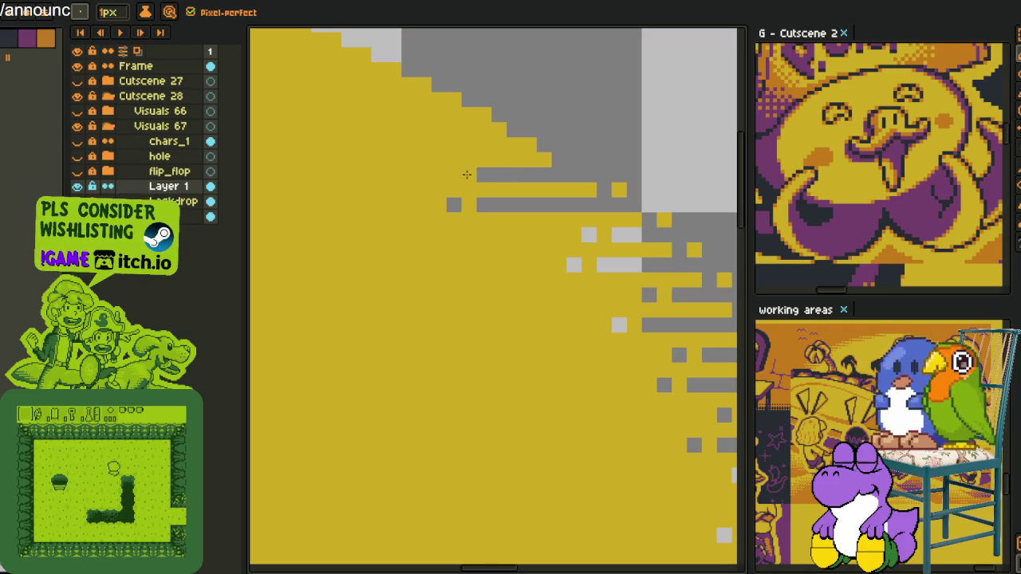
{"action": "left_click", "coordinate": [470, 176]}
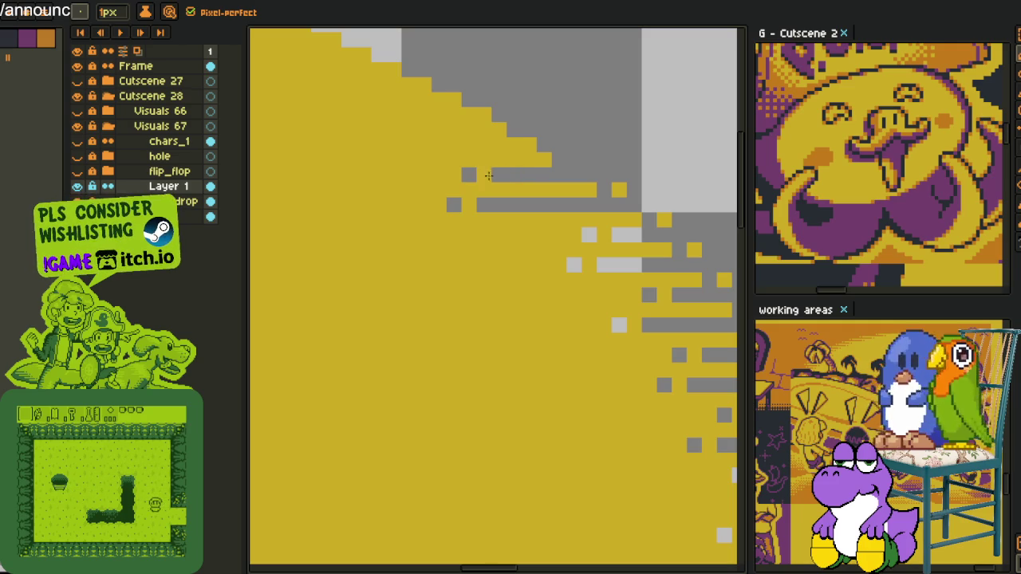
{"action": "left_click_drag", "start_coordinate": [484, 175], "coordinate": [423, 176]}
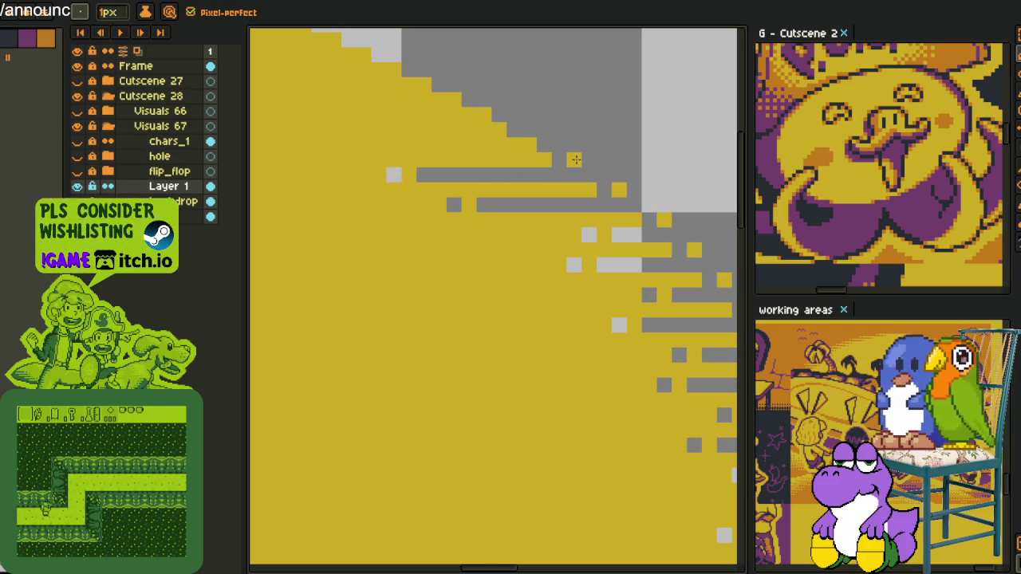
{"action": "left_click_drag", "start_coordinate": [544, 145], "coordinate": [482, 145]}
{"action": "left_click", "coordinate": [454, 145]}
{"action": "left_click", "coordinate": [511, 129]}
{"action": "key", "text": "ctrl+z"}
{"action": "left_click_drag", "start_coordinate": [510, 115], "coordinate": [356, 115]}
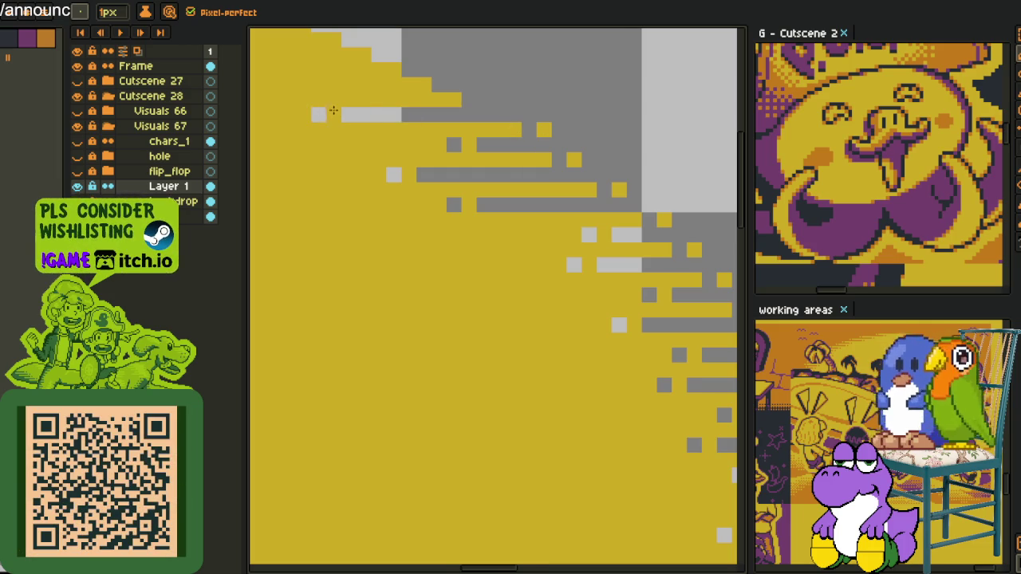
Erase three streak rows on the sun's upper edge to transparency.
{"action": "left_click_drag", "start_coordinate": [449, 124], "coordinate": [508, 247]}
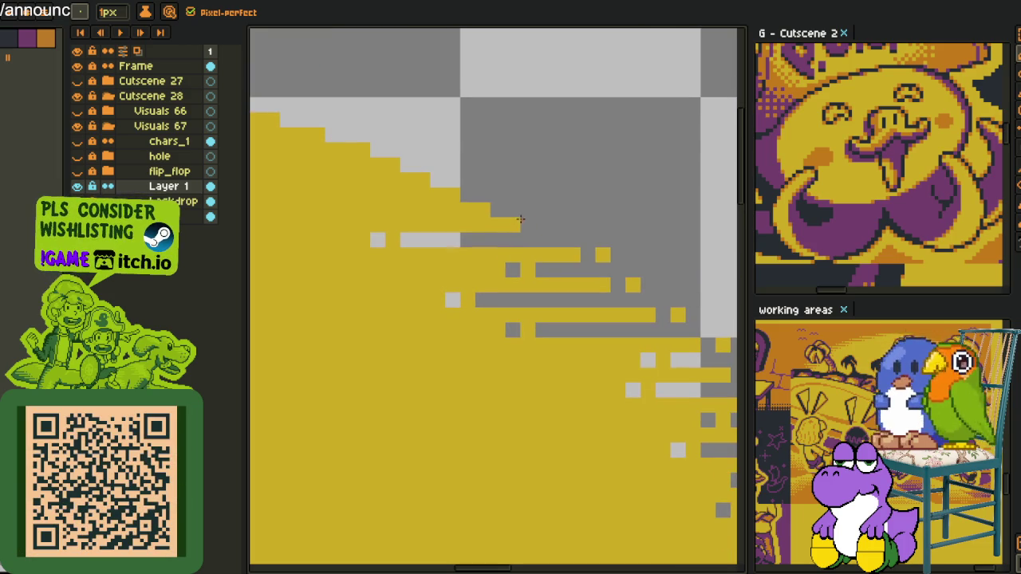
{"action": "left_click_drag", "start_coordinate": [516, 212], "coordinate": [416, 209]}
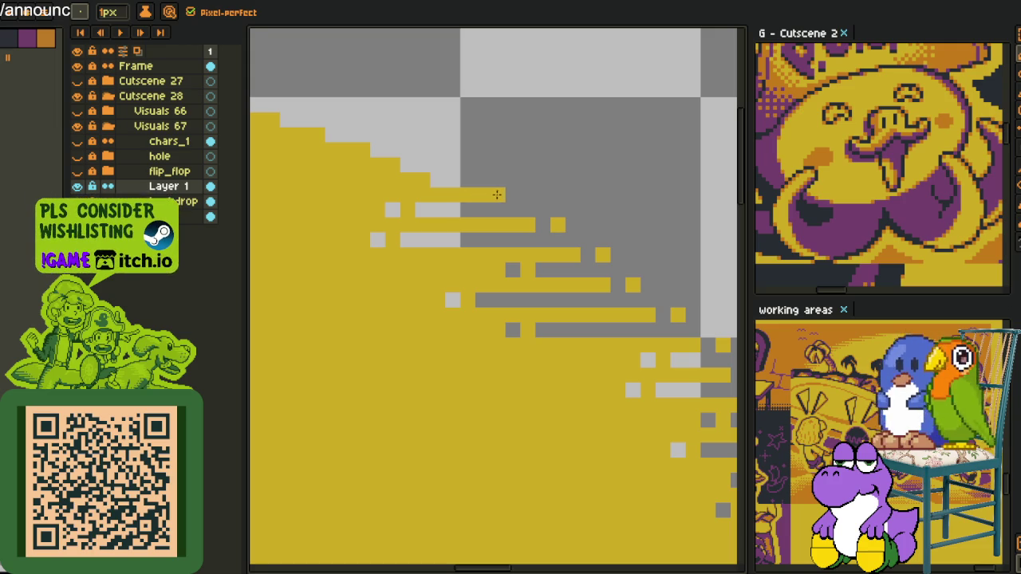
{"action": "mouse_move", "coordinate": [466, 188]}
{"action": "left_mouse_down"}
{"action": "mouse_move", "coordinate": [634, 248]}
{"action": "mouse_move", "coordinate": [502, 240]}
{"action": "left_mouse_up"}
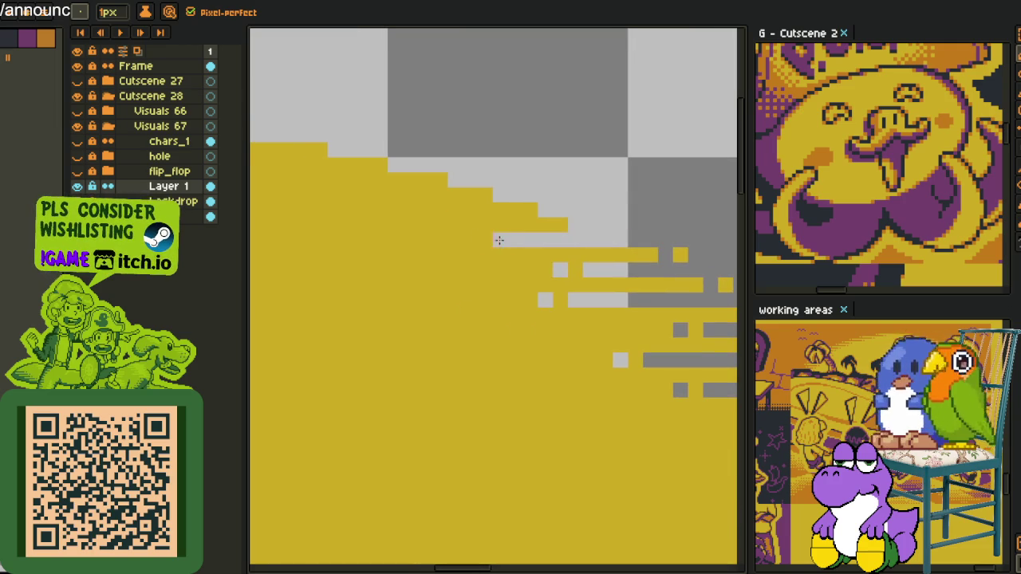
{"action": "left_click_drag", "start_coordinate": [554, 211], "coordinate": [396, 213]}
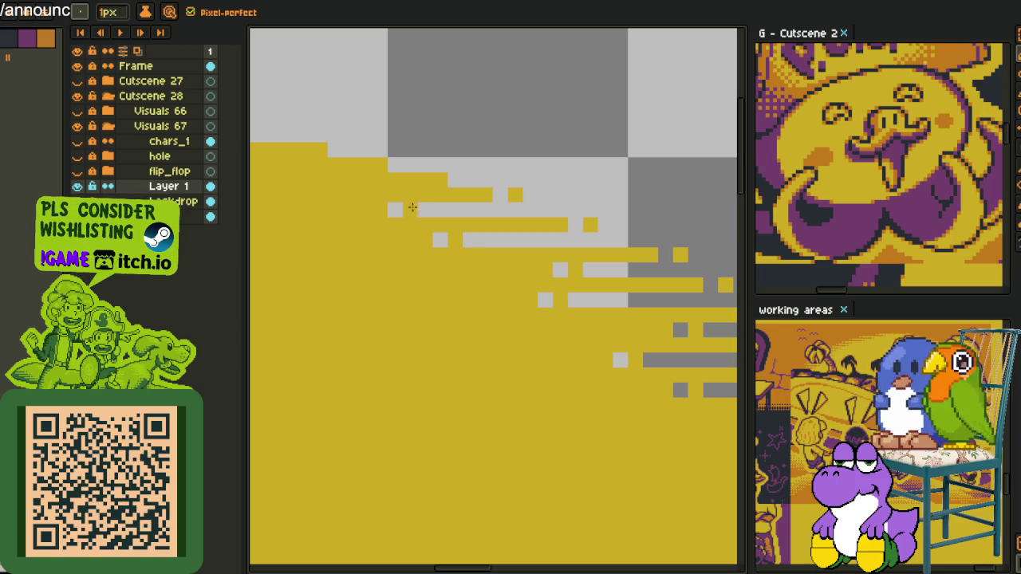
Pan across the sun artwork and select the entire sprite with Ctrl+A.
{"action": "mouse_move", "coordinate": [475, 241]}
{"action": "left_mouse_down"}
{"action": "mouse_move", "coordinate": [579, 310]}
{"action": "mouse_move", "coordinate": [439, 309]}
{"action": "left_mouse_up"}
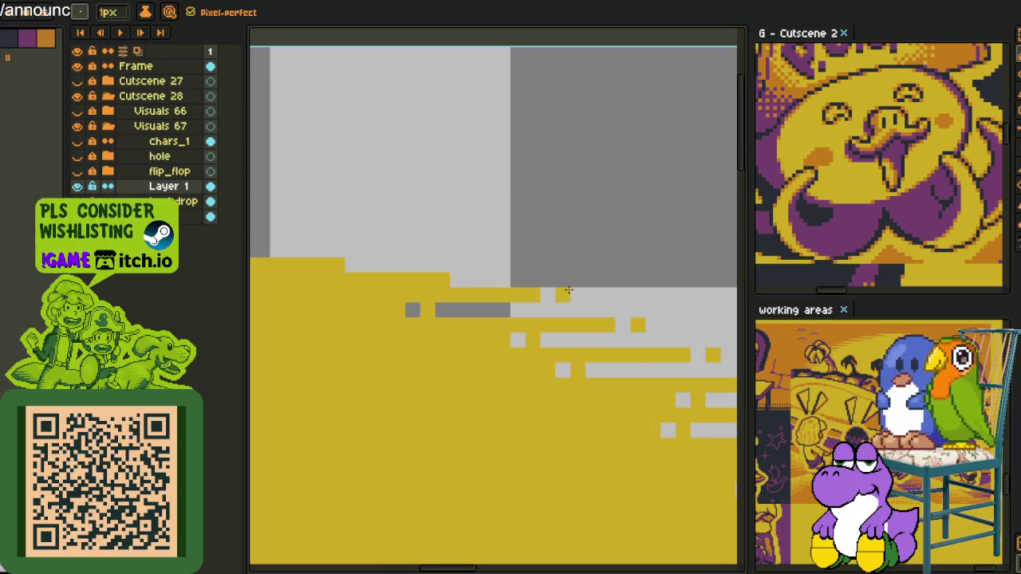
{"action": "mouse_move", "coordinate": [449, 281]}
{"action": "left_mouse_down"}
{"action": "mouse_move", "coordinate": [659, 307]}
{"action": "mouse_move", "coordinate": [525, 305]}
{"action": "left_mouse_up"}
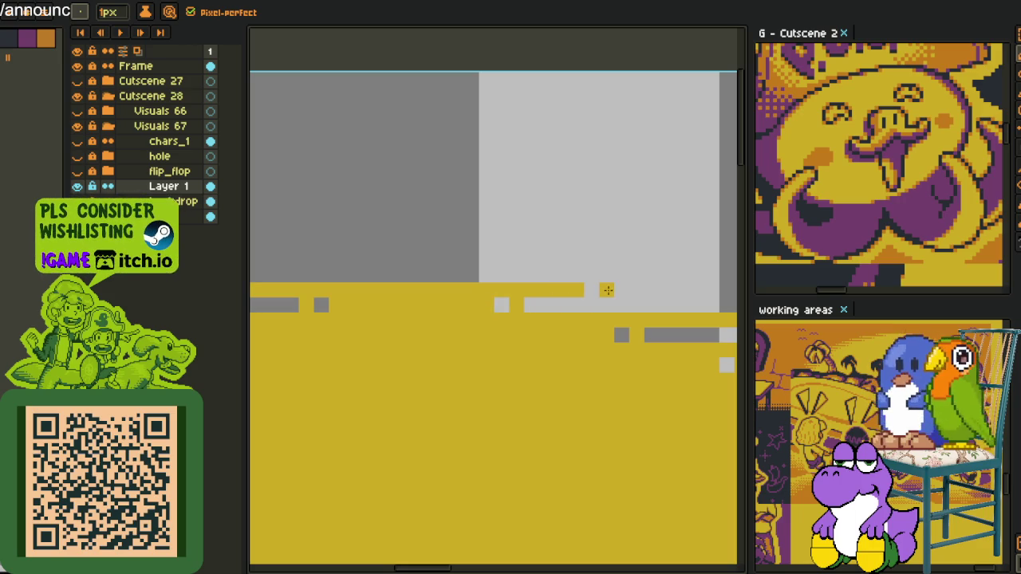
{"action": "scroll", "coordinate": [607, 289], "scroll_direction": "down", "scroll_amount": 5}
{"action": "scroll", "coordinate": [468, 279], "scroll_direction": "down", "scroll_amount": 3}
{"action": "scroll", "coordinate": [554, 359], "scroll_direction": "down", "scroll_amount": 2}
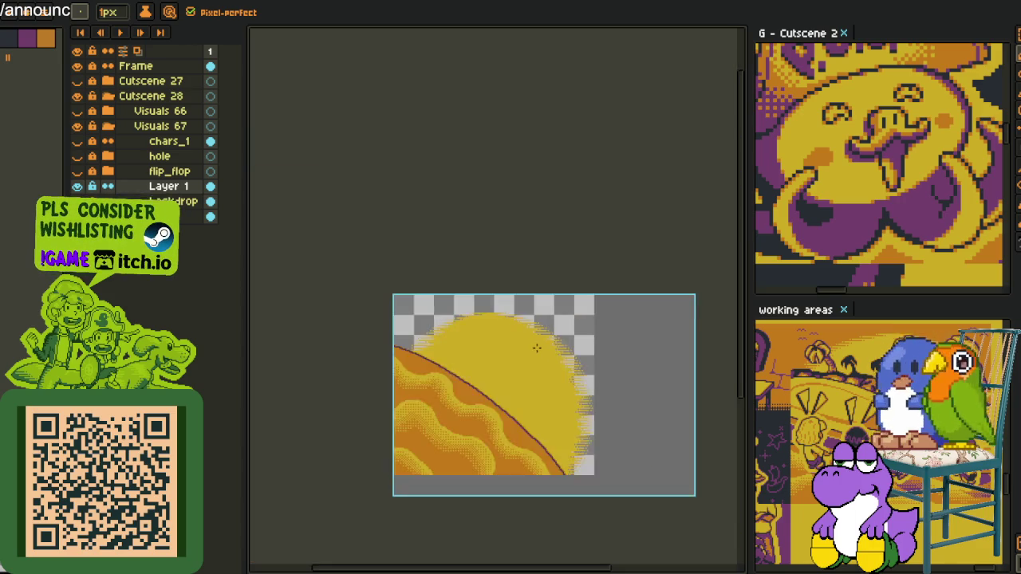
{"action": "scroll", "coordinate": [467, 319], "scroll_direction": "down", "scroll_amount": 1}
{"action": "scroll", "coordinate": [468, 319], "scroll_direction": "up", "scroll_amount": 3}
{"action": "left_click_drag", "start_coordinate": [543, 369], "coordinate": [384, 262]}
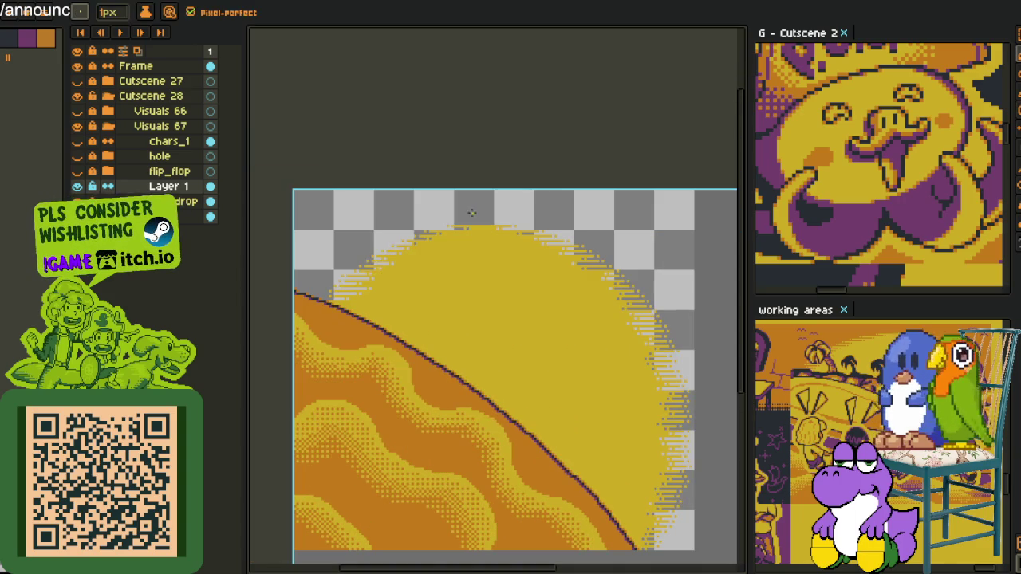
{"action": "left_click_drag", "start_coordinate": [509, 242], "coordinate": [472, 186]}
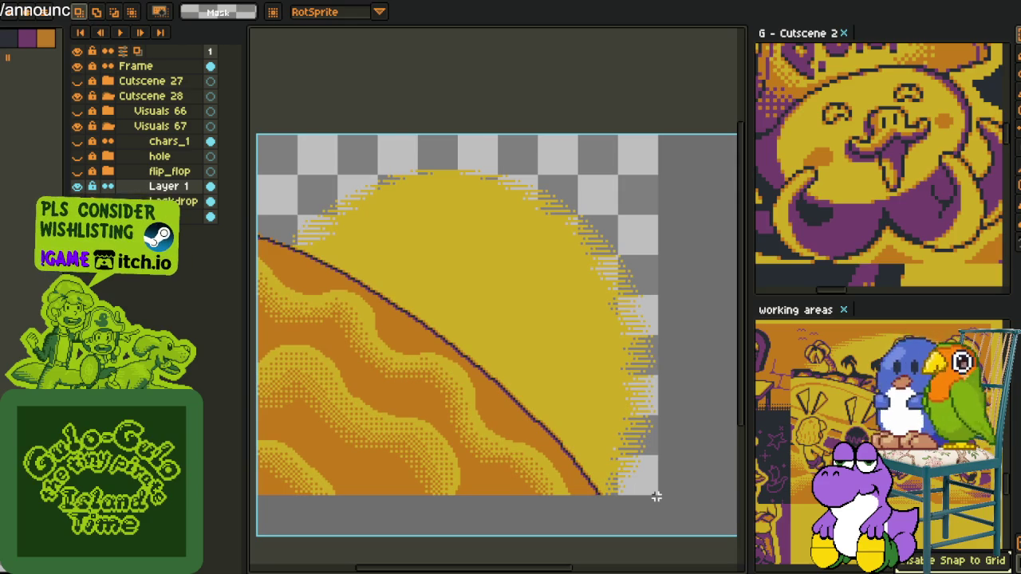
{"action": "key", "text": "ctrl+a"}
{"action": "scroll", "coordinate": [656, 496], "scroll_direction": "left", "scroll_amount": 3}
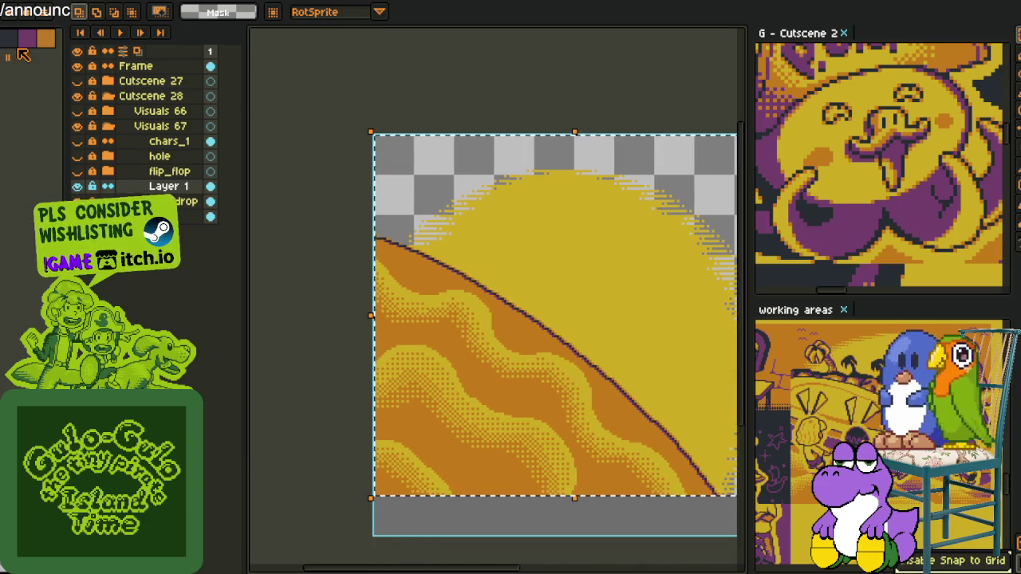
Pick the artwork's orange, try filling the transparent areas with it, then undo.
{"action": "key", "text": "i"}
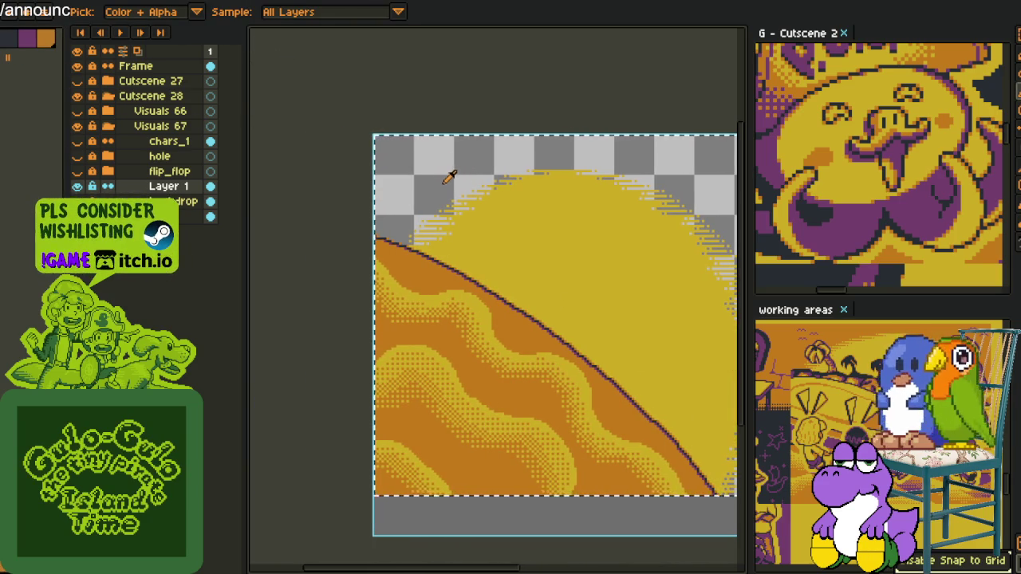
{"action": "left_click", "coordinate": [443, 181]}
{"action": "key", "text": "shift+r"}
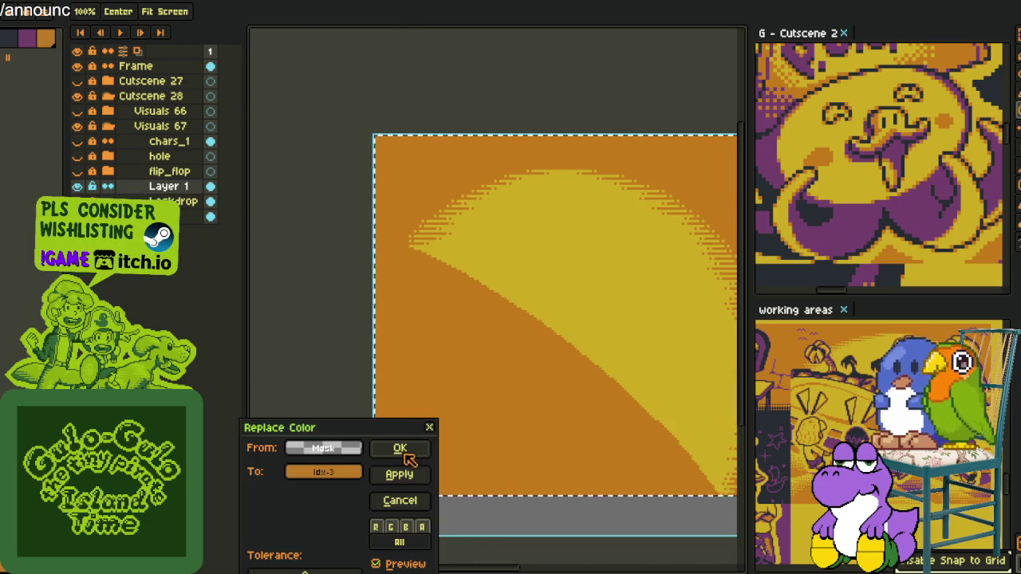
{"action": "left_click", "coordinate": [400, 449]}
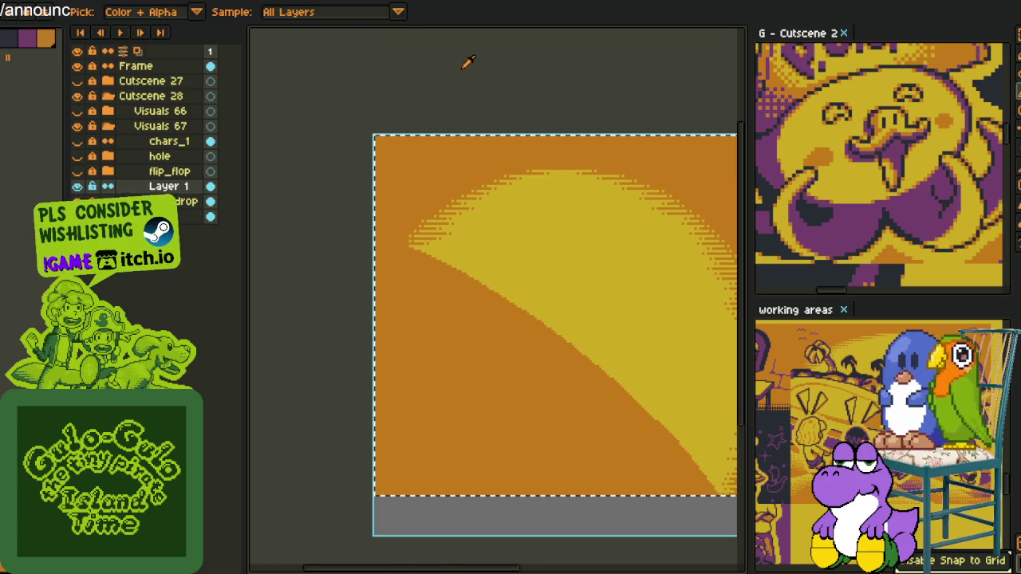
{"action": "key", "text": "ctrl+z"}
{"action": "key", "text": "h"}
{"action": "left_click_drag", "start_coordinate": [462, 244], "coordinate": [392, 177]}
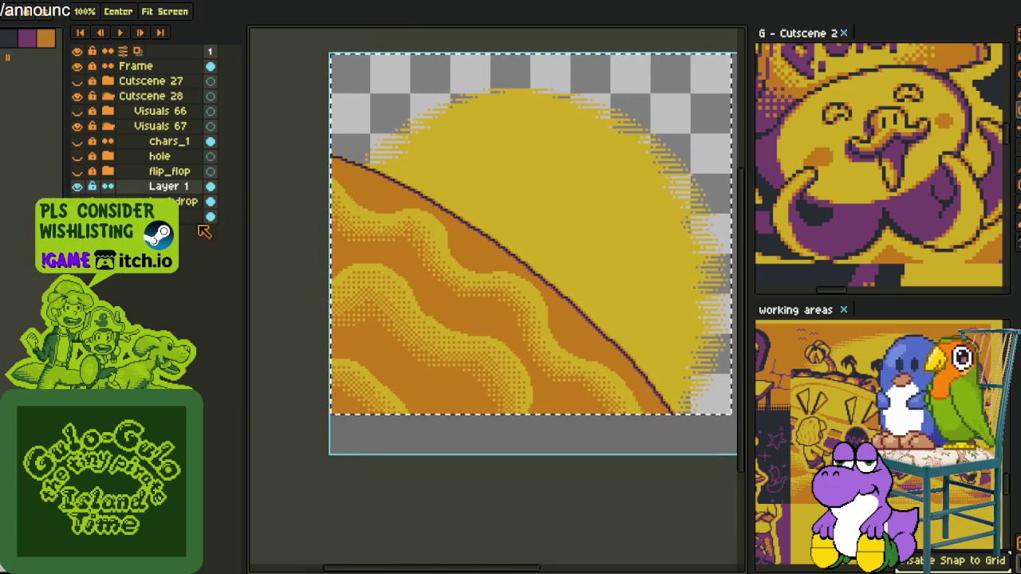
Duplicate the Backdrop layer and move onto the copy.
{"action": "right_click", "coordinate": [182, 201]}
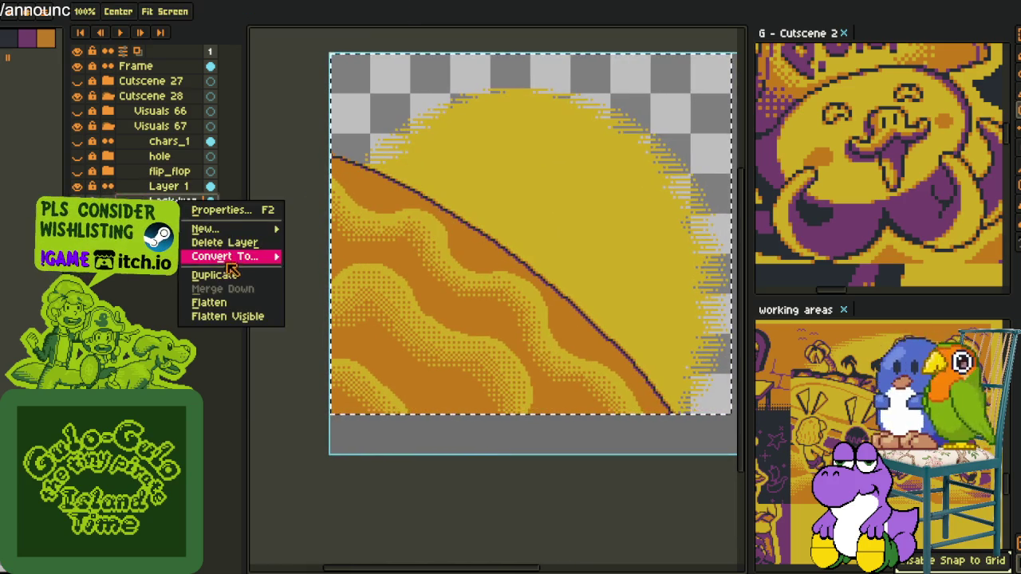
{"action": "left_click", "coordinate": [228, 274]}
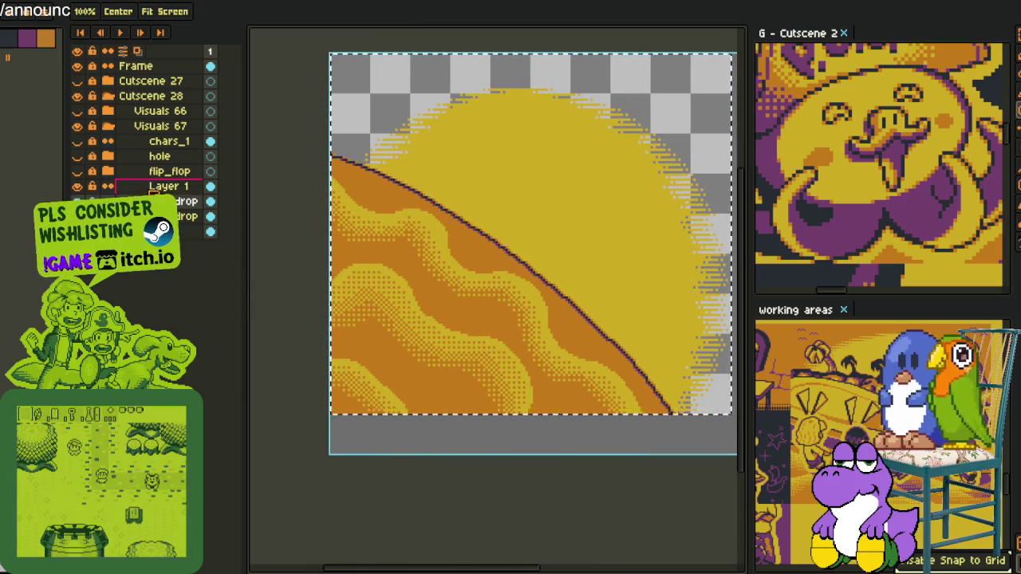
{"action": "right_click", "coordinate": [153, 189]}
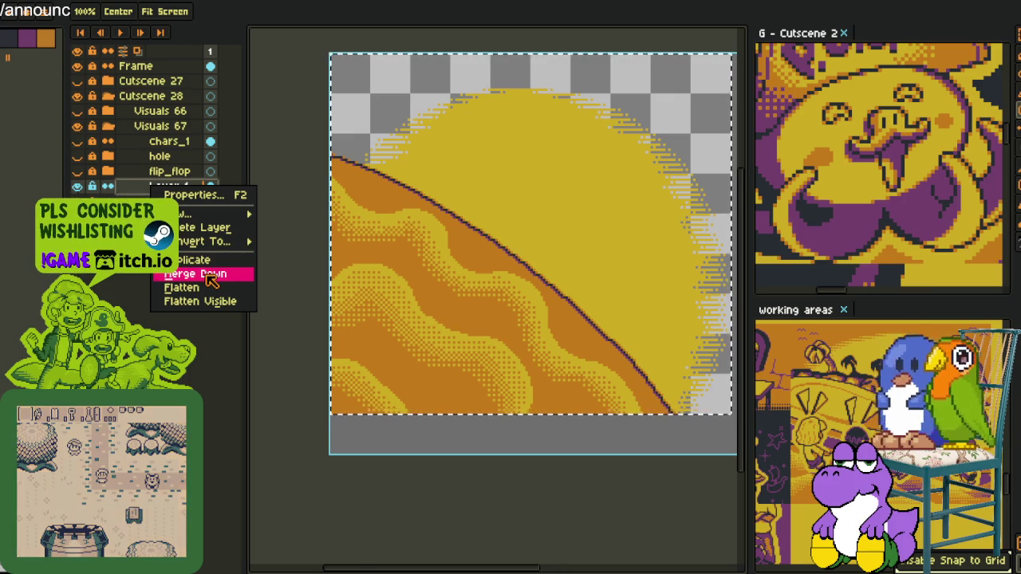
{"action": "key", "text": "alt"}
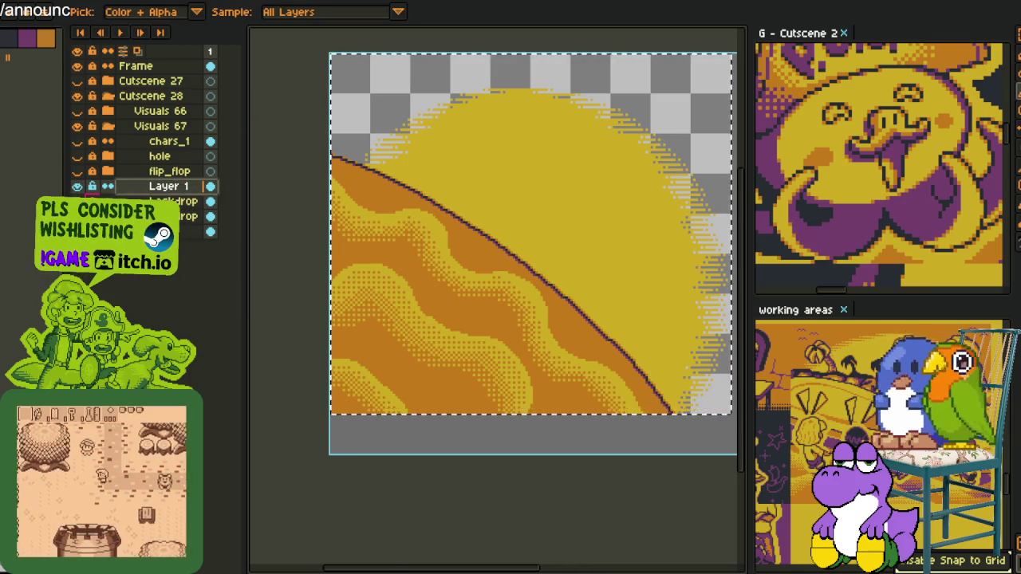
{"action": "key", "text": "alt+Down"}
{"action": "scroll", "coordinate": [439, 213], "scroll_direction": "up", "scroll_amount": 3}
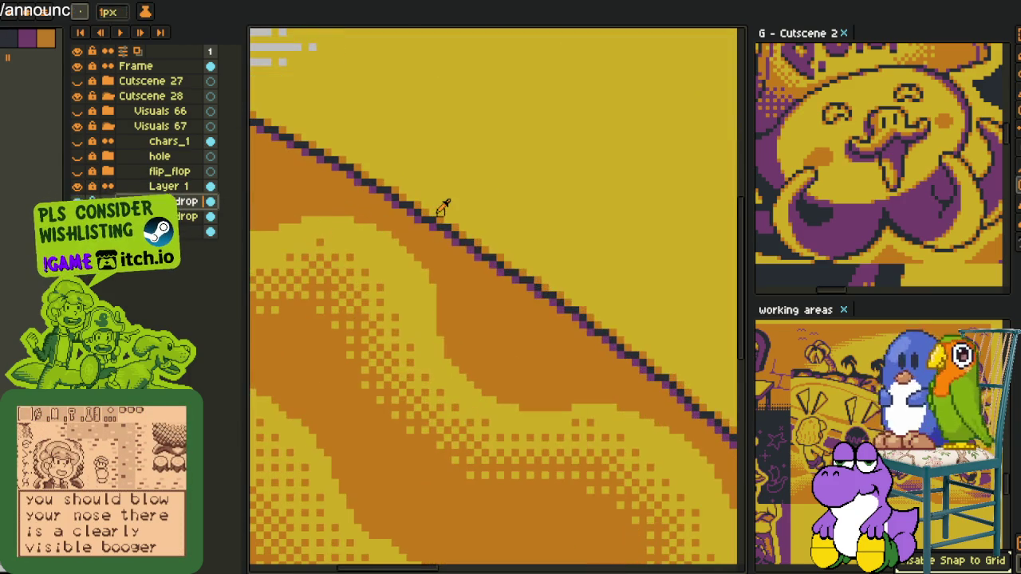
{"action": "key", "text": "alt"}
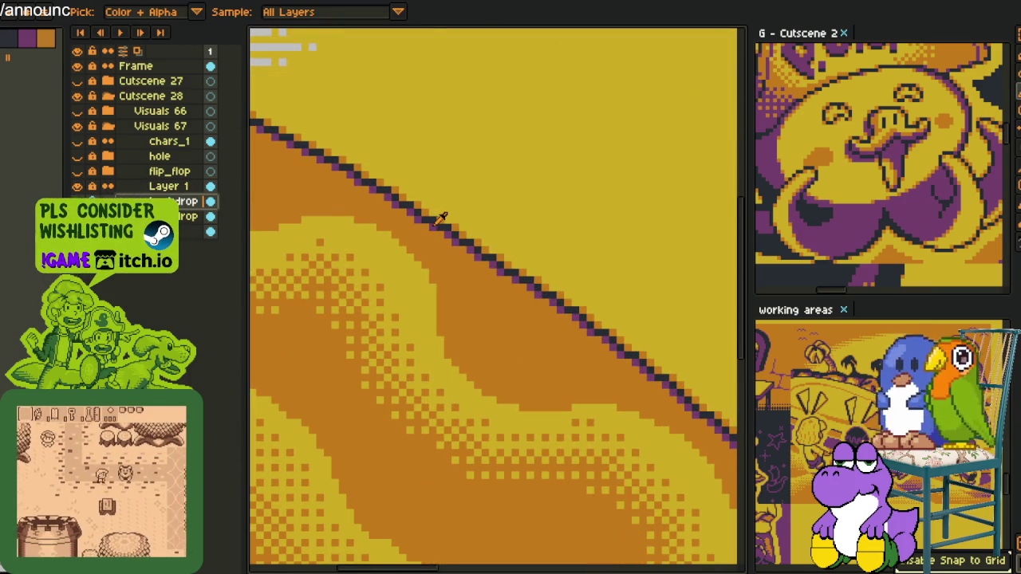
Replace the copy's orange ground and yellow waves with a single purple.
{"action": "key", "text": "shift+r"}
{"action": "key", "text": "Return"}
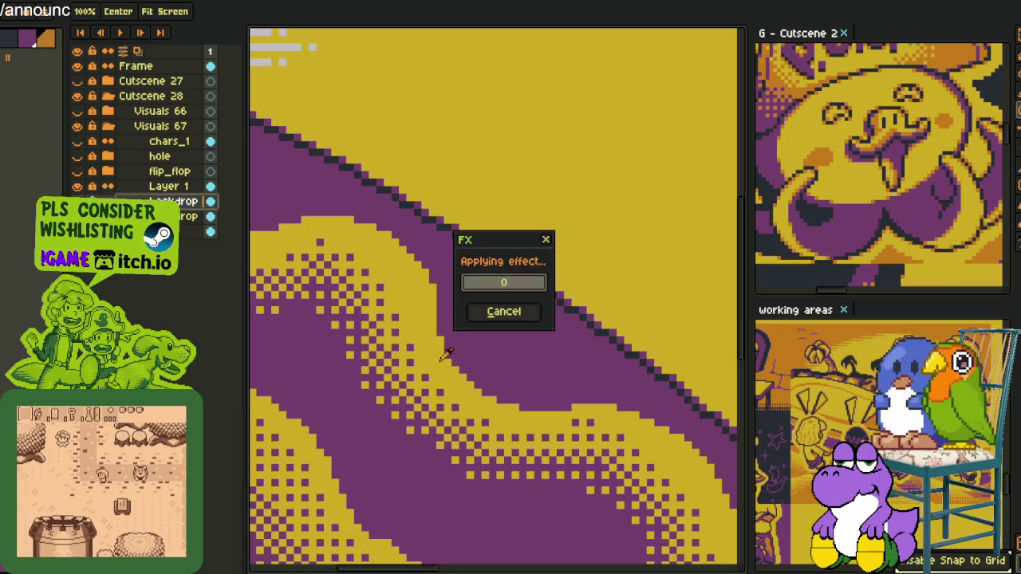
{"action": "key", "text": "shift+r"}
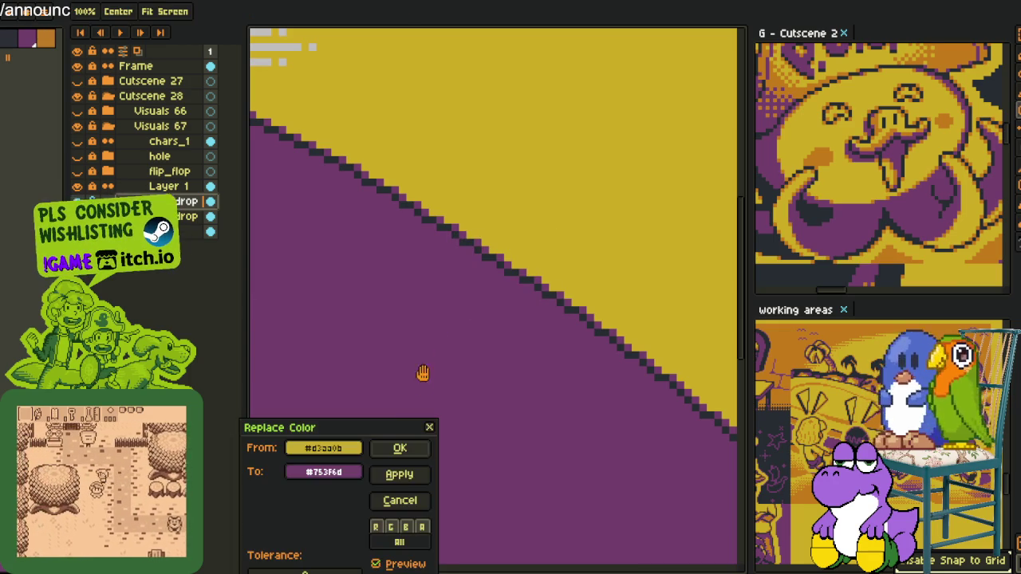
{"action": "left_click", "coordinate": [398, 477]}
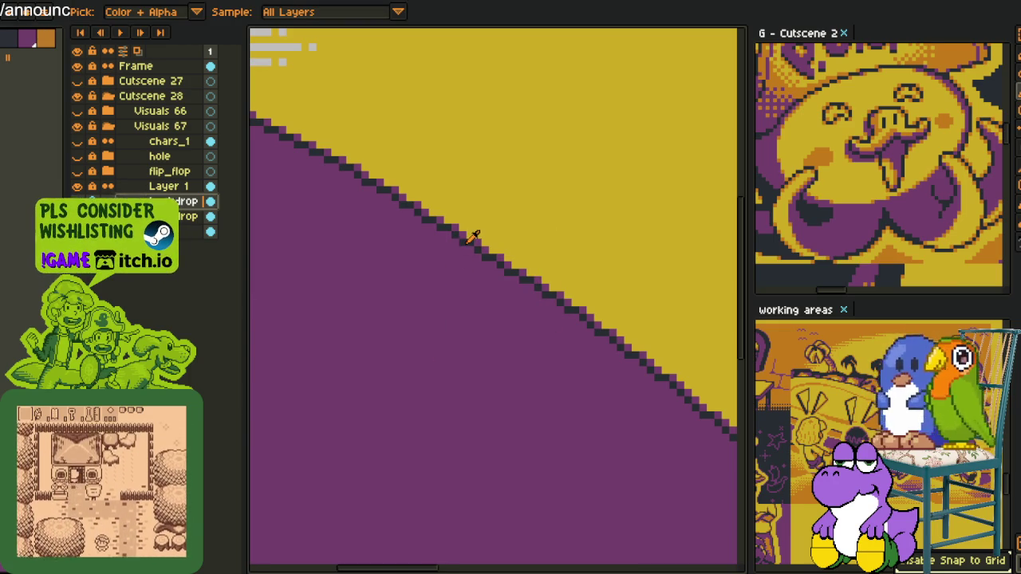
{"action": "key", "text": "shift+r"}
{"action": "left_click", "coordinate": [401, 447]}
{"action": "scroll", "coordinate": [433, 358], "scroll_direction": "down", "scroll_amount": 5}
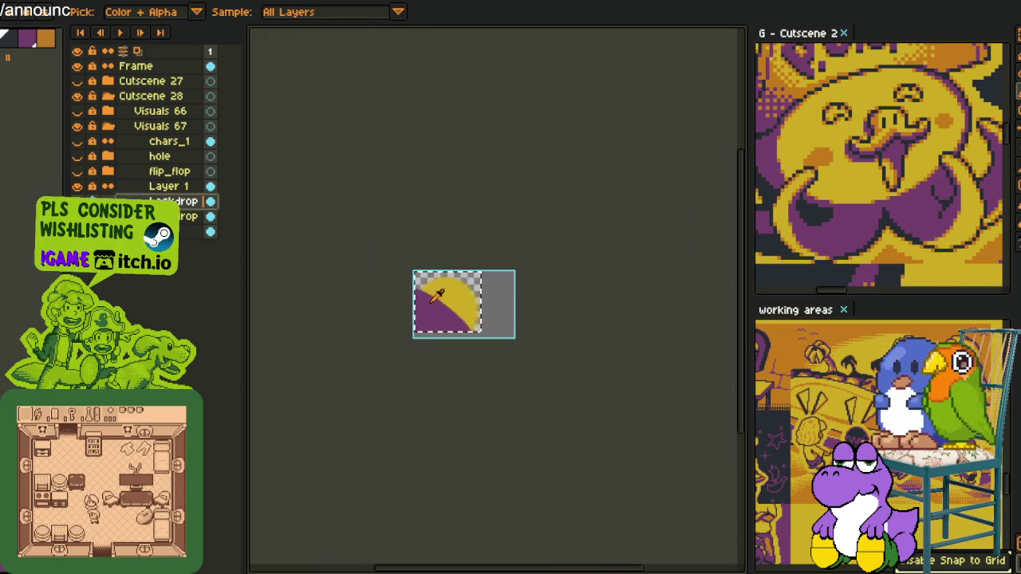
{"action": "scroll", "coordinate": [446, 256], "scroll_direction": "up", "scroll_amount": 2}
Merge Layer 1 into the backdrop copy, fill the empty sky orange, clear the purple ground.
{"action": "right_click", "coordinate": [179, 187]}
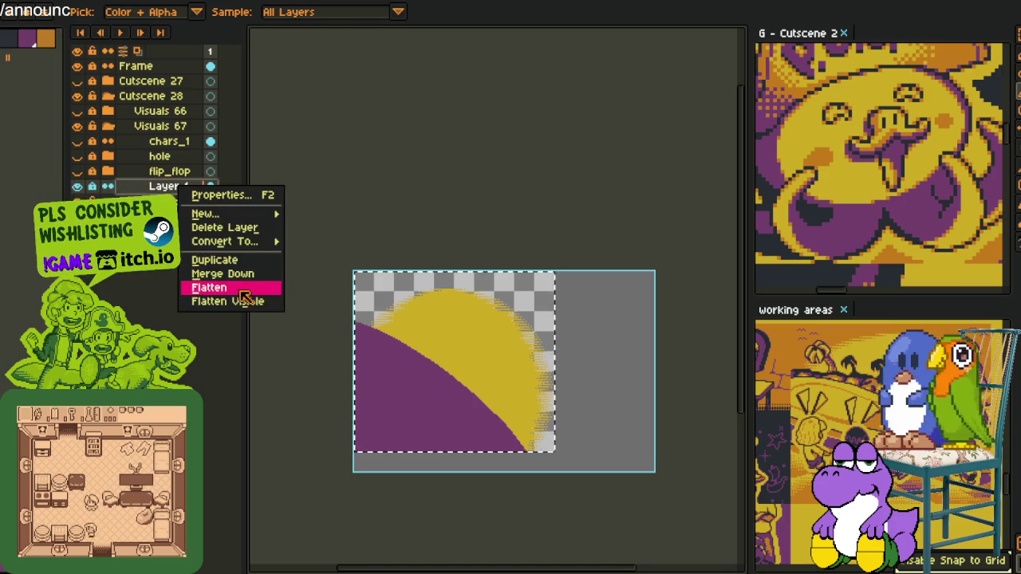
{"action": "left_click", "coordinate": [248, 280]}
{"action": "left_click_drag", "start_coordinate": [417, 319], "coordinate": [423, 257]}
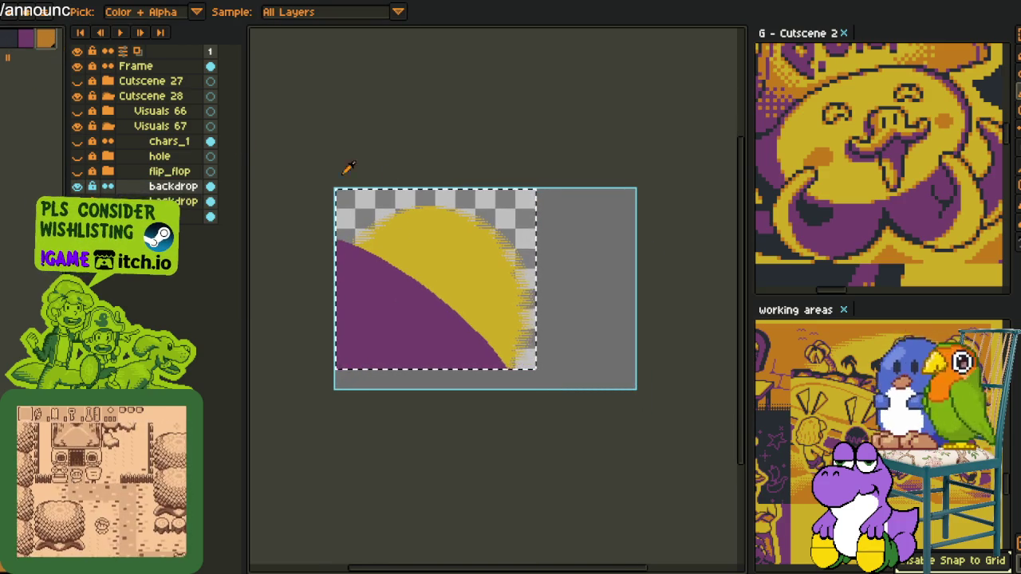
{"action": "key", "text": "shift+r"}
{"action": "left_click", "coordinate": [398, 447]}
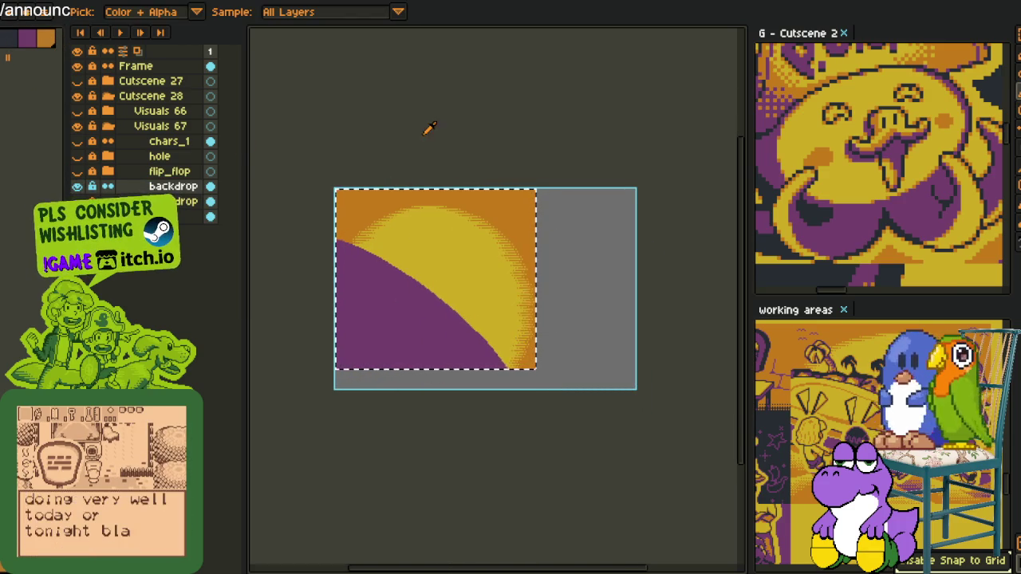
{"action": "key", "text": "shift+r"}
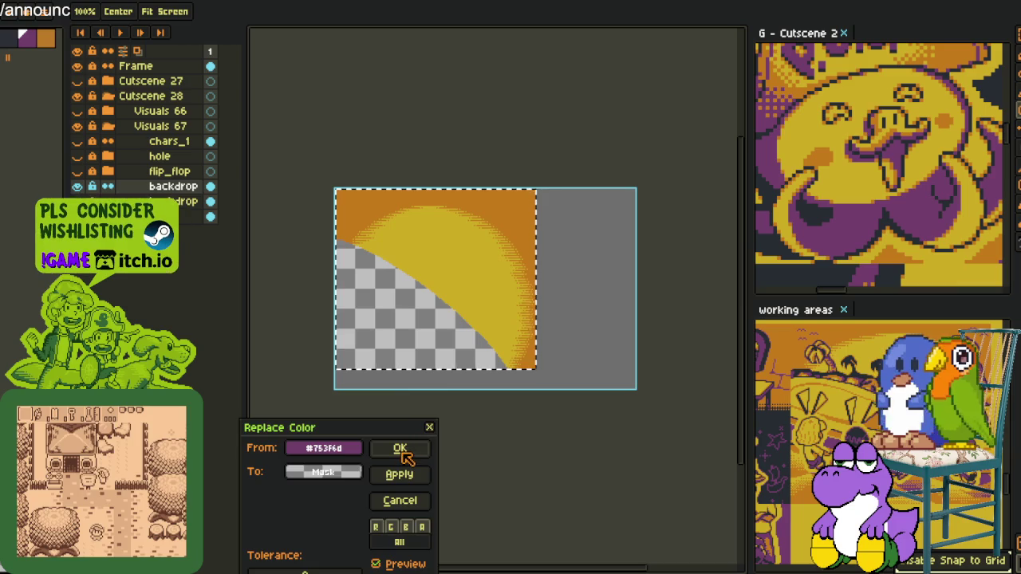
{"action": "left_click", "coordinate": [402, 449]}
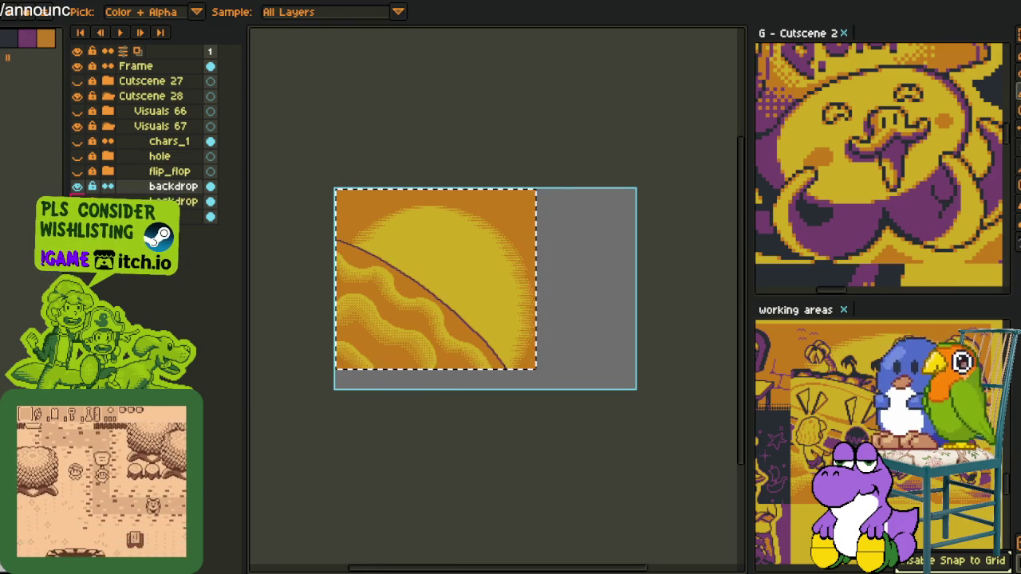
Convert the backdrop layer, clear the selection, and show the flip_flop and hole layers.
{"action": "right_click", "coordinate": [145, 187]}
{"action": "left_click", "coordinate": [219, 269]}
{"action": "key", "text": "m"}
{"action": "left_click", "coordinate": [383, 119]}
{"action": "left_click", "coordinate": [77, 171]}
{"action": "left_click", "coordinate": [77, 157]}
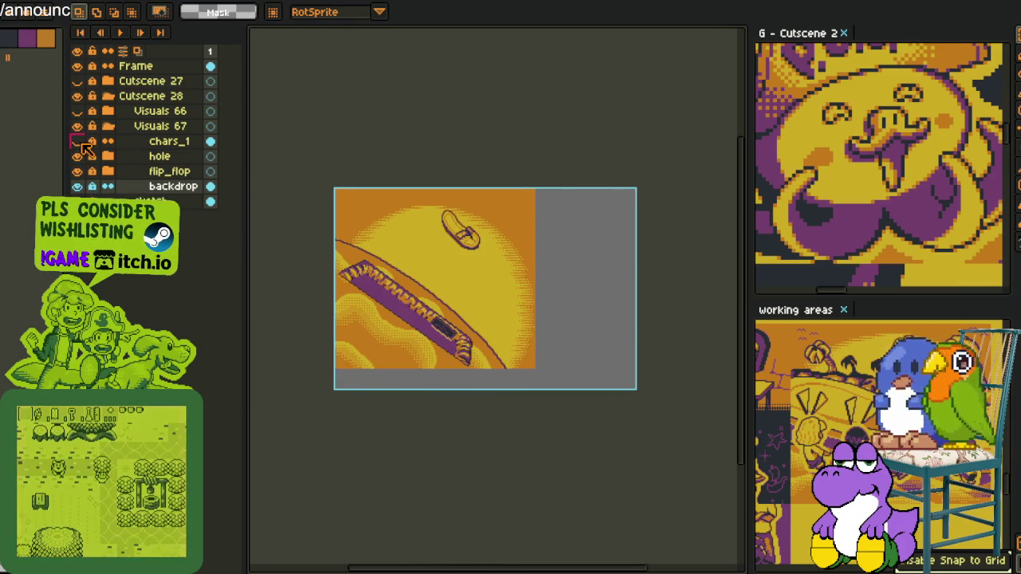
Show chars_1's four characters, expand flip_flop, select throw_l and hide its throw-line sketch.
{"action": "left_click", "coordinate": [78, 141]}
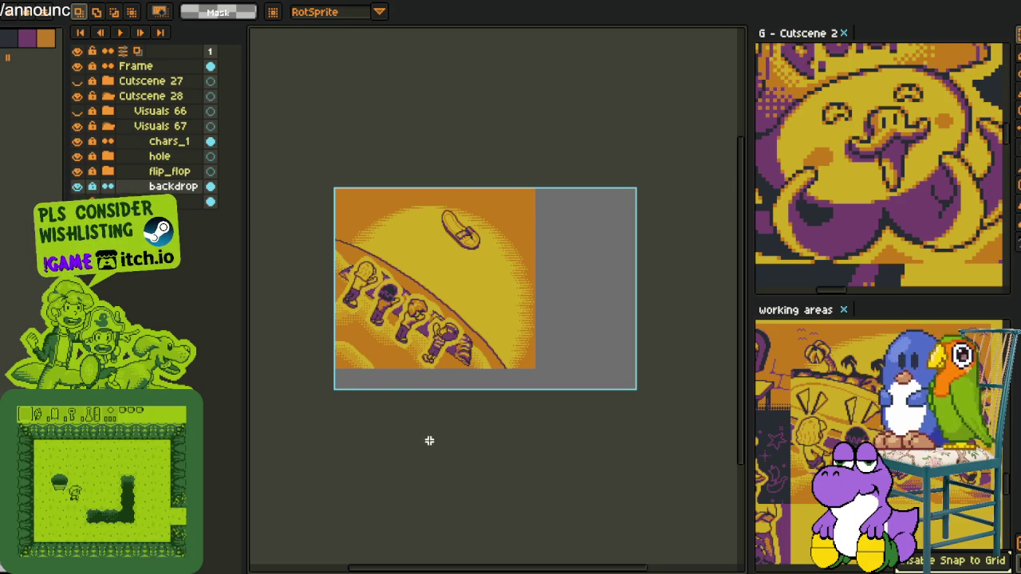
{"action": "key", "text": "i"}
{"action": "left_click", "coordinate": [107, 172]}
{"action": "left_click", "coordinate": [77, 187]}
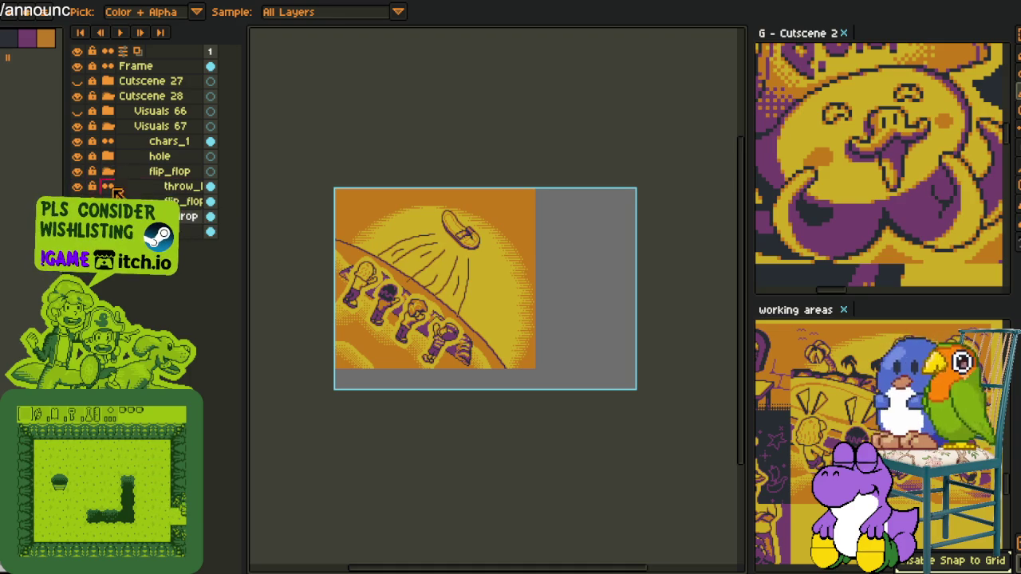
{"action": "left_click", "coordinate": [212, 190]}
{"action": "key", "text": "Delete"}
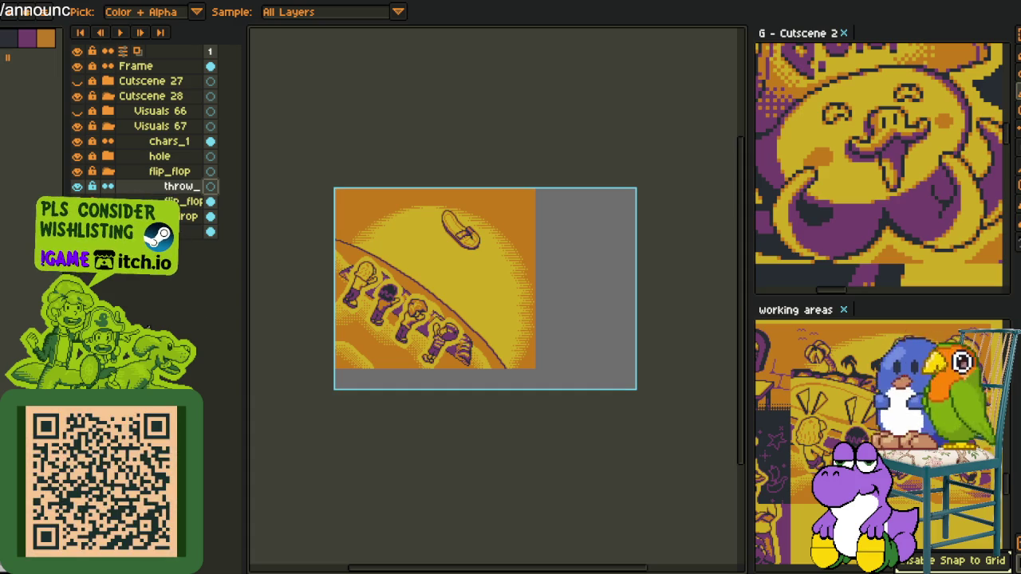
{"action": "scroll", "coordinate": [375, 240], "scroll_direction": "up", "scroll_amount": 2}
Draw a red line from the ground toward the flip-flop and bend it into an arc.
{"action": "key", "text": "b"}
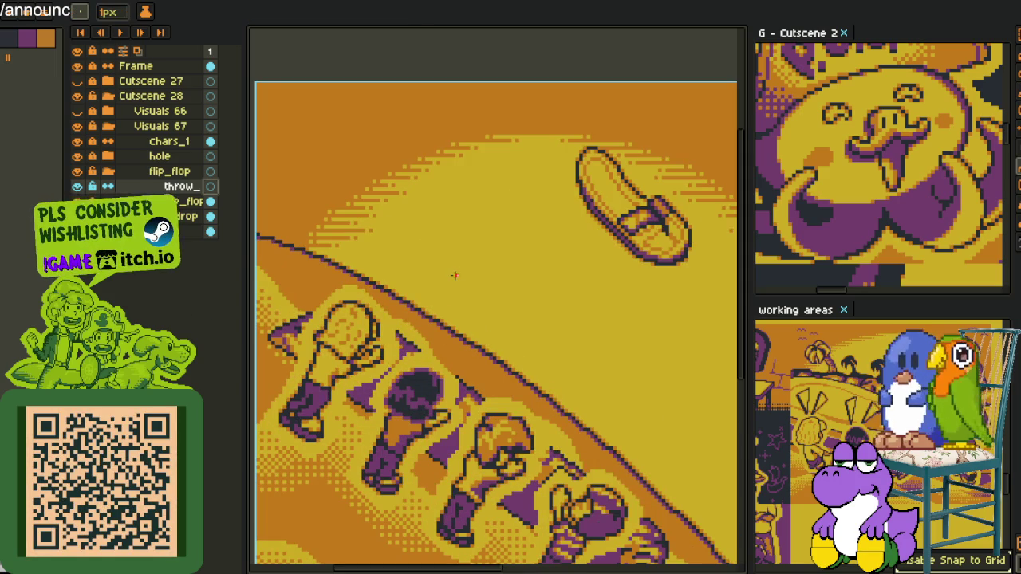
{"action": "scroll", "coordinate": [438, 276], "scroll_direction": "up", "scroll_amount": 2}
{"action": "scroll", "coordinate": [373, 289], "scroll_direction": "down", "scroll_amount": 1}
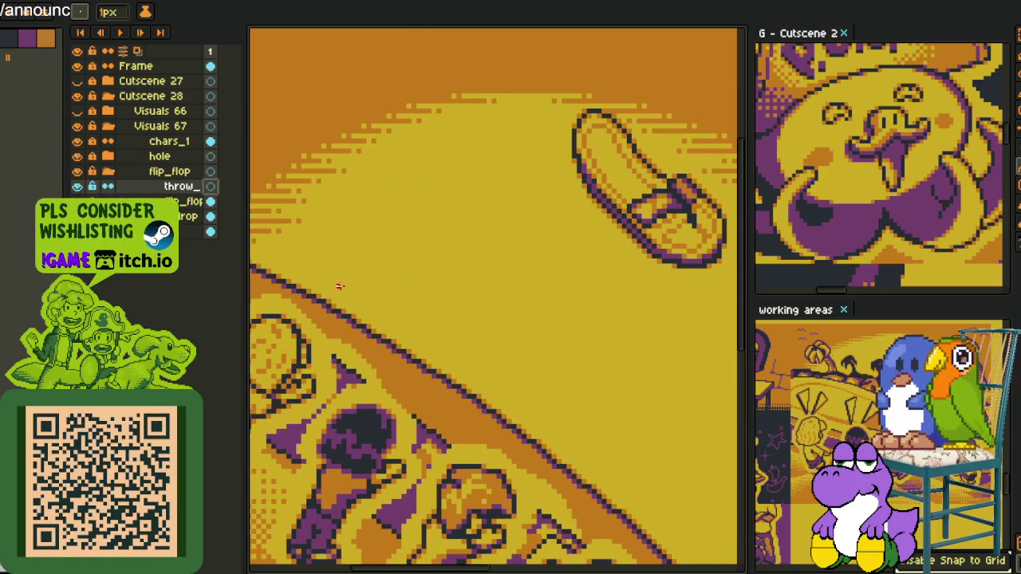
{"action": "left_click_drag", "start_coordinate": [308, 266], "coordinate": [471, 188]}
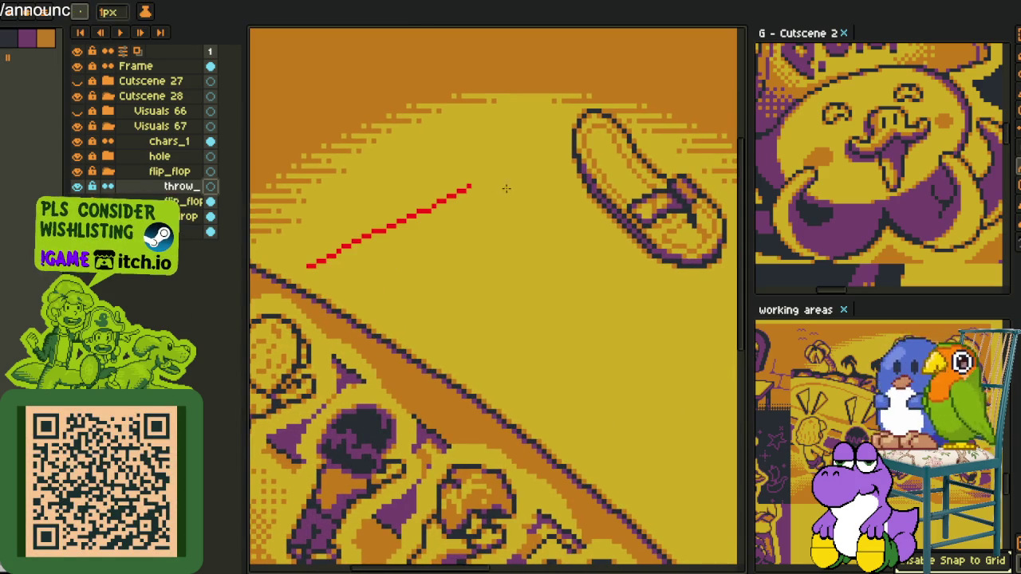
{"action": "key", "text": "ctrl+z"}
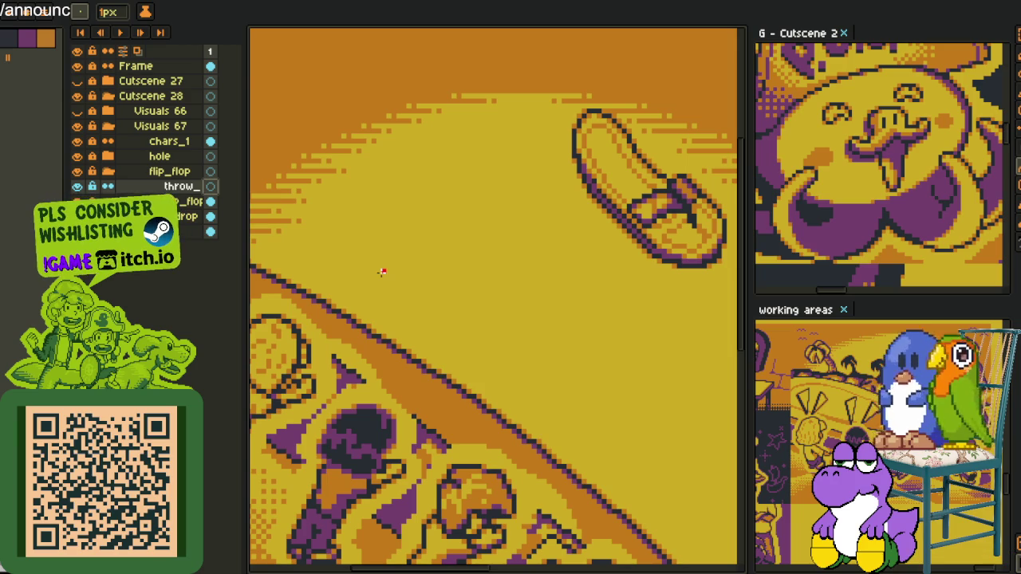
{"action": "scroll", "coordinate": [308, 277], "scroll_direction": "down", "scroll_amount": 1}
{"action": "mouse_move", "coordinate": [351, 254]}
{"action": "left_mouse_down"}
{"action": "mouse_move", "coordinate": [524, 192]}
{"action": "mouse_move", "coordinate": [414, 201]}
{"action": "mouse_move", "coordinate": [459, 182]}
{"action": "left_mouse_up"}
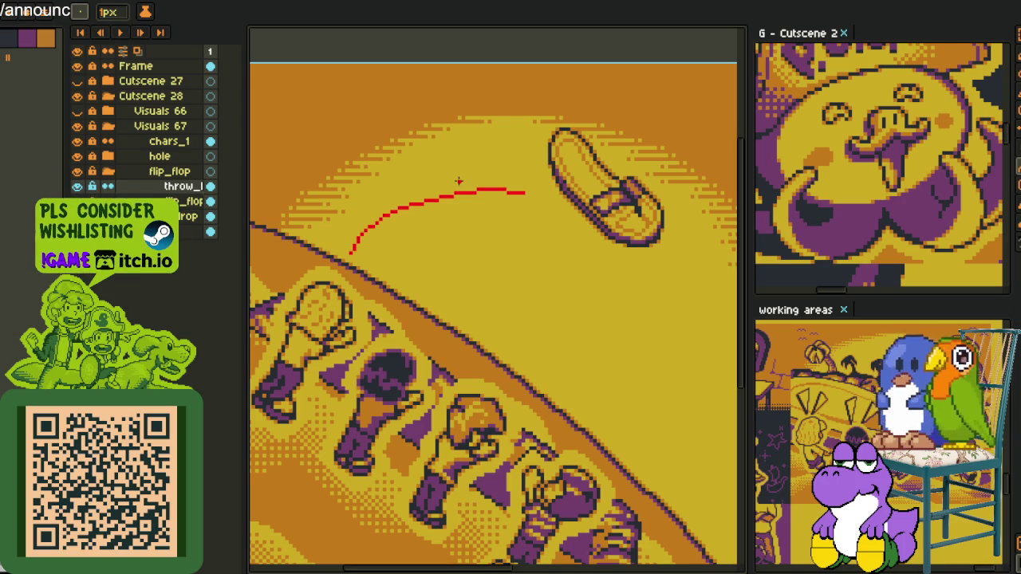
{"action": "left_click_drag", "start_coordinate": [416, 236], "coordinate": [399, 217]}
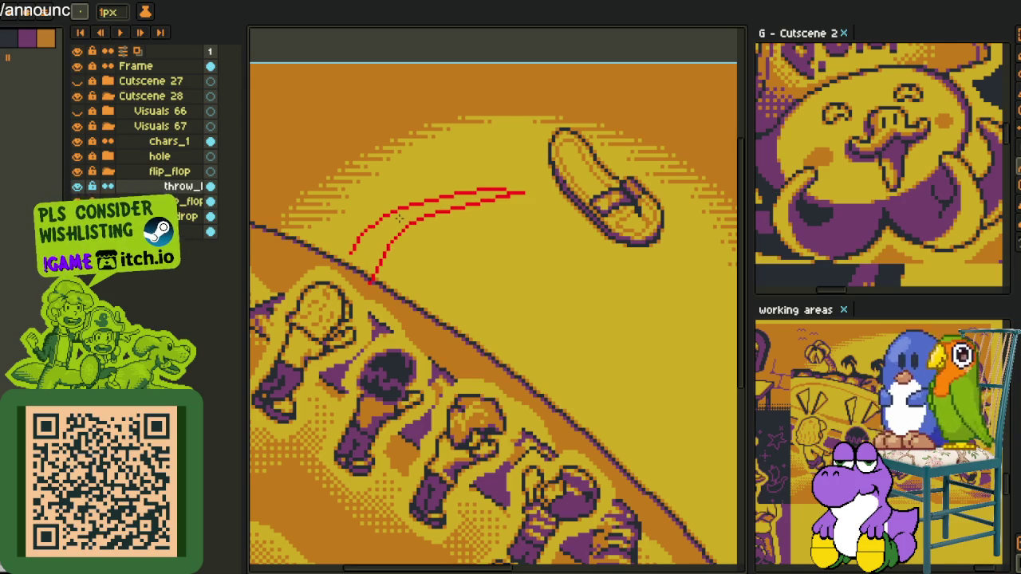
{"action": "mouse_move", "coordinate": [399, 217]}
{"action": "left_mouse_down"}
{"action": "mouse_move", "coordinate": [382, 254]}
{"action": "mouse_move", "coordinate": [473, 210]}
{"action": "mouse_move", "coordinate": [387, 271]}
{"action": "mouse_move", "coordinate": [394, 229]}
{"action": "left_mouse_up"}
{"action": "key", "text": "ctrl+z"}
{"action": "key", "text": "ctrl+y"}
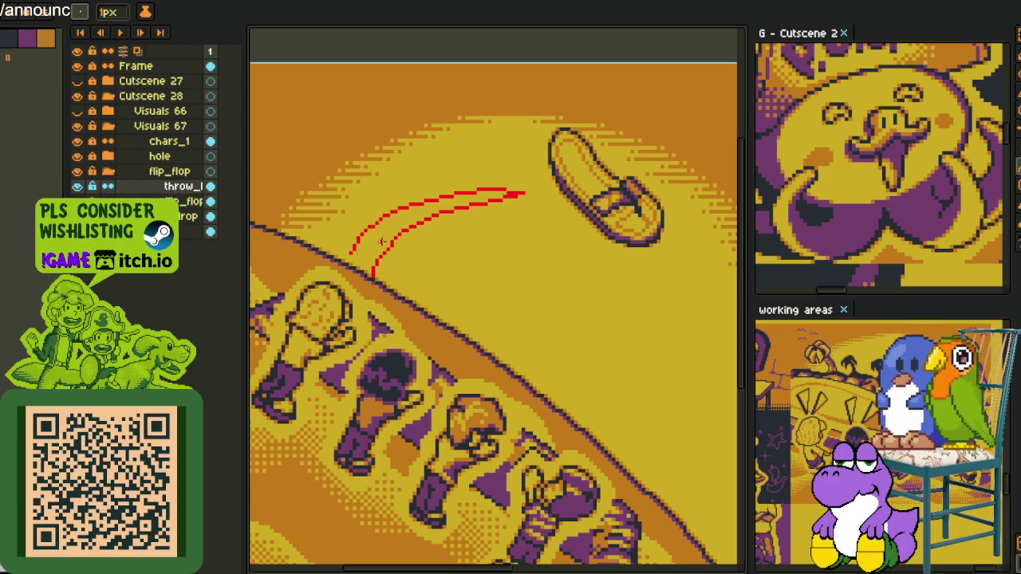
Try a second curved line and a new straight line, then undo those curve strokes.
{"action": "left_click_drag", "start_coordinate": [446, 305], "coordinate": [398, 293]}
{"action": "mouse_move", "coordinate": [490, 200]}
{"action": "left_mouse_down"}
{"action": "mouse_move", "coordinate": [385, 300]}
{"action": "mouse_move", "coordinate": [412, 241]}
{"action": "left_mouse_up"}
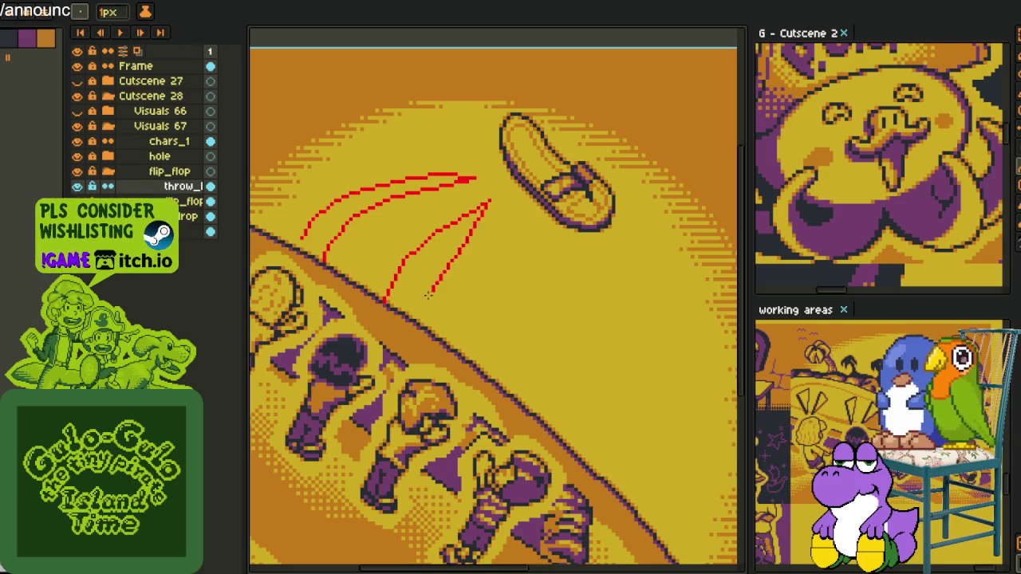
{"action": "left_click_drag", "start_coordinate": [407, 329], "coordinate": [425, 274]}
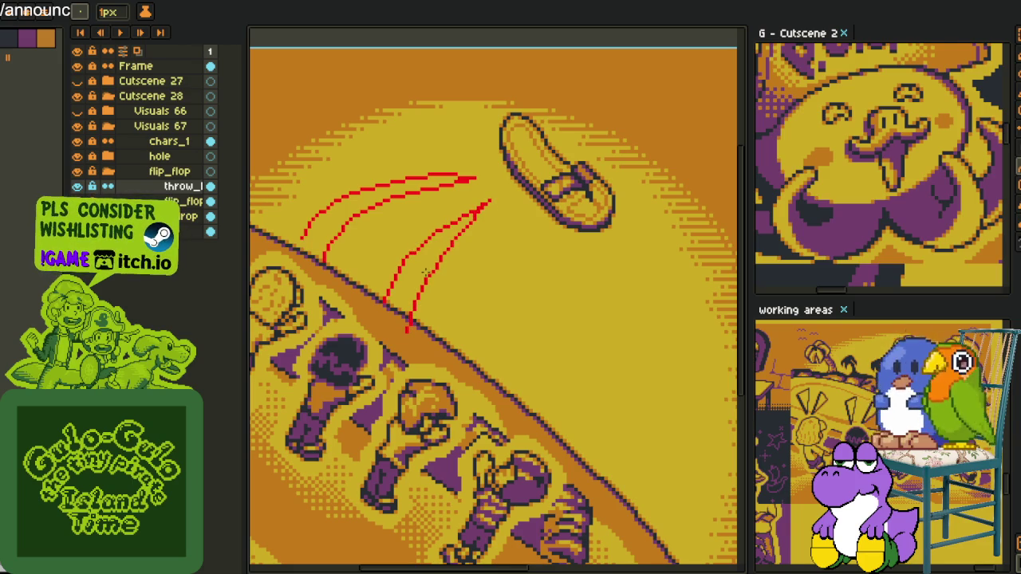
{"action": "key", "text": "ctrl+z"}
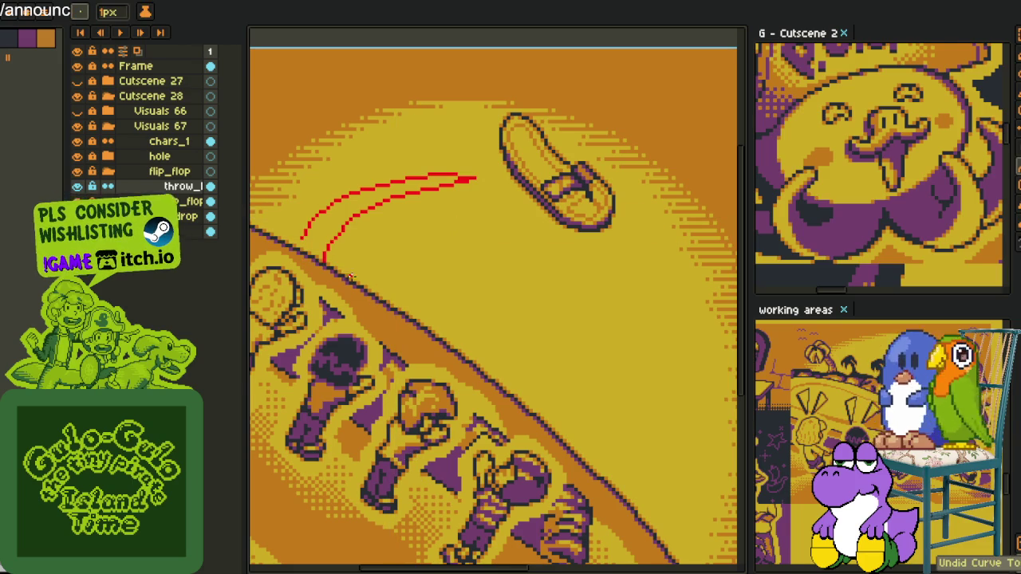
{"action": "left_click_drag", "start_coordinate": [370, 266], "coordinate": [497, 213]}
{"action": "key", "text": "ctrl+z"}
{"action": "left_click_drag", "start_coordinate": [429, 230], "coordinate": [381, 243]}
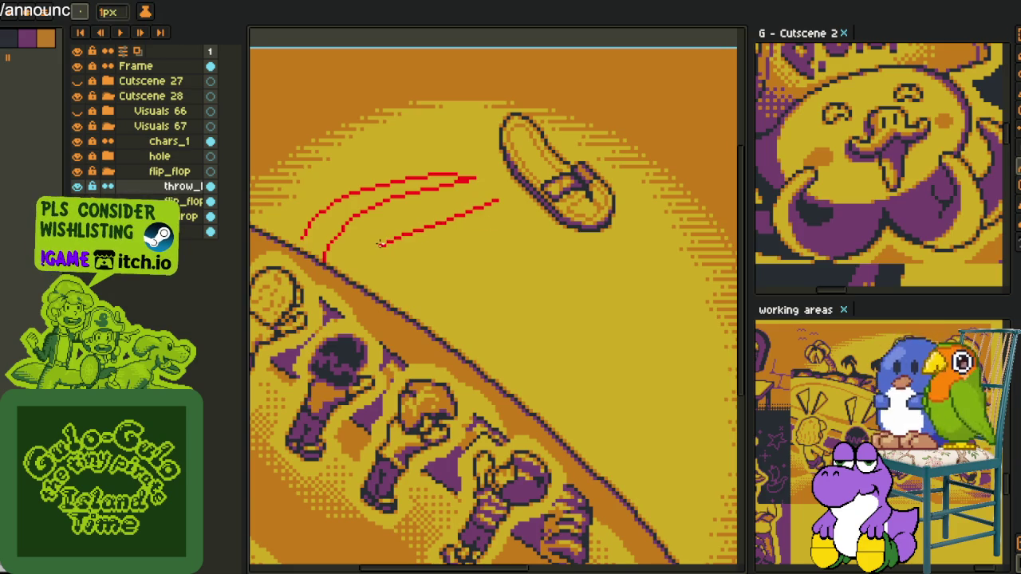
{"action": "key", "text": "ctrl+z"}
{"action": "key", "text": "ctrl+z"}
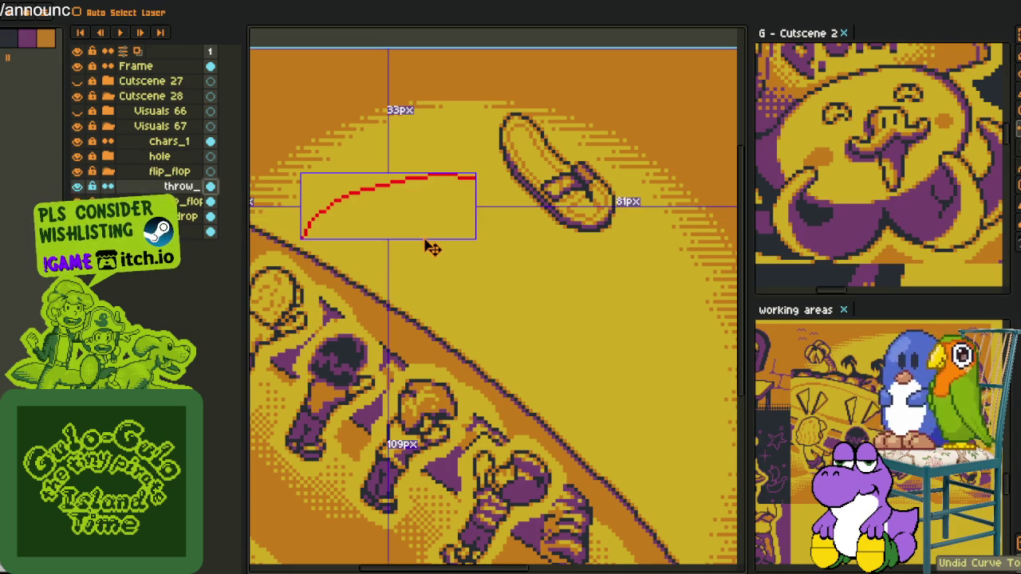
Outline the triangle edges from the ground to the flip-flop with straight red lines.
{"action": "key", "text": "ctrl+z"}
{"action": "mouse_move", "coordinate": [300, 229]}
{"action": "left_mouse_down"}
{"action": "mouse_move", "coordinate": [463, 162]}
{"action": "mouse_move", "coordinate": [307, 219]}
{"action": "left_mouse_up"}
{"action": "key", "text": "ctrl+z"}
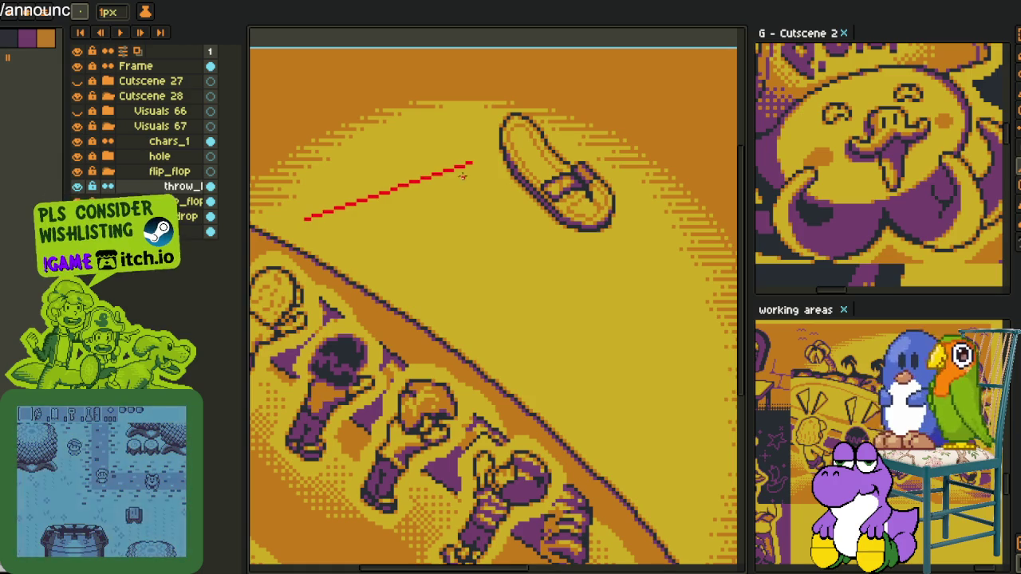
{"action": "mouse_move", "coordinate": [471, 164]}
{"action": "left_mouse_down"}
{"action": "mouse_move", "coordinate": [334, 270]}
{"action": "mouse_move", "coordinate": [320, 214]}
{"action": "left_mouse_up"}
{"action": "mouse_move", "coordinate": [395, 316]}
{"action": "left_mouse_down"}
{"action": "mouse_move", "coordinate": [315, 280]}
{"action": "mouse_move", "coordinate": [429, 165]}
{"action": "mouse_move", "coordinate": [372, 316]}
{"action": "left_mouse_up"}
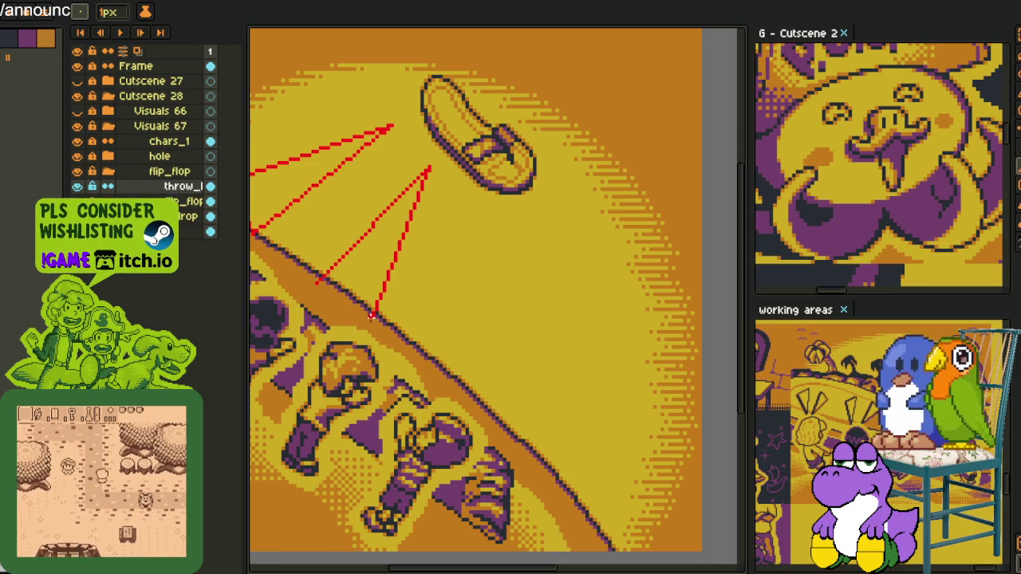
{"action": "left_click_drag", "start_coordinate": [475, 215], "coordinate": [442, 375]}
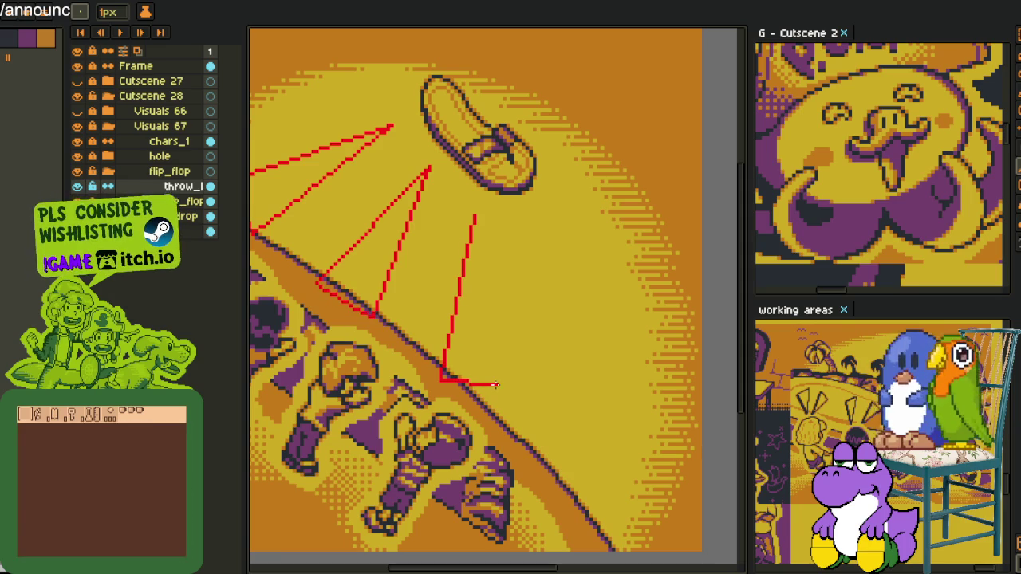
{"action": "left_click_drag", "start_coordinate": [499, 386], "coordinate": [476, 217]}
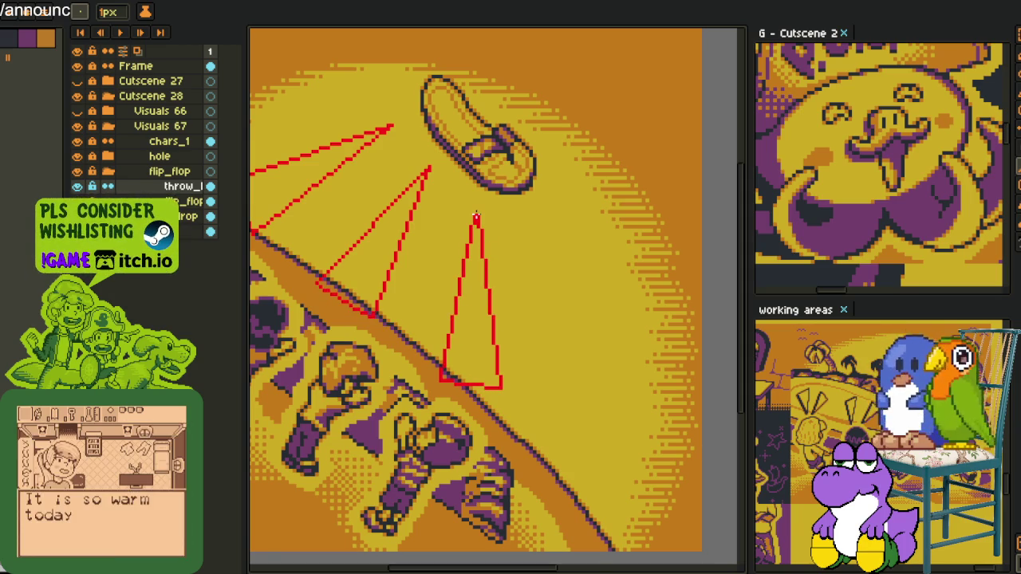
Pick orange from the canvas and bucket-fill the lower and top-left triangles.
{"action": "scroll", "coordinate": [475, 217], "scroll_direction": "down", "scroll_amount": 5}
{"action": "key", "text": "i"}
{"action": "scroll", "coordinate": [481, 183], "scroll_direction": "up", "scroll_amount": 2}
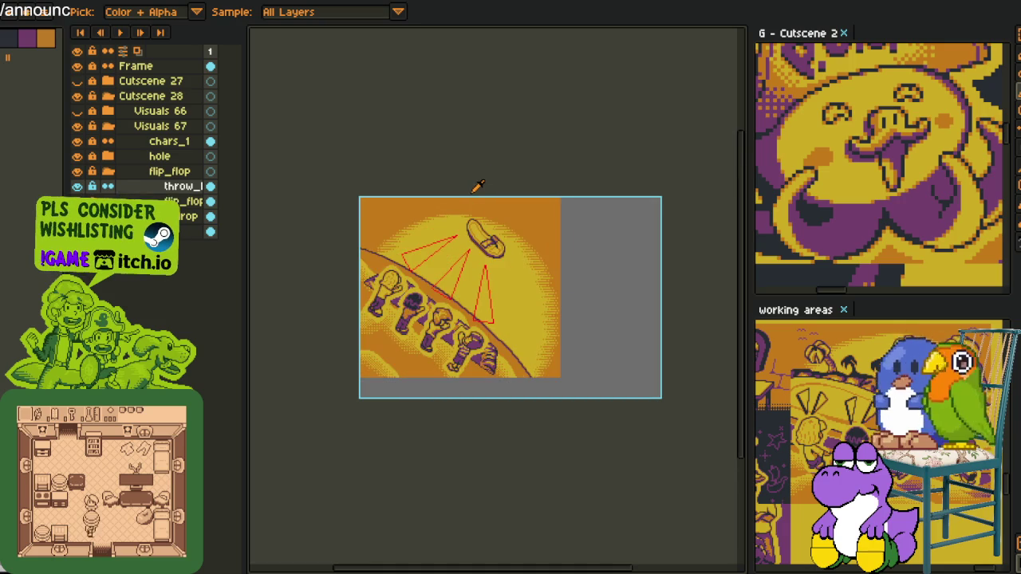
{"action": "scroll", "coordinate": [431, 263], "scroll_direction": "up", "scroll_amount": 2}
{"action": "scroll", "coordinate": [451, 260], "scroll_direction": "up", "scroll_amount": 2}
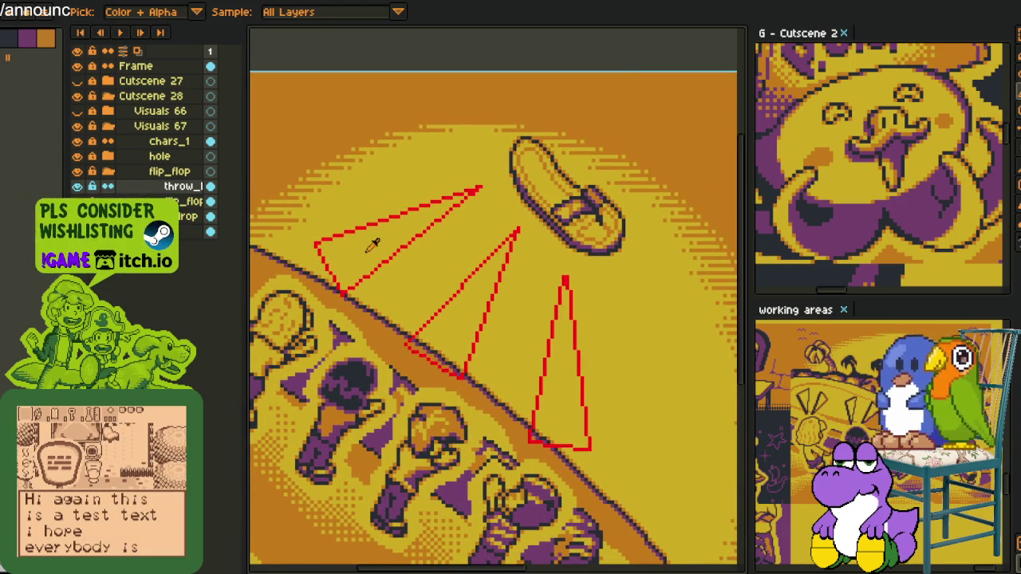
{"action": "scroll", "coordinate": [379, 247], "scroll_direction": "up", "scroll_amount": 1}
{"action": "scroll", "coordinate": [401, 290], "scroll_direction": "up", "scroll_amount": 1}
{"action": "scroll", "coordinate": [502, 388], "scroll_direction": "up", "scroll_amount": 2}
{"action": "key", "text": "g"}
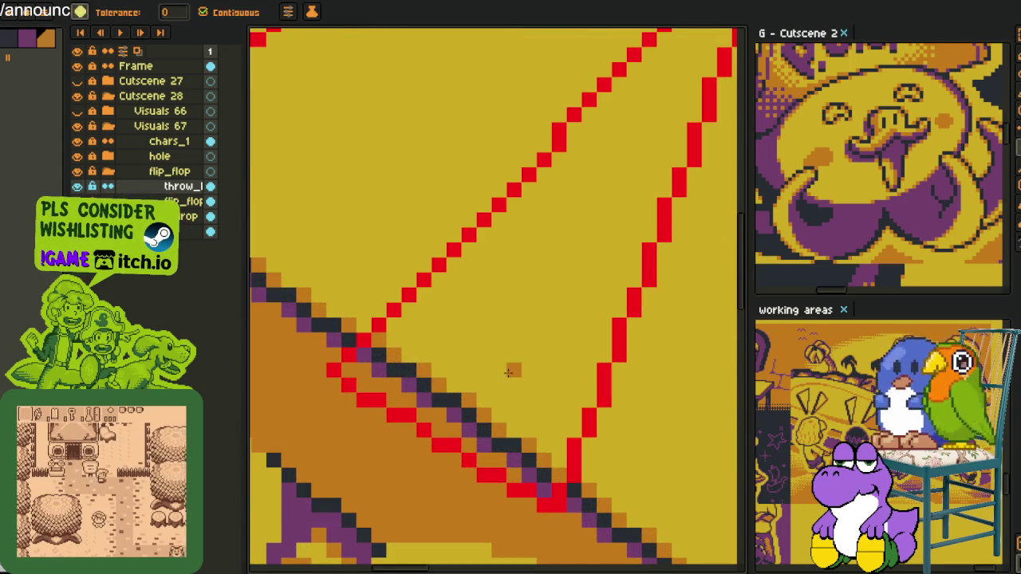
{"action": "key", "text": "space"}
{"action": "left_click", "coordinate": [504, 361]}
{"action": "scroll", "coordinate": [527, 359], "scroll_direction": "down", "scroll_amount": 2}
{"action": "scroll", "coordinate": [579, 413], "scroll_direction": "down", "scroll_amount": 1}
{"action": "left_click", "coordinate": [400, 266]}
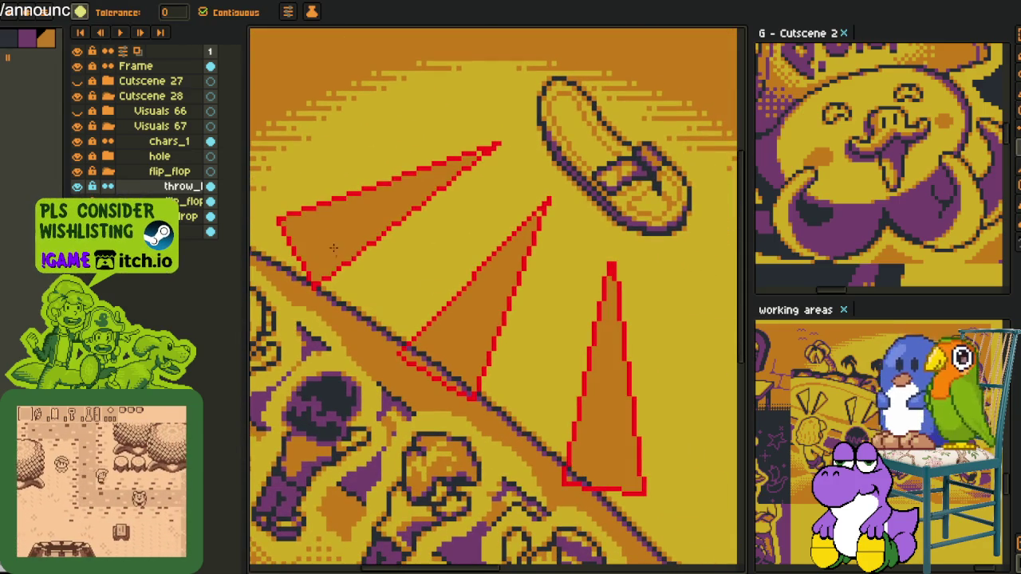
{"action": "scroll", "coordinate": [435, 363], "scroll_direction": "up", "scroll_amount": 1}
{"action": "scroll", "coordinate": [434, 363], "scroll_direction": "up", "scroll_amount": 1}
Test fills of the three triangles in dark navy, then in purple.
{"action": "left_click", "coordinate": [445, 351], "text": "alt"}
{"action": "left_click", "coordinate": [459, 327]}
{"action": "scroll", "coordinate": [459, 328], "scroll_direction": "down", "scroll_amount": 4}
{"action": "left_click", "coordinate": [383, 199]}
{"action": "left_click", "coordinate": [599, 428]}
{"action": "scroll", "coordinate": [599, 428], "scroll_direction": "up", "scroll_amount": 4}
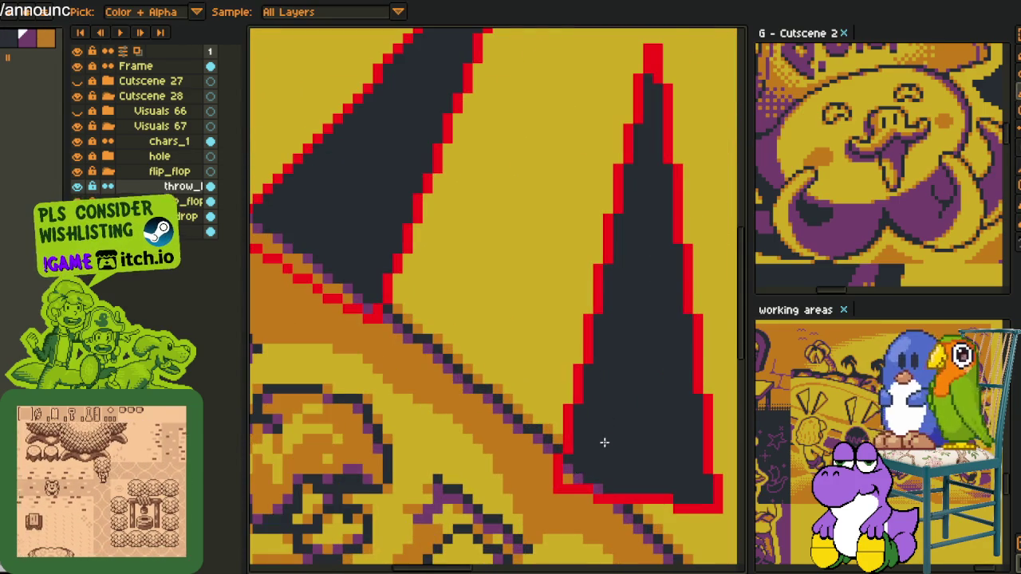
{"action": "left_click", "coordinate": [604, 449]}
{"action": "scroll", "coordinate": [497, 343], "scroll_direction": "down", "scroll_amount": 1}
{"action": "left_click", "coordinate": [473, 296]}
{"action": "left_click", "coordinate": [282, 169]}
Sample dark orange and refill all three triangles with it.
{"action": "key", "text": "alt"}
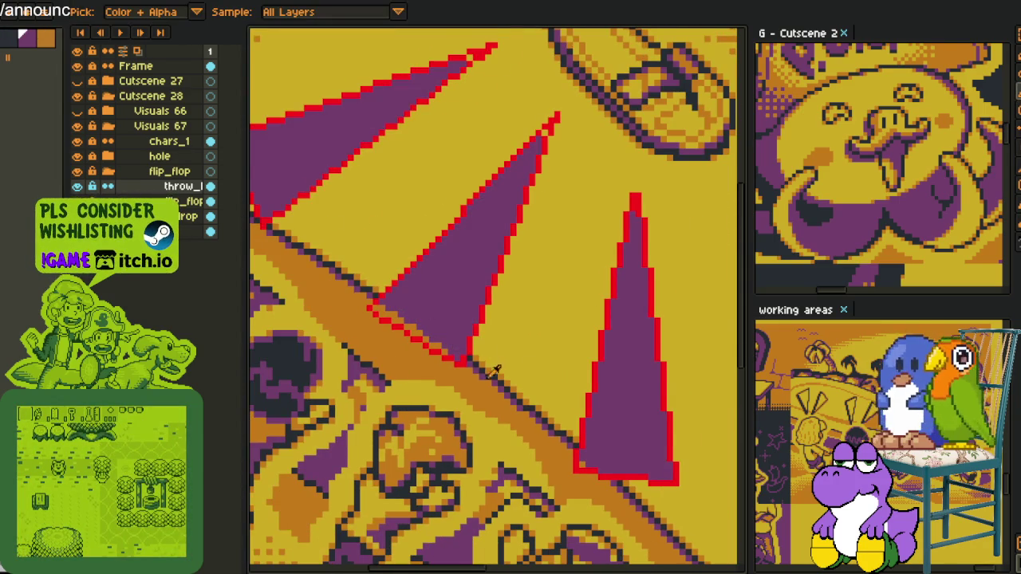
{"action": "scroll", "coordinate": [446, 335], "scroll_direction": "up", "scroll_amount": 1}
{"action": "left_click", "coordinate": [443, 351], "text": "alt"}
{"action": "left_click", "coordinate": [446, 339]}
{"action": "left_click", "coordinate": [633, 363]}
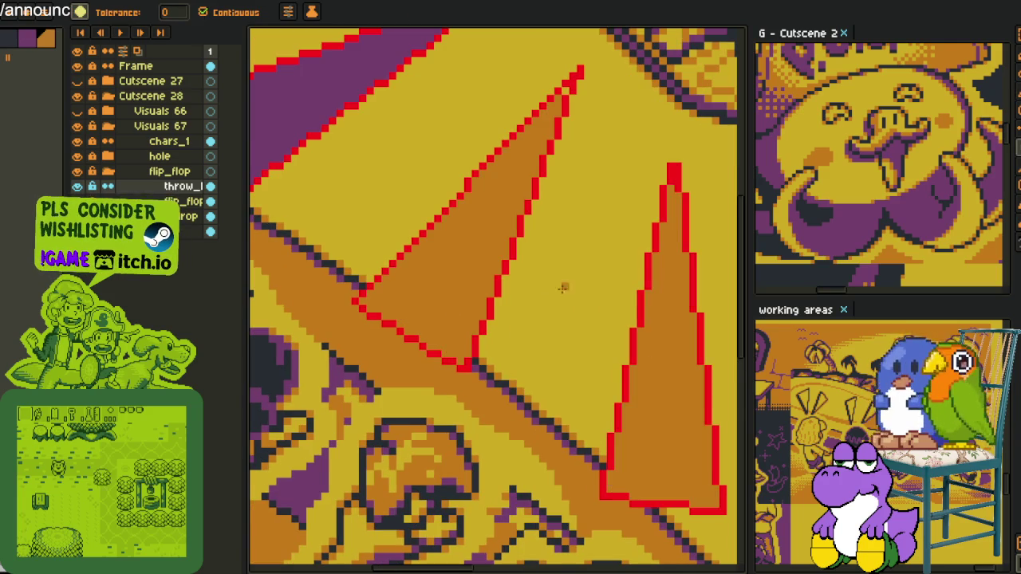
{"action": "scroll", "coordinate": [550, 287], "scroll_direction": "down", "scroll_amount": 2}
{"action": "left_click", "coordinate": [421, 192]}
{"action": "scroll", "coordinate": [494, 149], "scroll_direction": "up", "scroll_amount": 2}
{"action": "key", "text": "b"}
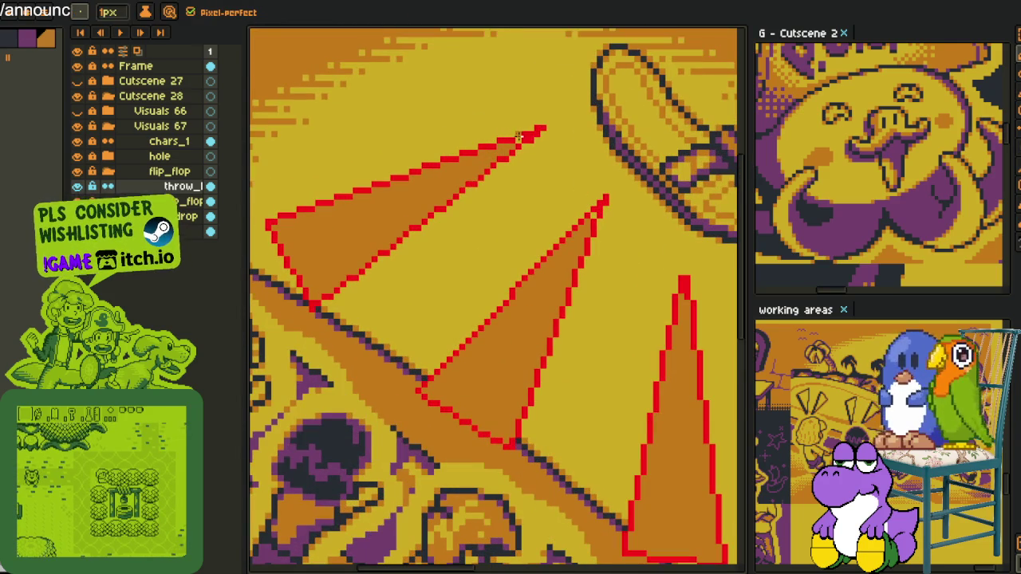
{"action": "scroll", "coordinate": [583, 187], "scroll_direction": "down", "scroll_amount": 5}
{"action": "key", "text": "alt"}
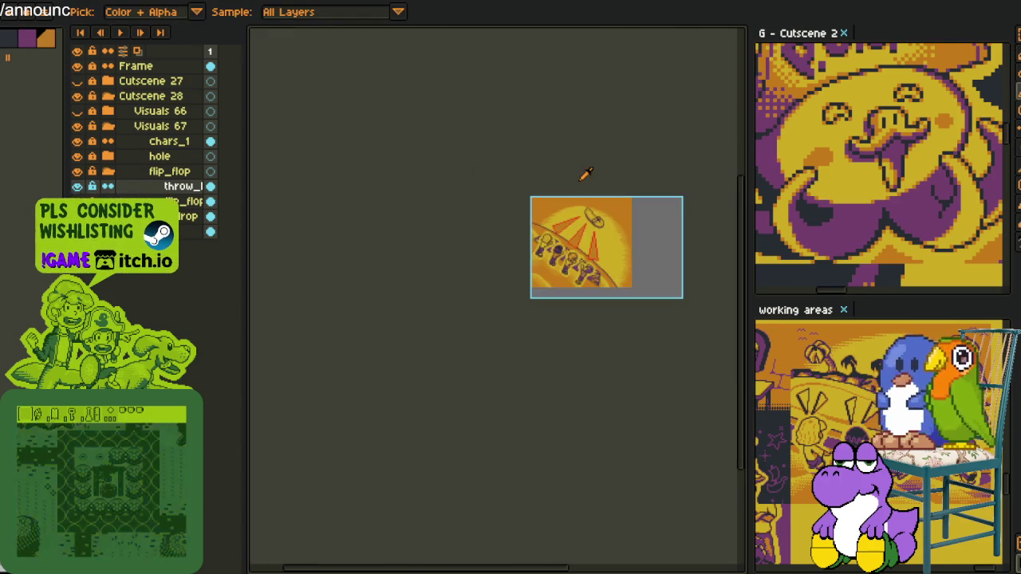
{"action": "scroll", "coordinate": [606, 227], "scroll_direction": "up", "scroll_amount": 4}
{"action": "scroll", "coordinate": [570, 228], "scroll_direction": "down", "scroll_amount": 3}
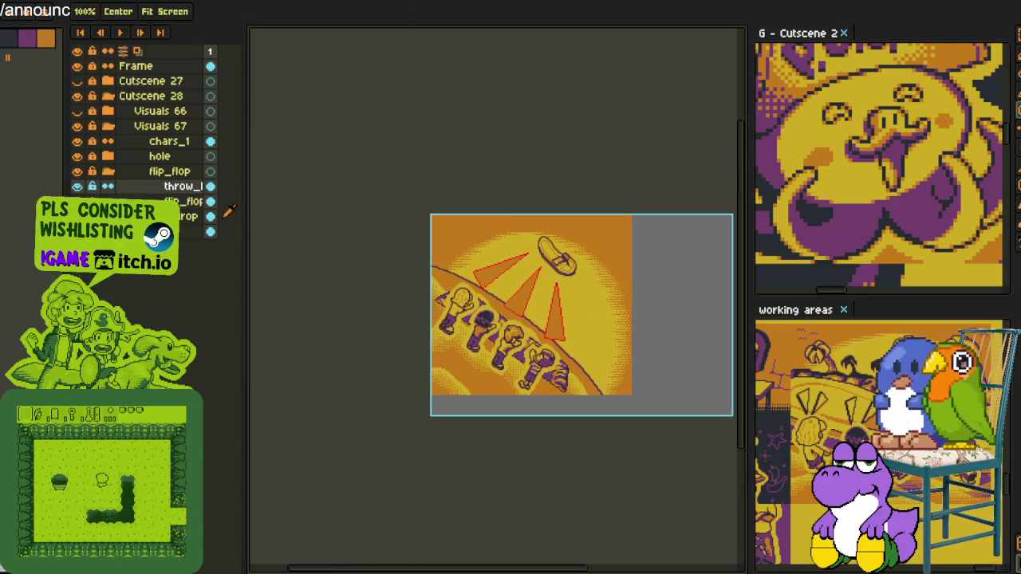
Duplicate the triangle layer and lasso-nudge the copied triangles up-left and one pixel right.
{"action": "right_click", "coordinate": [170, 188]}
{"action": "left_click", "coordinate": [209, 272]}
{"action": "scroll", "coordinate": [580, 240], "scroll_direction": "up", "scroll_amount": 3}
{"action": "key", "text": "space"}
{"action": "scroll", "coordinate": [580, 240], "scroll_direction": "down", "scroll_amount": 2}
{"action": "mouse_move", "coordinate": [568, 263]}
{"action": "left_mouse_down"}
{"action": "mouse_move", "coordinate": [477, 316]}
{"action": "mouse_move", "coordinate": [504, 278]}
{"action": "left_mouse_up"}
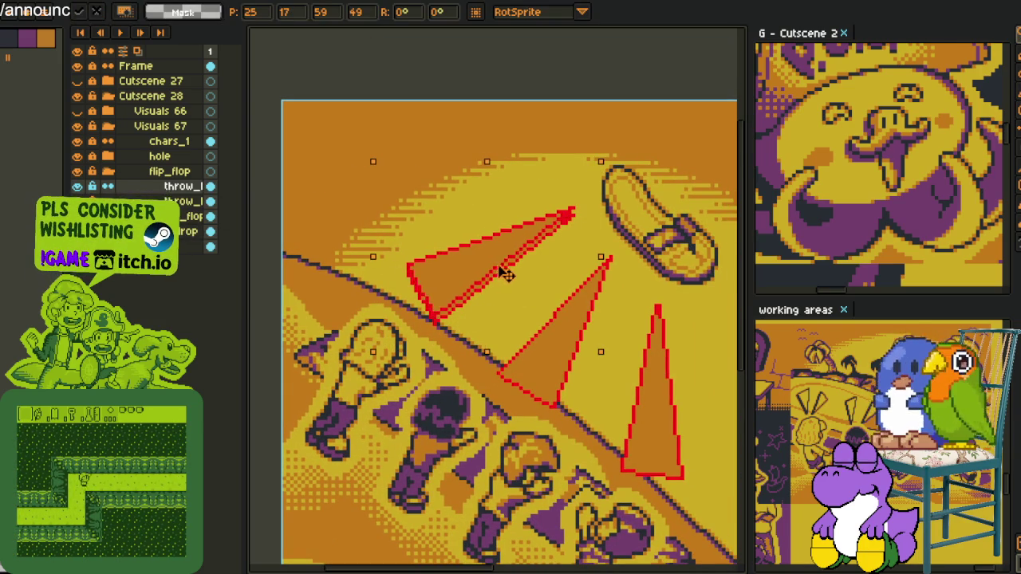
{"action": "left_click_drag", "start_coordinate": [511, 272], "coordinate": [507, 270]}
{"action": "key", "text": "Right"}
{"action": "key", "text": "Return"}
Reposition the middle and right triangles, then drop the selection.
{"action": "left_click_drag", "start_coordinate": [619, 245], "coordinate": [625, 251]}
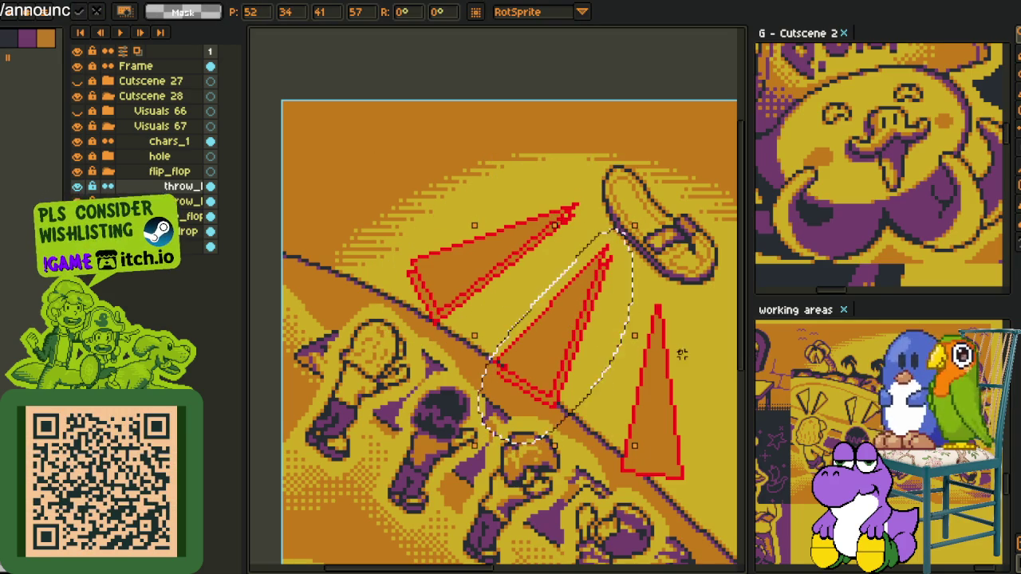
{"action": "key", "text": "Return"}
{"action": "left_click_drag", "start_coordinate": [678, 354], "coordinate": [630, 326]}
{"action": "mouse_move", "coordinate": [604, 275]}
{"action": "left_mouse_down"}
{"action": "mouse_move", "coordinate": [693, 395]}
{"action": "mouse_move", "coordinate": [604, 264]}
{"action": "left_mouse_up"}
{"action": "left_click_drag", "start_coordinate": [597, 337], "coordinate": [592, 353]}
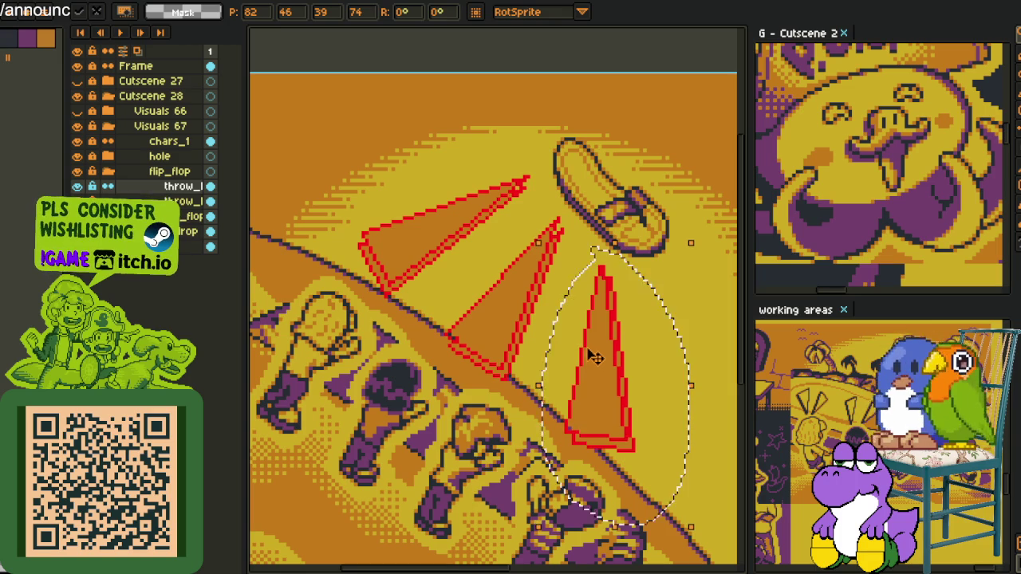
{"action": "key", "text": "ctrl+d"}
Hide the background and flip-flop layers and show the other triangle layer.
{"action": "left_click", "coordinate": [77, 246]}
{"action": "left_click", "coordinate": [77, 216]}
{"action": "left_click", "coordinate": [76, 201]}
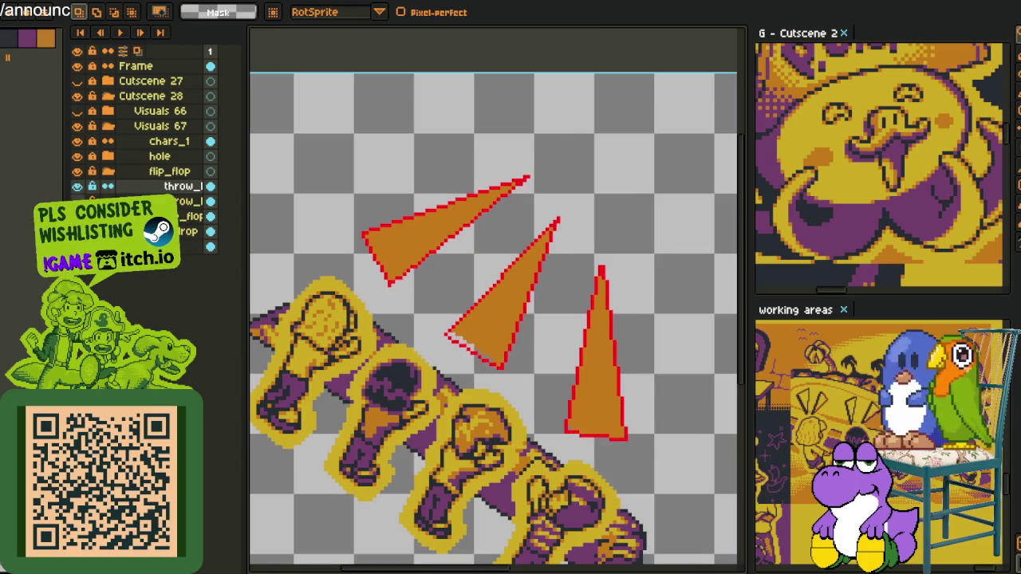
{"action": "left_click", "coordinate": [77, 201]}
{"action": "right_click", "coordinate": [169, 201]}
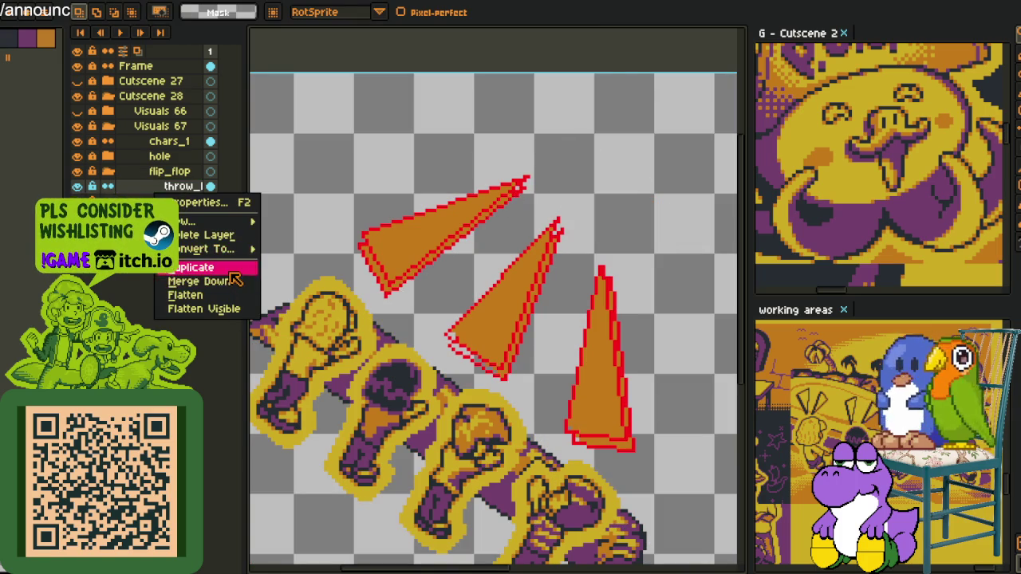
Merge the triangle layer down and bring the other triangles and characters into view.
{"action": "left_click", "coordinate": [191, 279]}
{"action": "key", "text": "alt"}
{"action": "scroll", "coordinate": [621, 440], "scroll_direction": "up", "scroll_amount": 3}
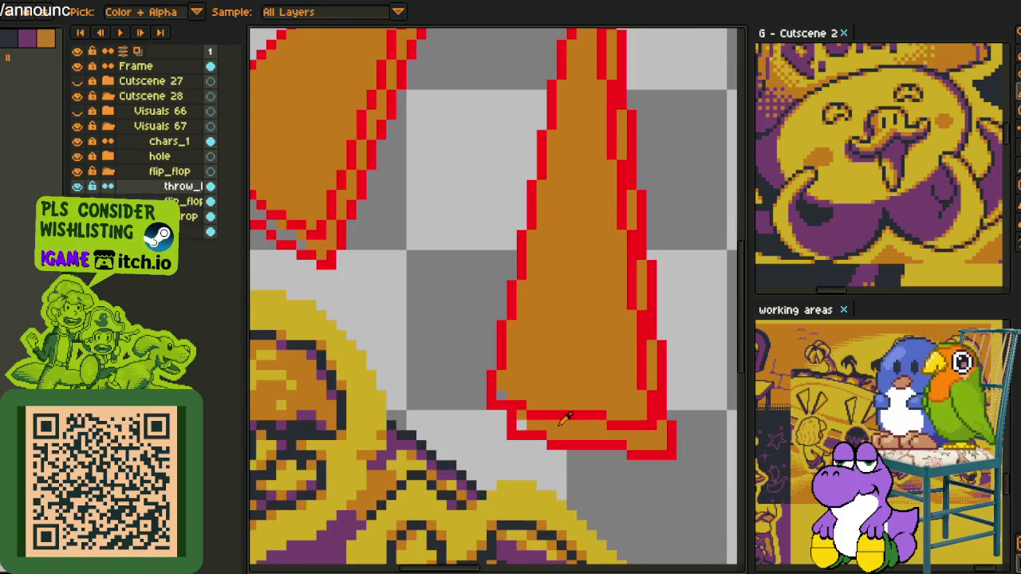
{"action": "scroll", "coordinate": [504, 395], "scroll_direction": "down", "scroll_amount": 2}
{"action": "scroll", "coordinate": [504, 395], "scroll_direction": "down", "scroll_amount": 1}
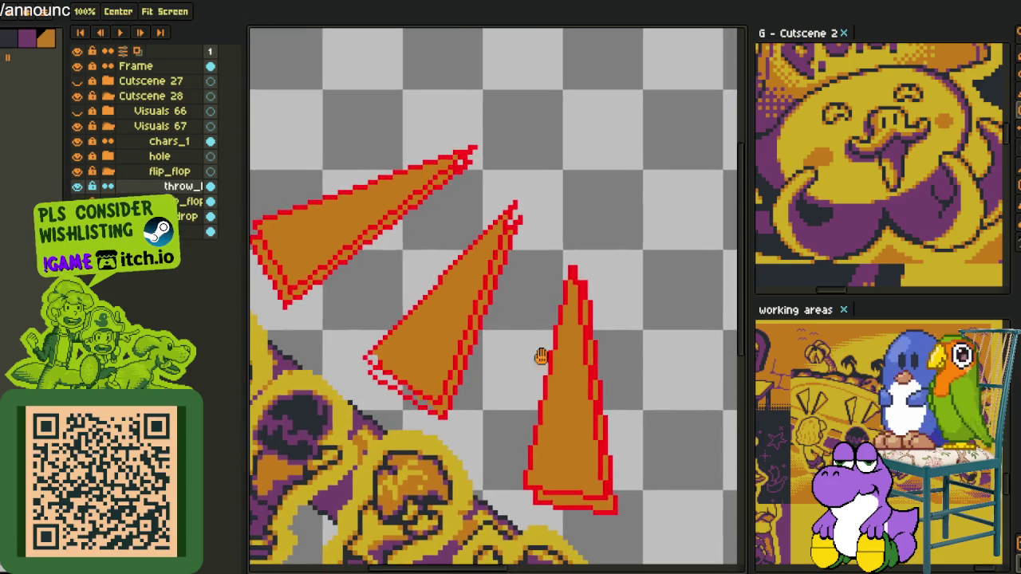
{"action": "scroll", "coordinate": [370, 396], "scroll_direction": "up", "scroll_amount": 3}
{"action": "left_click_drag", "start_coordinate": [370, 396], "coordinate": [537, 405]}
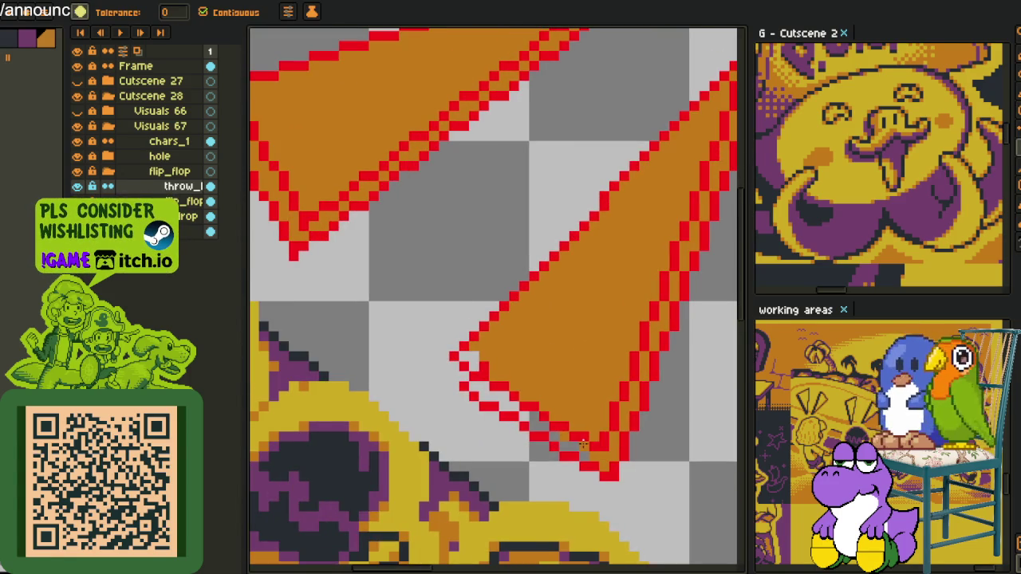
{"action": "scroll", "coordinate": [472, 356], "scroll_direction": "down", "scroll_amount": 2}
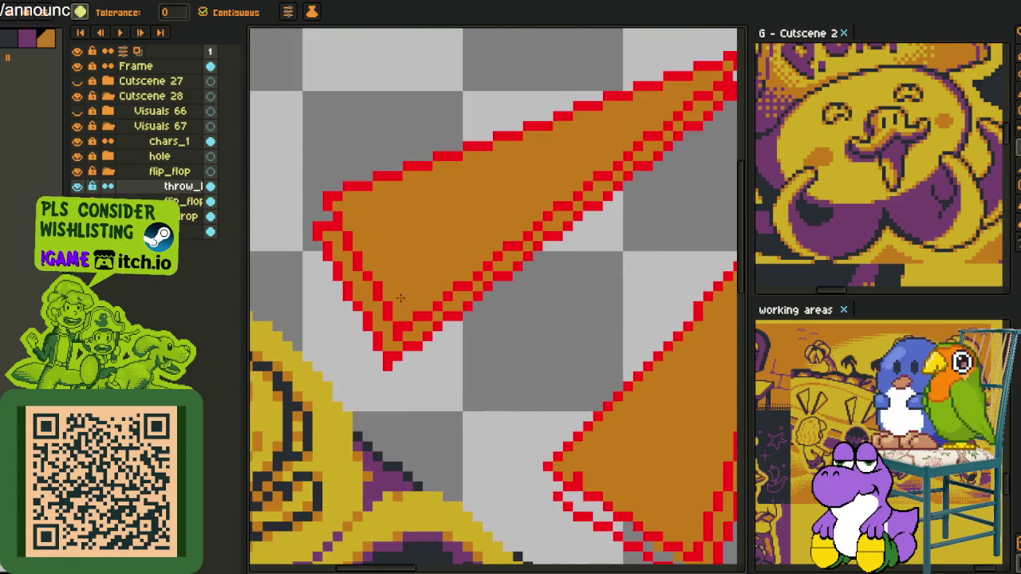
{"action": "scroll", "coordinate": [359, 232], "scroll_direction": "down", "scroll_amount": 1}
{"action": "scroll", "coordinate": [360, 220], "scroll_direction": "up", "scroll_amount": 3}
{"action": "key", "text": "alt"}
{"action": "left_click", "coordinate": [332, 205], "text": "alt"}
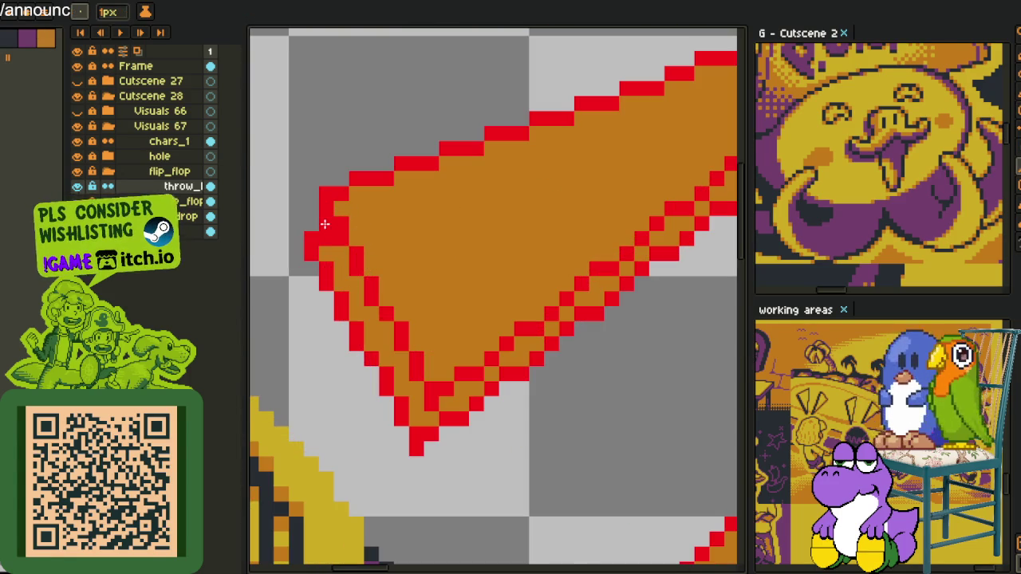
{"action": "scroll", "coordinate": [365, 330], "scroll_direction": "down", "scroll_amount": 2}
{"action": "scroll", "coordinate": [631, 218], "scroll_direction": "up", "scroll_amount": 1}
{"action": "scroll", "coordinate": [526, 203], "scroll_direction": "up", "scroll_amount": 1}
{"action": "scroll", "coordinate": [554, 196], "scroll_direction": "up", "scroll_amount": 1}
Patch the top triangle's red outline at its tip, stripe edge and left edge.
{"action": "left_click", "coordinate": [572, 180]}
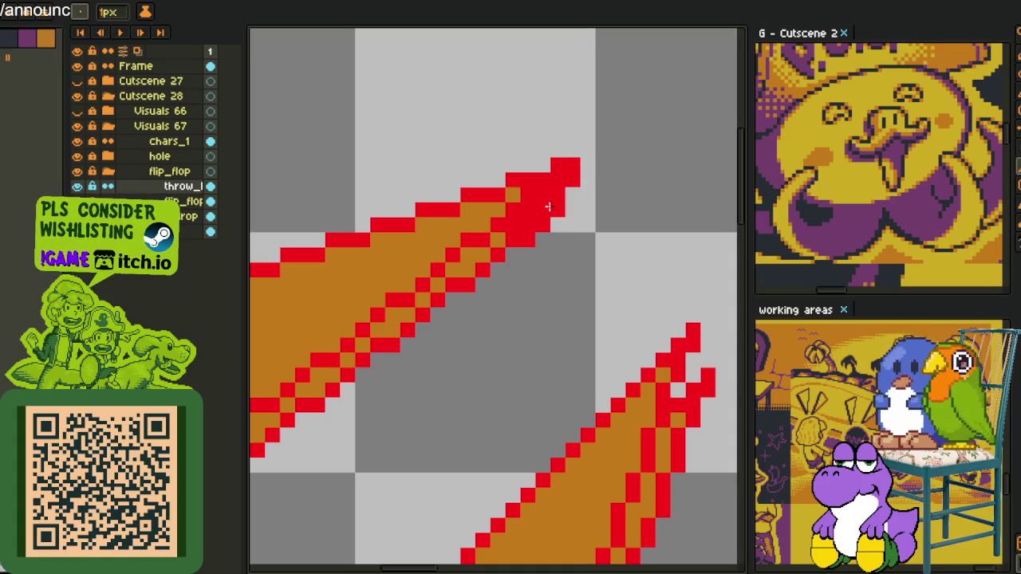
{"action": "key", "text": "g"}
{"action": "left_click", "coordinate": [466, 267]}
{"action": "mouse_move", "coordinate": [466, 267]}
{"action": "left_mouse_down"}
{"action": "mouse_move", "coordinate": [311, 383]}
{"action": "mouse_move", "coordinate": [519, 308]}
{"action": "mouse_move", "coordinate": [426, 394]}
{"action": "left_mouse_up"}
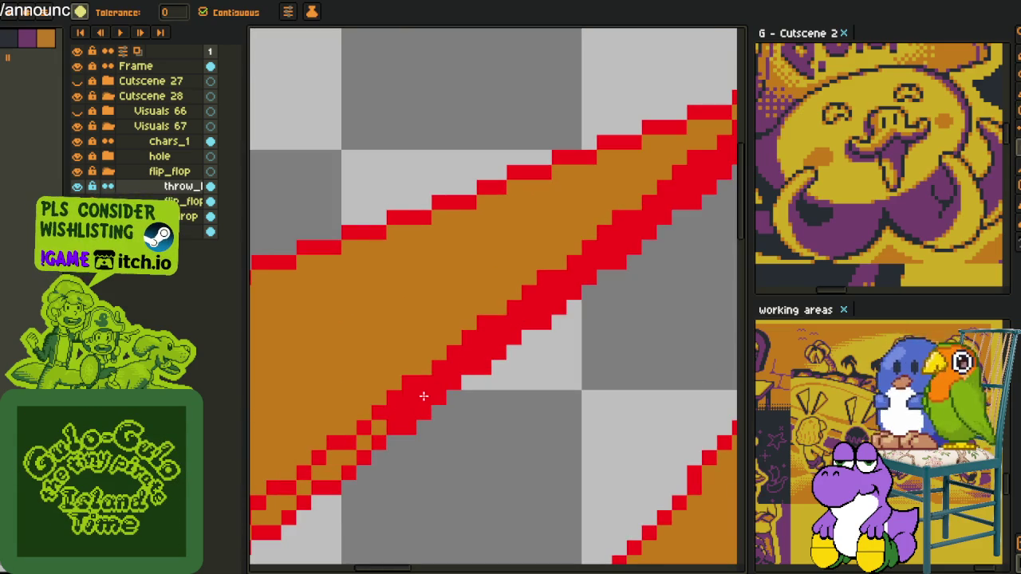
{"action": "mouse_move", "coordinate": [363, 443]}
{"action": "left_mouse_down"}
{"action": "mouse_move", "coordinate": [520, 351]}
{"action": "mouse_move", "coordinate": [471, 375]}
{"action": "mouse_move", "coordinate": [351, 224]}
{"action": "left_mouse_up"}
{"action": "scroll", "coordinate": [343, 159], "scroll_direction": "down", "scroll_amount": 3}
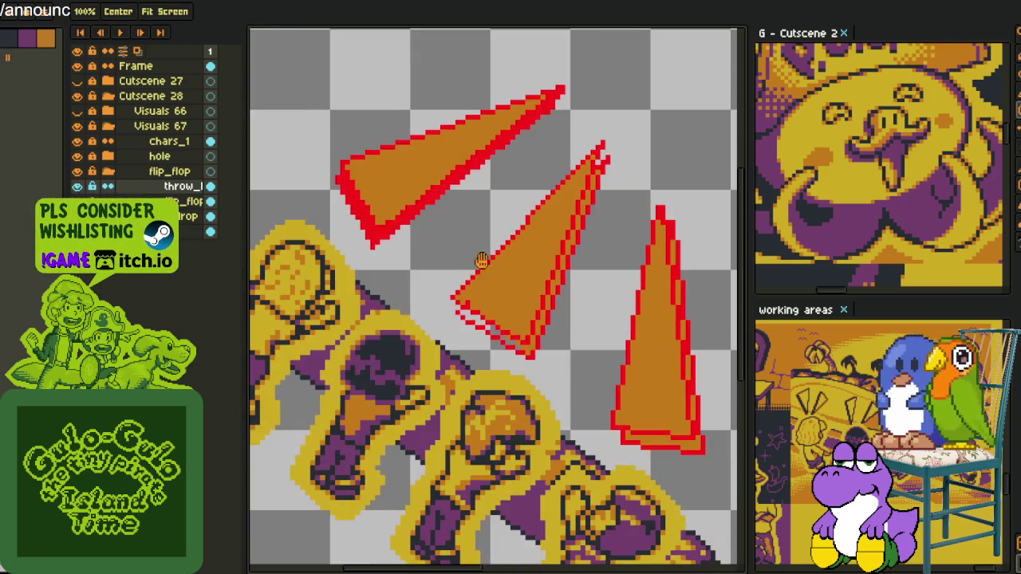
{"action": "scroll", "coordinate": [524, 312], "scroll_direction": "up", "scroll_amount": 3}
{"action": "scroll", "coordinate": [447, 263], "scroll_direction": "up", "scroll_amount": 2}
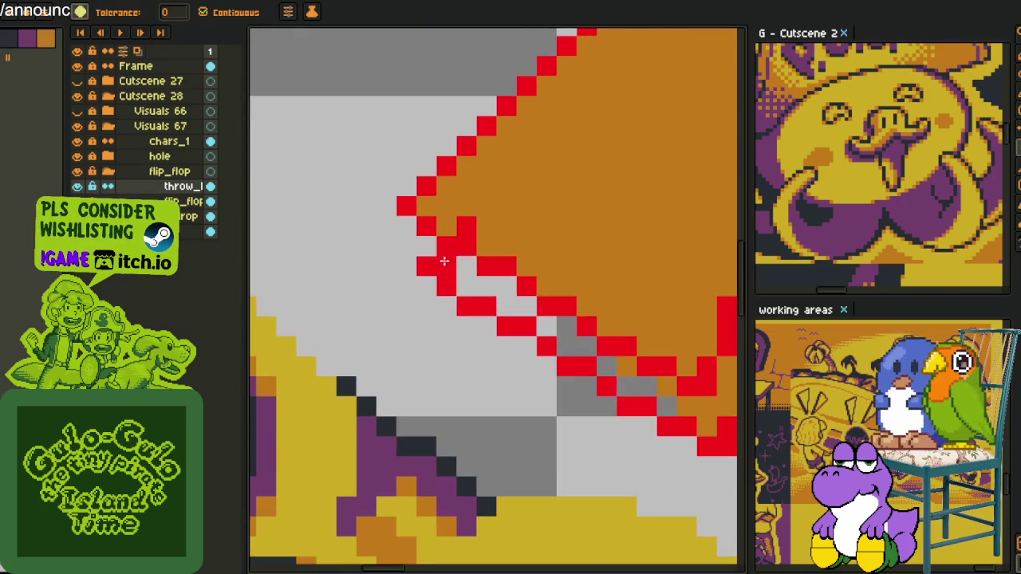
{"action": "left_click", "coordinate": [430, 249]}
{"action": "left_click_drag", "start_coordinate": [414, 230], "coordinate": [408, 247]}
Fill further gaps in the red outline and turn leftover edge pixels red.
{"action": "left_click", "coordinate": [466, 267]}
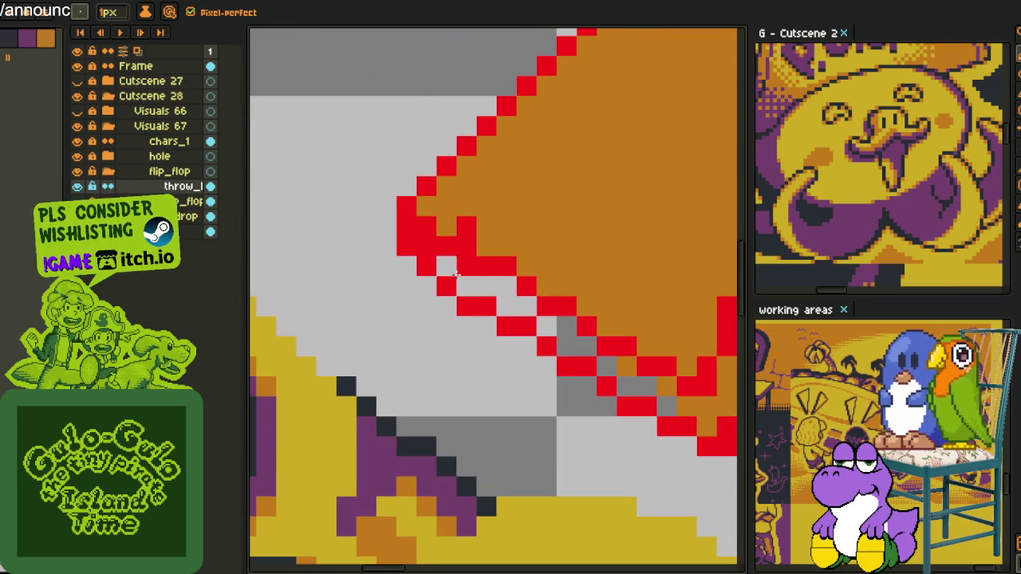
{"action": "key", "text": "g"}
{"action": "left_click", "coordinate": [486, 291]}
{"action": "left_click", "coordinate": [586, 348]}
{"action": "left_click_drag", "start_coordinate": [558, 339], "coordinate": [609, 364]}
{"action": "left_click", "coordinate": [627, 367]}
{"action": "left_click", "coordinate": [627, 387]}
{"action": "left_click", "coordinate": [666, 406]}
Fill the gaps along the next triangle's red diagonal edge with the bucket.
{"action": "key", "text": "h"}
{"action": "left_click_drag", "start_coordinate": [678, 407], "coordinate": [421, 431]}
{"action": "key", "text": "g"}
{"action": "left_click", "coordinate": [479, 335]}
{"action": "left_click", "coordinate": [523, 209]}
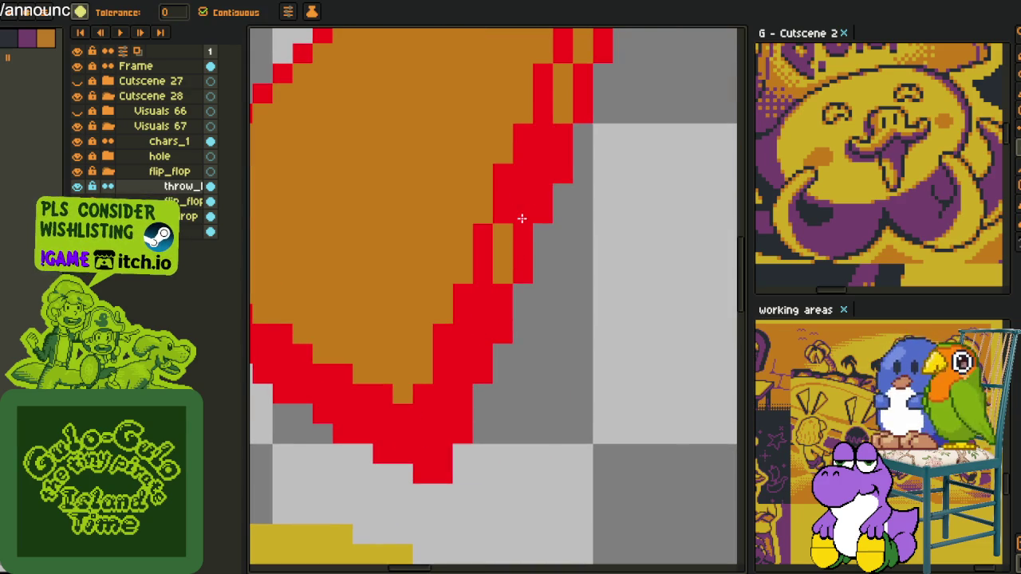
{"action": "left_click", "coordinate": [504, 249]}
{"action": "left_click", "coordinate": [568, 99]}
{"action": "left_click_drag", "start_coordinate": [570, 100], "coordinate": [474, 401]}
{"action": "left_click", "coordinate": [479, 355]}
{"action": "left_click", "coordinate": [510, 291]}
{"action": "left_click", "coordinate": [528, 217]}
{"action": "left_click", "coordinate": [550, 183]}
{"action": "left_click", "coordinate": [573, 135]}
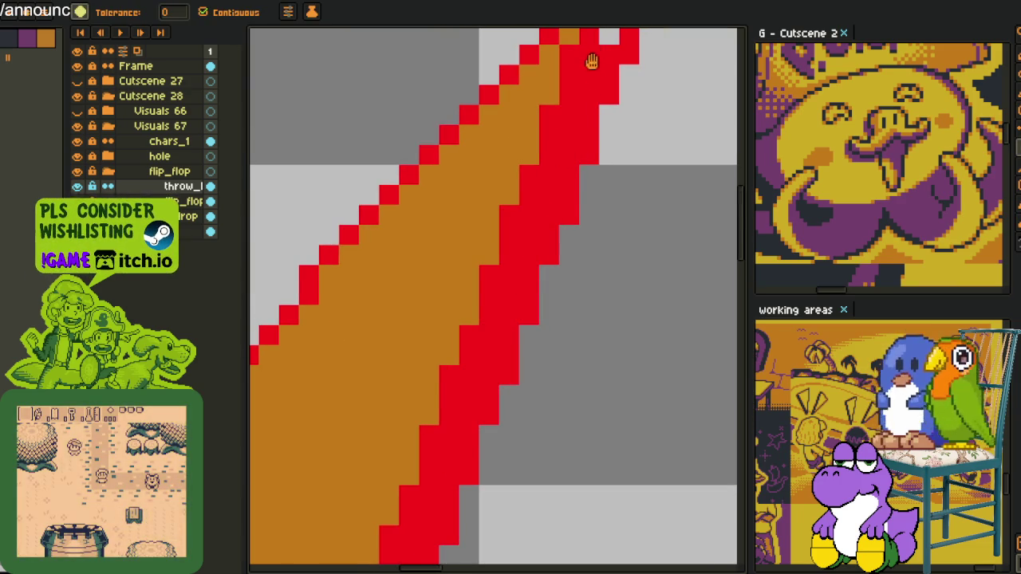
{"action": "left_click_drag", "start_coordinate": [592, 62], "coordinate": [567, 172]}
Undo an accidental red fill and add a red pixel beside the edge with the pencil.
{"action": "left_click", "coordinate": [565, 166]}
{"action": "key", "text": "v"}
{"action": "key", "text": "ctrl+z"}
{"action": "key", "text": "b"}
{"action": "left_click_drag", "start_coordinate": [590, 184], "coordinate": [590, 223]}
{"action": "scroll", "coordinate": [583, 220], "scroll_direction": "down", "scroll_amount": 3}
{"action": "scroll", "coordinate": [553, 209], "scroll_direction": "up", "scroll_amount": 3}
Fill the orange strips on the triangle's right edge and base red.
{"action": "key", "text": "g"}
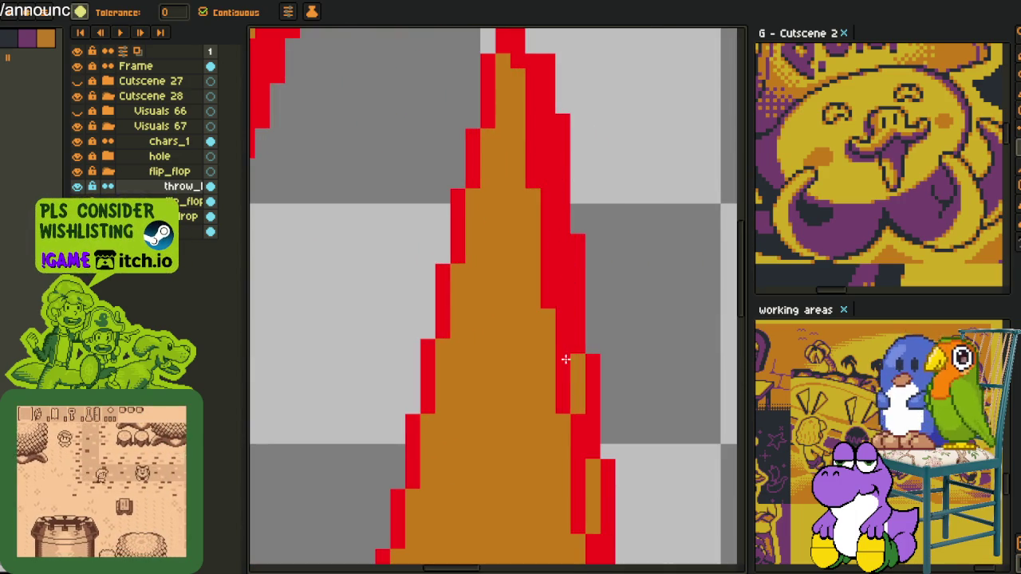
{"action": "left_click", "coordinate": [578, 398]}
{"action": "left_click", "coordinate": [594, 497]}
{"action": "left_click_drag", "start_coordinate": [597, 496], "coordinate": [570, 183]}
{"action": "left_click", "coordinate": [571, 289]}
{"action": "left_click", "coordinate": [577, 398]}
{"action": "scroll", "coordinate": [590, 371], "scroll_direction": "down", "scroll_amount": 3}
Eyedrop the dark outline colour, replace all red with it, and start an orange-to-yellow swap.
{"action": "key", "text": "i"}
{"action": "scroll", "coordinate": [528, 363], "scroll_direction": "up", "scroll_amount": 3}
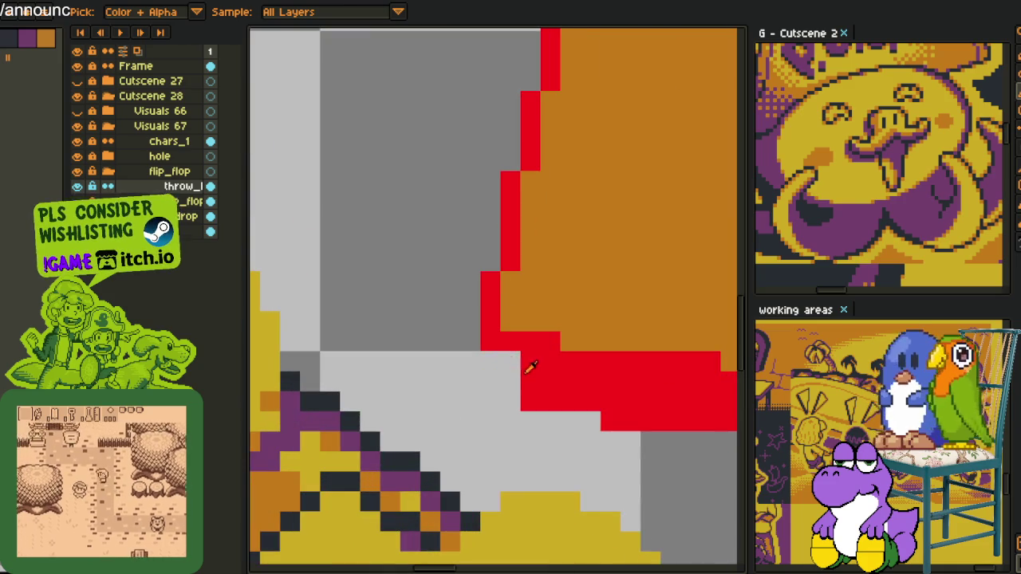
{"action": "scroll", "coordinate": [523, 367], "scroll_direction": "down", "scroll_amount": 3}
{"action": "scroll", "coordinate": [502, 371], "scroll_direction": "up", "scroll_amount": 1}
{"action": "scroll", "coordinate": [487, 375], "scroll_direction": "up", "scroll_amount": 2}
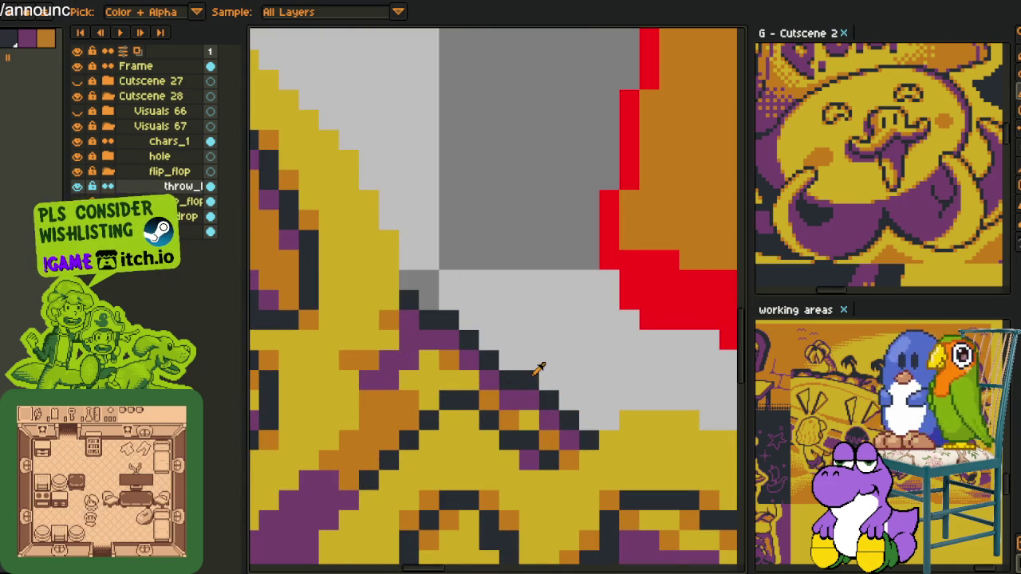
{"action": "left_click", "coordinate": [668, 298]}
{"action": "key", "text": "shift+r"}
{"action": "key", "text": "Return"}
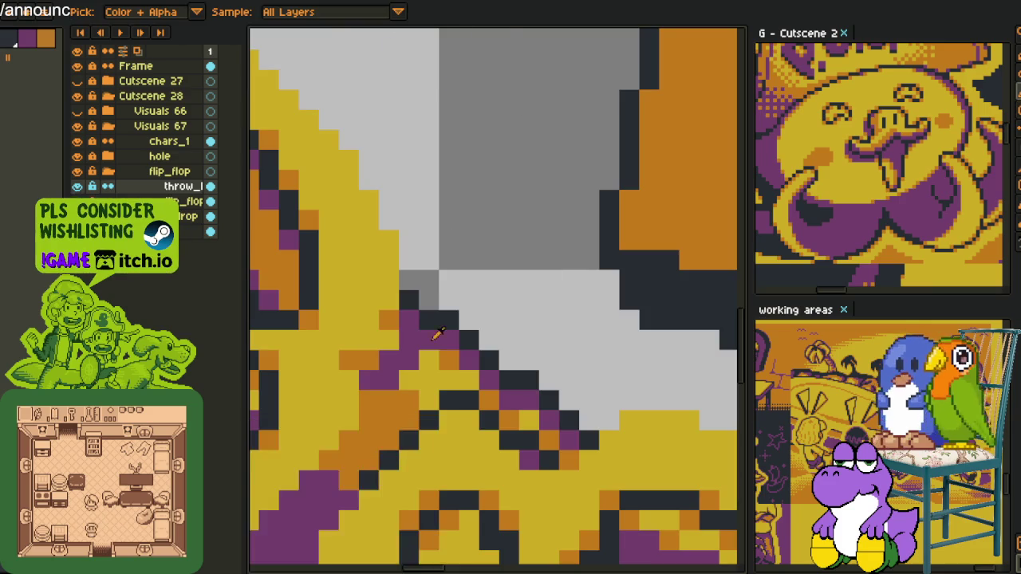
{"action": "scroll", "coordinate": [424, 301], "scroll_direction": "down", "scroll_amount": 2}
{"action": "scroll", "coordinate": [423, 301], "scroll_direction": "up", "scroll_amount": 1}
{"action": "key", "text": "shift+r"}
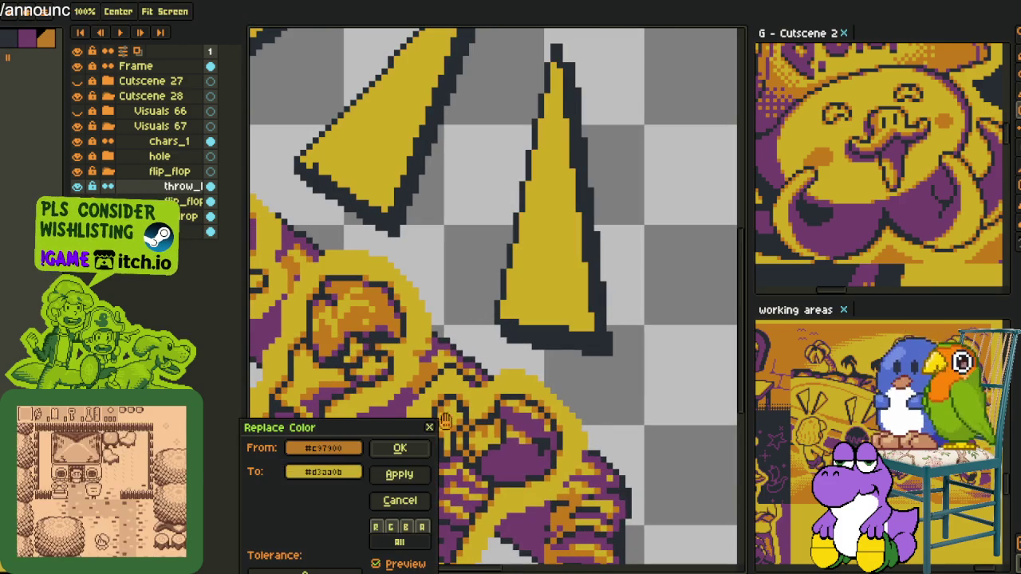
Apply the orange-to-yellow swap and paste the flip-flop onto the canvas.
{"action": "left_click", "coordinate": [403, 451]}
{"action": "scroll", "coordinate": [476, 219], "scroll_direction": "down", "scroll_amount": 2}
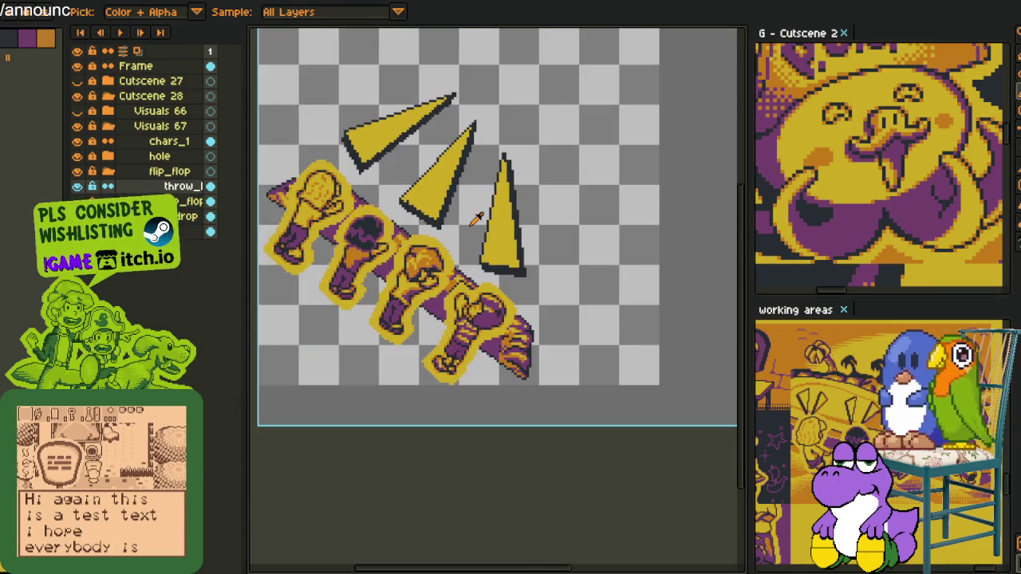
{"action": "key", "text": "ctrl+v"}
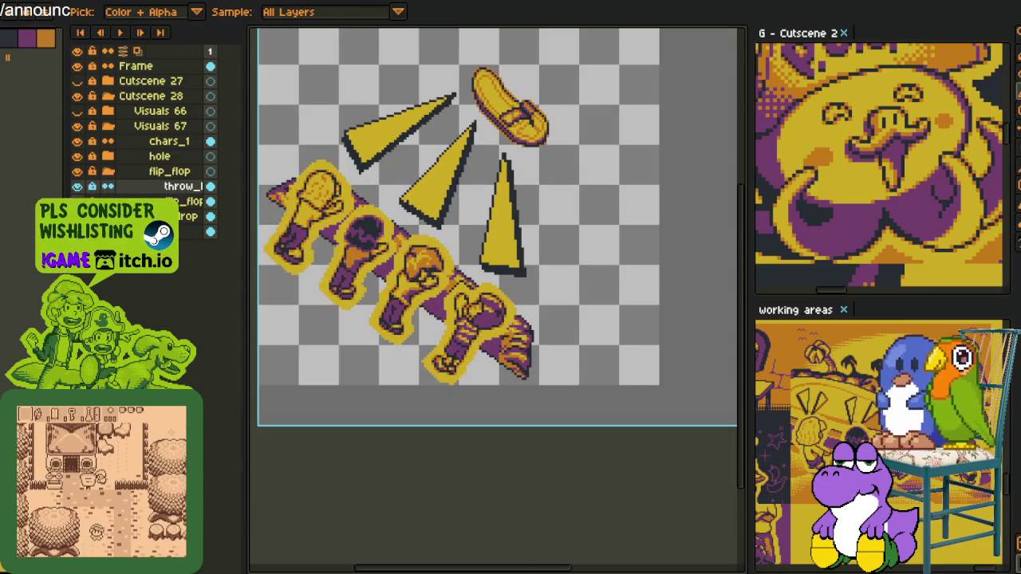
{"action": "key", "text": "ctrl+z"}
{"action": "key", "text": "ctrl+y"}
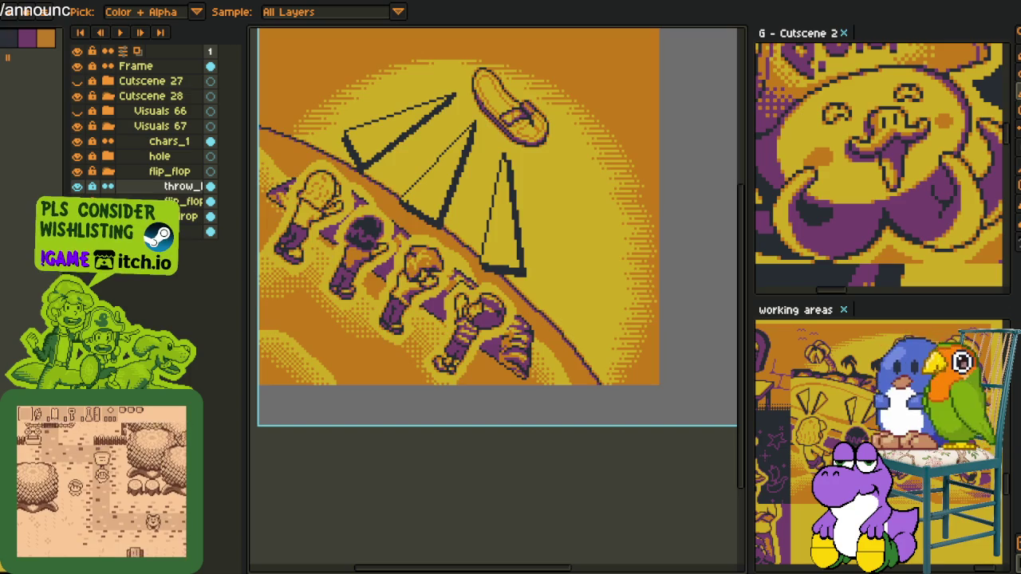
{"action": "scroll", "coordinate": [454, 194], "scroll_direction": "down", "scroll_amount": 3}
{"action": "scroll", "coordinate": [474, 225], "scroll_direction": "up", "scroll_amount": 1}
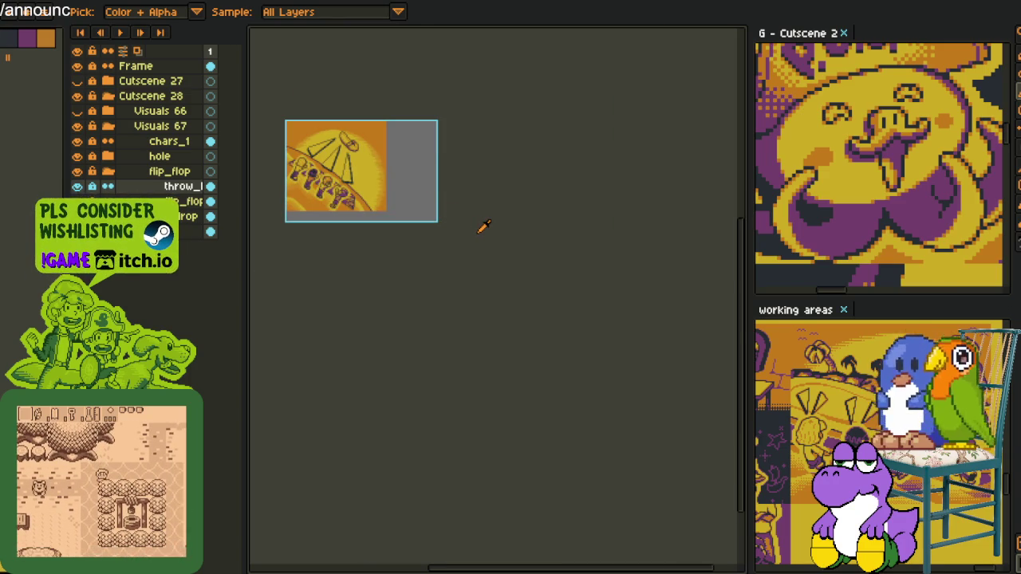
{"action": "scroll", "coordinate": [483, 227], "scroll_direction": "up", "scroll_amount": 2}
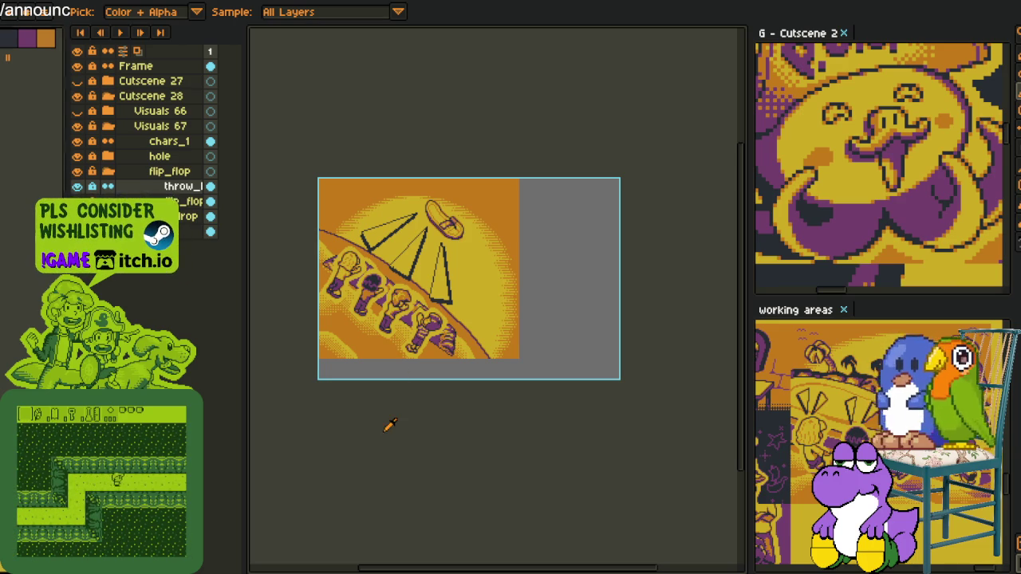
Compare against the Visuals 66 scene, then hide Visuals 66 and 67 and centre the cutscene.
{"action": "left_click", "coordinate": [78, 111]}
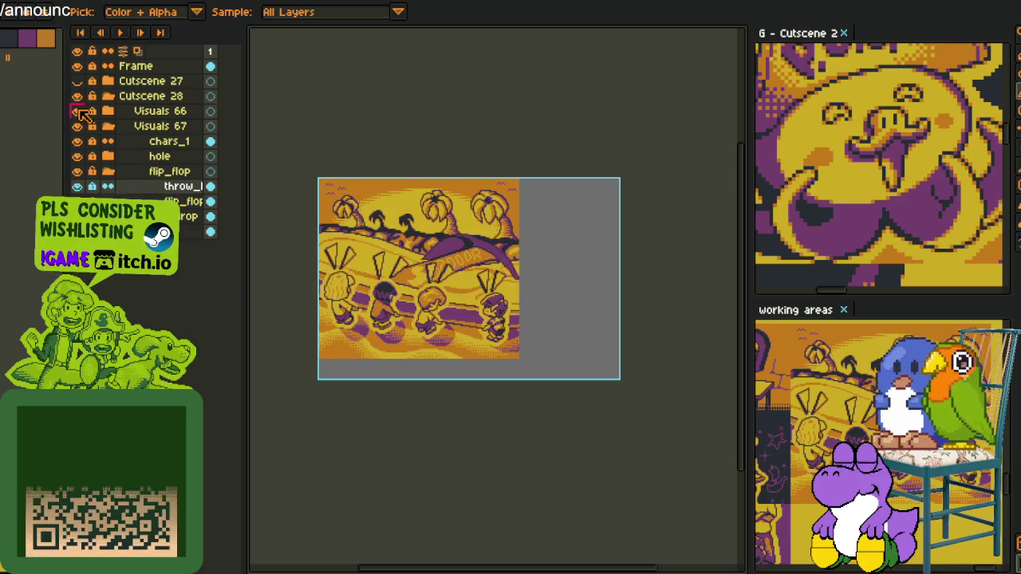
{"action": "left_click", "coordinate": [77, 110]}
{"action": "left_click", "coordinate": [78, 111]}
{"action": "scroll", "coordinate": [351, 225], "scroll_direction": "up", "scroll_amount": 2}
{"action": "key", "text": "m"}
{"action": "left_click_drag", "start_coordinate": [293, 212], "coordinate": [651, 433]}
{"action": "left_click", "coordinate": [519, 182]}
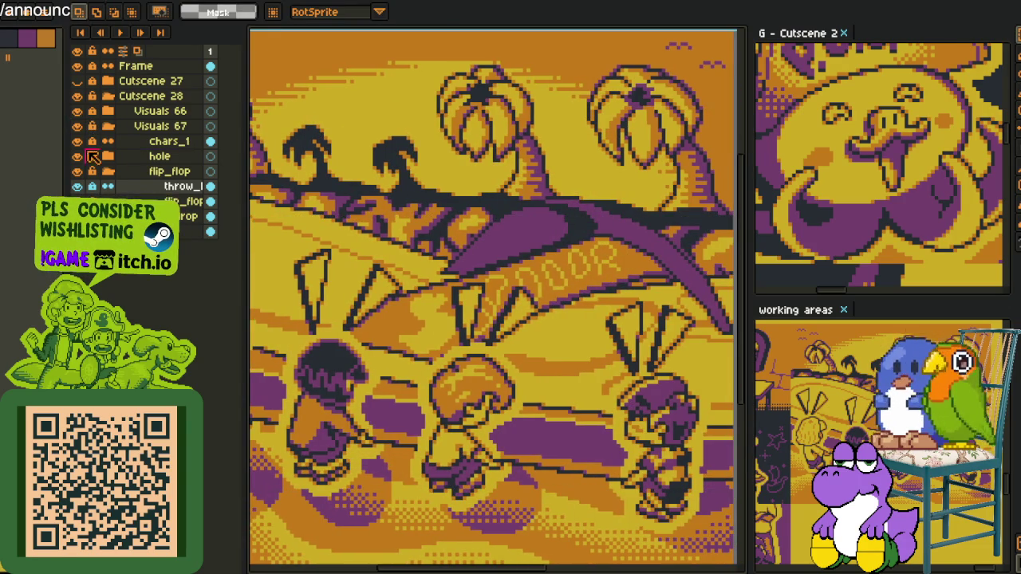
{"action": "left_click_drag", "start_coordinate": [78, 126], "coordinate": [77, 110]}
{"action": "scroll", "coordinate": [359, 239], "scroll_direction": "down", "scroll_amount": 3}
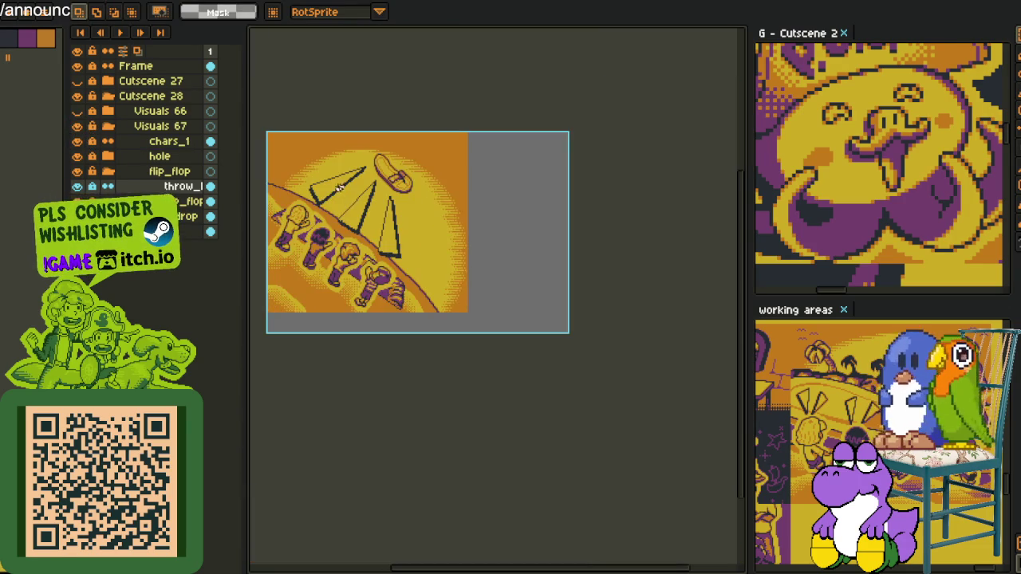
{"action": "left_click_drag", "start_coordinate": [347, 239], "coordinate": [437, 306]}
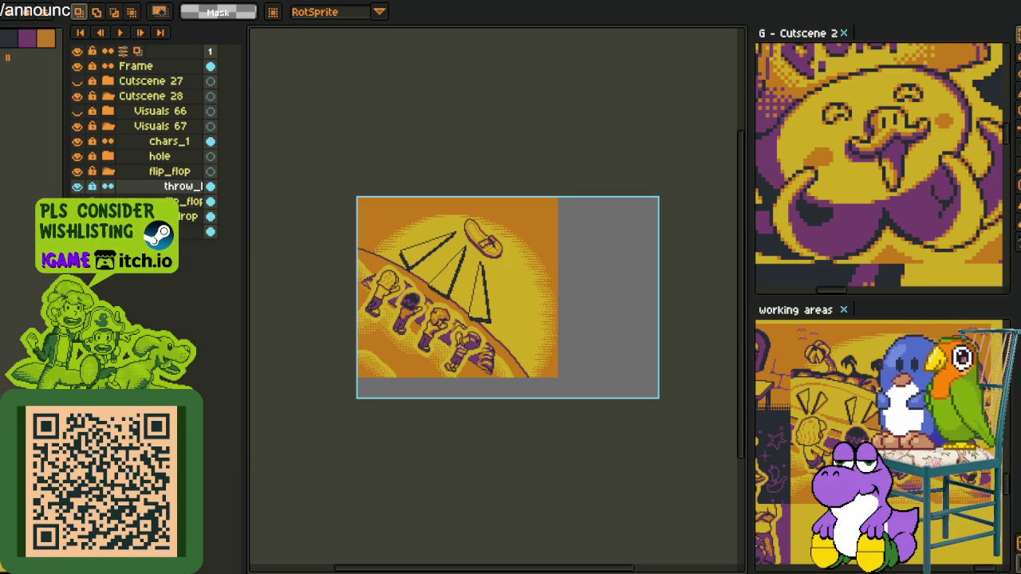
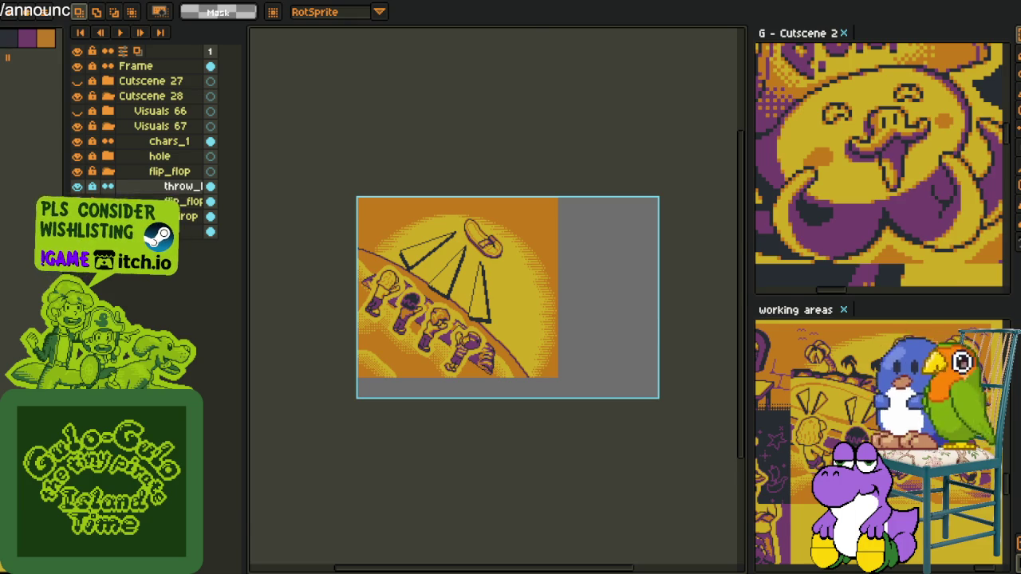
Look over the throw-line reference images in the other window, then return to Pro Motion.
{"action": "key", "text": "alt+Tab"}
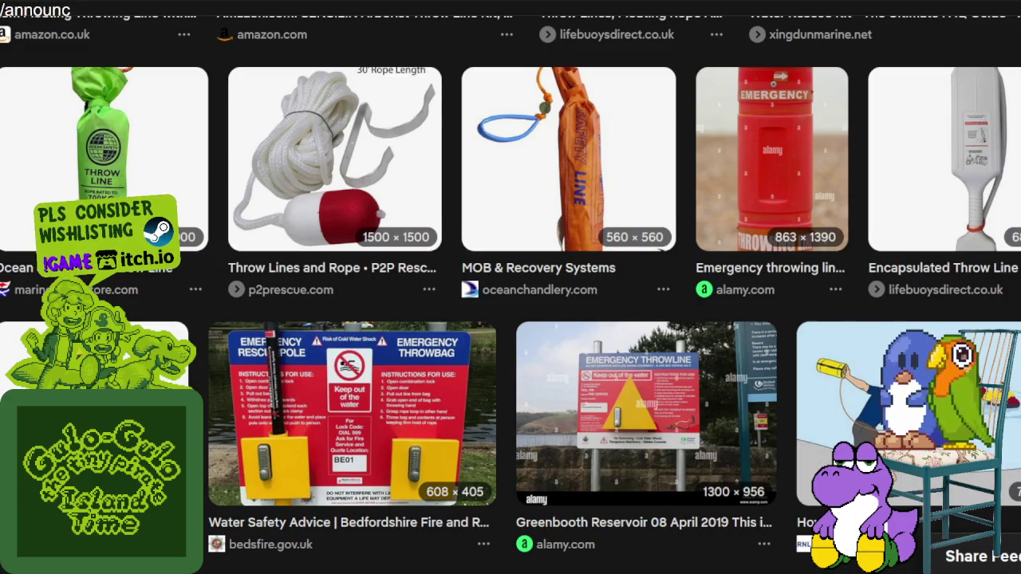
{"action": "scroll", "coordinate": [543, 421], "scroll_direction": "down", "scroll_amount": 1}
{"action": "scroll", "coordinate": [542, 421], "scroll_direction": "down", "scroll_amount": 1}
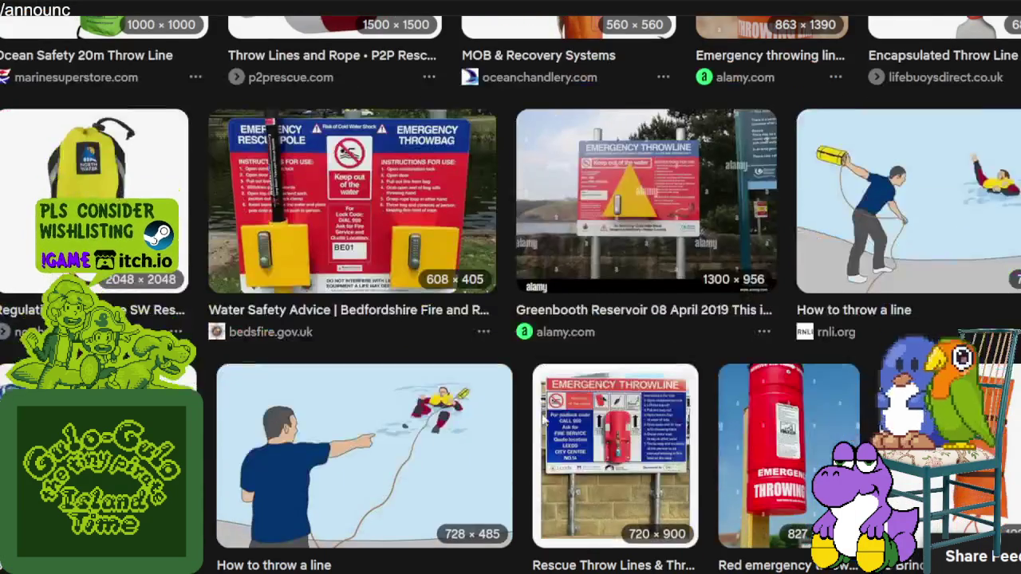
{"action": "scroll", "coordinate": [543, 420], "scroll_direction": "down", "scroll_amount": 1}
{"action": "scroll", "coordinate": [543, 421], "scroll_direction": "down", "scroll_amount": 1}
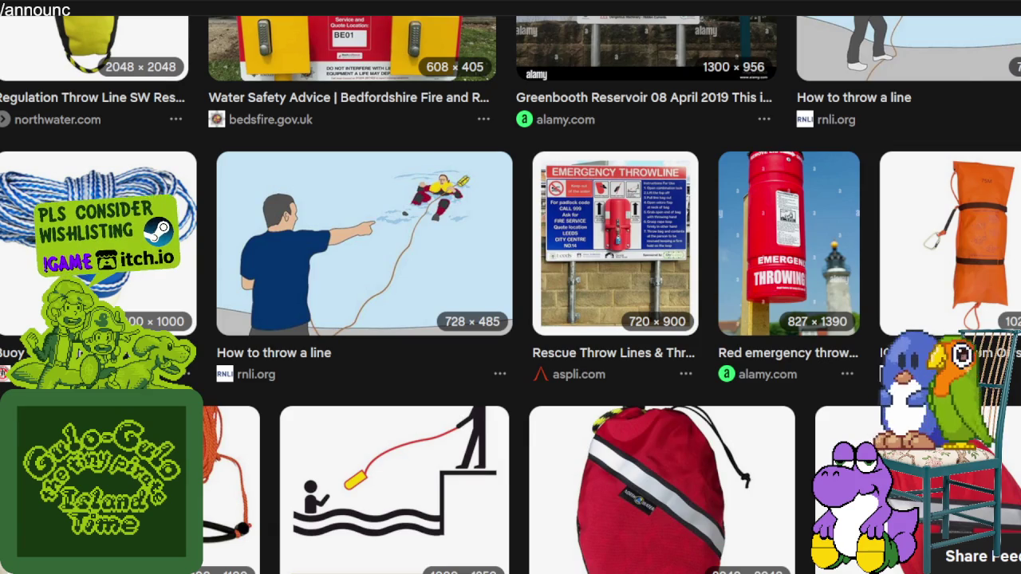
{"action": "key", "text": "alt+Tab"}
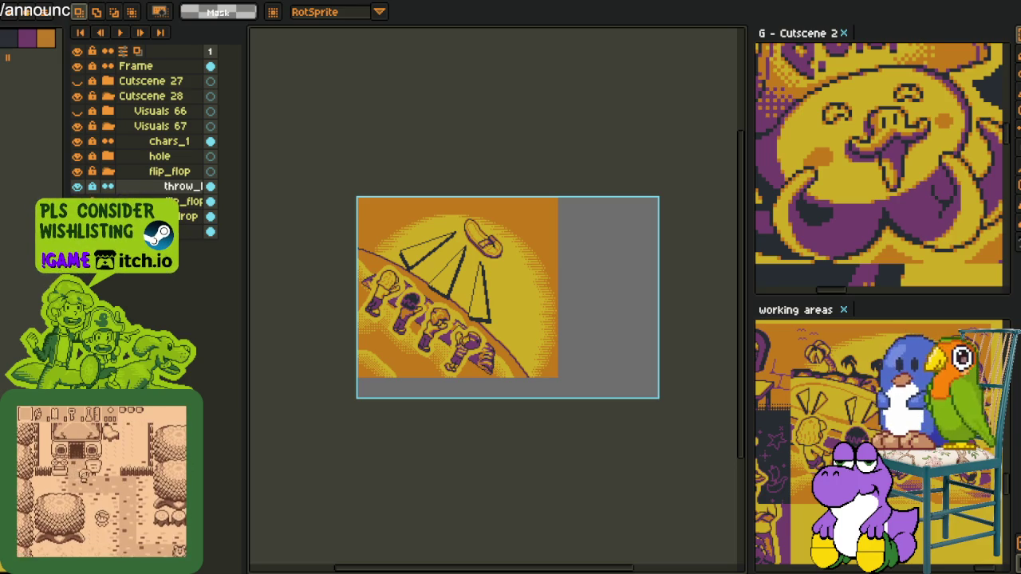
Zoom in and hide the throw_l layer's black triangle speed lines.
{"action": "scroll", "coordinate": [486, 352], "scroll_direction": "up", "scroll_amount": 1}
{"action": "scroll", "coordinate": [462, 295], "scroll_direction": "up", "scroll_amount": 2}
{"action": "scroll", "coordinate": [463, 296], "scroll_direction": "up", "scroll_amount": 1}
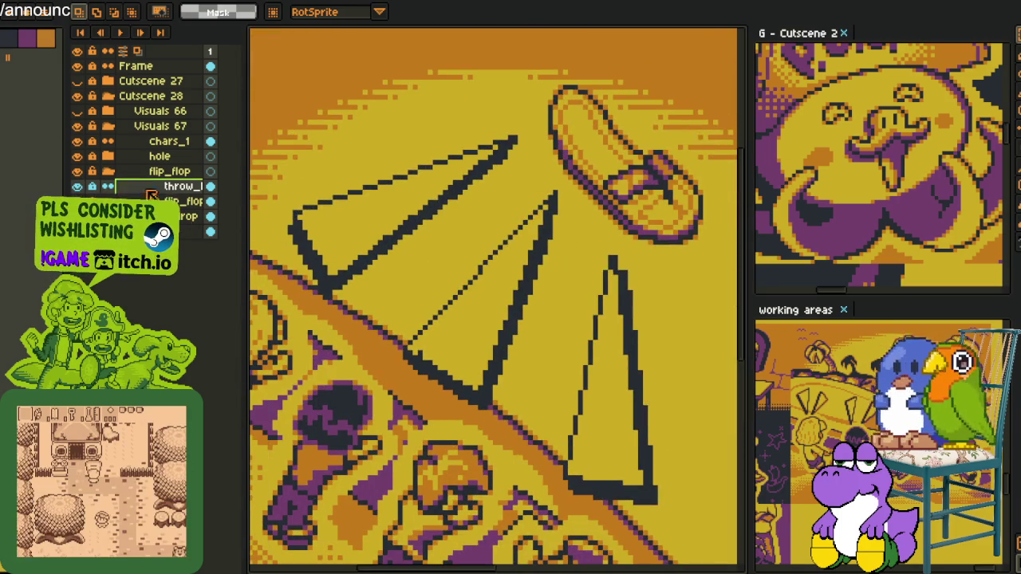
{"action": "left_click", "coordinate": [77, 186]}
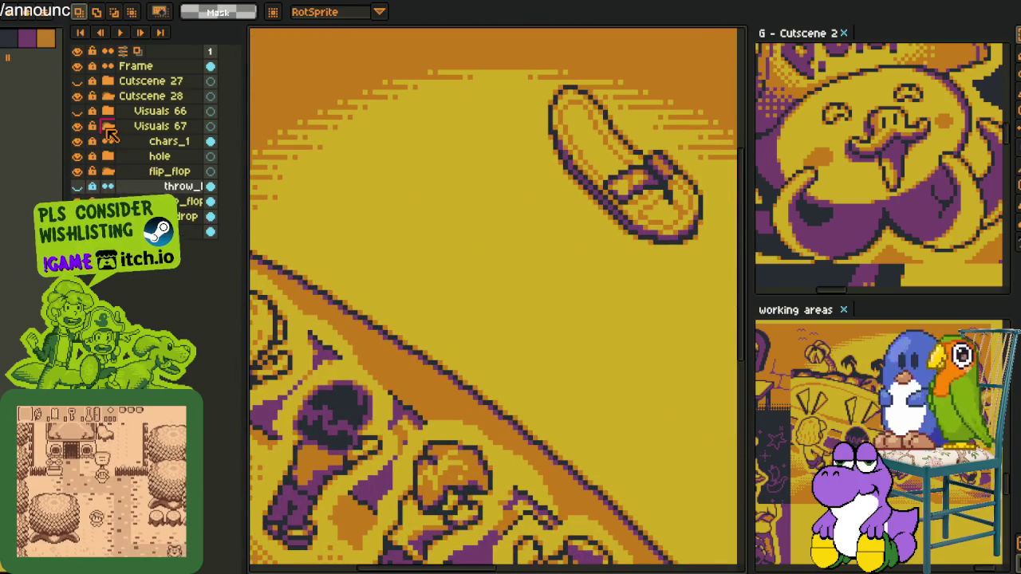
Collapse the Visuals 67 folder and pull the working areas document out into the main view.
{"action": "left_click", "coordinate": [108, 127]}
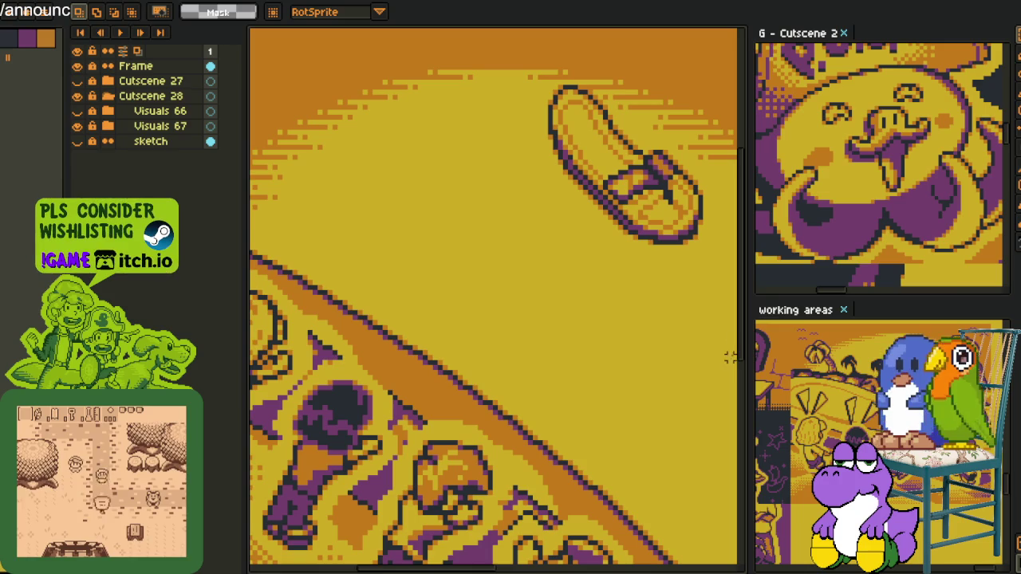
{"action": "left_click_drag", "start_coordinate": [795, 310], "coordinate": [473, 22]}
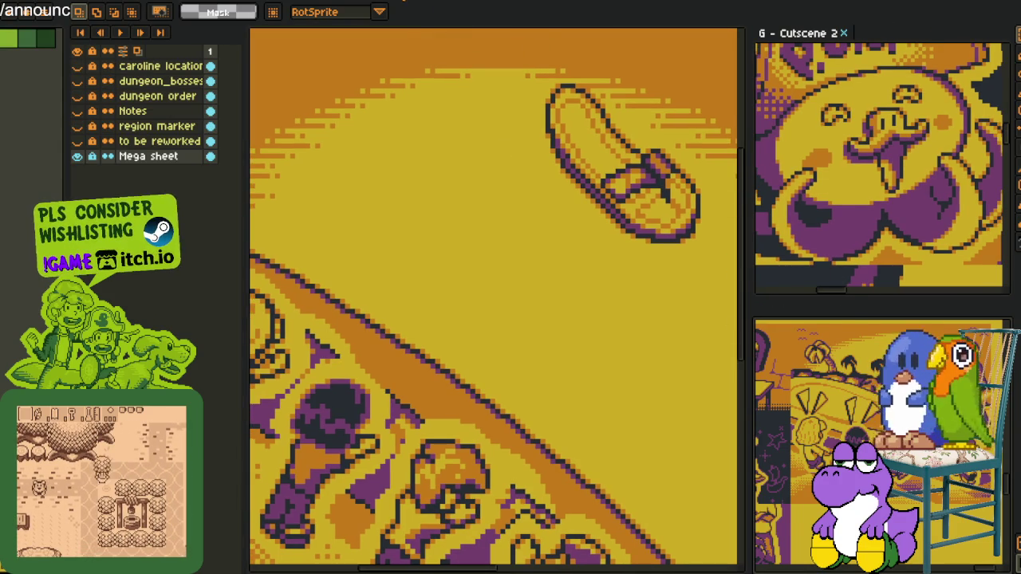
{"action": "scroll", "coordinate": [460, 313], "scroll_direction": "down", "scroll_amount": 2}
{"action": "scroll", "coordinate": [460, 313], "scroll_direction": "down", "scroll_amount": 2}
Navigate the Mega sheet to the pink beach map and marquee-select the sandal sprite.
{"action": "left_click_drag", "start_coordinate": [319, 313], "coordinate": [461, 312]}
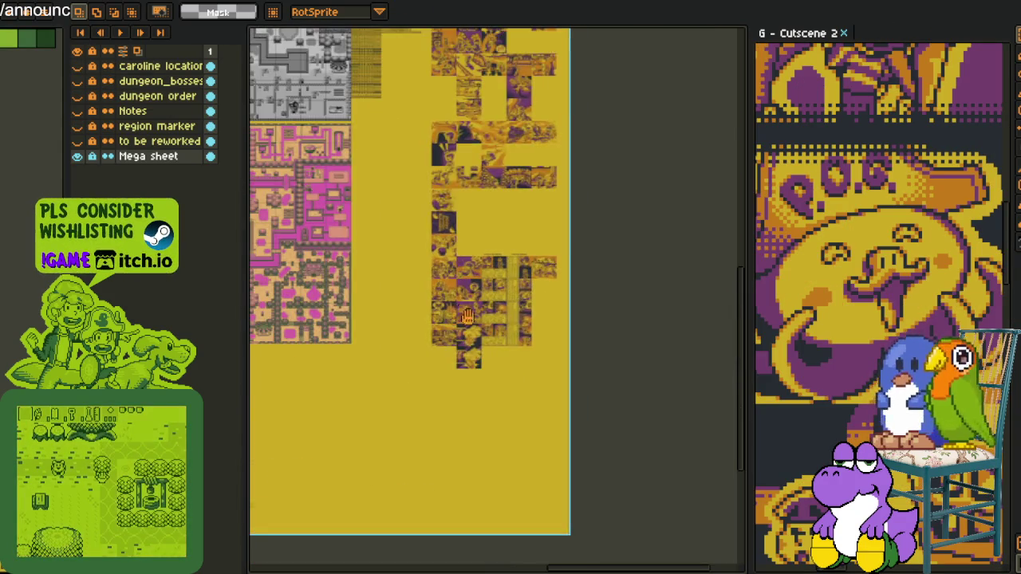
{"action": "scroll", "coordinate": [461, 313], "scroll_direction": "up", "scroll_amount": 3}
{"action": "left_click_drag", "start_coordinate": [419, 370], "coordinate": [582, 314]}
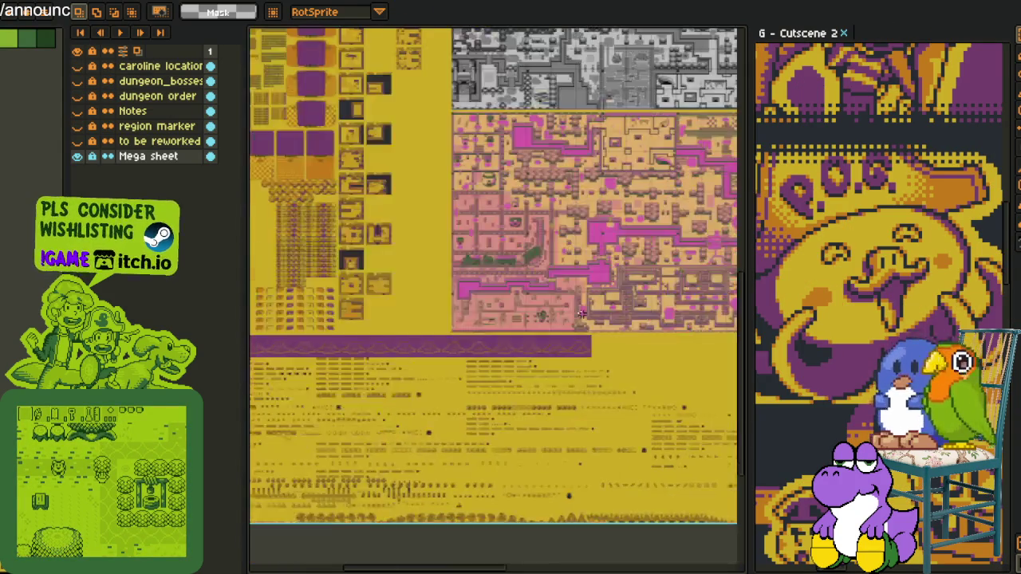
{"action": "scroll", "coordinate": [581, 313], "scroll_direction": "up", "scroll_amount": 1}
{"action": "scroll", "coordinate": [582, 314], "scroll_direction": "up", "scroll_amount": 1}
{"action": "scroll", "coordinate": [606, 303], "scroll_direction": "up", "scroll_amount": 2}
{"action": "scroll", "coordinate": [626, 295], "scroll_direction": "up", "scroll_amount": 1}
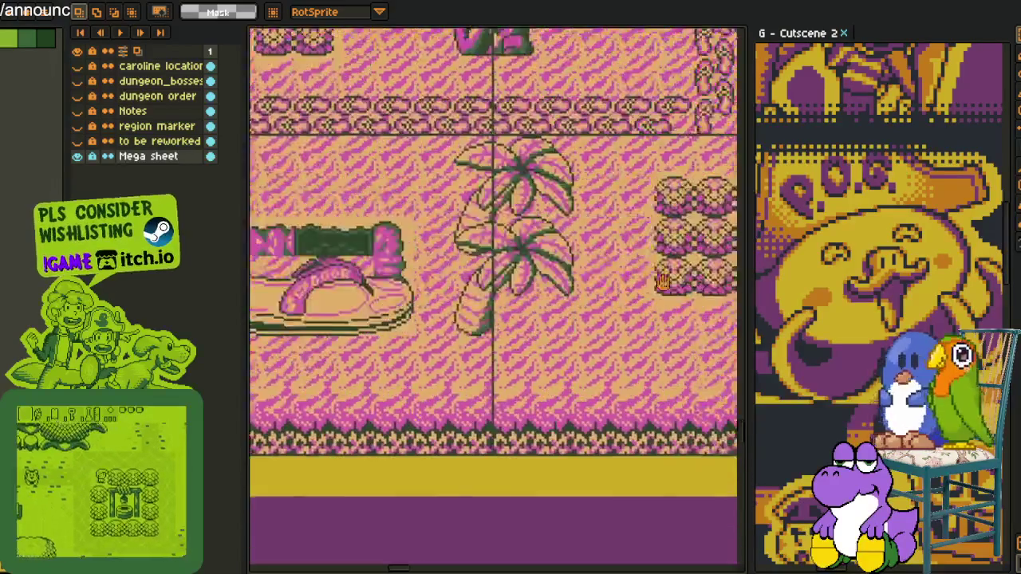
{"action": "left_click_drag", "start_coordinate": [390, 279], "coordinate": [553, 269]}
{"action": "scroll", "coordinate": [527, 298], "scroll_direction": "up", "scroll_amount": 1}
{"action": "scroll", "coordinate": [526, 297], "scroll_direction": "up", "scroll_amount": 1}
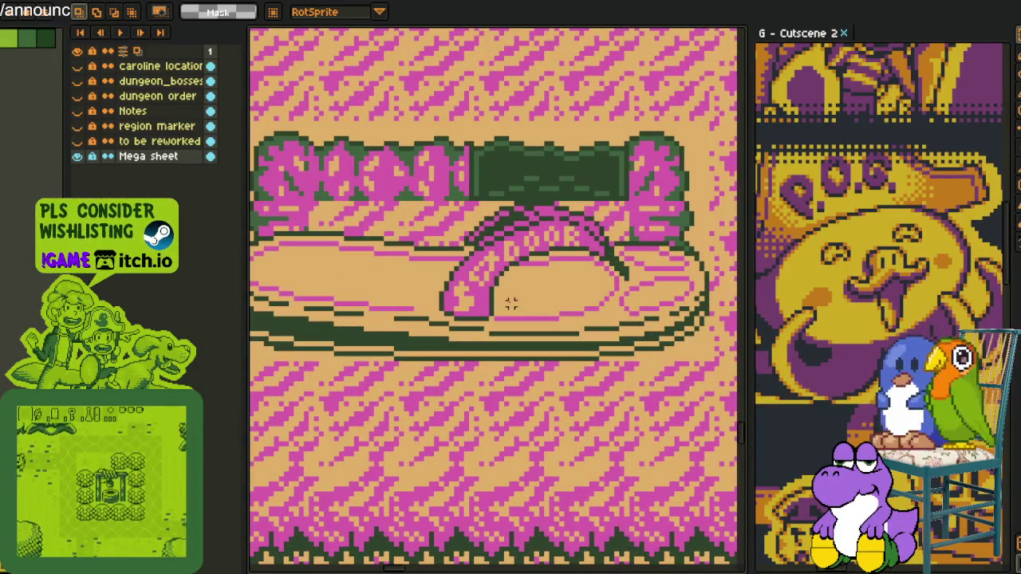
{"action": "scroll", "coordinate": [538, 413], "scroll_direction": "down", "scroll_amount": 1}
{"action": "mouse_move", "coordinate": [351, 212]}
{"action": "left_mouse_down"}
{"action": "mouse_move", "coordinate": [692, 407]}
{"action": "mouse_move", "coordinate": [738, 455]}
{"action": "left_mouse_up"}
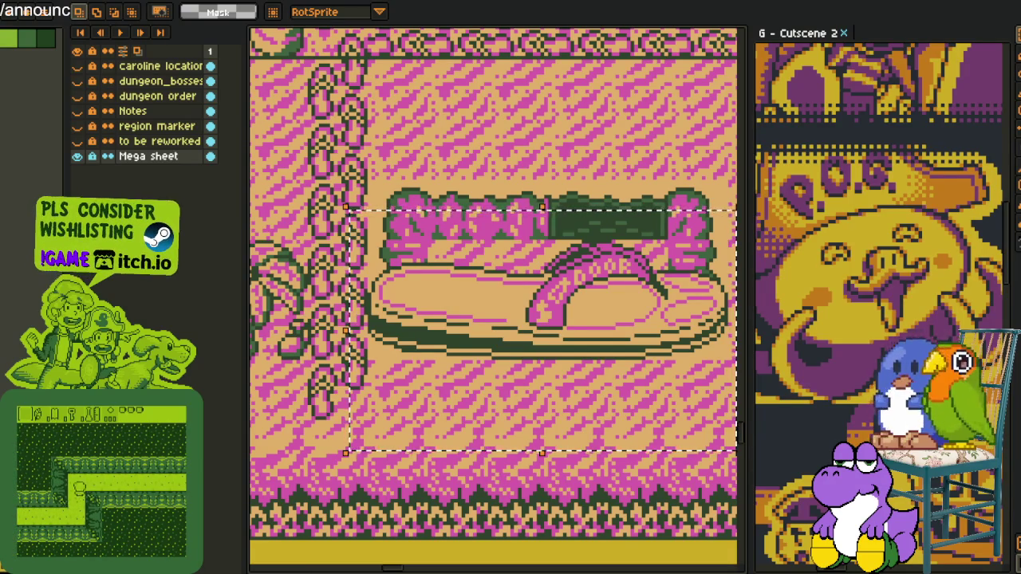
Look over another part of the town map, then dock the working areas sheet at lower right.
{"action": "scroll", "coordinate": [420, 177], "scroll_direction": "down", "scroll_amount": 1}
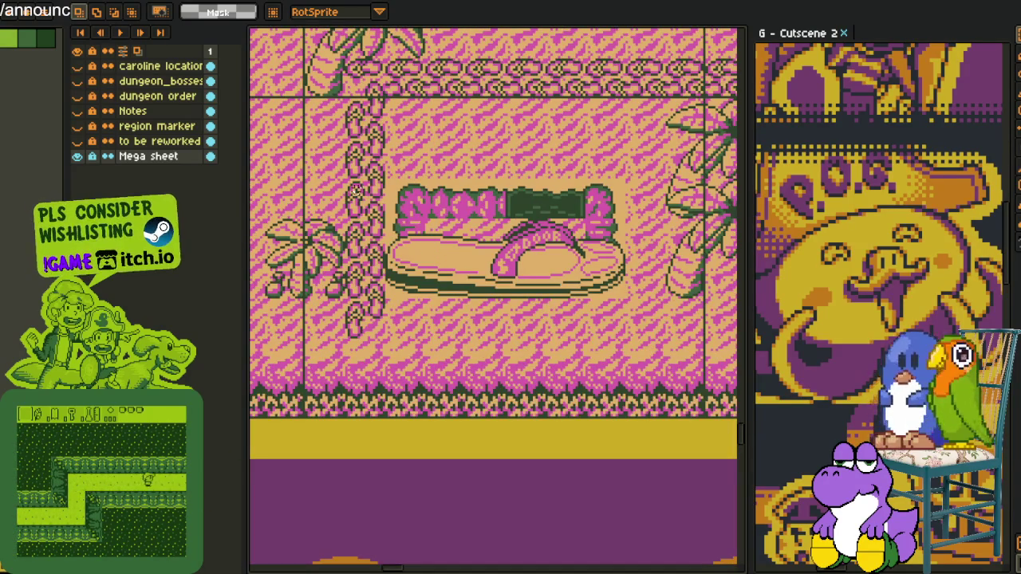
{"action": "scroll", "coordinate": [570, 428], "scroll_direction": "down", "scroll_amount": 2}
{"action": "scroll", "coordinate": [470, 404], "scroll_direction": "down", "scroll_amount": 1}
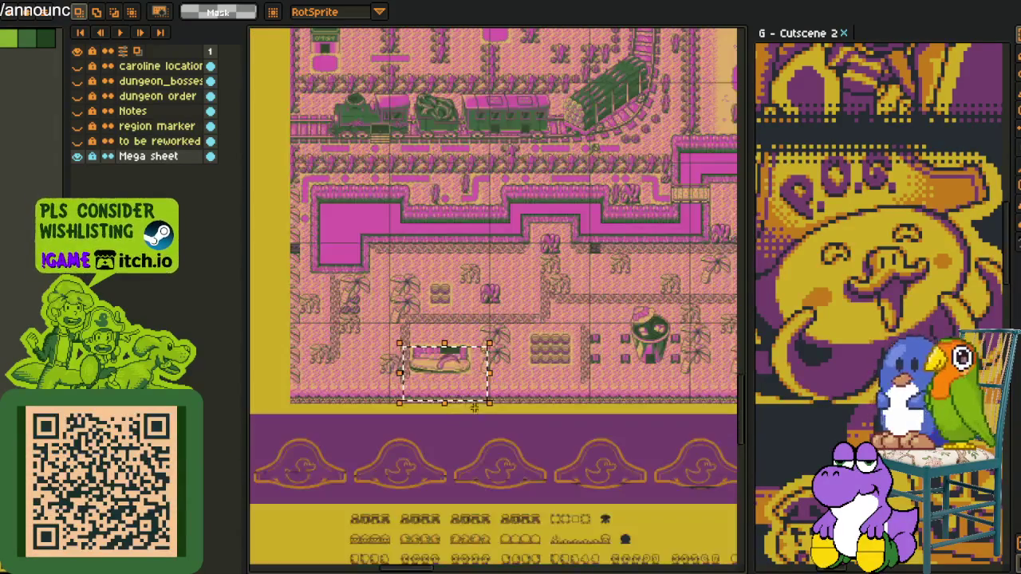
{"action": "left_click_drag", "start_coordinate": [650, 430], "coordinate": [356, 339]}
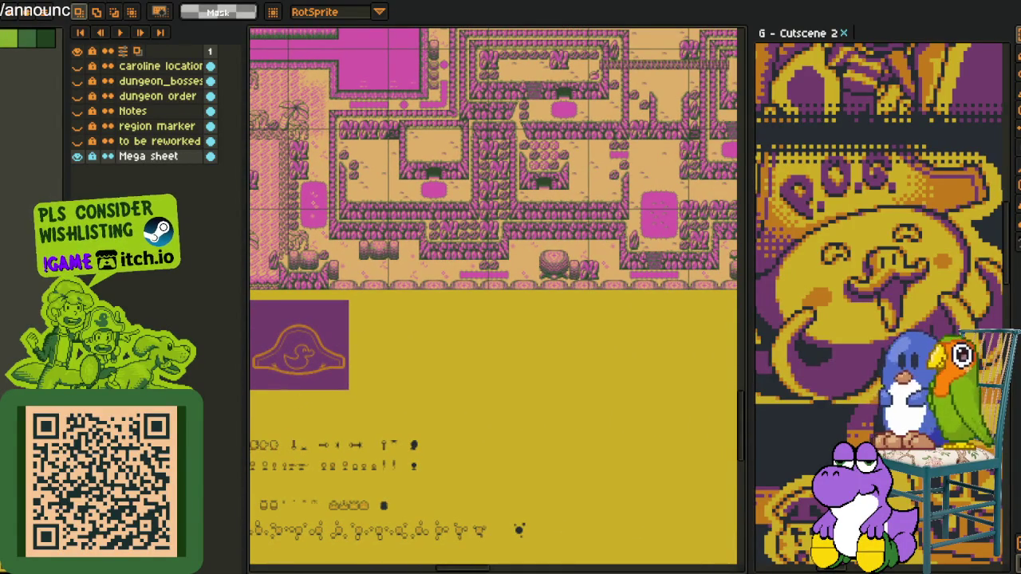
{"action": "scroll", "coordinate": [490, 314], "scroll_direction": "down", "scroll_amount": 2}
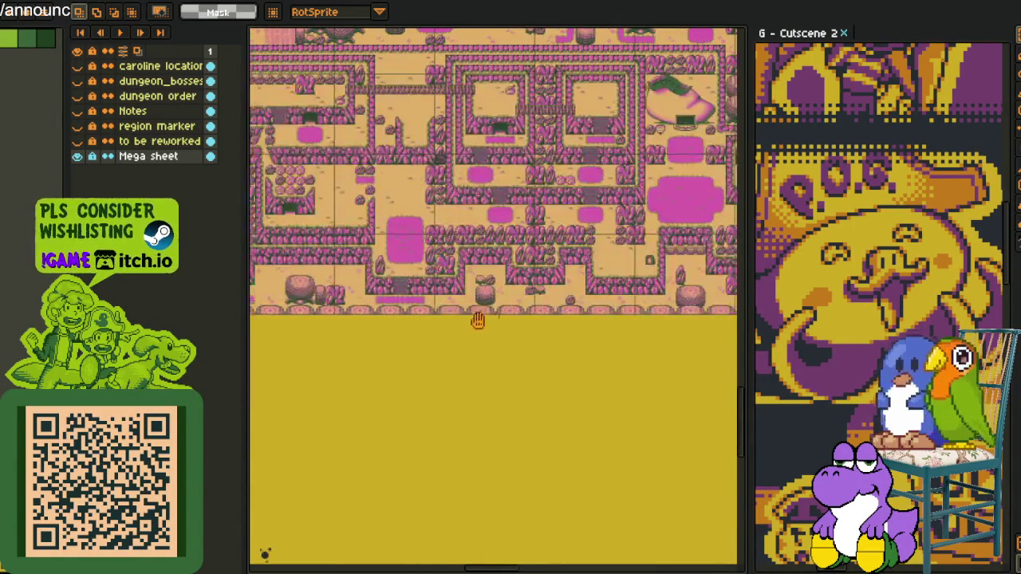
{"action": "scroll", "coordinate": [711, 241], "scroll_direction": "up", "scroll_amount": 2}
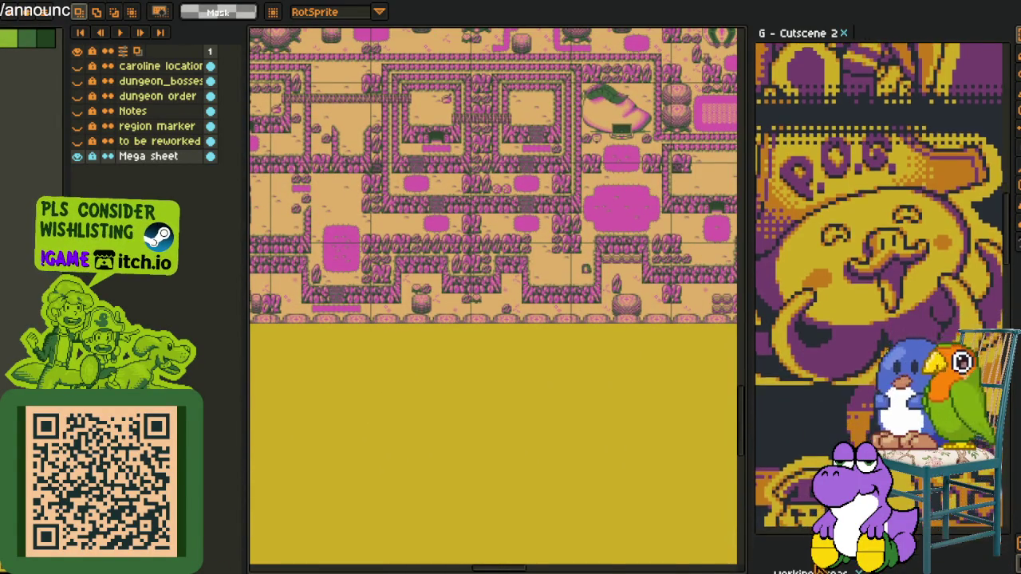
{"action": "left_click_drag", "start_coordinate": [413, 47], "coordinate": [797, 550]}
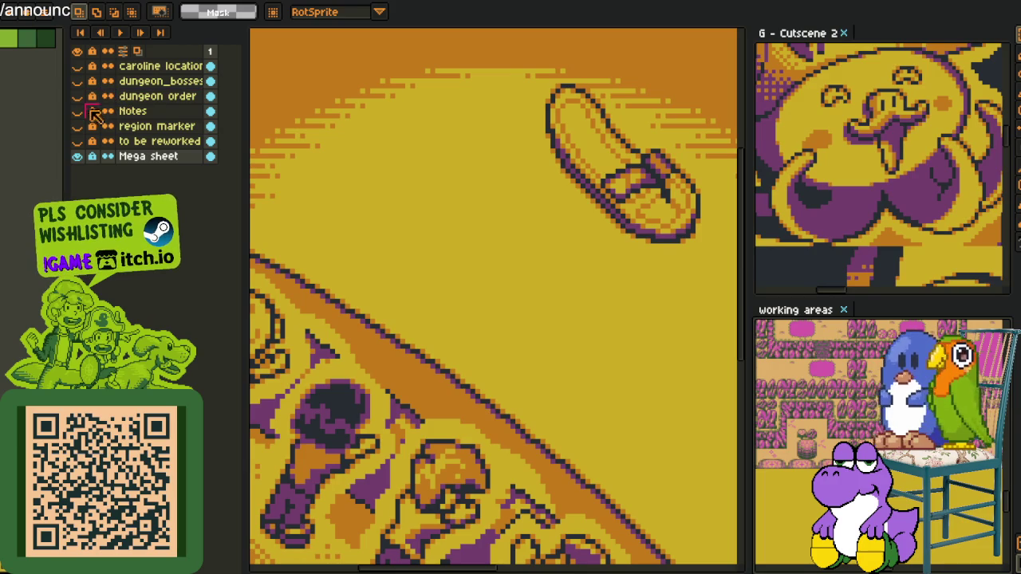
{"action": "scroll", "coordinate": [346, 146], "scroll_direction": "down", "scroll_amount": 1}
{"action": "scroll", "coordinate": [346, 146], "scroll_direction": "down", "scroll_amount": 1}
{"action": "scroll", "coordinate": [382, 176], "scroll_direction": "down", "scroll_amount": 1}
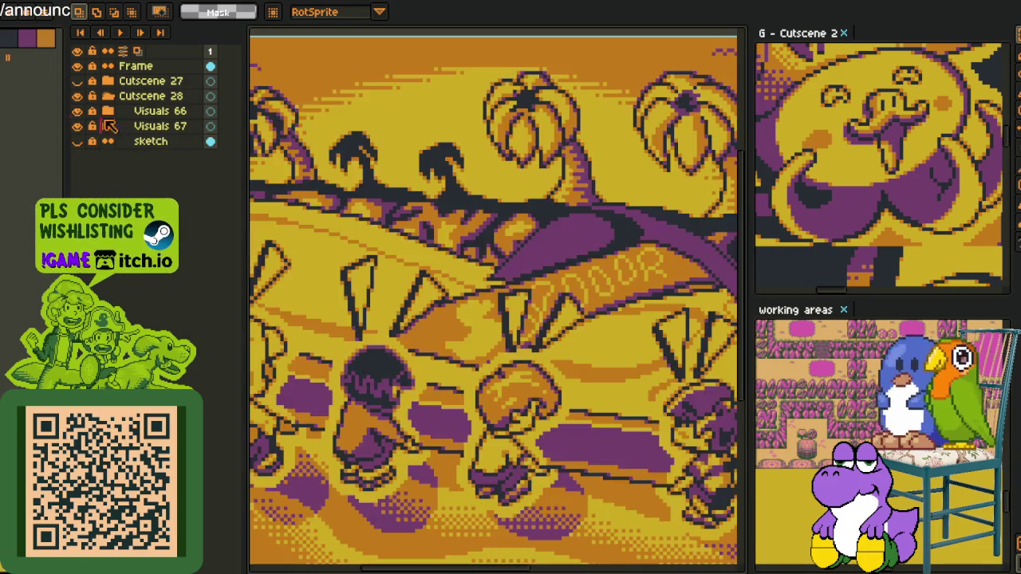
{"action": "scroll", "coordinate": [393, 185], "scroll_direction": "down", "scroll_amount": 1}
{"action": "scroll", "coordinate": [393, 185], "scroll_direction": "up", "scroll_amount": 1}
{"action": "scroll", "coordinate": [532, 157], "scroll_direction": "down", "scroll_amount": 1}
{"action": "left_click_drag", "start_coordinate": [346, 226], "coordinate": [588, 395]}
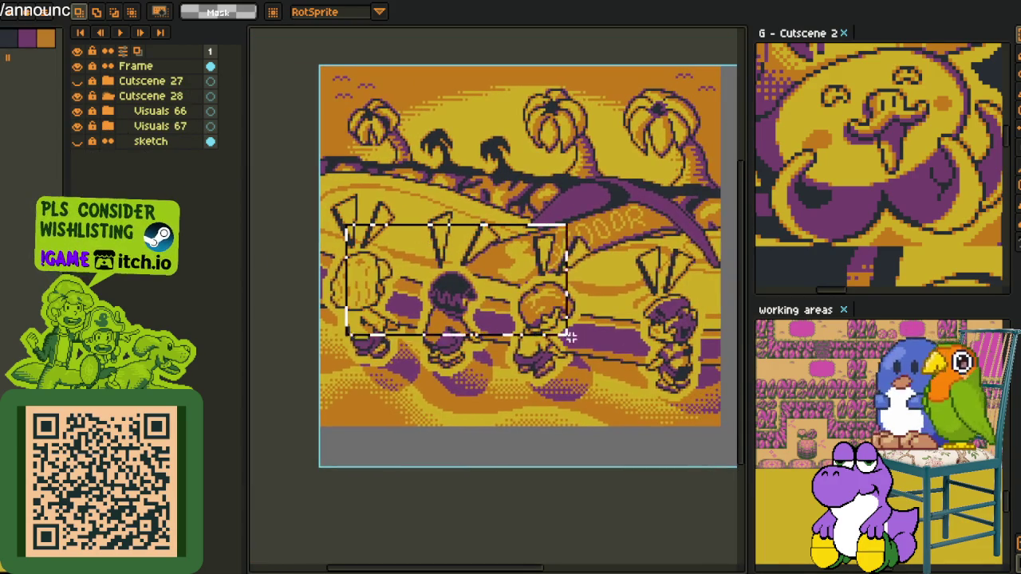
{"action": "key", "text": "ctrl+d"}
{"action": "scroll", "coordinate": [554, 364], "scroll_direction": "up", "scroll_amount": 1}
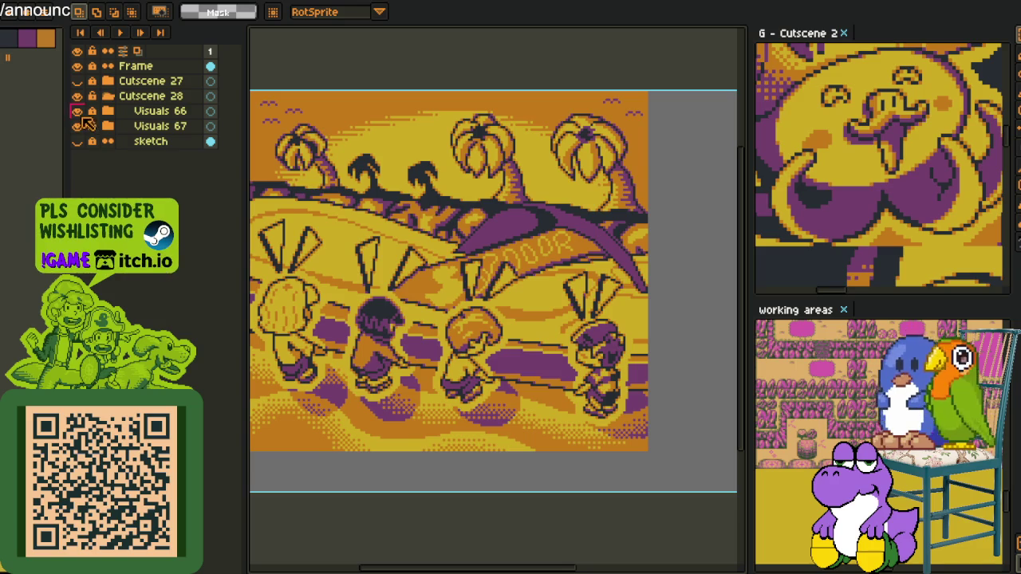
{"action": "left_click", "coordinate": [78, 112]}
{"action": "scroll", "coordinate": [553, 273], "scroll_direction": "up", "scroll_amount": 1}
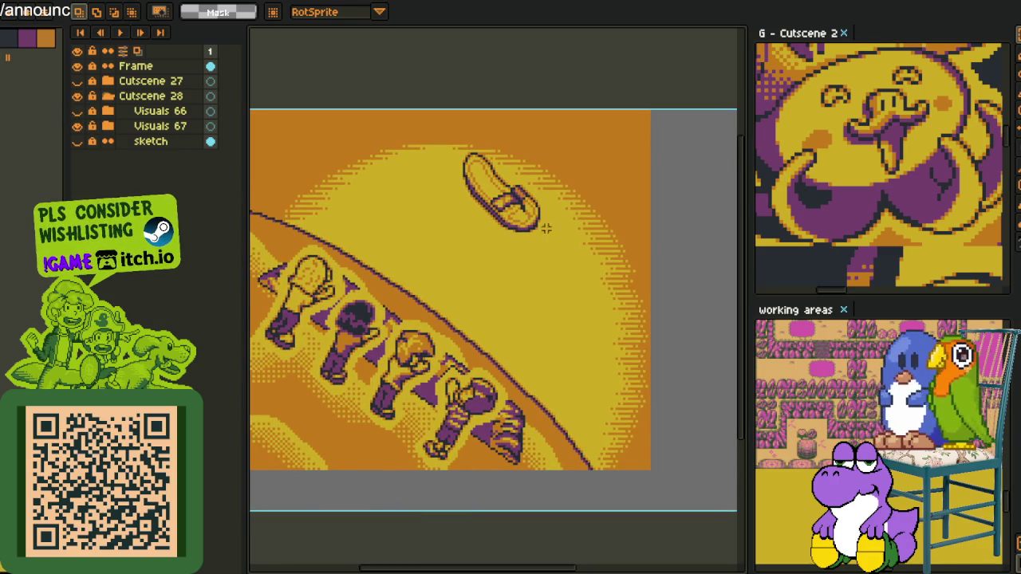
{"action": "left_click_drag", "start_coordinate": [814, 317], "coordinate": [524, 347]}
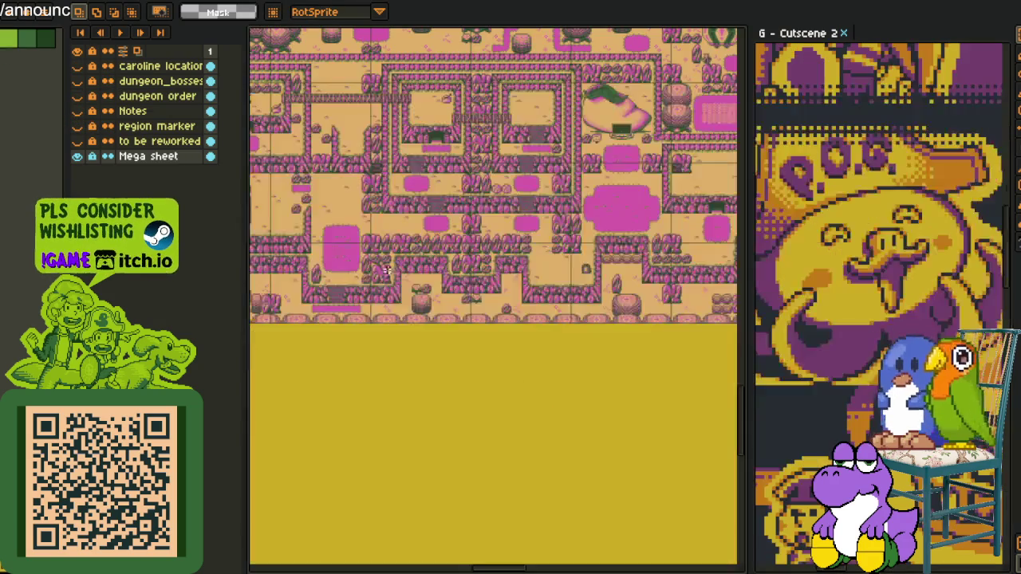
{"action": "scroll", "coordinate": [524, 347], "scroll_direction": "up", "scroll_amount": 2}
{"action": "scroll", "coordinate": [510, 359], "scroll_direction": "up", "scroll_amount": 1}
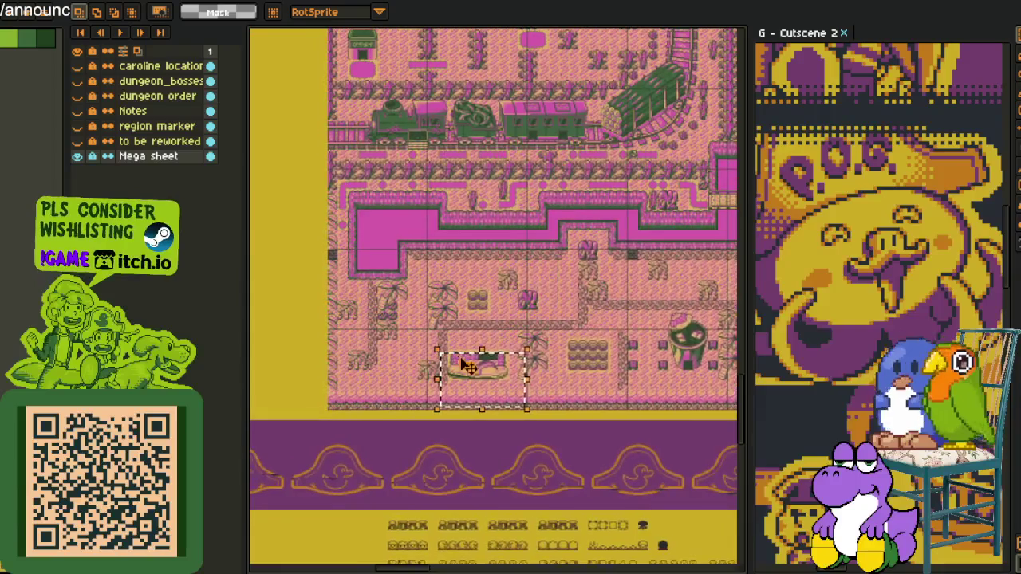
{"action": "scroll", "coordinate": [479, 375], "scroll_direction": "up", "scroll_amount": 2}
{"action": "scroll", "coordinate": [452, 388], "scroll_direction": "up", "scroll_amount": 1}
{"action": "left_click_drag", "start_coordinate": [452, 388], "coordinate": [484, 312]}
{"action": "left_click_drag", "start_coordinate": [326, 146], "coordinate": [685, 265]}
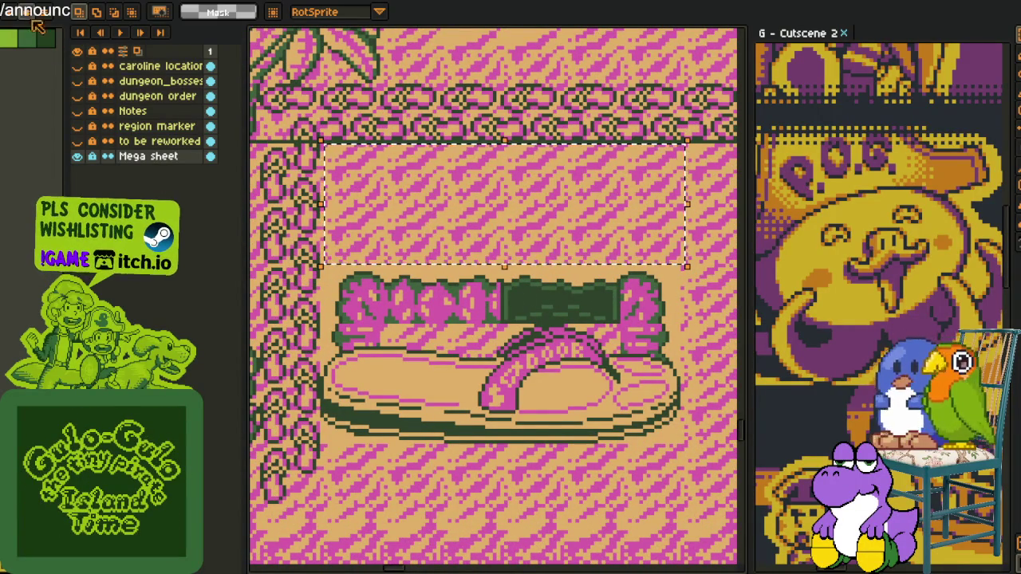
{"action": "scroll", "coordinate": [406, 261], "scroll_direction": "down", "scroll_amount": 1}
{"action": "scroll", "coordinate": [418, 262], "scroll_direction": "up", "scroll_amount": 1}
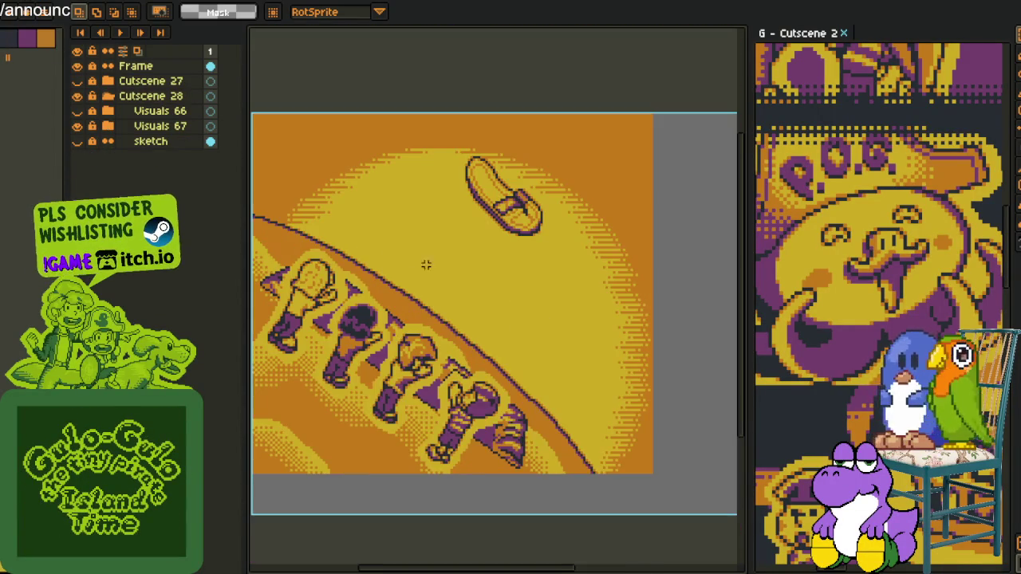
{"action": "left_click_drag", "start_coordinate": [439, 264], "coordinate": [456, 289]}
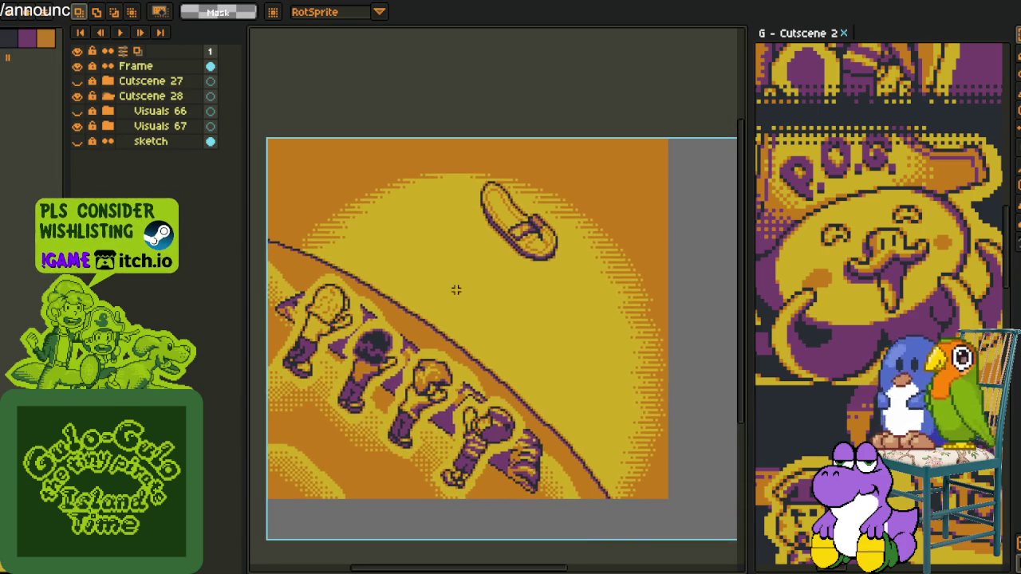
{"action": "left_click_drag", "start_coordinate": [491, 354], "coordinate": [458, 326]}
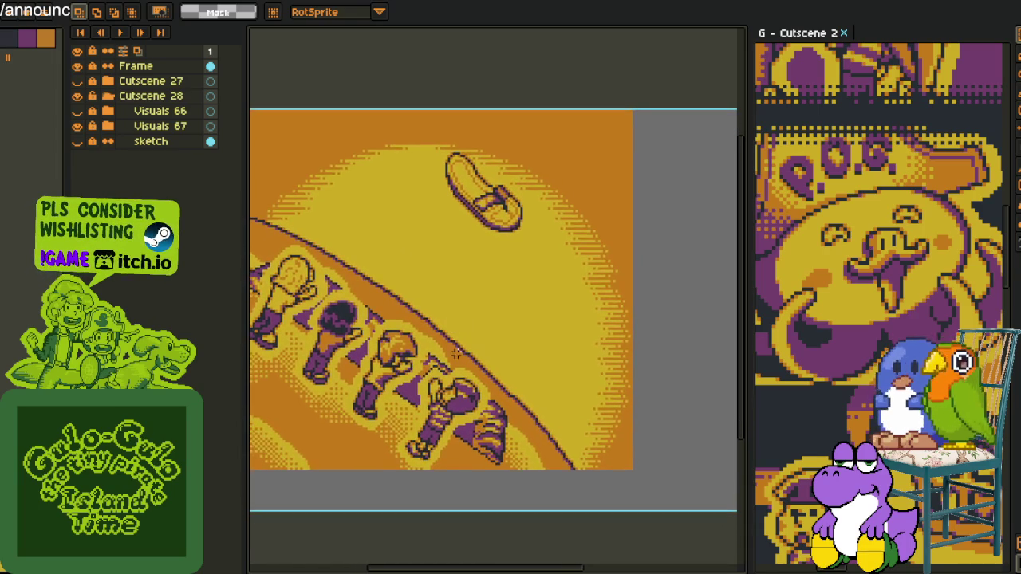
{"action": "scroll", "coordinate": [429, 319], "scroll_direction": "up", "scroll_amount": 1}
{"action": "scroll", "coordinate": [423, 335], "scroll_direction": "down", "scroll_amount": 1}
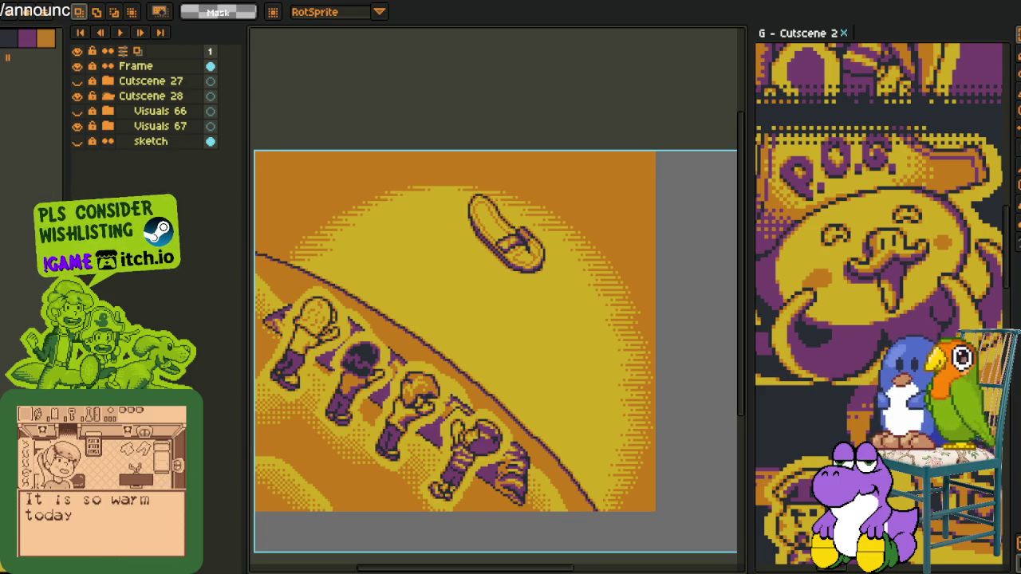
{"action": "left_click", "coordinate": [48, 22]}
Confirm the new blank sprite and paste the copied radiating speed-lines image into it.
{"action": "left_click", "coordinate": [493, 398]}
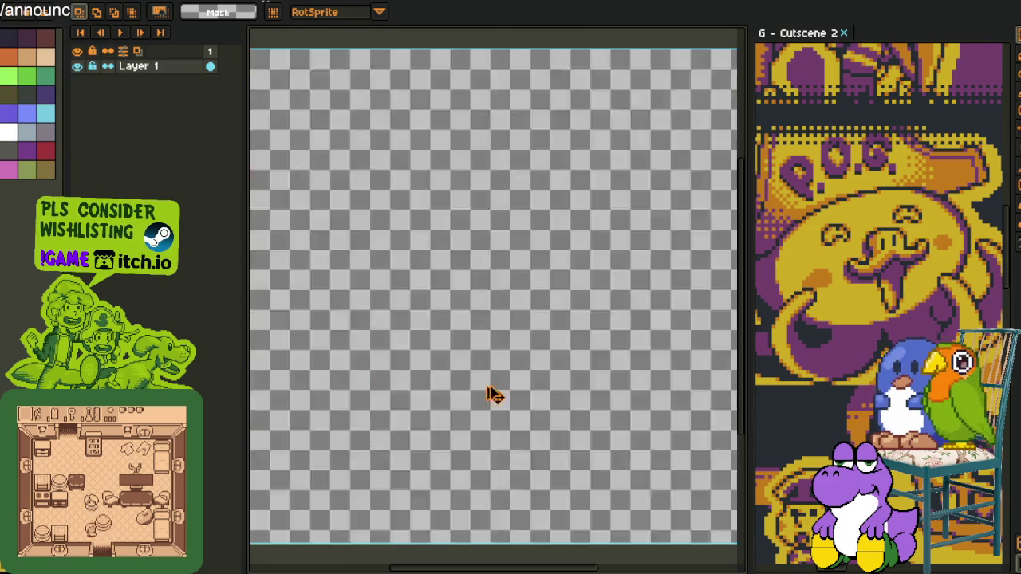
{"action": "key", "text": "ctrl+v"}
{"action": "scroll", "coordinate": [543, 460], "scroll_direction": "down", "scroll_amount": 2}
{"action": "scroll", "coordinate": [452, 397], "scroll_direction": "up", "scroll_amount": 1}
{"action": "scroll", "coordinate": [444, 364], "scroll_direction": "up", "scroll_amount": 1}
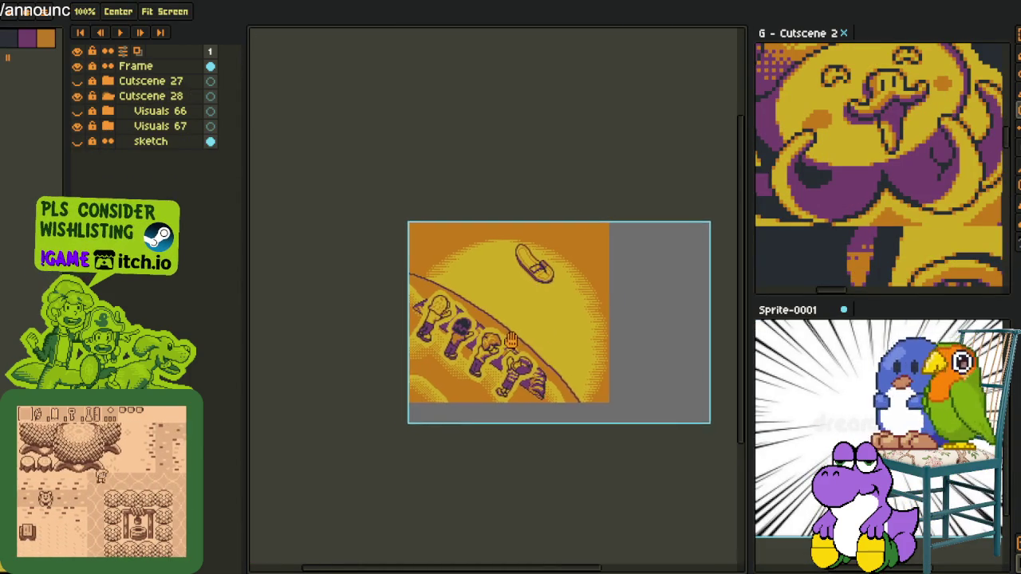
Fit the cutscene to the view, expand Visuals 67, and briefly show then hide the throw_l lines.
{"action": "left_click", "coordinate": [165, 11]}
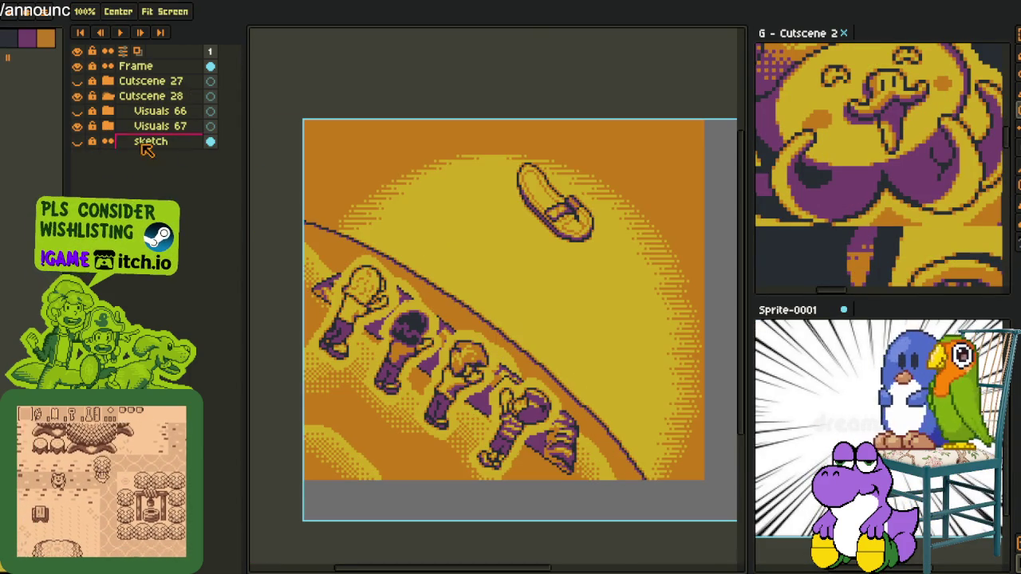
{"action": "left_click", "coordinate": [107, 126]}
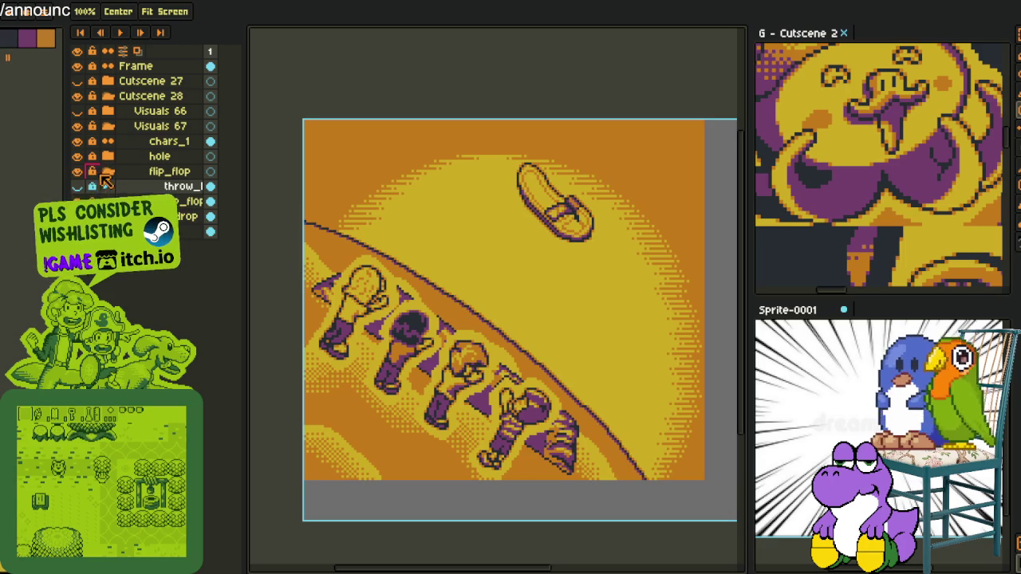
{"action": "left_click", "coordinate": [76, 186]}
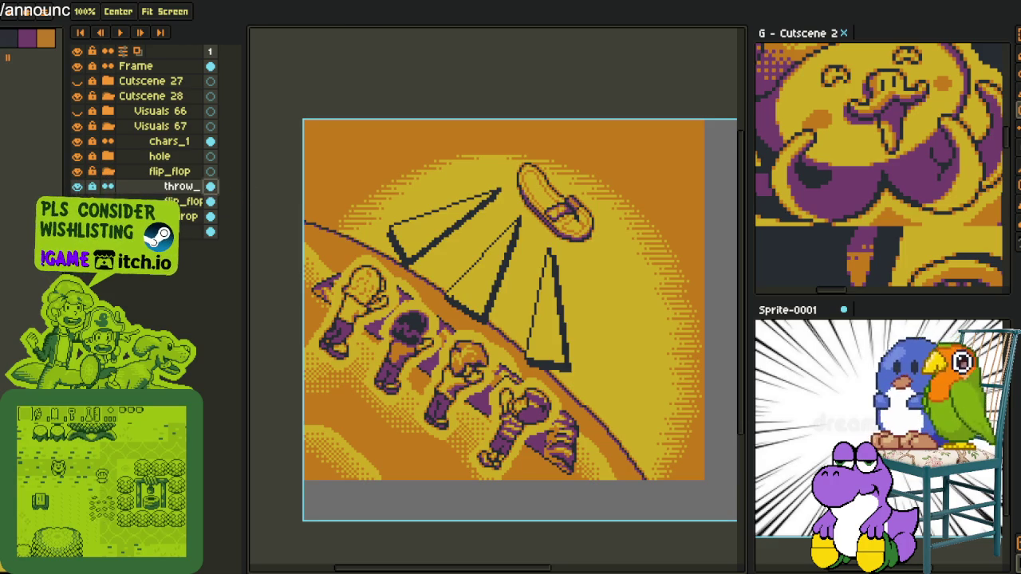
{"action": "key", "text": "m"}
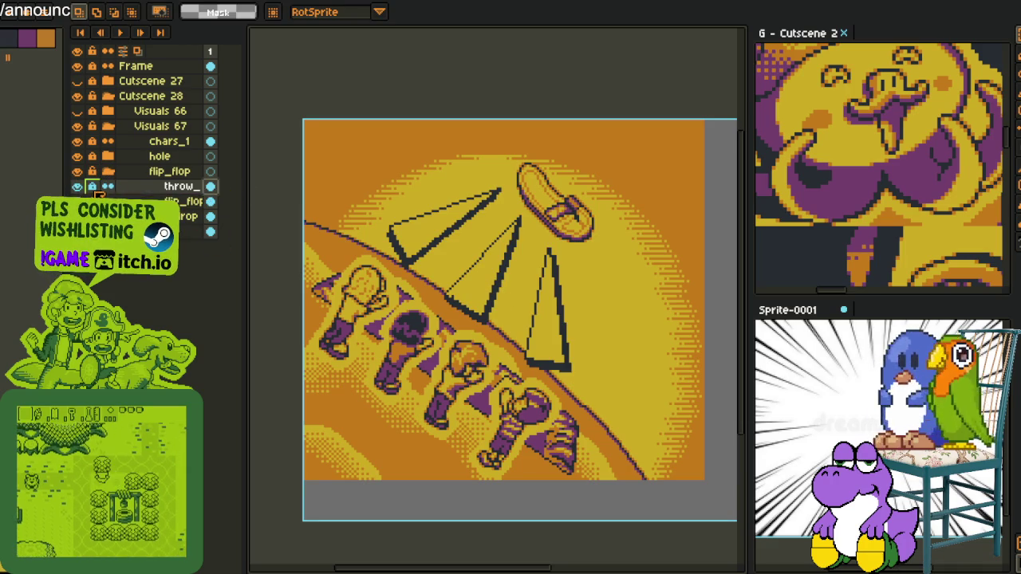
{"action": "left_click", "coordinate": [213, 188]}
Pick red from the canvas and draw a large pencil ring around the flip-flop.
{"action": "mouse_move", "coordinate": [473, 366]}
{"action": "left_mouse_down"}
{"action": "mouse_move", "coordinate": [454, 403]}
{"action": "mouse_move", "coordinate": [395, 411]}
{"action": "left_mouse_up"}
{"action": "key", "text": "b"}
{"action": "key", "text": "i"}
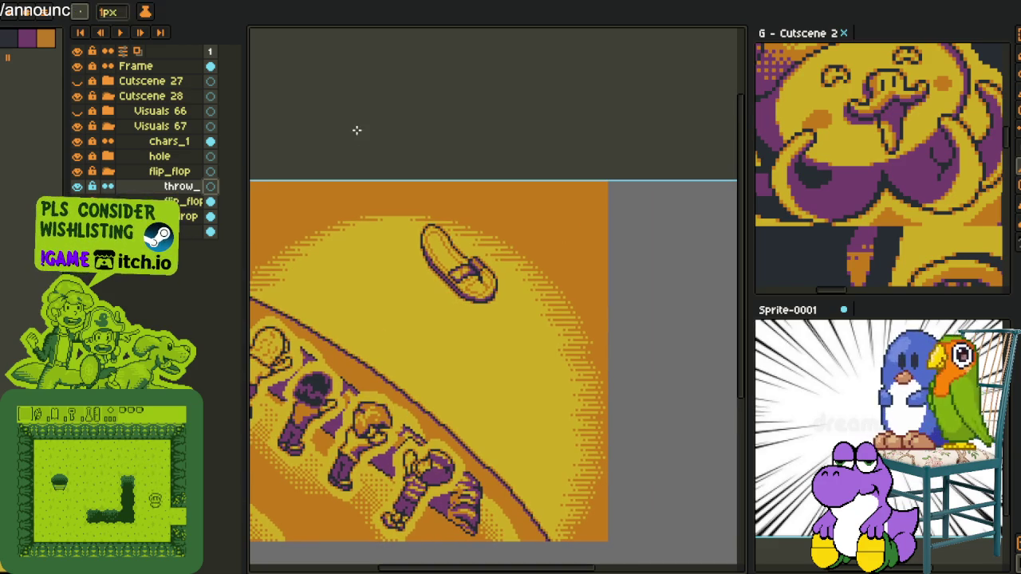
{"action": "key", "text": "b"}
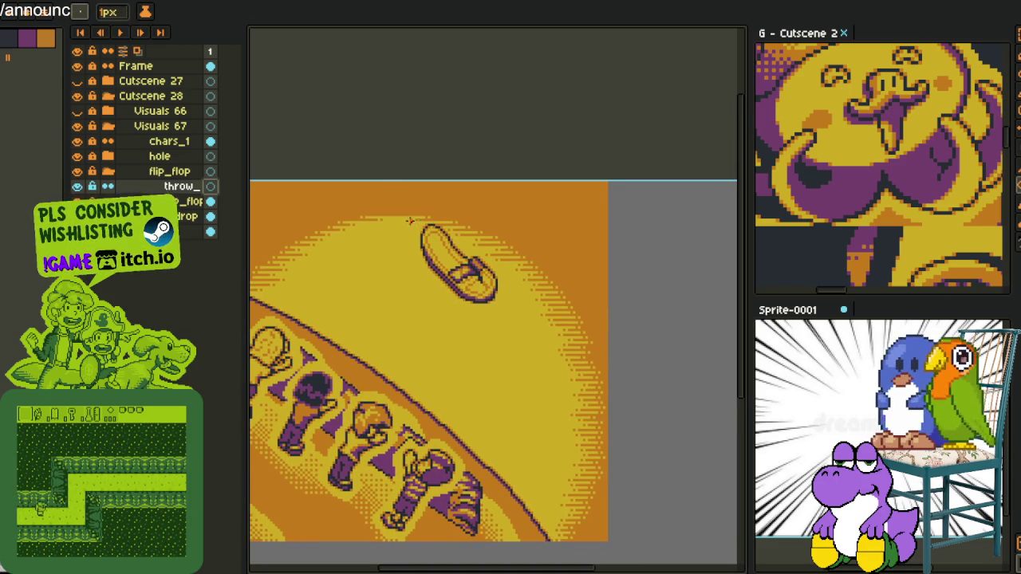
{"action": "left_click_drag", "start_coordinate": [420, 237], "coordinate": [524, 320]}
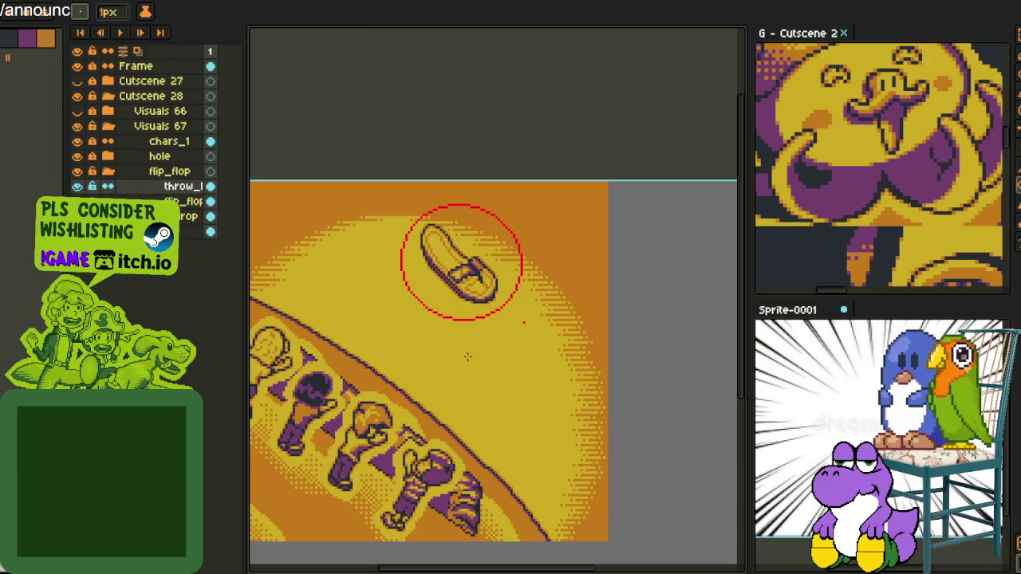
Add a new empty layer above the throw_l layer.
{"action": "scroll", "coordinate": [477, 352], "scroll_direction": "down", "scroll_amount": 3}
{"action": "right_click", "coordinate": [172, 194]}
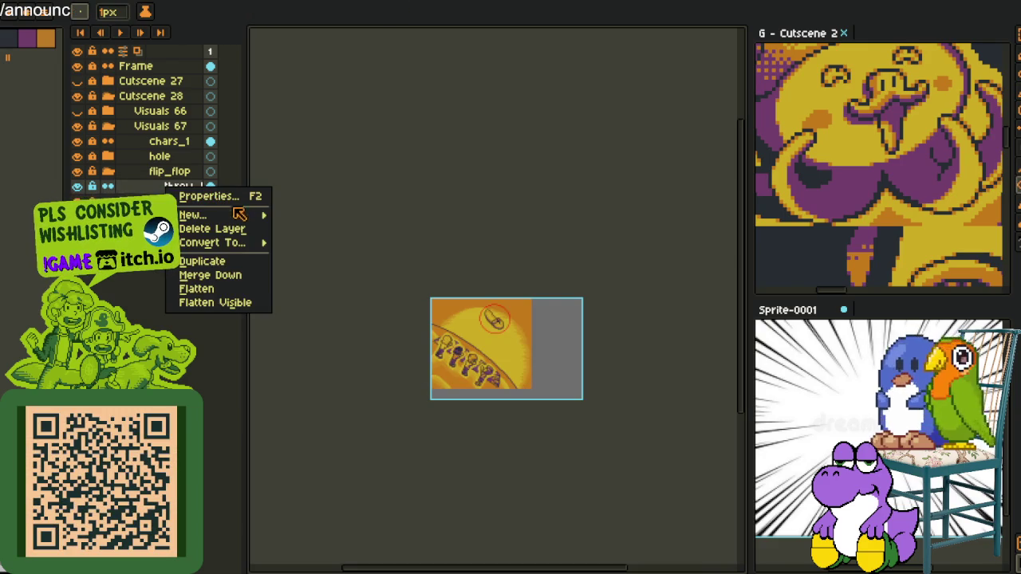
{"action": "left_click", "coordinate": [294, 212]}
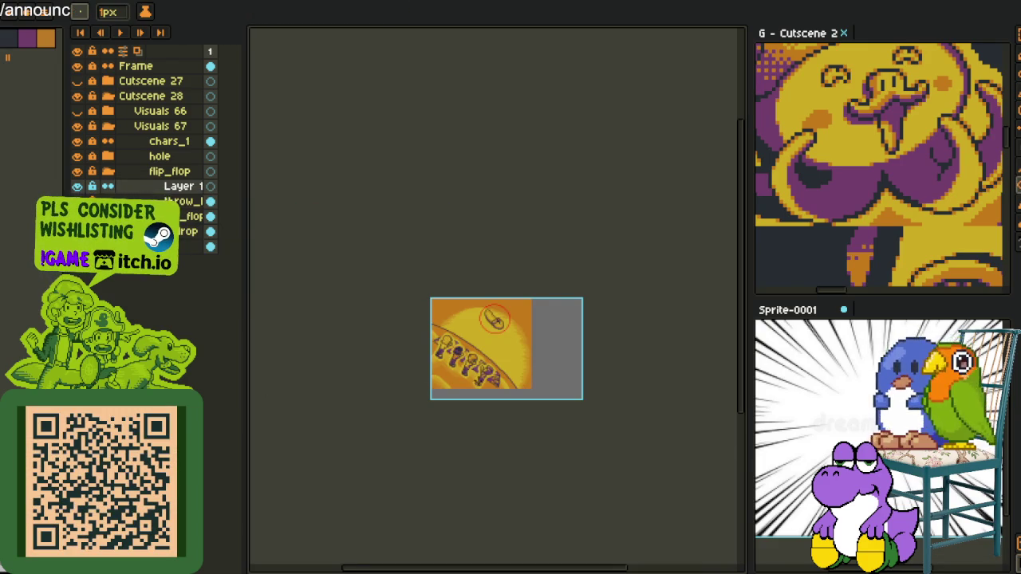
{"action": "scroll", "coordinate": [477, 382], "scroll_direction": "up", "scroll_amount": 1}
{"action": "scroll", "coordinate": [471, 386], "scroll_direction": "up", "scroll_amount": 1}
{"action": "scroll", "coordinate": [455, 395], "scroll_direction": "up", "scroll_amount": 1}
{"action": "scroll", "coordinate": [438, 405], "scroll_direction": "up", "scroll_amount": 1}
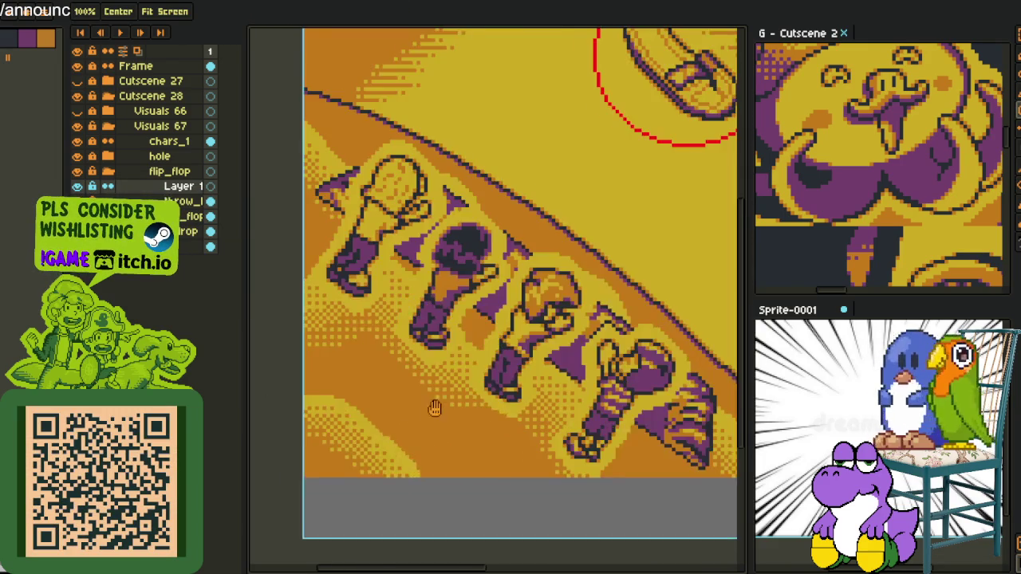
{"action": "scroll", "coordinate": [435, 407], "scroll_direction": "down", "scroll_amount": 3}
{"action": "scroll", "coordinate": [531, 426], "scroll_direction": "up", "scroll_amount": 2}
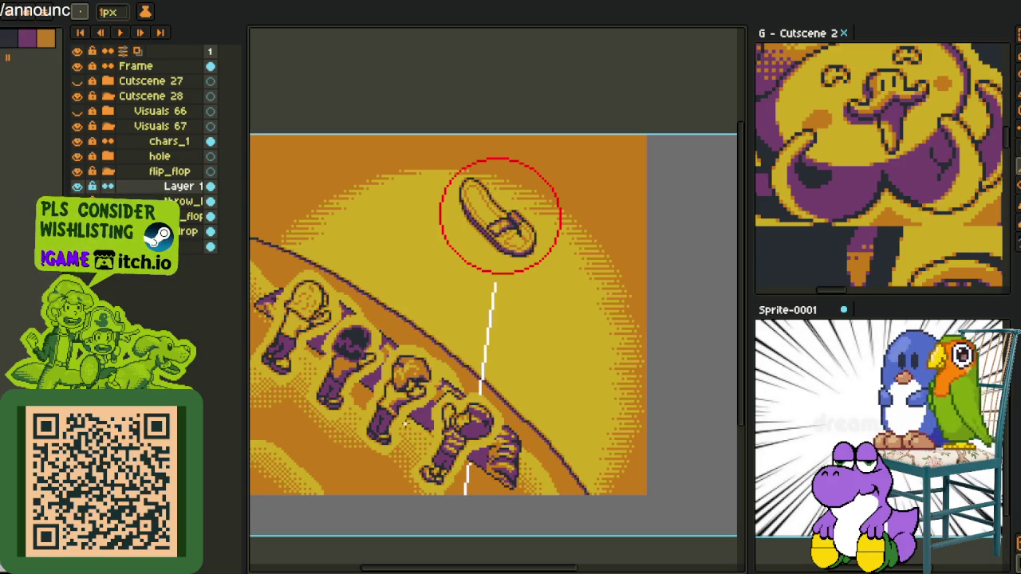
Stack Layer 1 and throw_line above chars_1, thicken the white line, then open the scene sheet.
{"action": "left_click_drag", "start_coordinate": [172, 189], "coordinate": [186, 157]}
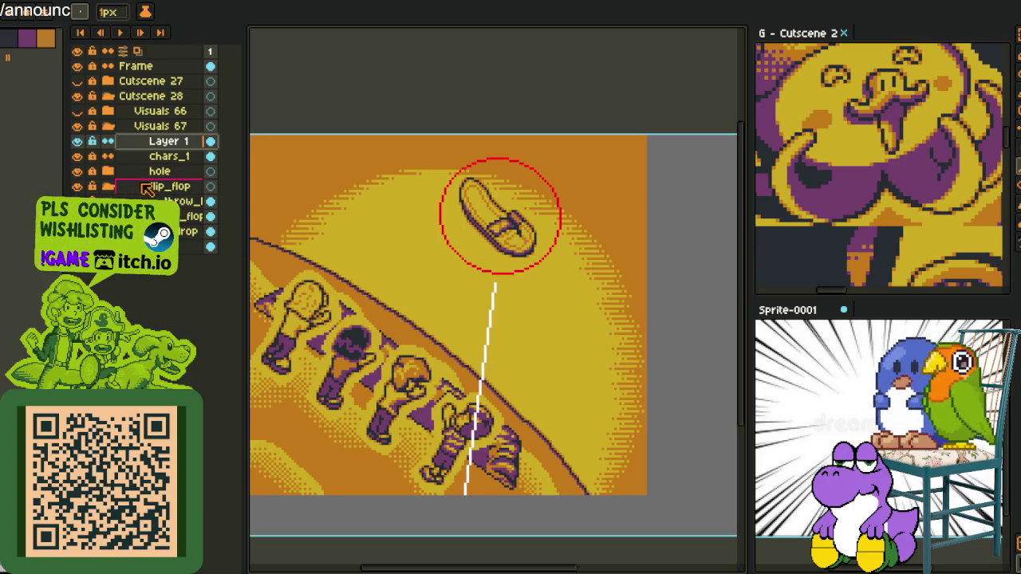
{"action": "left_click", "coordinate": [183, 201]}
{"action": "left_click_drag", "start_coordinate": [164, 187], "coordinate": [177, 157]}
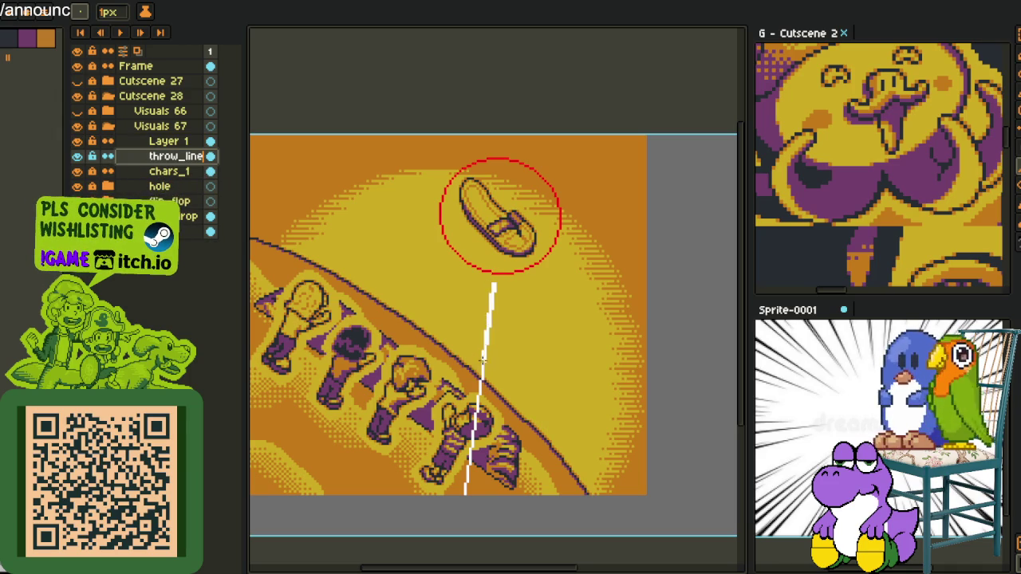
{"action": "left_click", "coordinate": [458, 496], "text": "shift"}
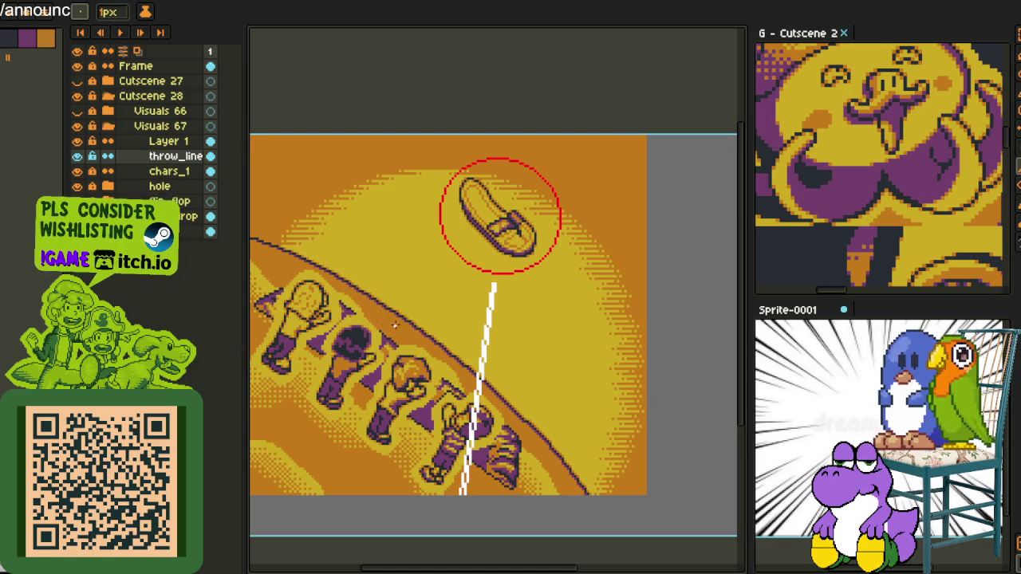
{"action": "scroll", "coordinate": [482, 307], "scroll_direction": "up", "scroll_amount": 1}
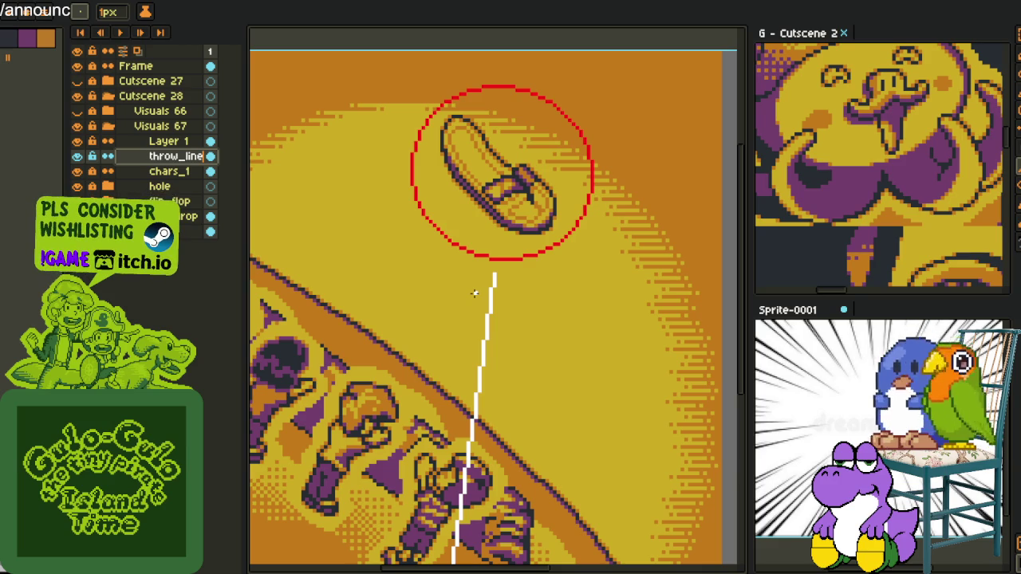
{"action": "left_click", "coordinate": [782, 35]}
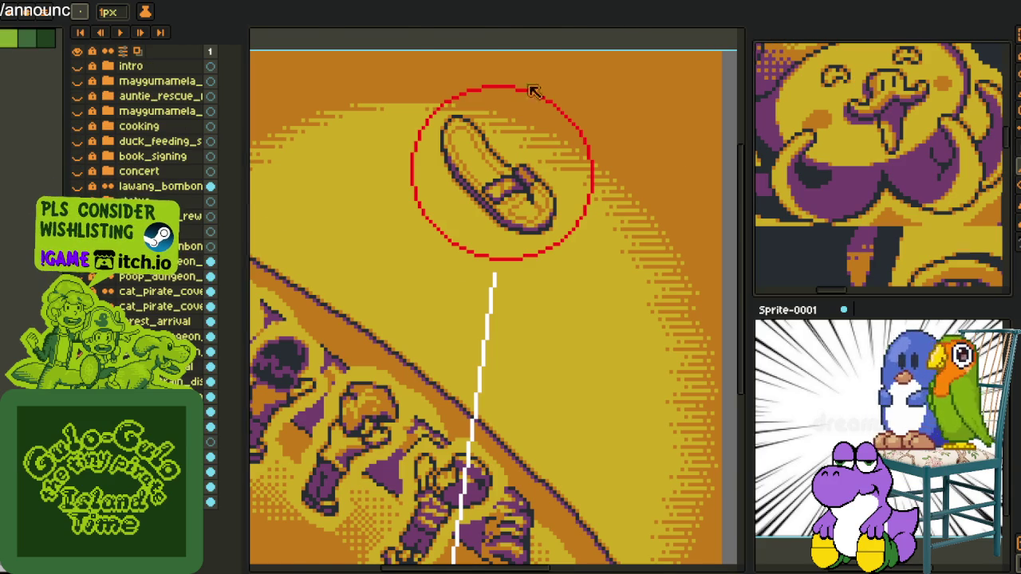
{"action": "scroll", "coordinate": [315, 182], "scroll_direction": "down", "scroll_amount": 1}
{"action": "scroll", "coordinate": [315, 182], "scroll_direction": "down", "scroll_amount": 1}
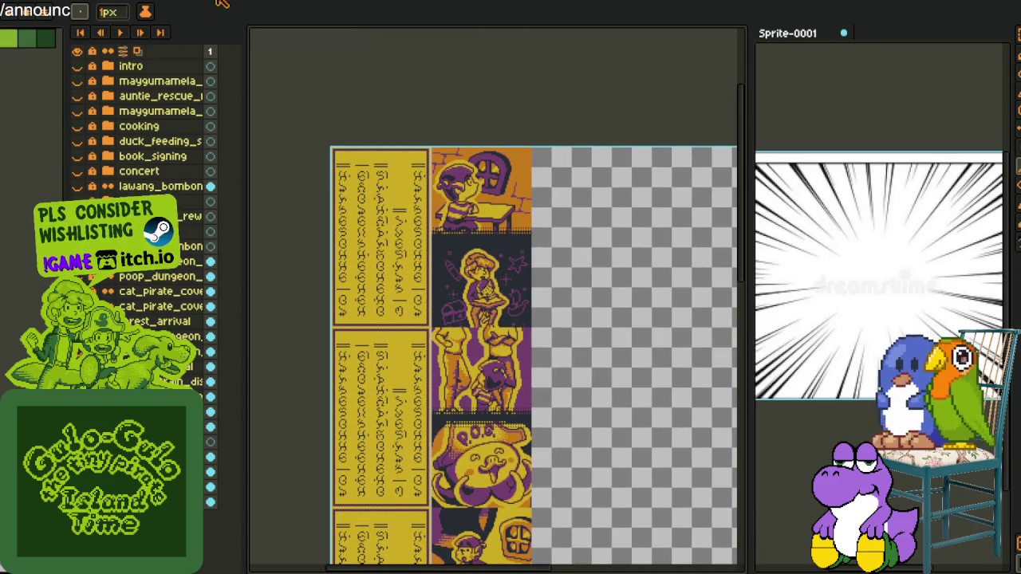
{"action": "left_click", "coordinate": [77, 141]}
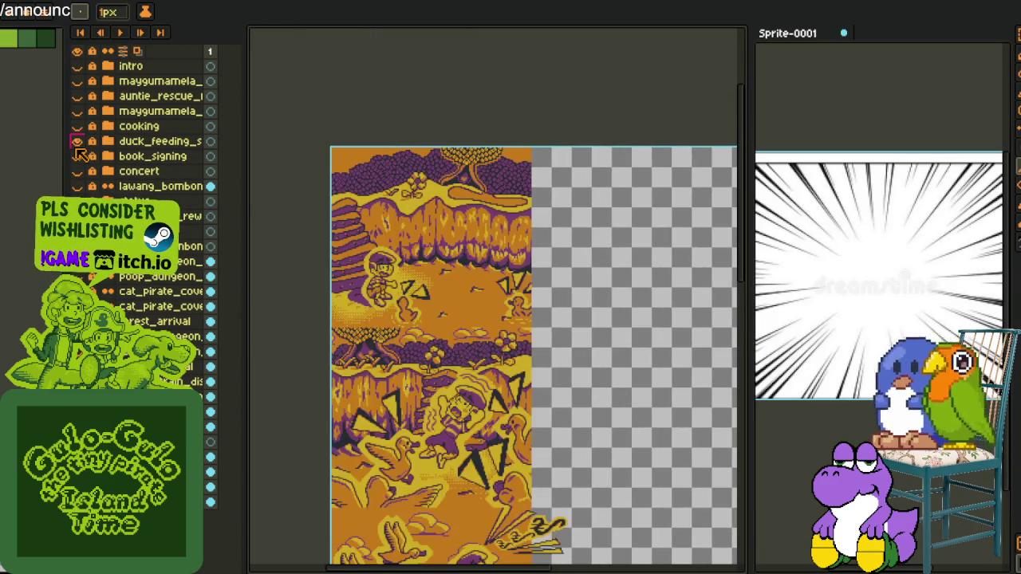
{"action": "scroll", "coordinate": [406, 359], "scroll_direction": "up", "scroll_amount": 1}
{"action": "scroll", "coordinate": [406, 359], "scroll_direction": "down", "scroll_amount": 1}
{"action": "scroll", "coordinate": [415, 359], "scroll_direction": "down", "scroll_amount": 2}
{"action": "scroll", "coordinate": [450, 358], "scroll_direction": "down", "scroll_amount": 1}
{"action": "mouse_move", "coordinate": [450, 358]}
{"action": "left_mouse_down"}
{"action": "mouse_move", "coordinate": [414, 258]}
{"action": "mouse_move", "coordinate": [459, 190]}
{"action": "mouse_move", "coordinate": [437, 247]}
{"action": "mouse_move", "coordinate": [460, 229]}
{"action": "left_mouse_up"}
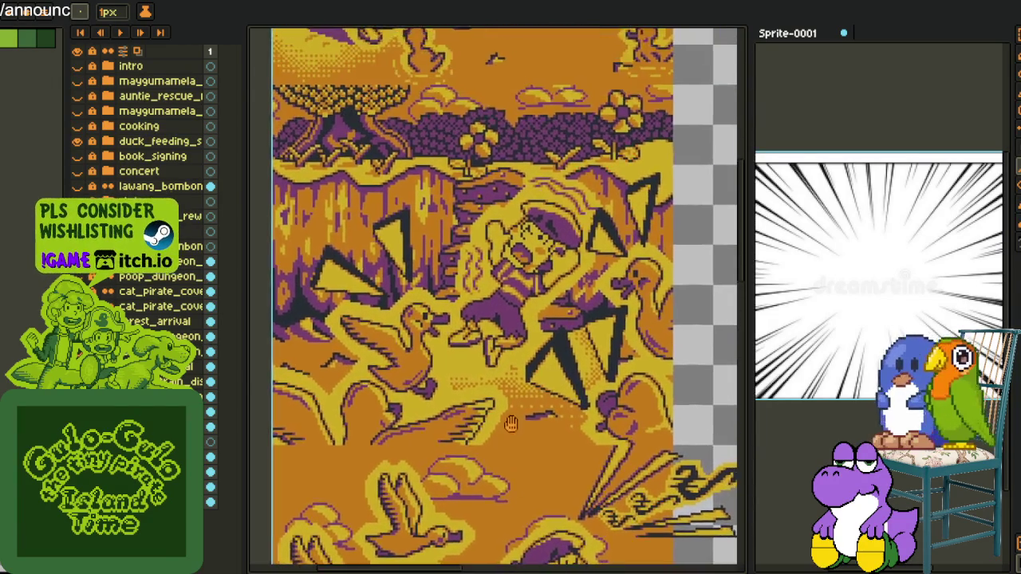
{"action": "mouse_move", "coordinate": [504, 343]}
{"action": "left_mouse_down"}
{"action": "mouse_move", "coordinate": [488, 472]}
{"action": "mouse_move", "coordinate": [502, 368]}
{"action": "left_mouse_up"}
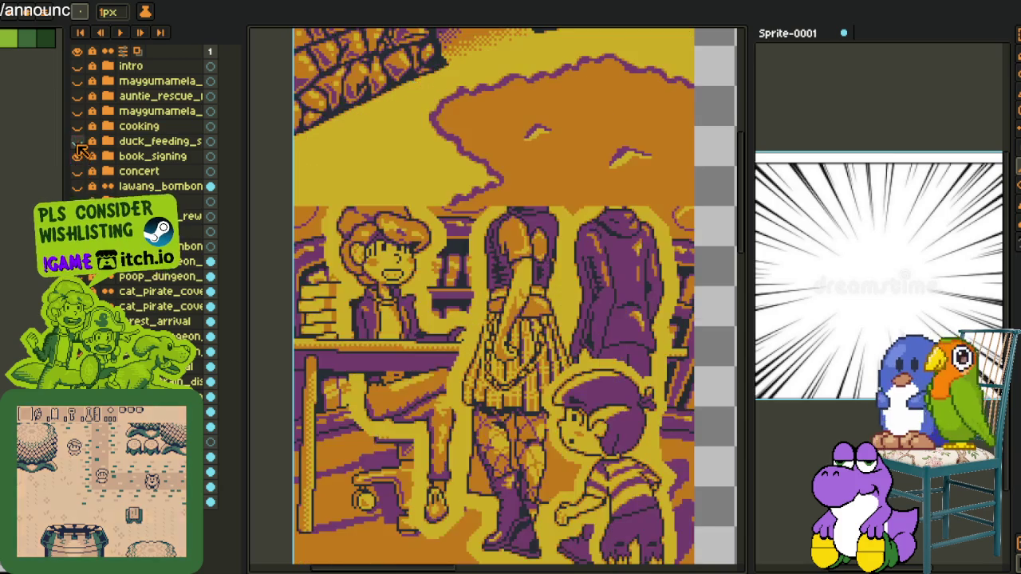
{"action": "left_click", "coordinate": [78, 141]}
{"action": "scroll", "coordinate": [523, 347], "scroll_direction": "down", "scroll_amount": 2}
{"action": "left_click_drag", "start_coordinate": [522, 240], "coordinate": [523, 347]}
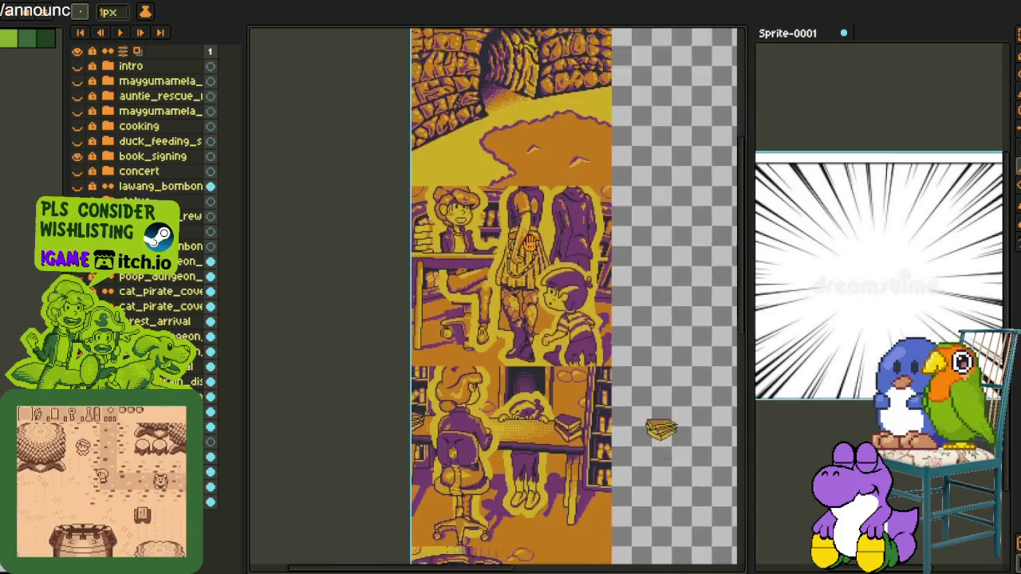
{"action": "scroll", "coordinate": [522, 347], "scroll_direction": "up", "scroll_amount": 3}
{"action": "left_click_drag", "start_coordinate": [702, 383], "coordinate": [560, 255]}
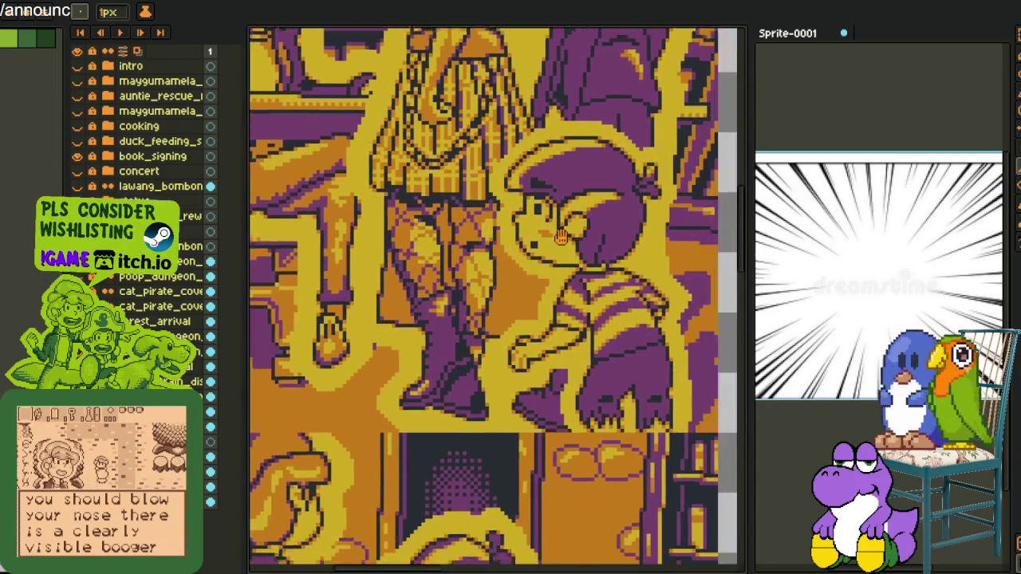
{"action": "scroll", "coordinate": [560, 255], "scroll_direction": "down", "scroll_amount": 2}
{"action": "scroll", "coordinate": [550, 271], "scroll_direction": "down", "scroll_amount": 2}
{"action": "scroll", "coordinate": [550, 279], "scroll_direction": "down", "scroll_amount": 2}
{"action": "scroll", "coordinate": [558, 291], "scroll_direction": "down", "scroll_amount": 2}
{"action": "scroll", "coordinate": [559, 292], "scroll_direction": "down", "scroll_amount": 2}
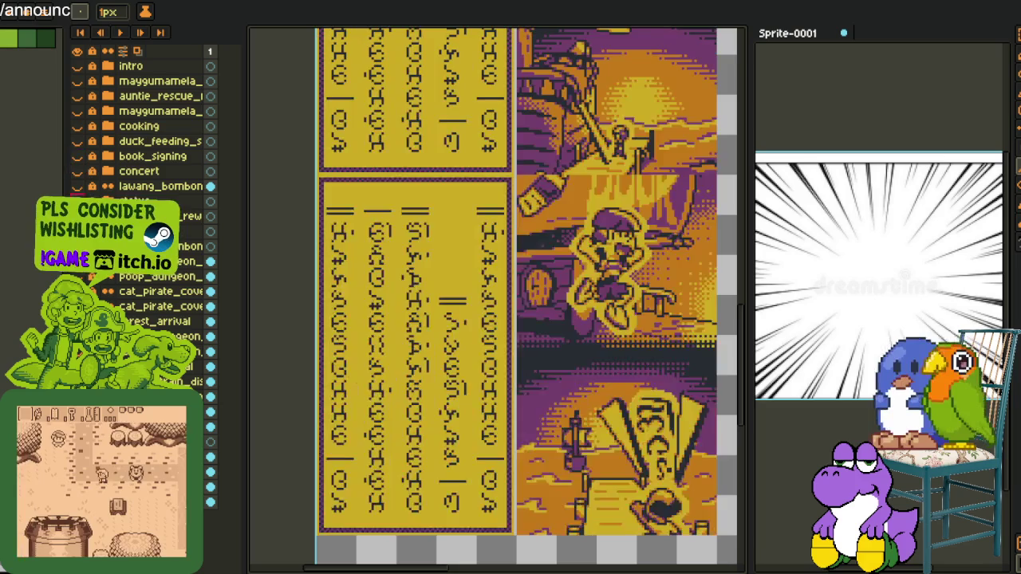
{"action": "scroll", "coordinate": [559, 292], "scroll_direction": "down", "scroll_amount": 2}
{"action": "scroll", "coordinate": [586, 220], "scroll_direction": "up", "scroll_amount": 2}
{"action": "scroll", "coordinate": [606, 469], "scroll_direction": "up", "scroll_amount": 3}
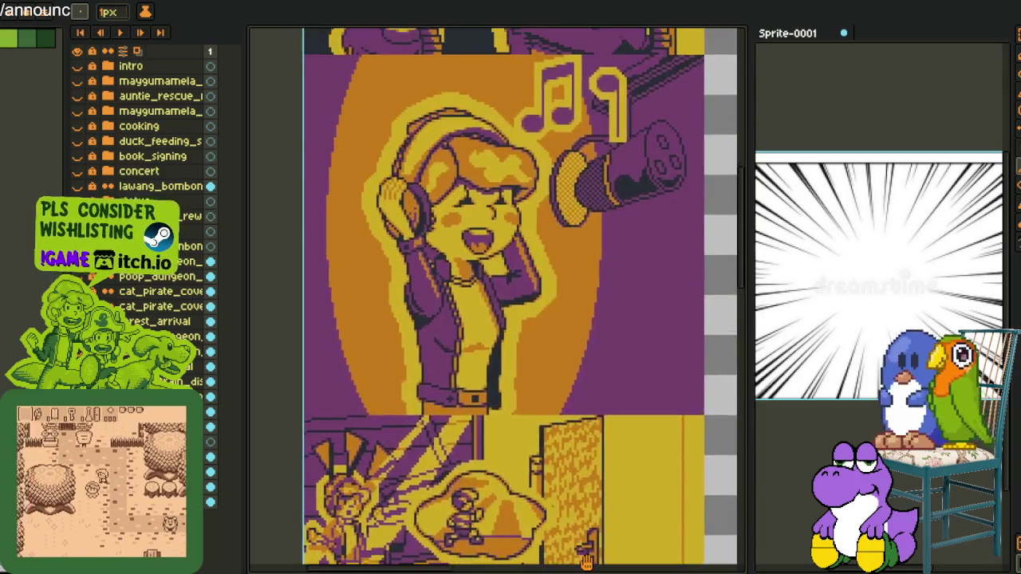
{"action": "scroll", "coordinate": [606, 470], "scroll_direction": "down", "scroll_amount": 3}
{"action": "scroll", "coordinate": [606, 470], "scroll_direction": "down", "scroll_amount": 2}
{"action": "scroll", "coordinate": [528, 296], "scroll_direction": "down", "scroll_amount": 2}
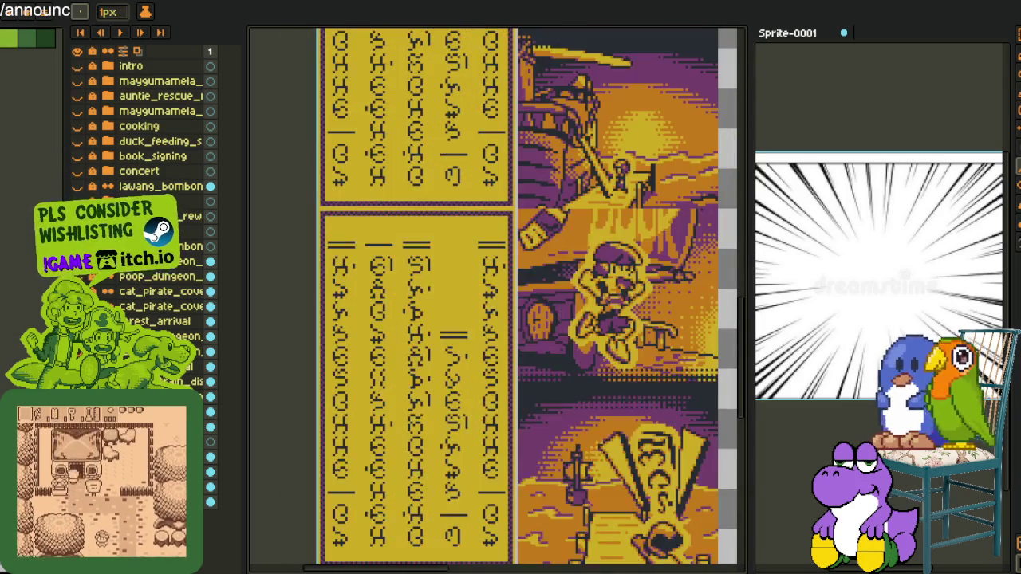
{"action": "scroll", "coordinate": [527, 296], "scroll_direction": "down", "scroll_amount": 3}
{"action": "scroll", "coordinate": [518, 296], "scroll_direction": "up", "scroll_amount": 3}
{"action": "scroll", "coordinate": [519, 296], "scroll_direction": "down", "scroll_amount": 3}
{"action": "scroll", "coordinate": [518, 296], "scroll_direction": "up", "scroll_amount": 3}
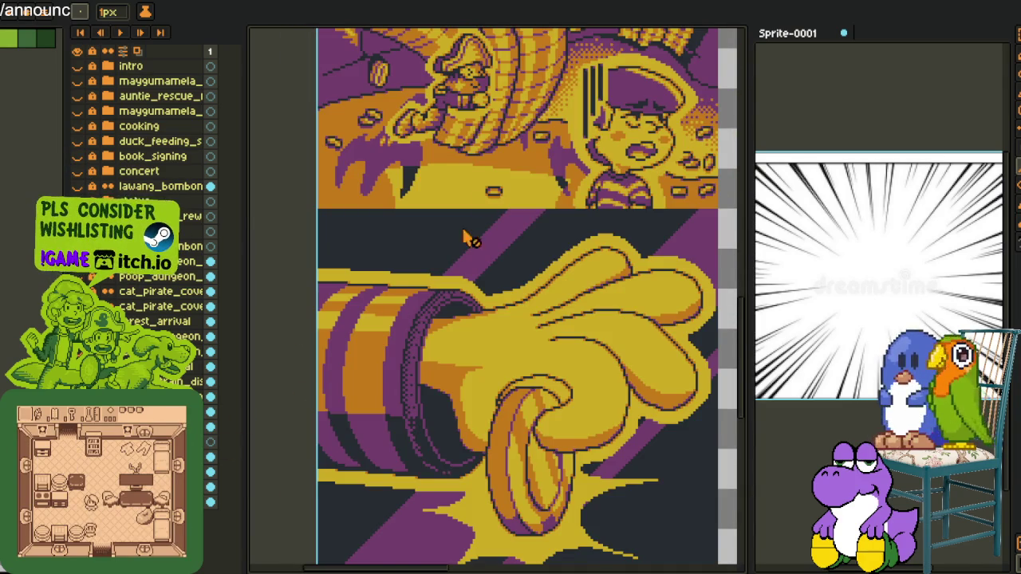
{"action": "scroll", "coordinate": [443, 271], "scroll_direction": "up", "scroll_amount": 3}
{"action": "scroll", "coordinate": [442, 271], "scroll_direction": "up", "scroll_amount": 3}
{"action": "scroll", "coordinate": [558, 403], "scroll_direction": "up", "scroll_amount": 1}
{"action": "scroll", "coordinate": [558, 403], "scroll_direction": "up", "scroll_amount": 1}
{"action": "scroll", "coordinate": [566, 411], "scroll_direction": "up", "scroll_amount": 1}
{"action": "scroll", "coordinate": [579, 422], "scroll_direction": "up", "scroll_amount": 2}
{"action": "scroll", "coordinate": [586, 431], "scroll_direction": "up", "scroll_amount": 1}
{"action": "scroll", "coordinate": [543, 382], "scroll_direction": "down", "scroll_amount": 3}
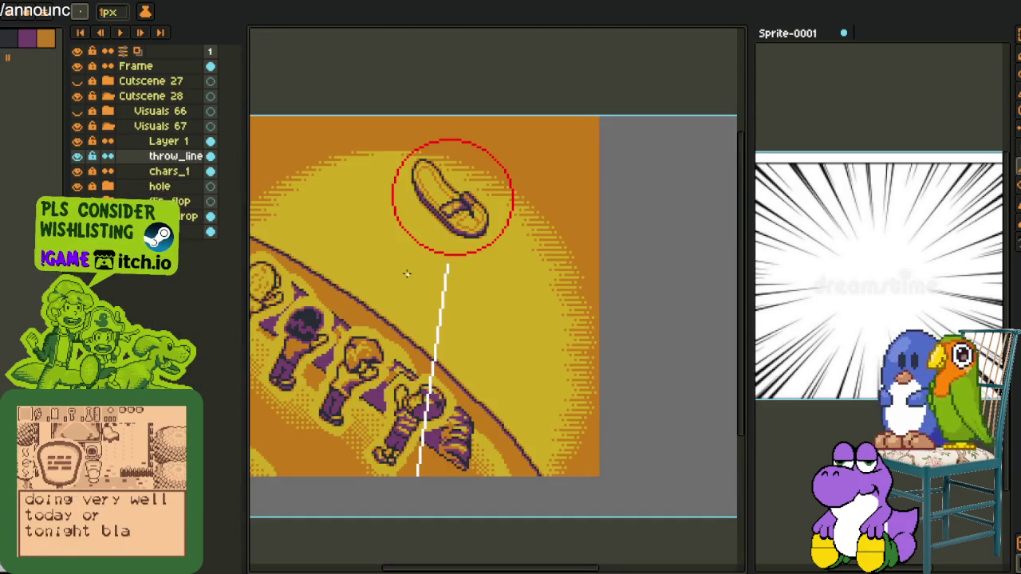
Draw a second white speed line from the ring down the slope in two strokes.
{"action": "scroll", "coordinate": [435, 291], "scroll_direction": "up", "scroll_amount": 1}
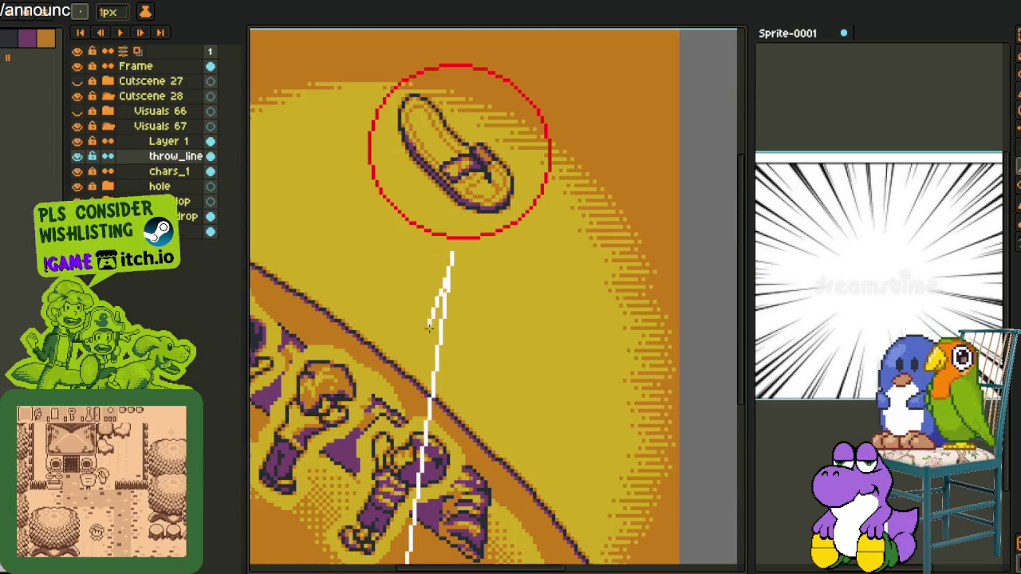
{"action": "scroll", "coordinate": [364, 565], "scroll_direction": "down", "scroll_amount": 2}
{"action": "scroll", "coordinate": [365, 566], "scroll_direction": "down", "scroll_amount": 2}
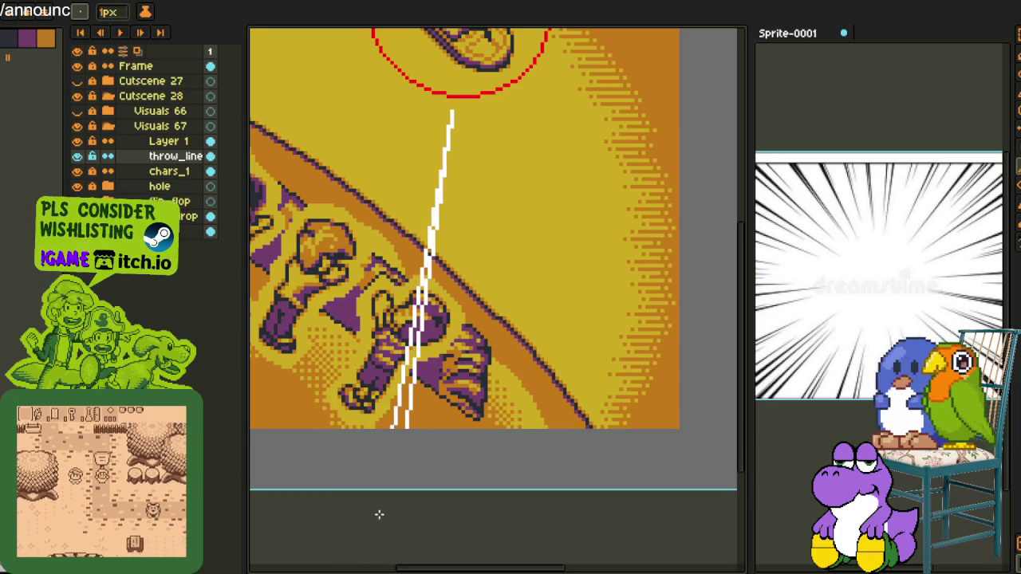
{"action": "scroll", "coordinate": [383, 515], "scroll_direction": "down", "scroll_amount": 3}
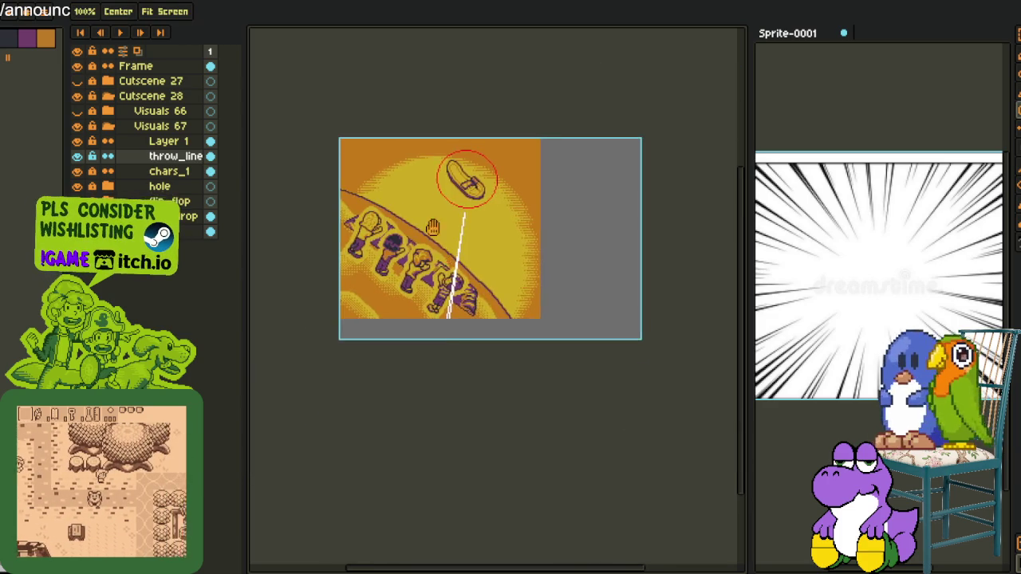
{"action": "scroll", "coordinate": [438, 241], "scroll_direction": "up", "scroll_amount": 2}
{"action": "scroll", "coordinate": [446, 234], "scroll_direction": "up", "scroll_amount": 2}
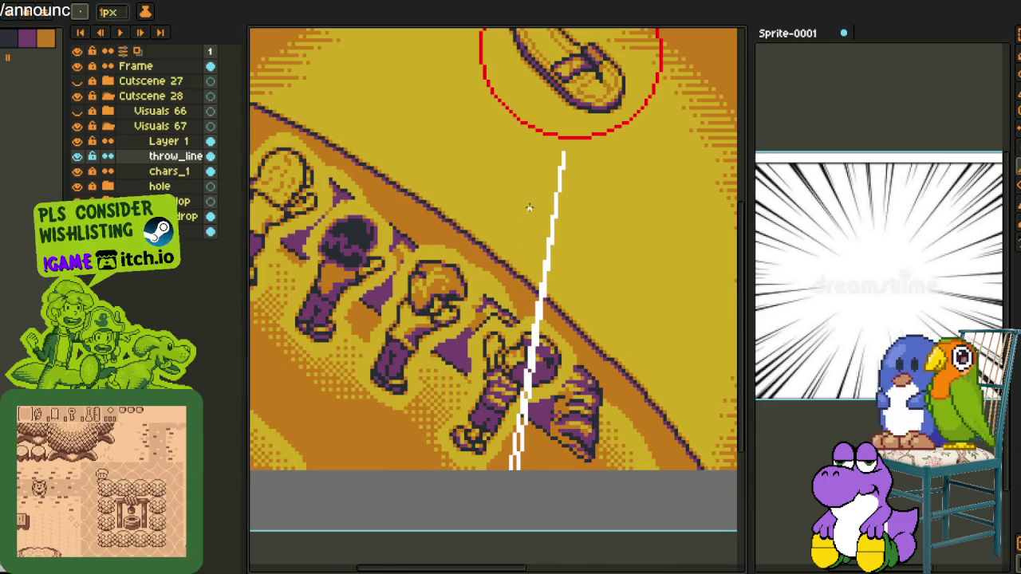
{"action": "left_click_drag", "start_coordinate": [517, 252], "coordinate": [475, 500]}
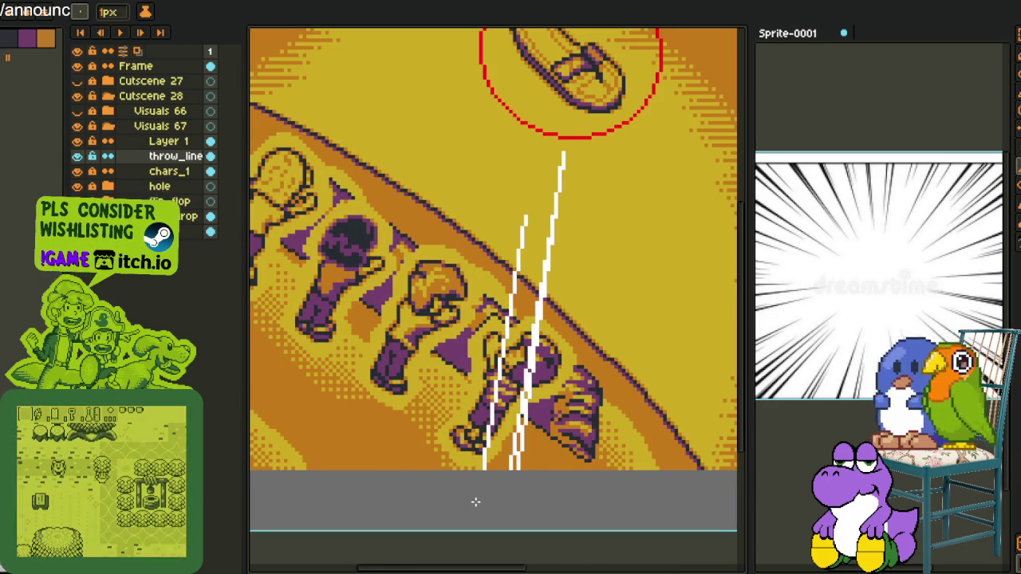
{"action": "left_click_drag", "start_coordinate": [482, 500], "coordinate": [462, 523]}
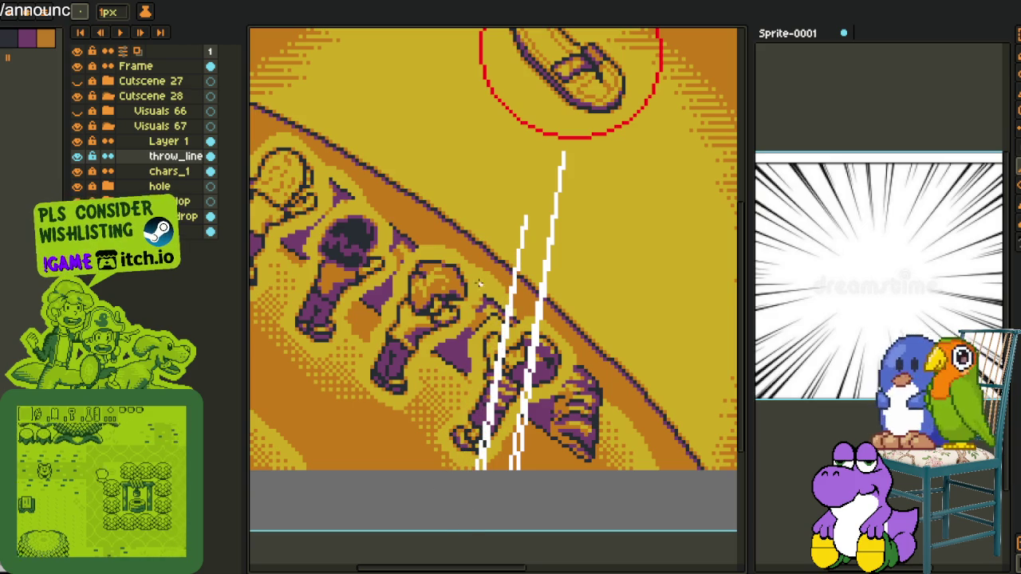
Draw the leftmost diagonal white line, redraw it twice, then clear the throw_line layer.
{"action": "left_click_drag", "start_coordinate": [513, 144], "coordinate": [444, 497]}
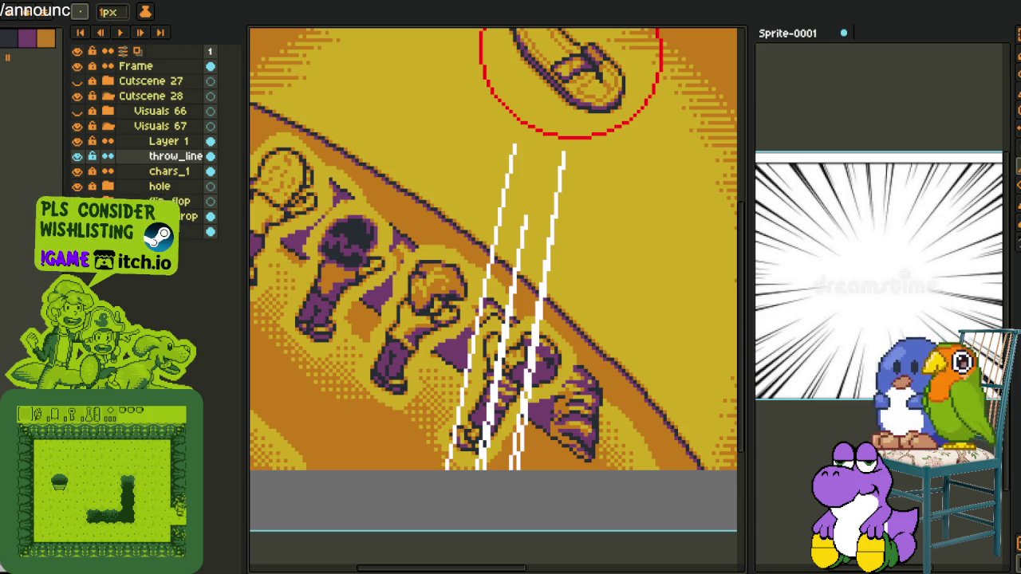
{"action": "key", "text": "ctrl+z"}
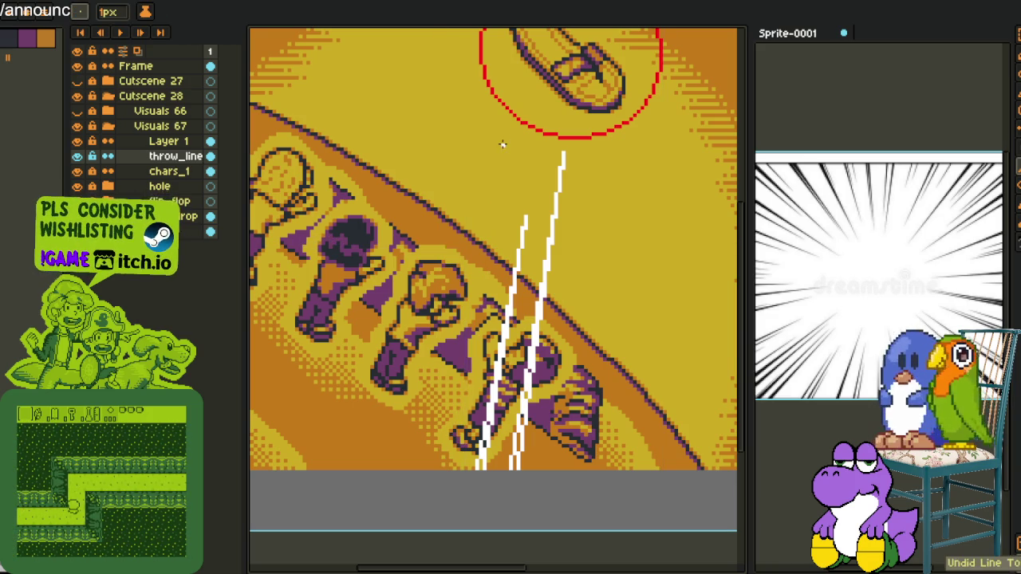
{"action": "left_click_drag", "start_coordinate": [506, 139], "coordinate": [429, 500]}
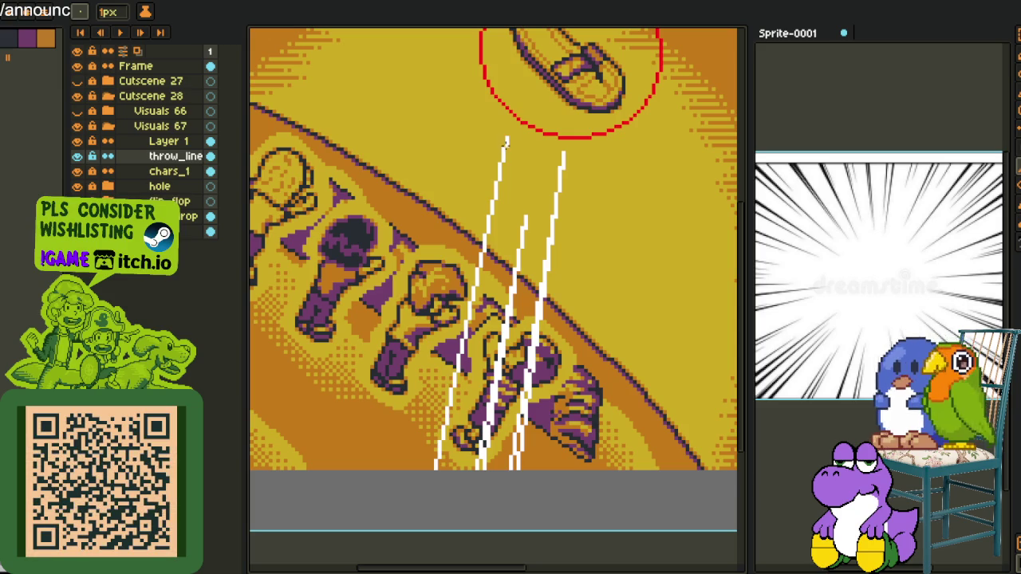
{"action": "left_click_drag", "start_coordinate": [505, 142], "coordinate": [415, 515]}
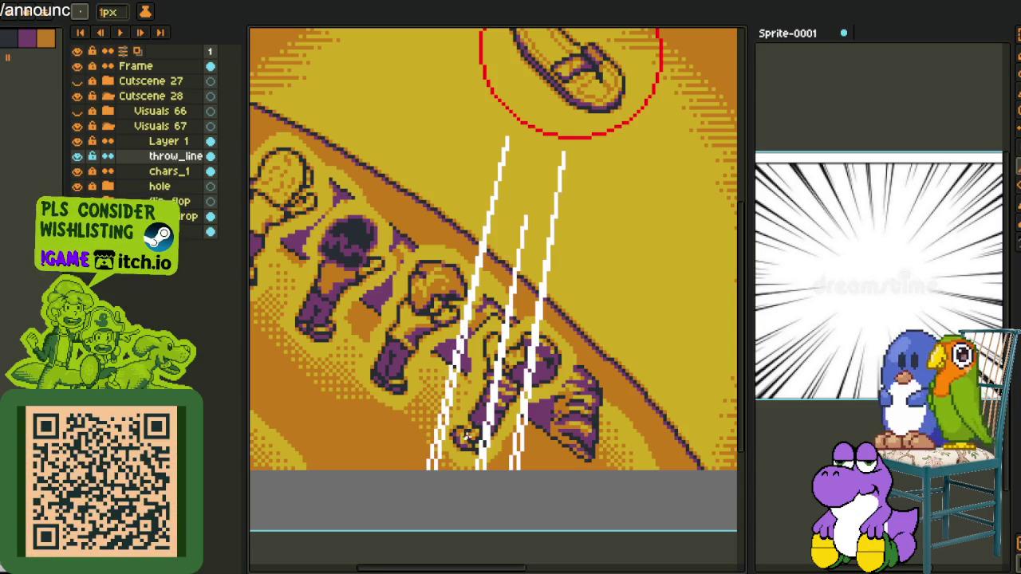
{"action": "scroll", "coordinate": [458, 449], "scroll_direction": "down", "scroll_amount": 3}
{"action": "scroll", "coordinate": [510, 319], "scroll_direction": "up", "scroll_amount": 1}
{"action": "scroll", "coordinate": [518, 319], "scroll_direction": "up", "scroll_amount": 1}
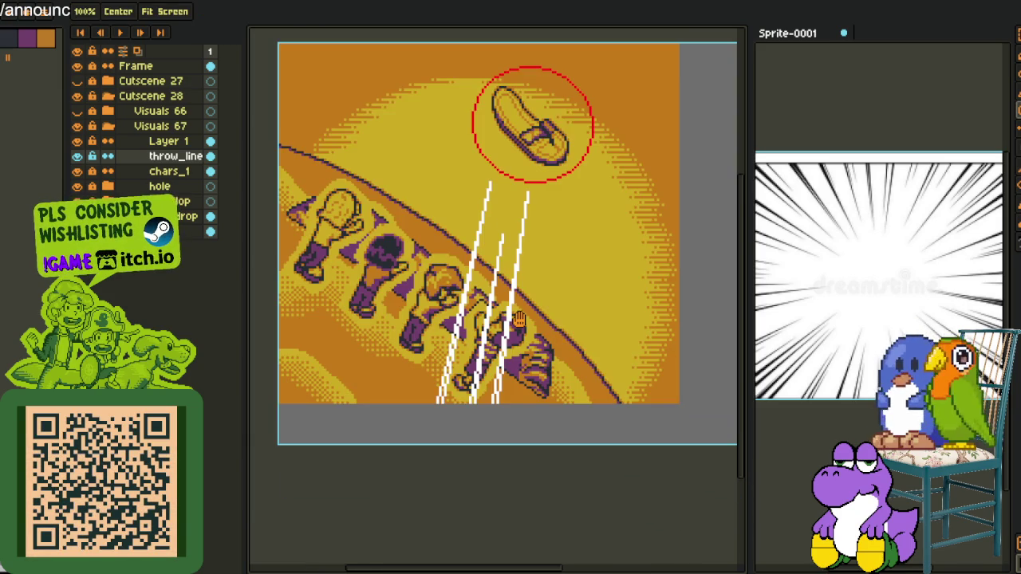
{"action": "key", "text": "l"}
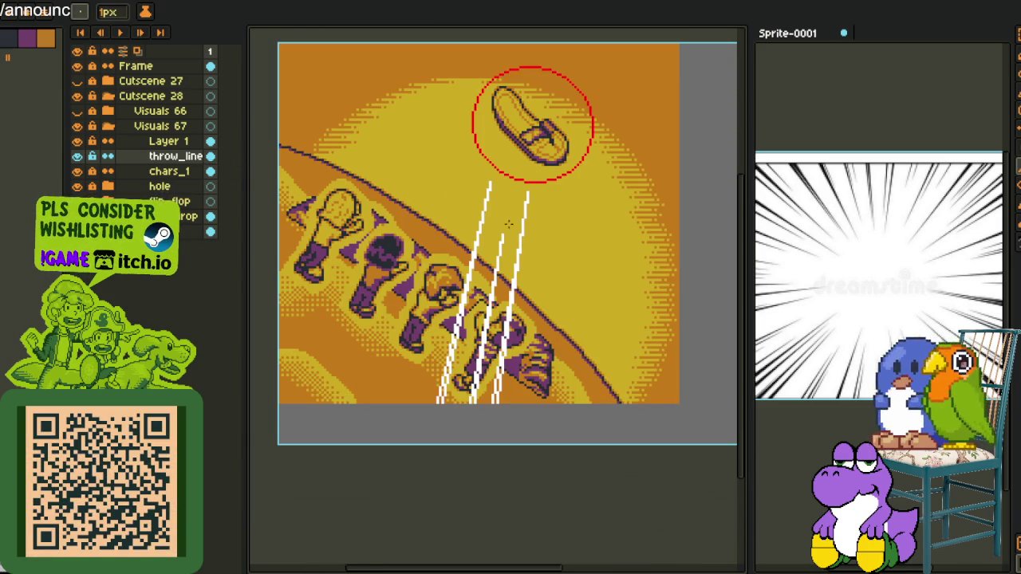
{"action": "key", "text": "Delete"}
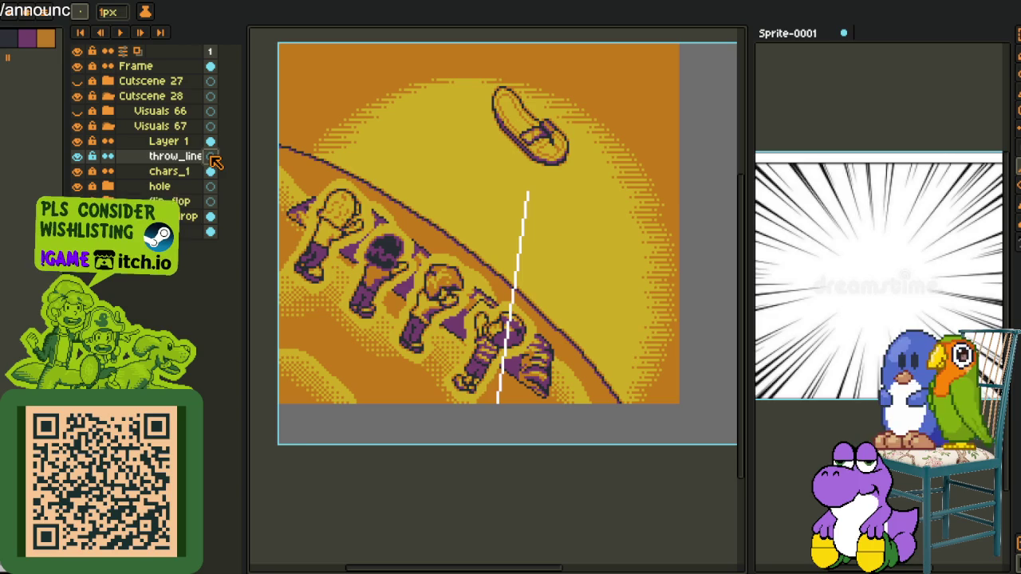
Undo the clear, then lasso and delete the white lines on the throw_line layer.
{"action": "key", "text": "ctrl+z"}
{"action": "key", "text": "q"}
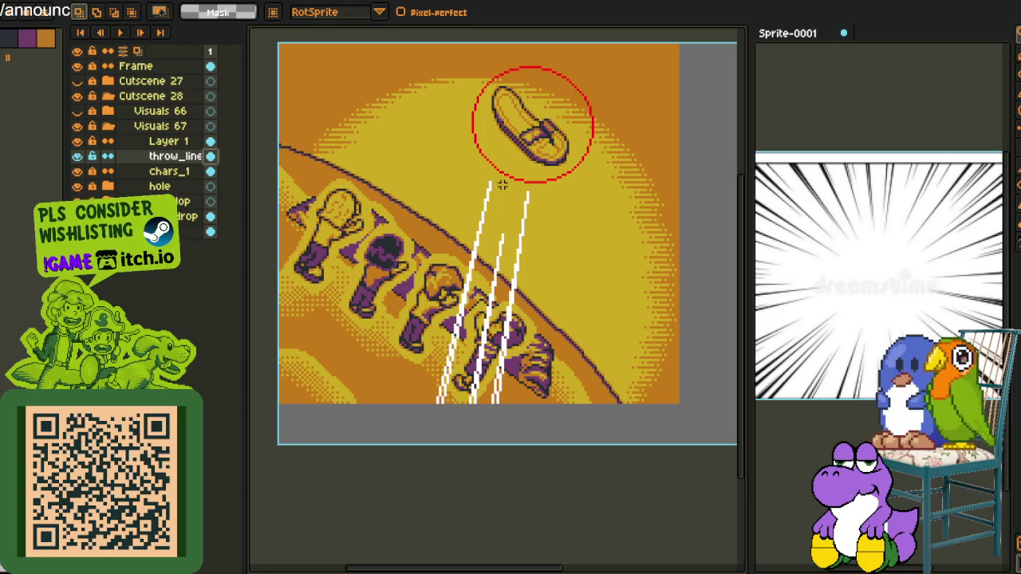
{"action": "left_click_drag", "start_coordinate": [491, 182], "coordinate": [613, 250]}
{"action": "left_click_drag", "start_coordinate": [556, 197], "coordinate": [527, 191]}
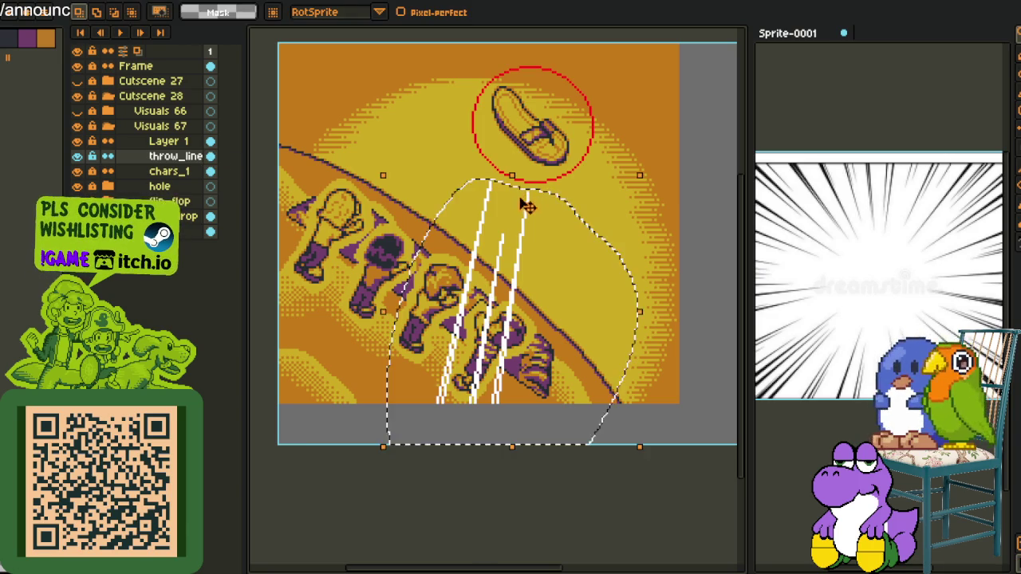
{"action": "key", "text": "Delete"}
Clear the white vertical line from Layer 1 and return to the throw_line layer.
{"action": "left_click", "coordinate": [211, 144]}
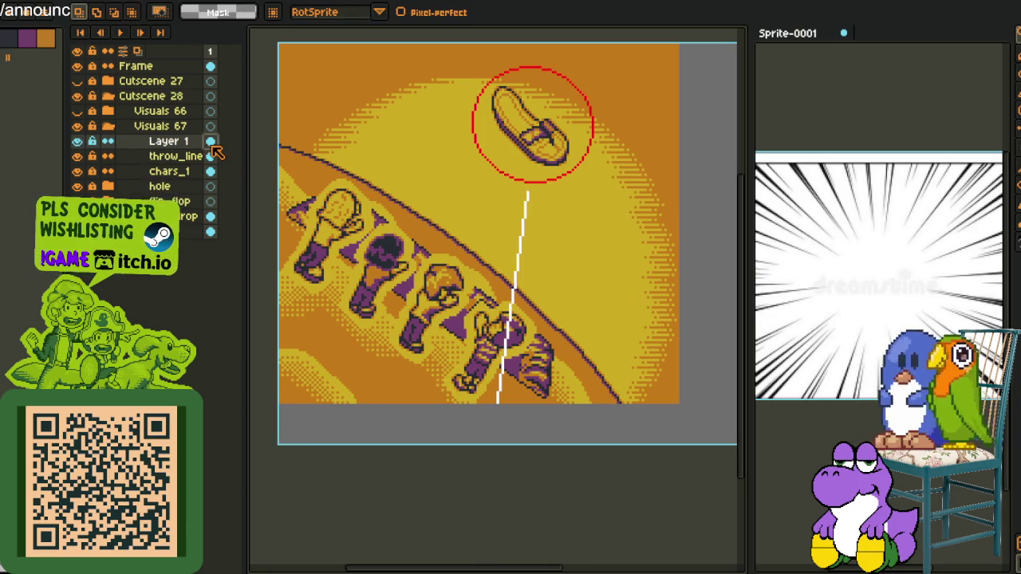
{"action": "key", "text": "Delete"}
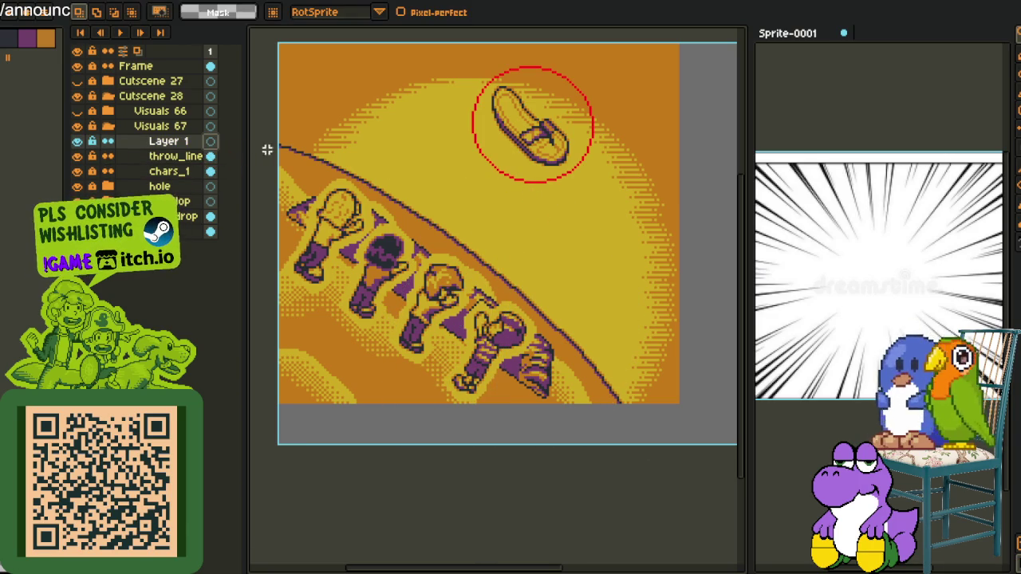
{"action": "left_click", "coordinate": [212, 157]}
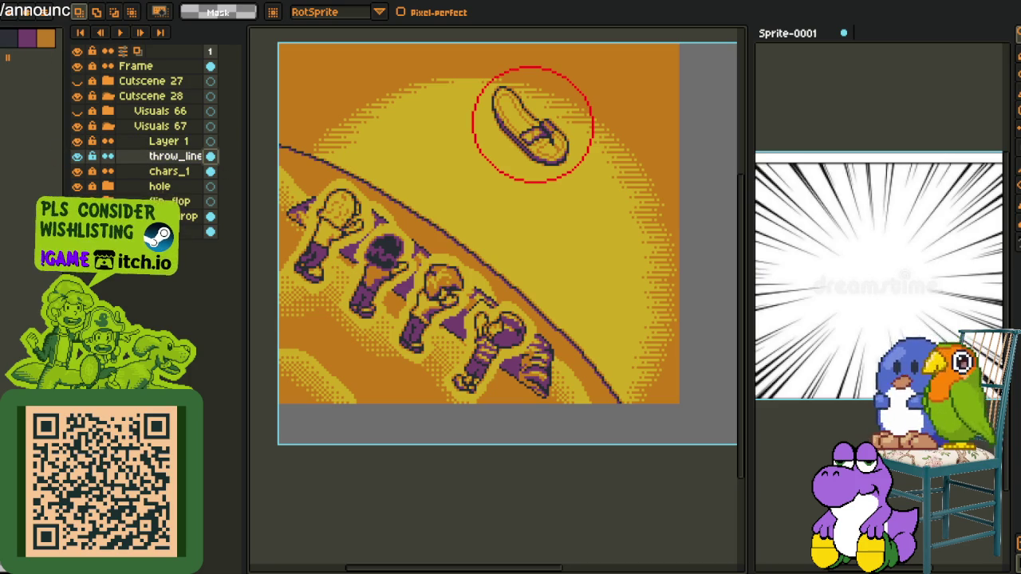
{"action": "left_click_drag", "start_coordinate": [450, 76], "coordinate": [412, 150]}
Drag out a large red ring centred on the flip-flop, adjust its size, then hide the Frame layer.
{"action": "mouse_move", "coordinate": [363, 97]}
{"action": "left_mouse_down"}
{"action": "mouse_move", "coordinate": [620, 345]}
{"action": "mouse_move", "coordinate": [623, 335]}
{"action": "left_mouse_up"}
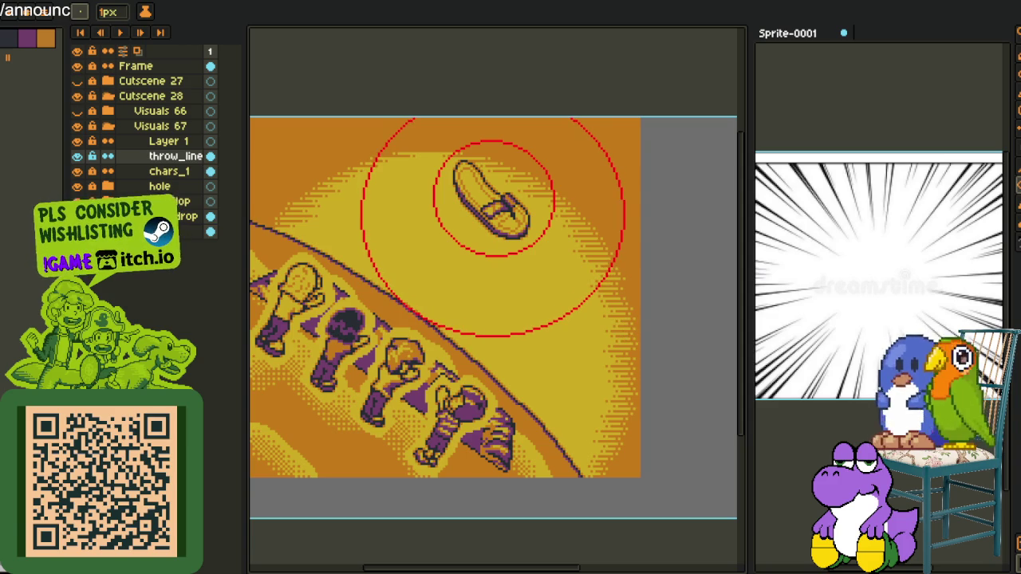
{"action": "scroll", "coordinate": [497, 317], "scroll_direction": "down", "scroll_amount": 2}
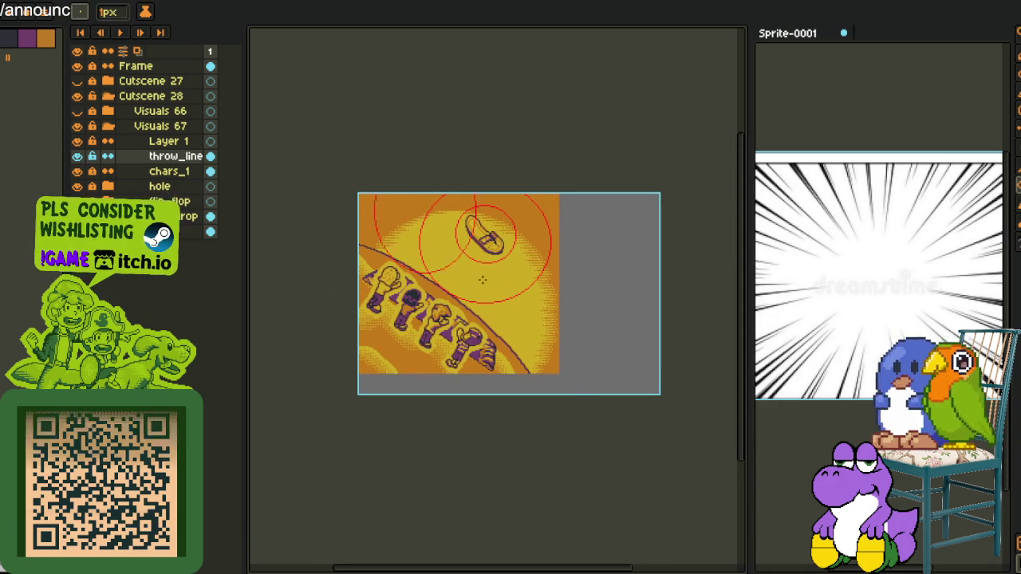
{"action": "mouse_move", "coordinate": [591, 377]}
{"action": "left_mouse_down"}
{"action": "mouse_move", "coordinate": [595, 342]}
{"action": "mouse_move", "coordinate": [594, 353]}
{"action": "left_mouse_up"}
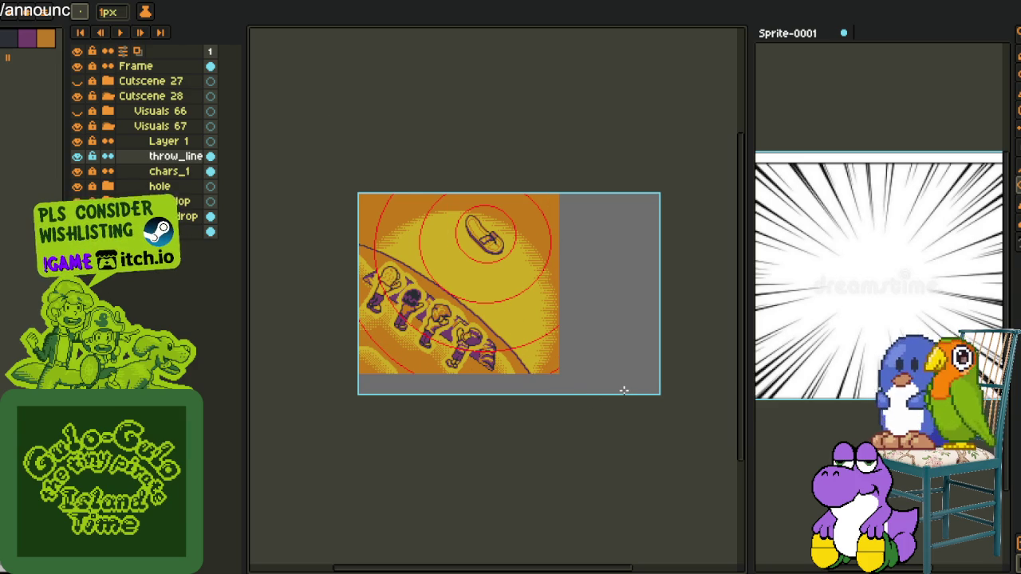
{"action": "left_click", "coordinate": [77, 66]}
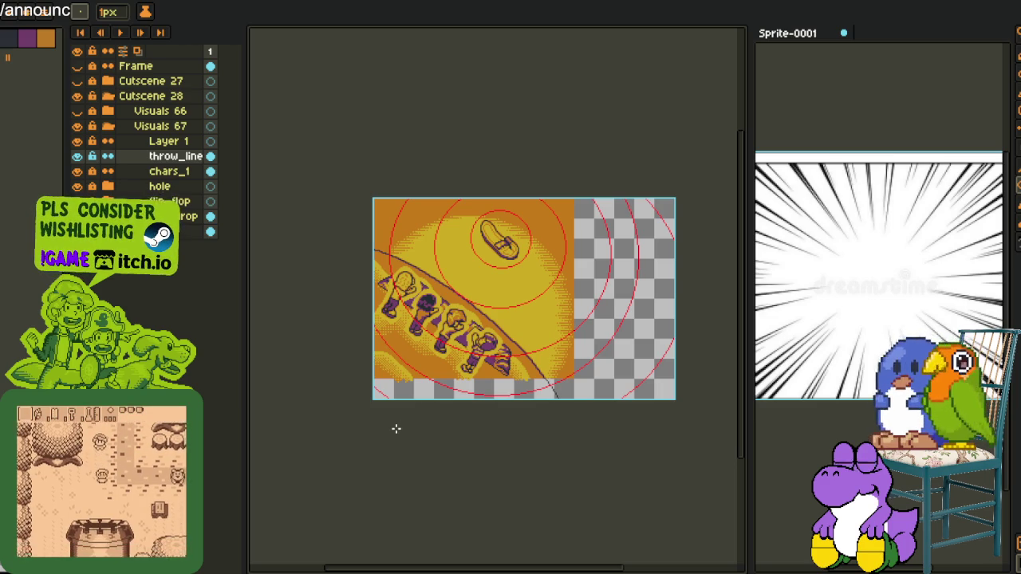
Switch between eyedropper and pencil, then select Layer 1 and pan the view left.
{"action": "key", "text": "i"}
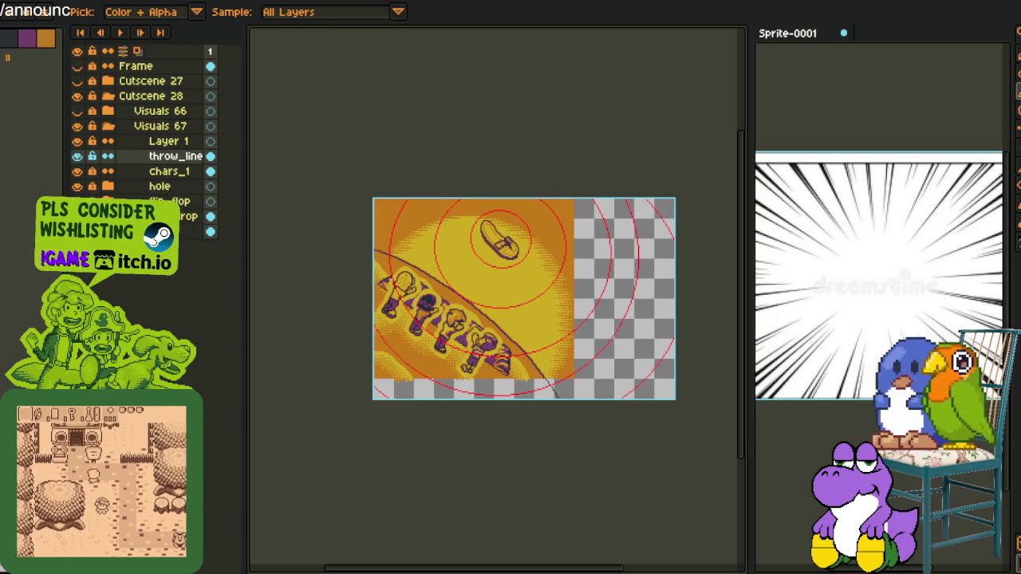
{"action": "key", "text": "b"}
{"action": "key", "text": "i"}
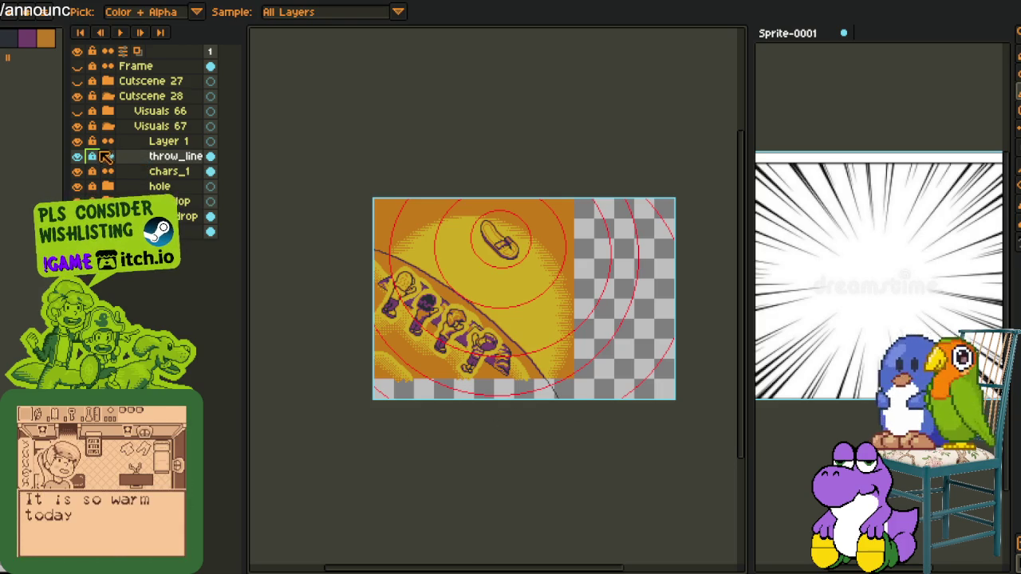
{"action": "left_click", "coordinate": [171, 144]}
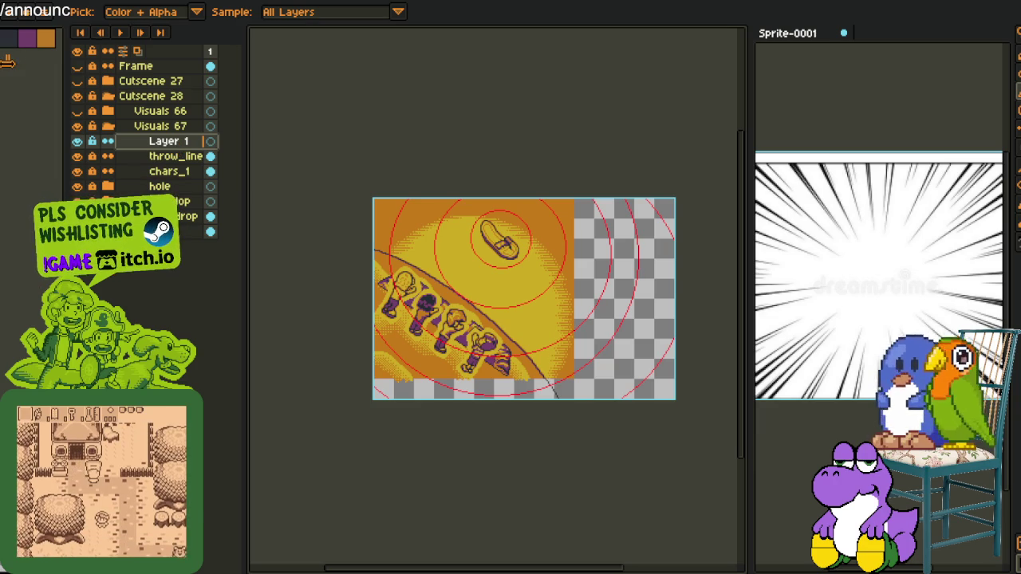
{"action": "left_click_drag", "start_coordinate": [491, 354], "coordinate": [431, 371]}
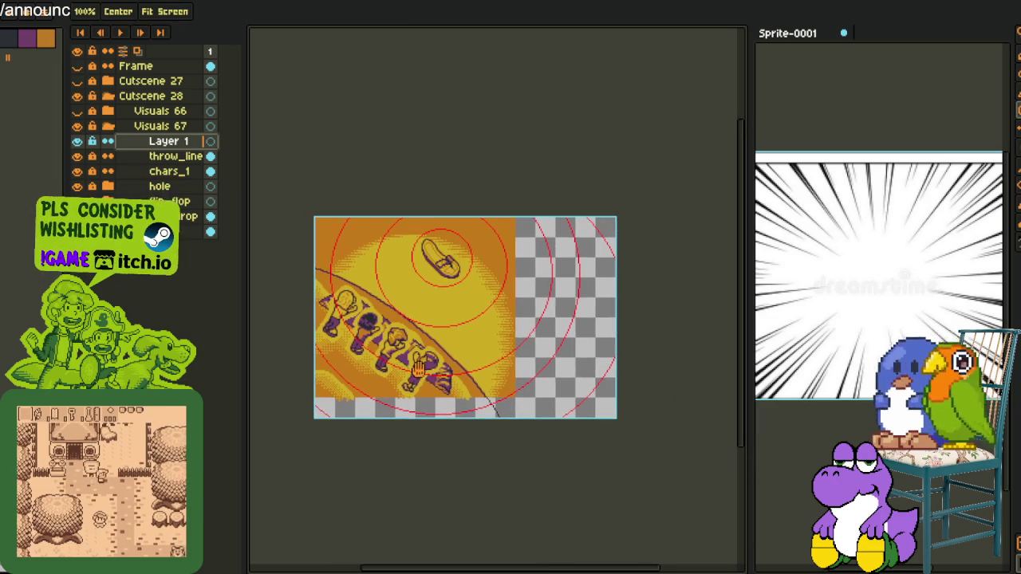
With the pencil, draw two white vertical lines down to the bottom of the canvas.
{"action": "scroll", "coordinate": [428, 247], "scroll_direction": "up", "scroll_amount": 2}
{"action": "scroll", "coordinate": [427, 247], "scroll_direction": "up", "scroll_amount": 1}
{"action": "scroll", "coordinate": [563, 212], "scroll_direction": "up", "scroll_amount": 1}
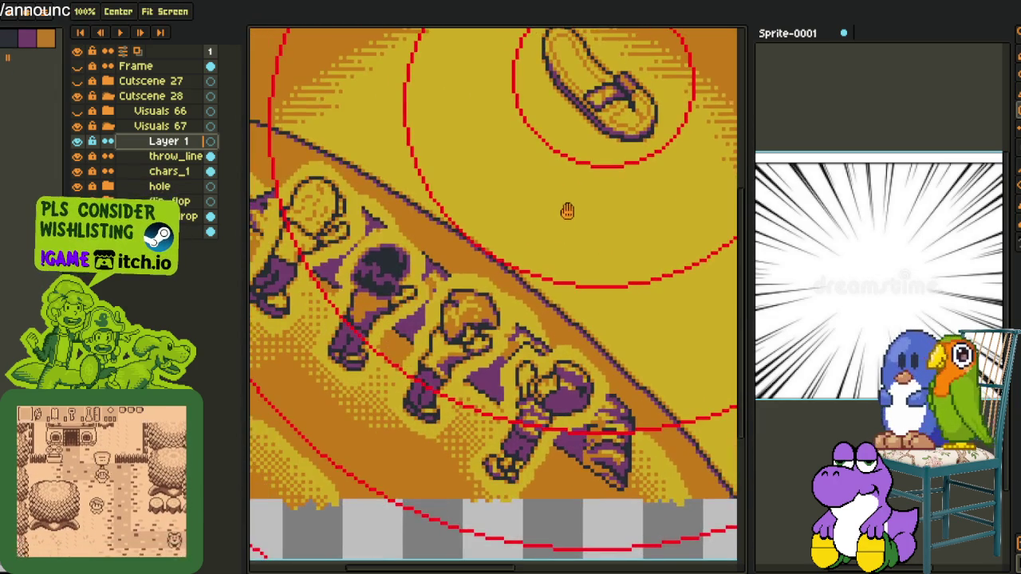
{"action": "scroll", "coordinate": [510, 223], "scroll_direction": "down", "scroll_amount": 1}
{"action": "key", "text": "b"}
{"action": "left_click_drag", "start_coordinate": [493, 185], "coordinate": [493, 540]}
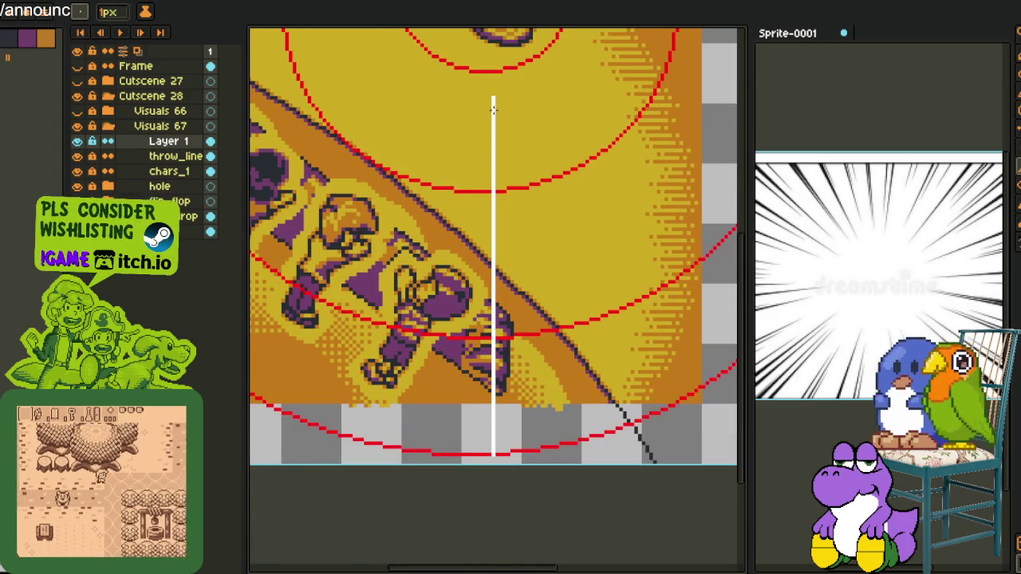
{"action": "left_click_drag", "start_coordinate": [493, 101], "coordinate": [502, 431]}
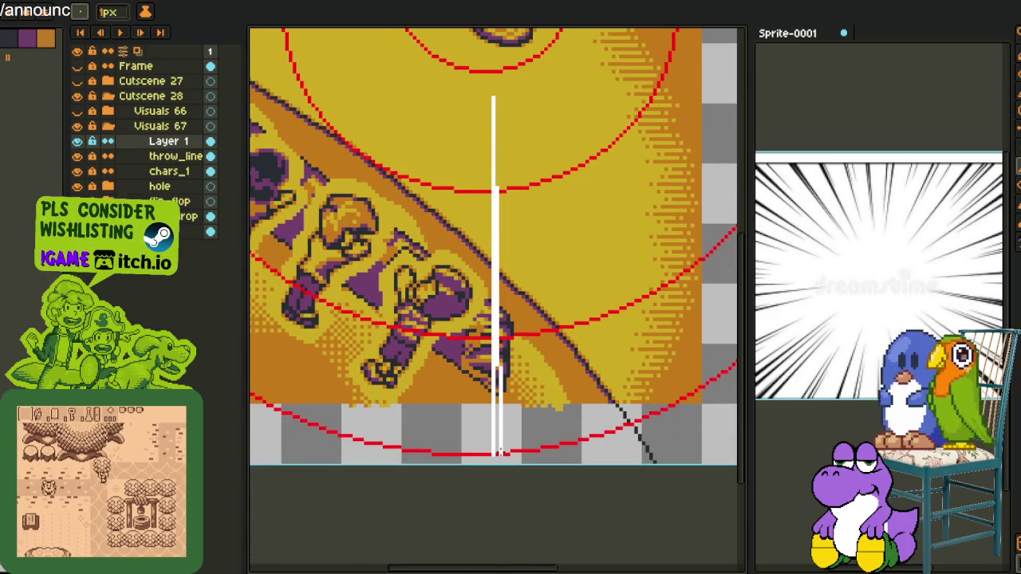
Draw three white speed lines dropping from the flip-flop, undoing and restoring one.
{"action": "scroll", "coordinate": [474, 455], "scroll_direction": "up", "scroll_amount": 2}
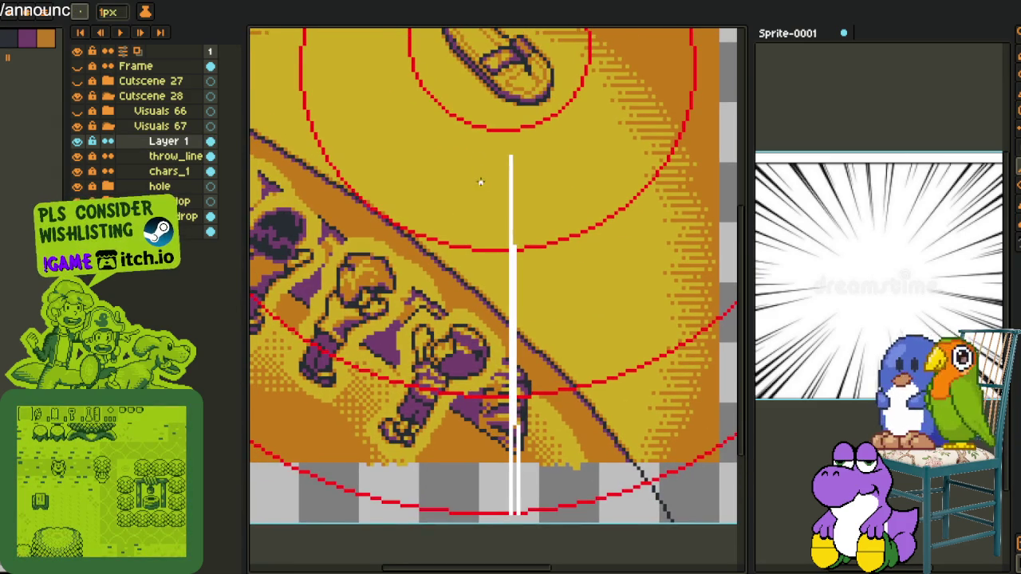
{"action": "left_click_drag", "start_coordinate": [483, 184], "coordinate": [453, 511]}
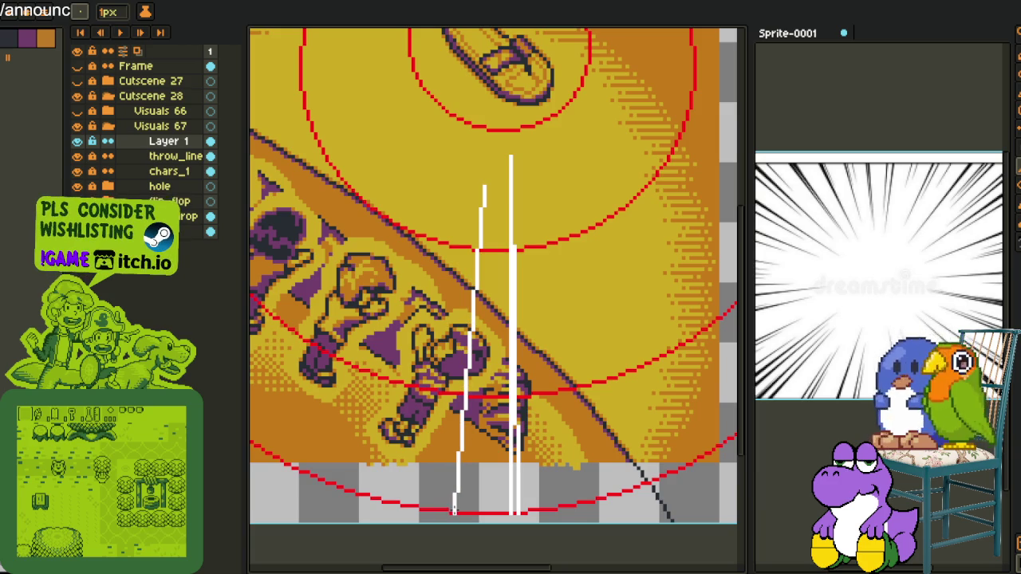
{"action": "key", "text": "ctrl+z"}
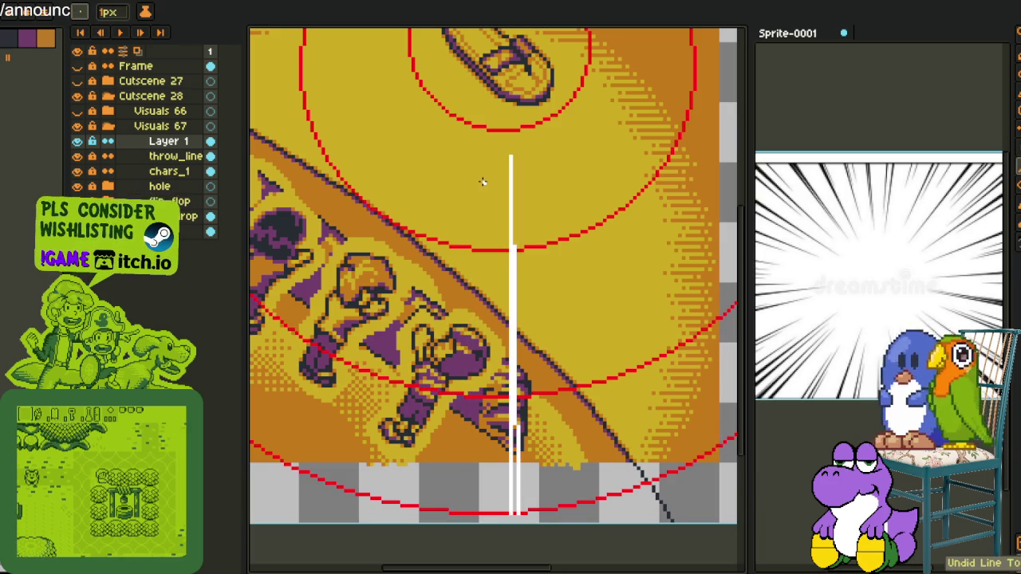
{"action": "key", "text": "ctrl+y"}
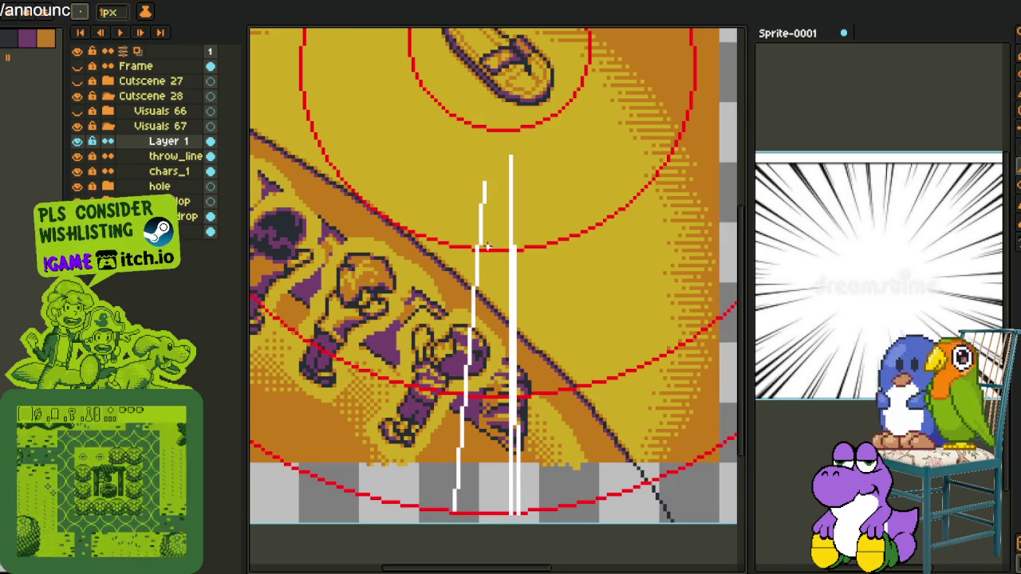
{"action": "left_click_drag", "start_coordinate": [485, 189], "coordinate": [459, 508]}
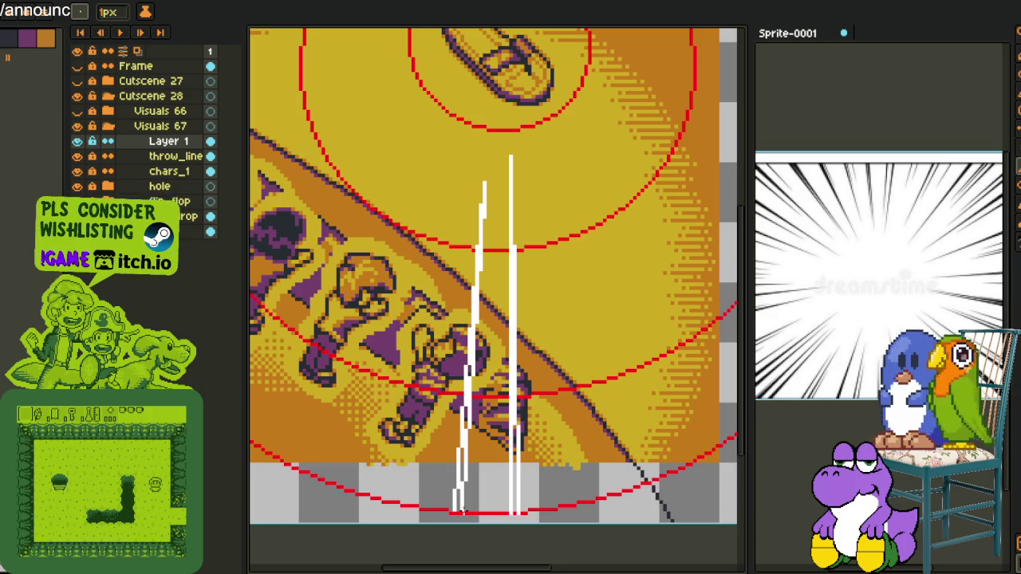
{"action": "scroll", "coordinate": [492, 259], "scroll_direction": "down", "scroll_amount": 2}
{"action": "scroll", "coordinate": [491, 259], "scroll_direction": "up", "scroll_amount": 2}
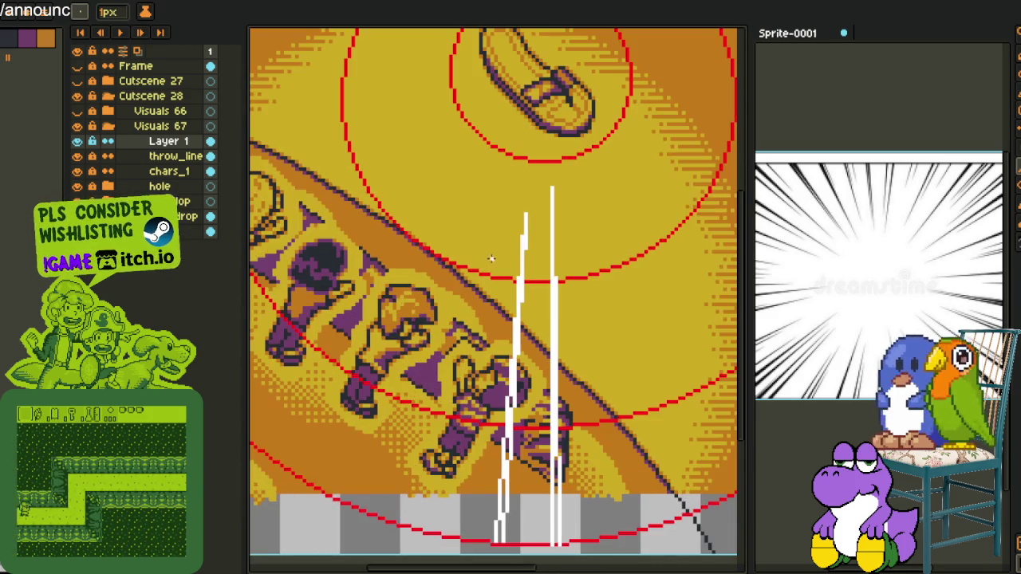
{"action": "left_click_drag", "start_coordinate": [498, 235], "coordinate": [454, 532]}
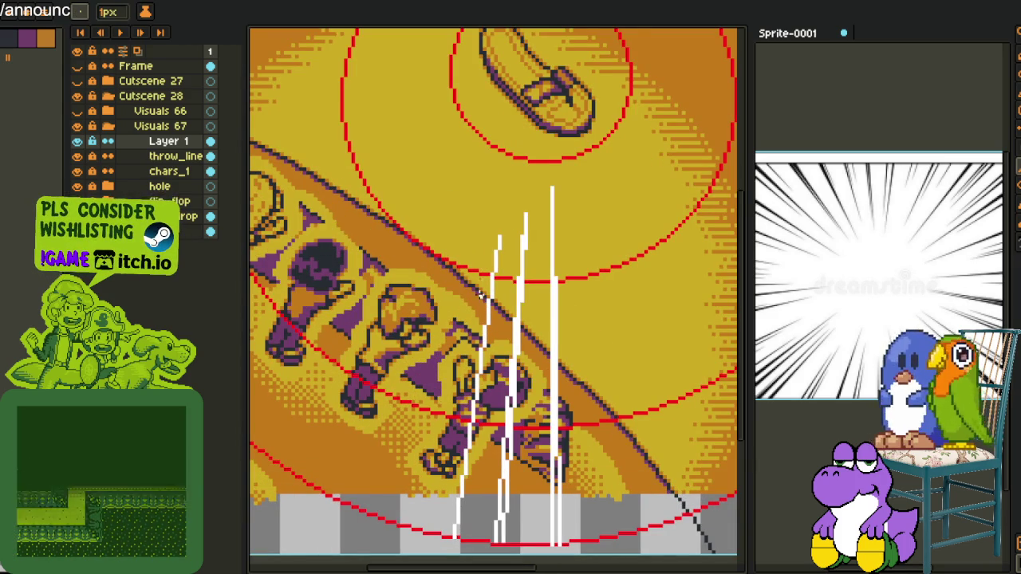
Add two more white speed lines running down-left from the flip-flop.
{"action": "key", "text": "v"}
{"action": "key", "text": "b"}
{"action": "left_click_drag", "start_coordinate": [513, 160], "coordinate": [464, 539]}
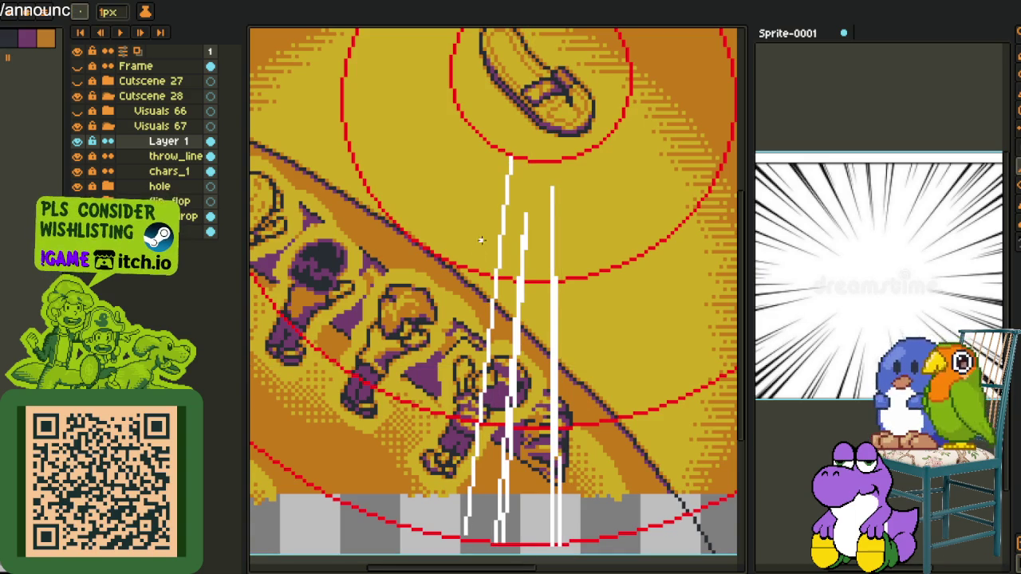
{"action": "left_click_drag", "start_coordinate": [504, 201], "coordinate": [458, 530]}
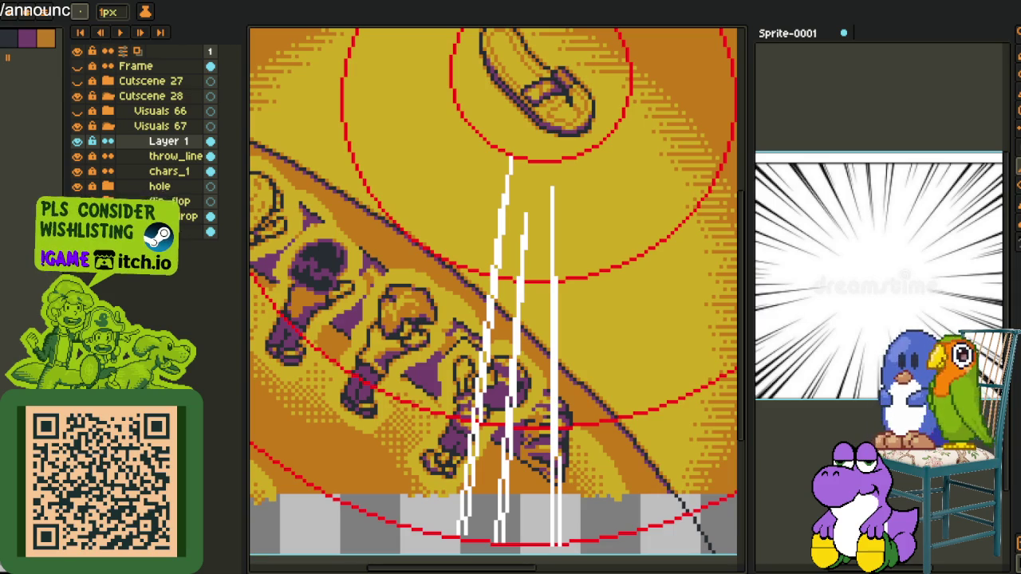
{"action": "scroll", "coordinate": [364, 220], "scroll_direction": "down", "scroll_amount": 1}
{"action": "scroll", "coordinate": [467, 261], "scroll_direction": "down", "scroll_amount": 1}
{"action": "scroll", "coordinate": [484, 247], "scroll_direction": "up", "scroll_amount": 1}
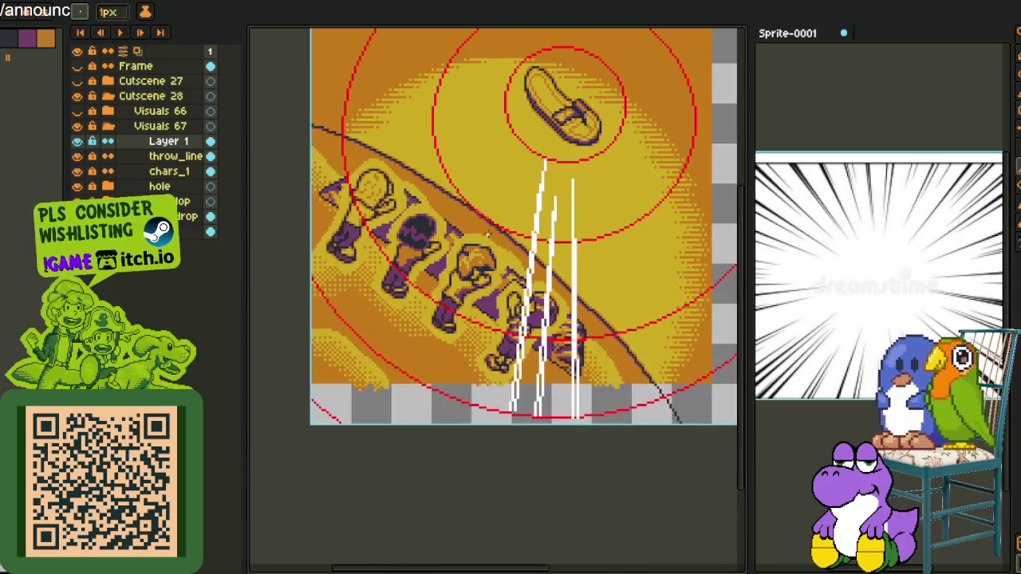
Draw a cluster of diagonal white lines below the flip-flop, touching up ends and undoing the last.
{"action": "left_click_drag", "start_coordinate": [531, 171], "coordinate": [496, 334]}
{"action": "left_click_drag", "start_coordinate": [527, 199], "coordinate": [469, 412]}
{"action": "left_click_drag", "start_coordinate": [517, 235], "coordinate": [477, 405]}
{"action": "left_click_drag", "start_coordinate": [494, 344], "coordinate": [481, 407]}
{"action": "scroll", "coordinate": [504, 239], "scroll_direction": "up", "scroll_amount": 1}
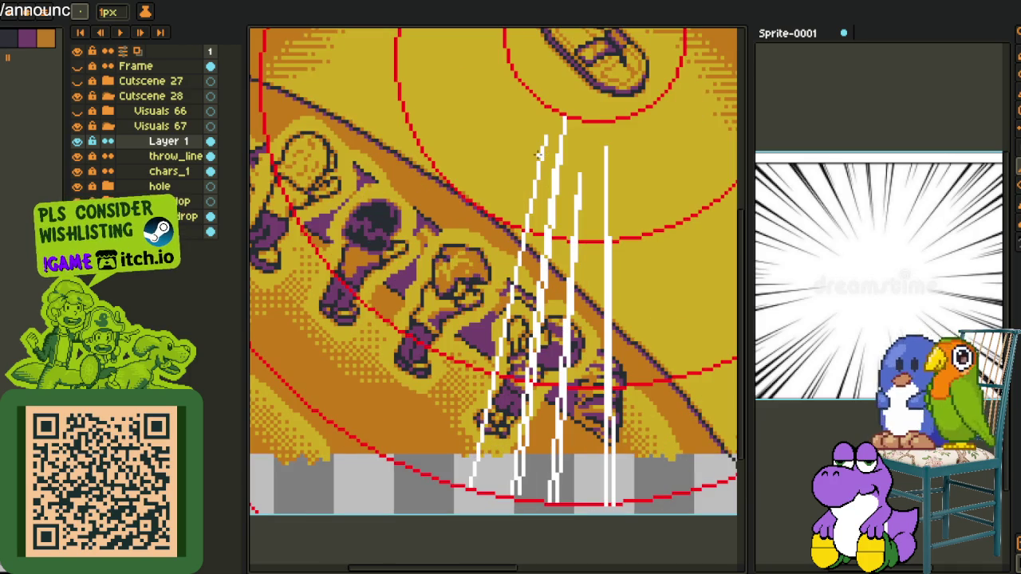
{"action": "left_click_drag", "start_coordinate": [539, 163], "coordinate": [459, 466]}
{"action": "left_click_drag", "start_coordinate": [514, 267], "coordinate": [464, 483]}
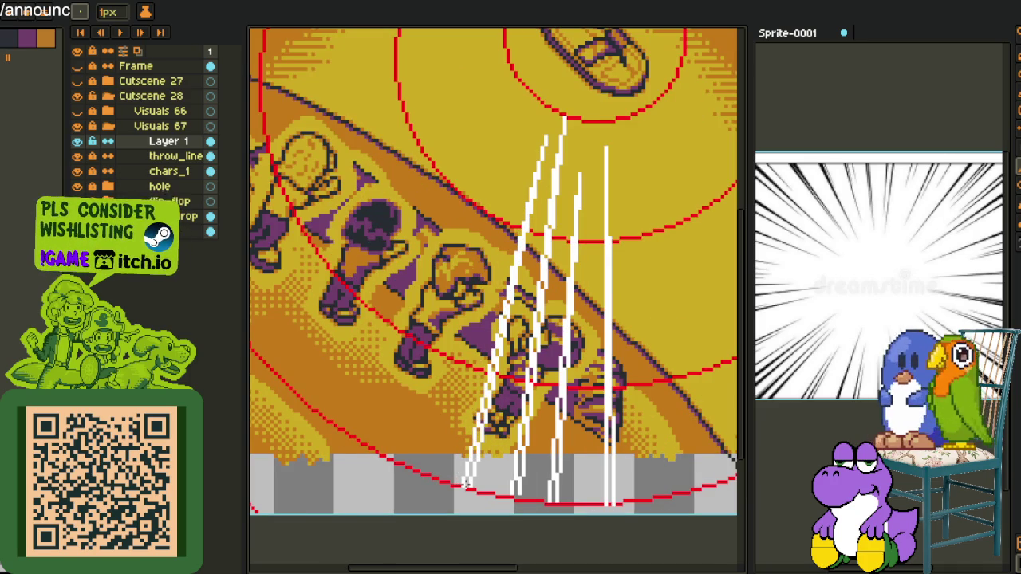
{"action": "key", "text": "ctrl+z"}
{"action": "scroll", "coordinate": [468, 483], "scroll_direction": "down", "scroll_amount": 2}
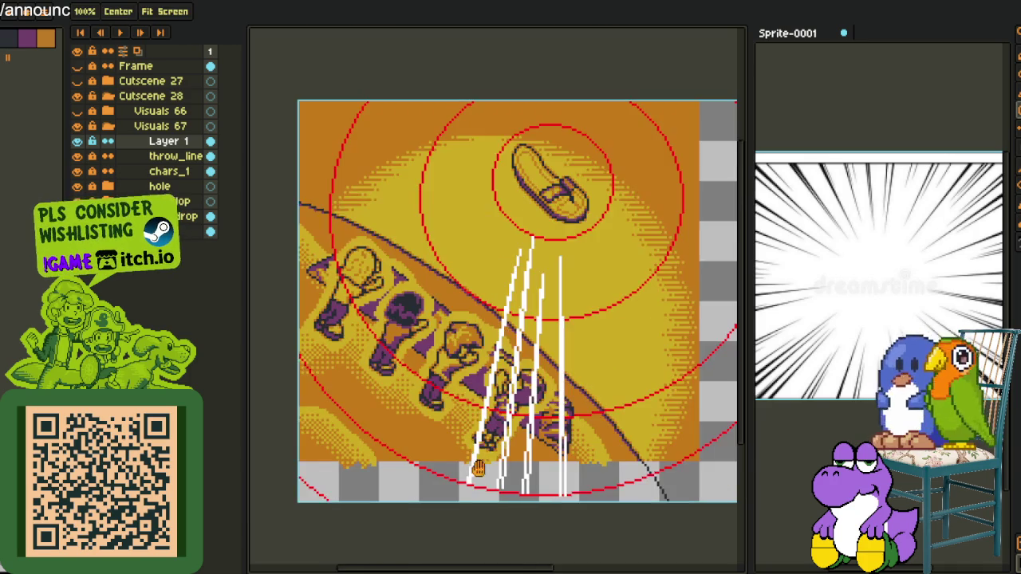
Draw three tapered white speed lines fanning out to the right beneath the flip-flop.
{"action": "scroll", "coordinate": [508, 339], "scroll_direction": "up", "scroll_amount": 2}
{"action": "left_click_drag", "start_coordinate": [507, 339], "coordinate": [252, 331]}
{"action": "left_click_drag", "start_coordinate": [336, 115], "coordinate": [387, 462]}
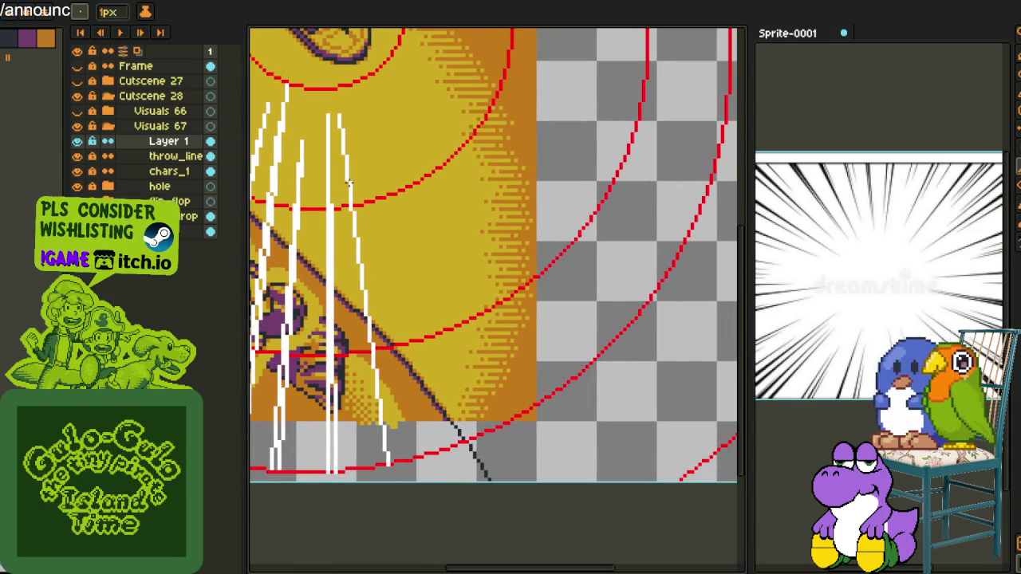
{"action": "left_click_drag", "start_coordinate": [350, 185], "coordinate": [391, 462]}
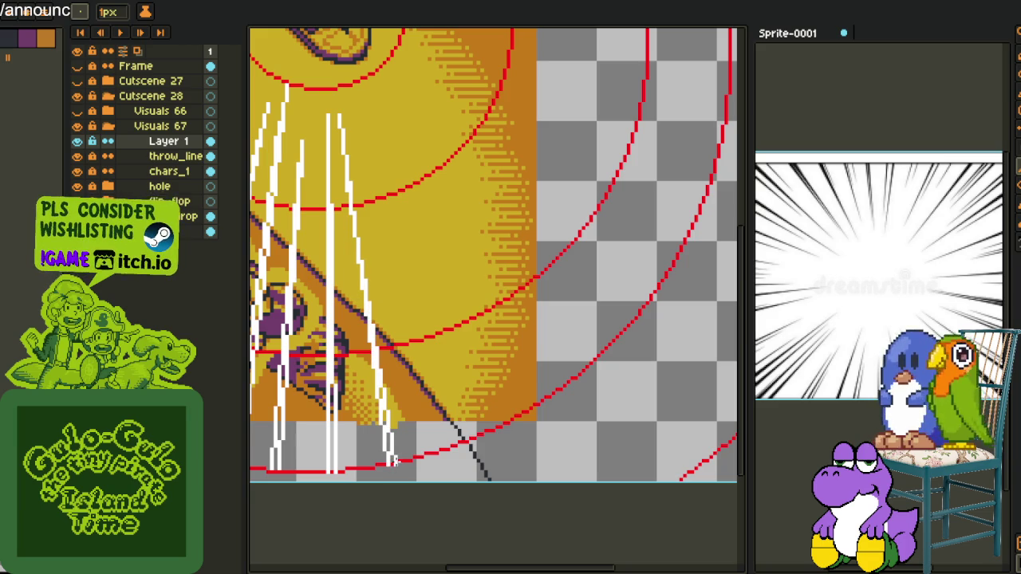
{"action": "scroll", "coordinate": [397, 450], "scroll_direction": "down", "scroll_amount": 3}
{"action": "mouse_move", "coordinate": [454, 332]}
{"action": "left_mouse_down"}
{"action": "mouse_move", "coordinate": [404, 240]}
{"action": "mouse_move", "coordinate": [319, 204]}
{"action": "mouse_move", "coordinate": [381, 496]}
{"action": "left_mouse_up"}
{"action": "scroll", "coordinate": [327, 163], "scroll_direction": "up", "scroll_amount": 3}
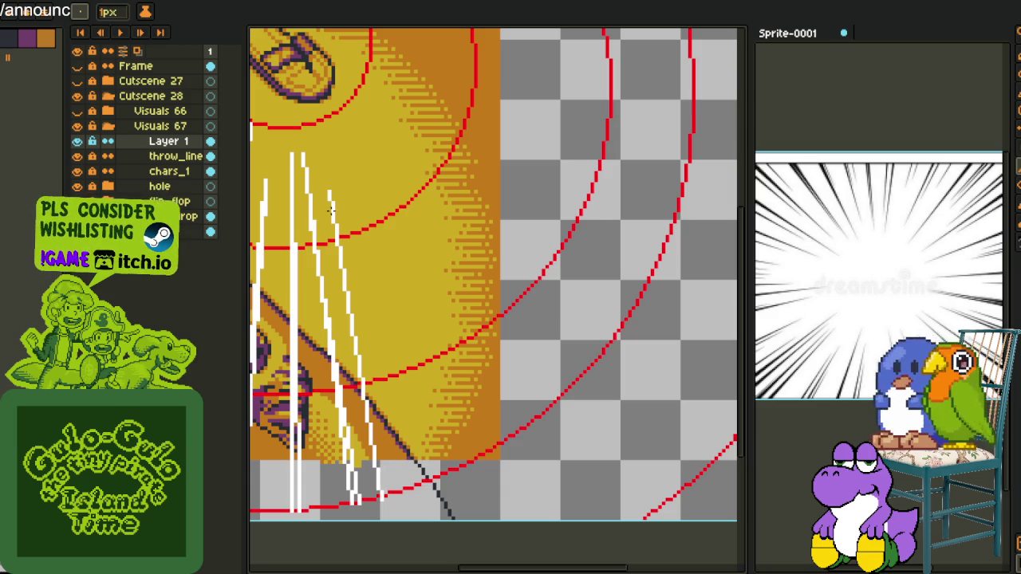
{"action": "left_click_drag", "start_coordinate": [331, 206], "coordinate": [386, 495]}
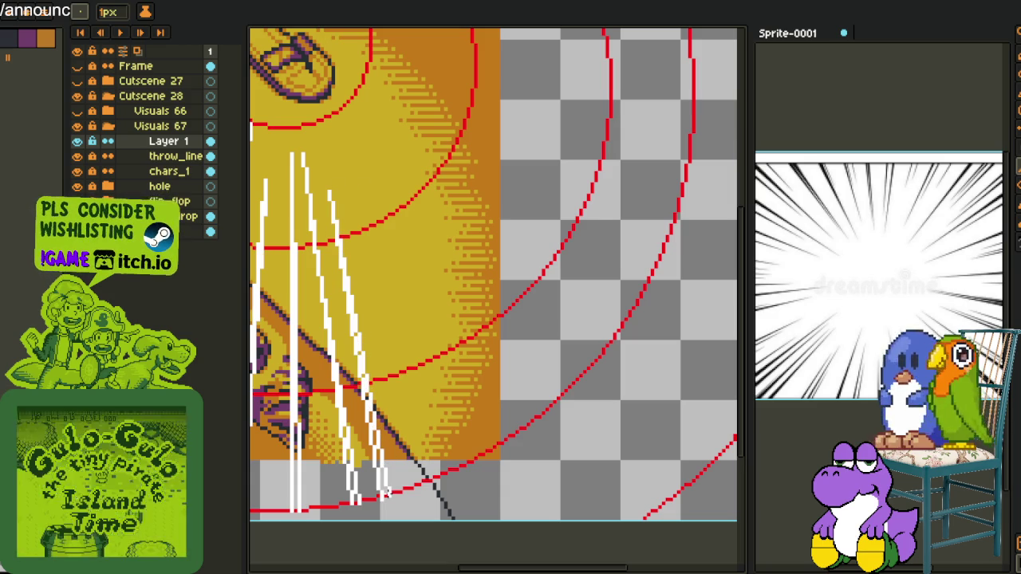
Add three thin vertical white speed lines running down to the bottom edge.
{"action": "scroll", "coordinate": [383, 495], "scroll_direction": "down", "scroll_amount": 3}
{"action": "scroll", "coordinate": [384, 494], "scroll_direction": "down", "scroll_amount": 2}
{"action": "scroll", "coordinate": [405, 314], "scroll_direction": "up", "scroll_amount": 3}
{"action": "scroll", "coordinate": [405, 313], "scroll_direction": "up", "scroll_amount": 1}
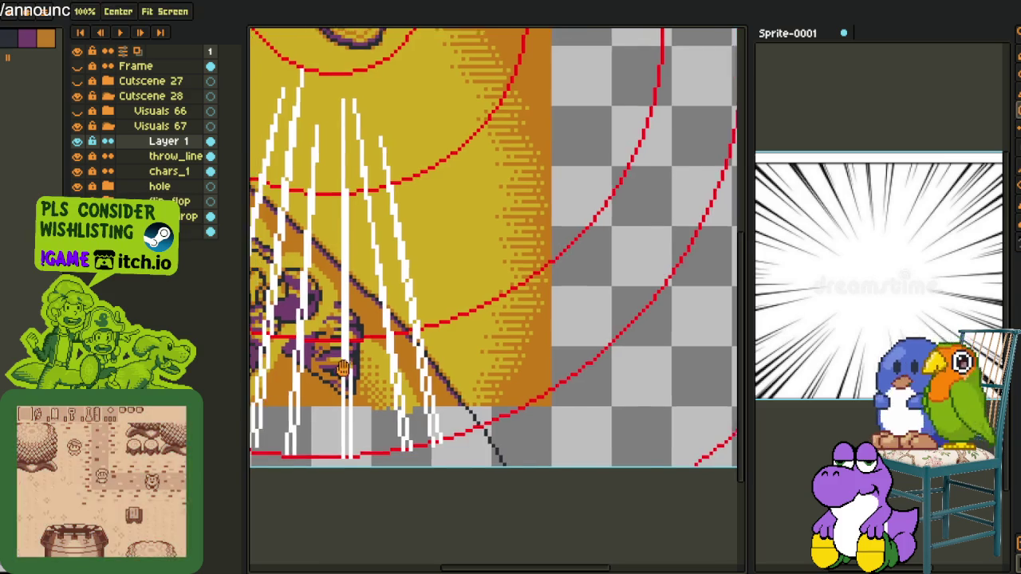
{"action": "scroll", "coordinate": [406, 313], "scroll_direction": "up", "scroll_amount": 1}
{"action": "scroll", "coordinate": [405, 314], "scroll_direction": "up", "scroll_amount": 1}
{"action": "left_click_drag", "start_coordinate": [405, 314], "coordinate": [405, 474]}
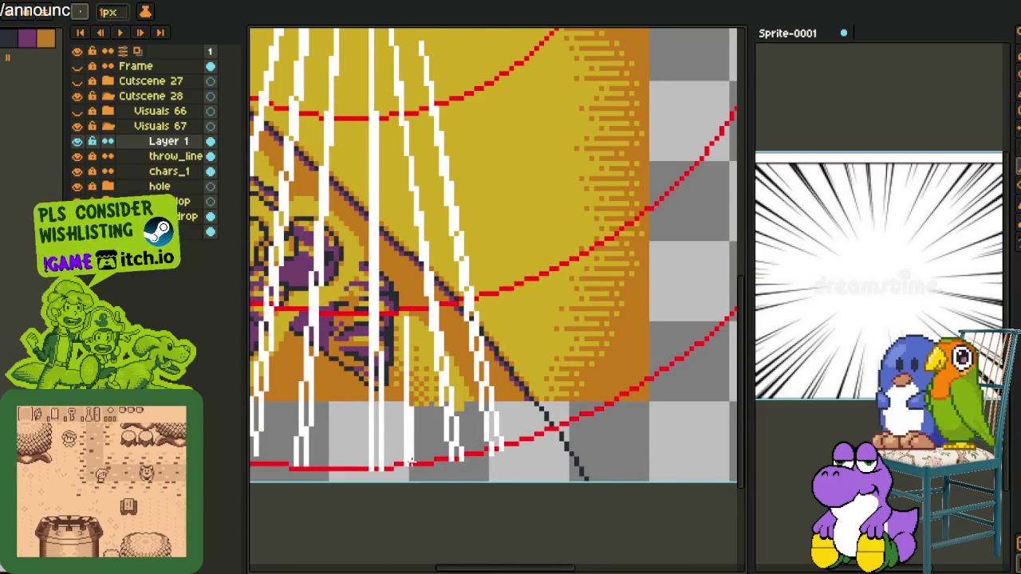
{"action": "left_click_drag", "start_coordinate": [341, 228], "coordinate": [338, 469]}
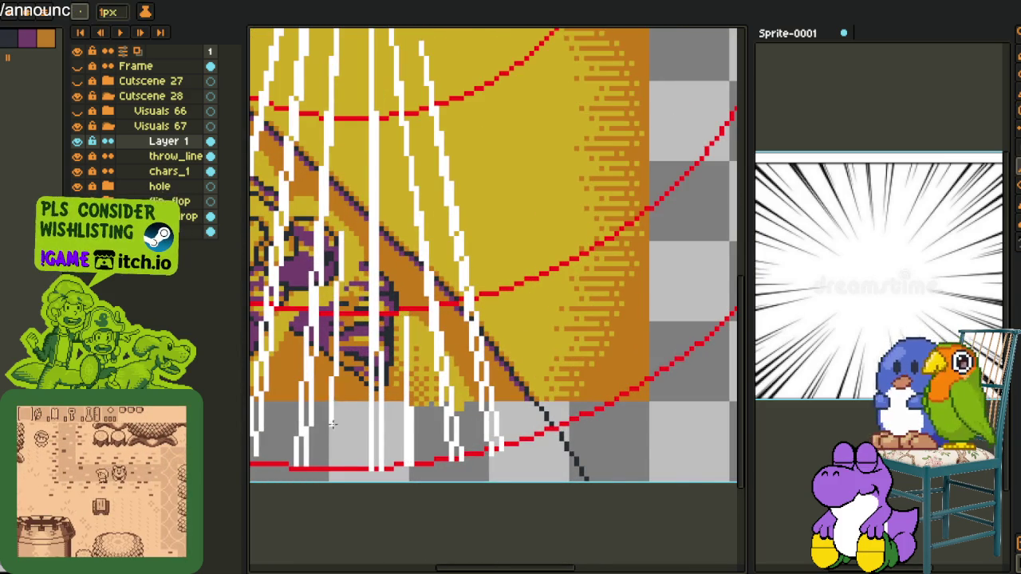
{"action": "left_click_drag", "start_coordinate": [341, 284], "coordinate": [342, 462]}
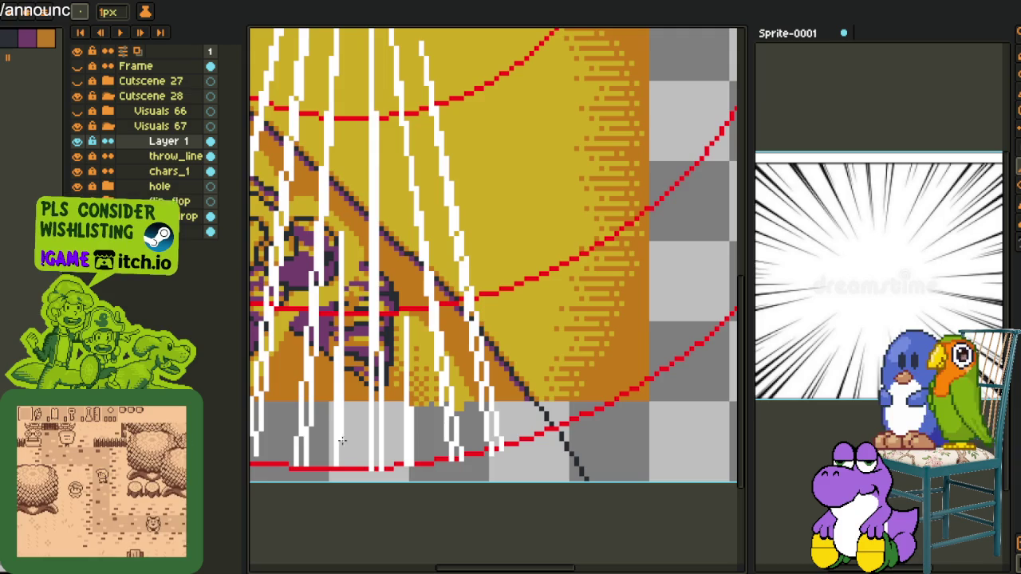
{"action": "scroll", "coordinate": [343, 464], "scroll_direction": "down", "scroll_amount": 3}
{"action": "scroll", "coordinate": [359, 455], "scroll_direction": "down", "scroll_amount": 2}
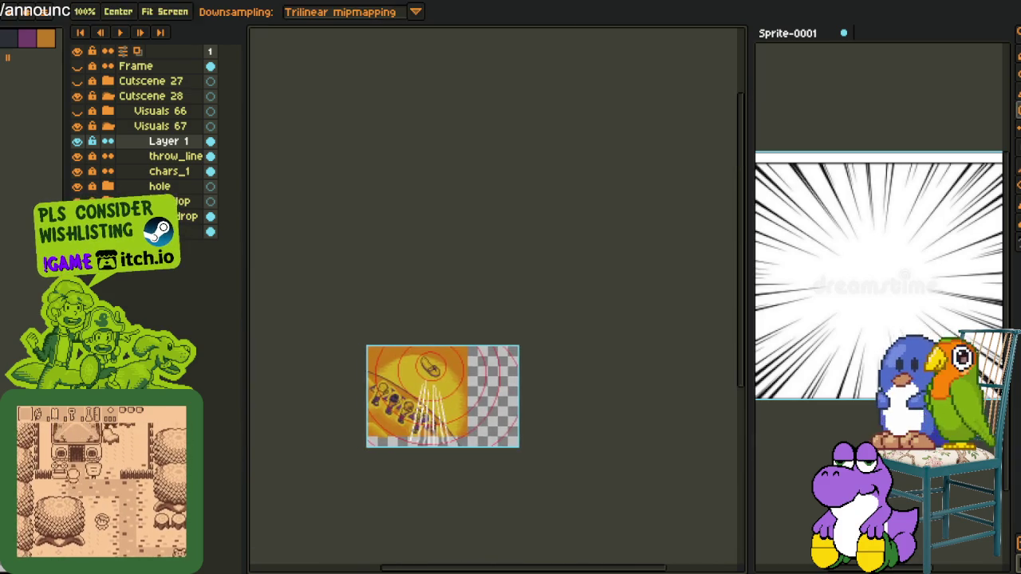
{"action": "scroll", "coordinate": [383, 447], "scroll_direction": "up", "scroll_amount": 2}
{"action": "scroll", "coordinate": [399, 439], "scroll_direction": "up", "scroll_amount": 3}
{"action": "left_click_drag", "start_coordinate": [399, 438], "coordinate": [413, 494]}
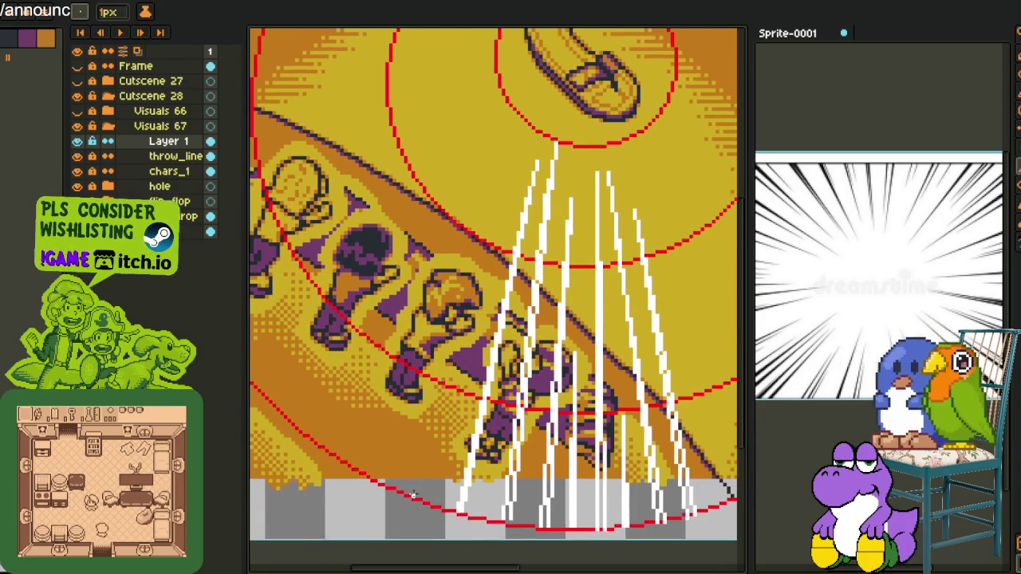
Draw a diagonal white speed line and a long straight one from the flip-flop, redoing misplaced attempts.
{"action": "left_click_drag", "start_coordinate": [424, 454], "coordinate": [492, 265]}
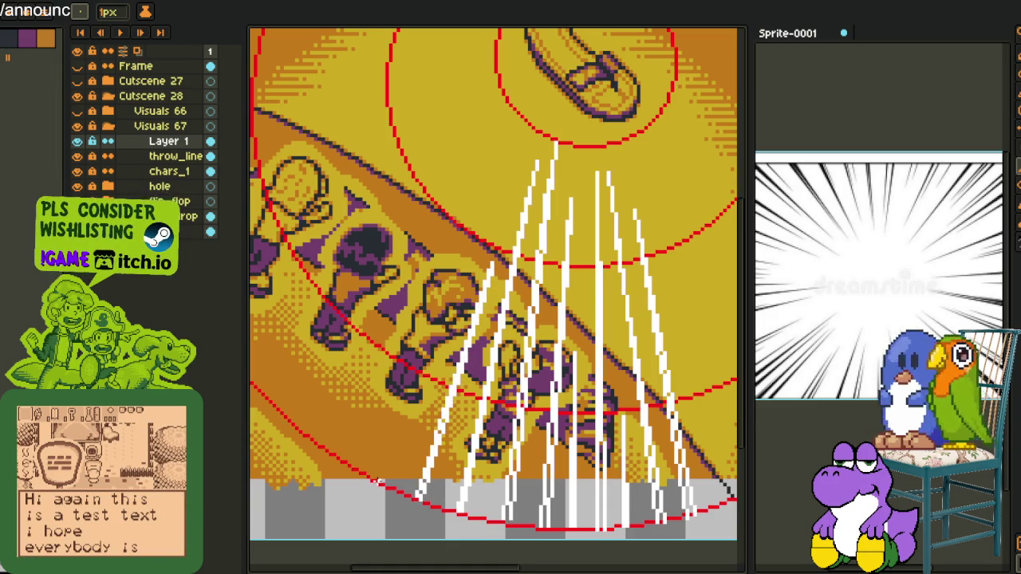
{"action": "left_click", "coordinate": [514, 129], "text": "shift"}
{"action": "key", "text": "ctrl+z"}
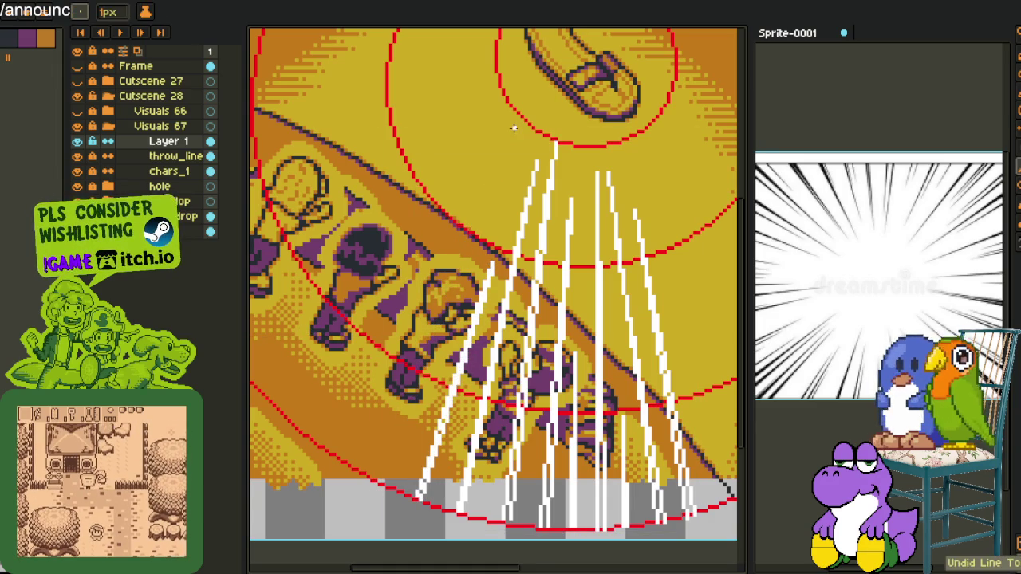
{"action": "left_click", "coordinate": [355, 470], "text": "shift"}
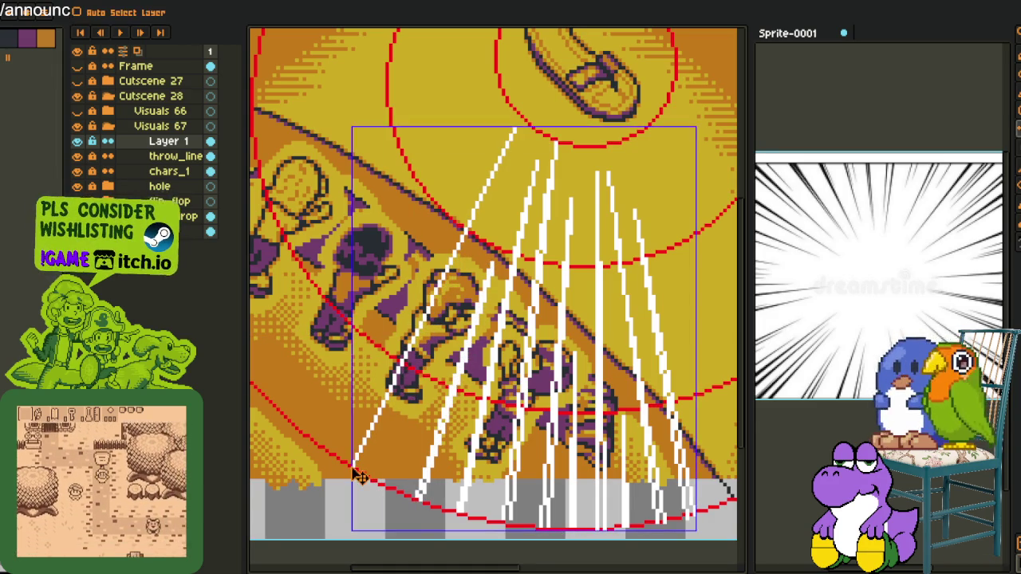
{"action": "key", "text": "ctrl+z"}
{"action": "left_click", "coordinate": [504, 163], "text": "shift"}
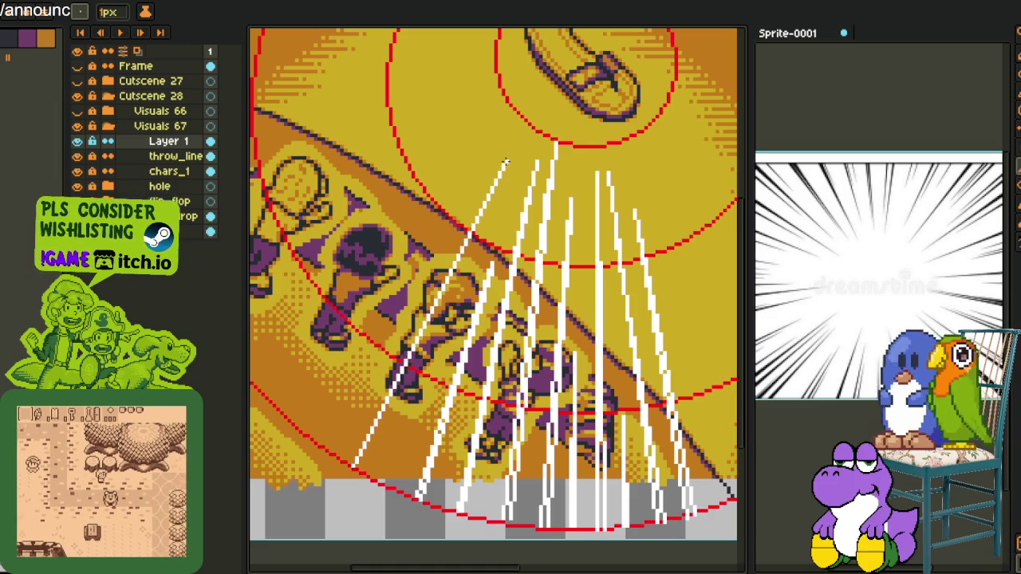
{"action": "left_click", "coordinate": [359, 471], "text": "shift"}
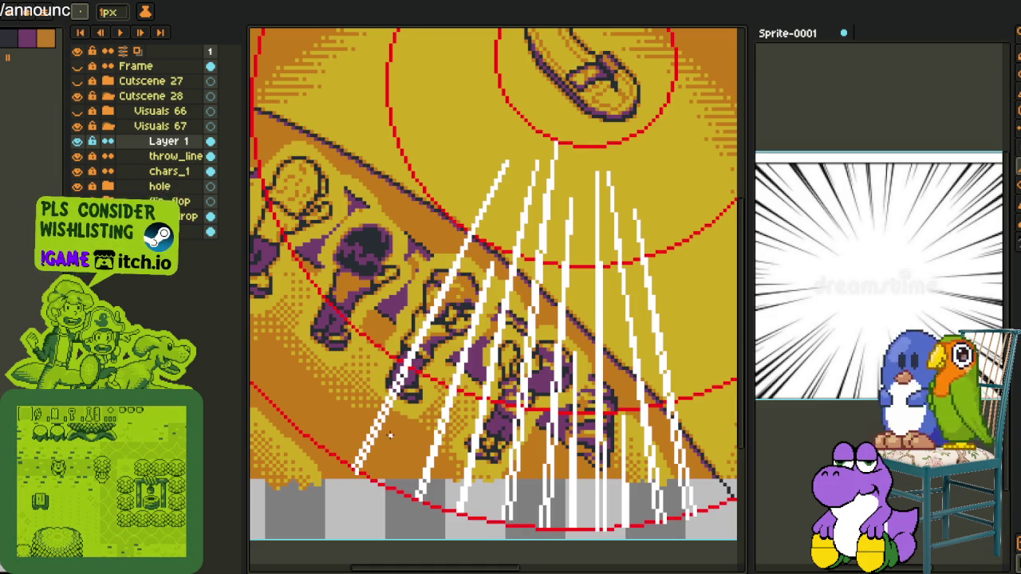
Zoom out to check the sprite, then draw a white speed line across the characters.
{"action": "scroll", "coordinate": [376, 478], "scroll_direction": "up", "scroll_amount": 1}
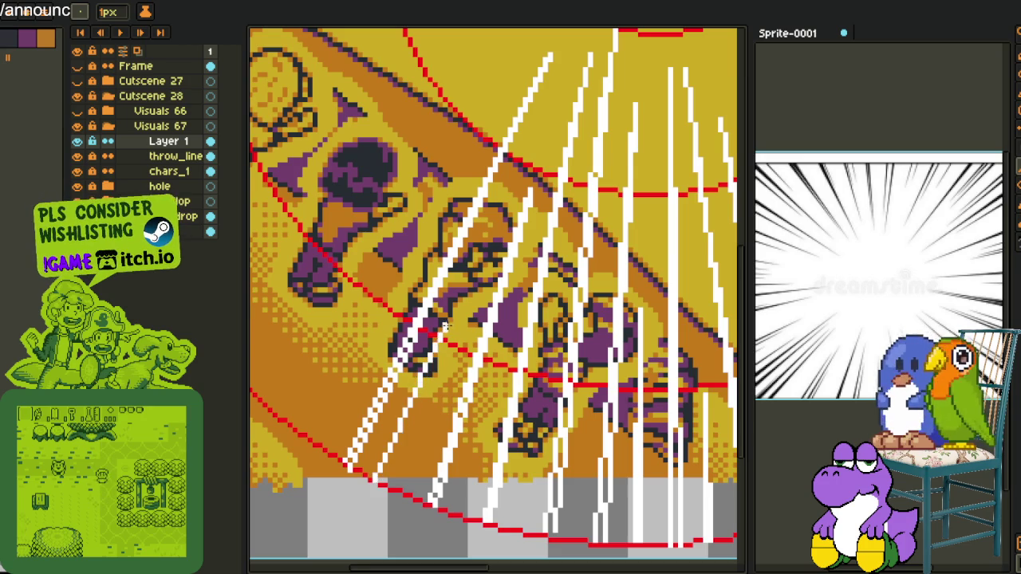
{"action": "scroll", "coordinate": [389, 476], "scroll_direction": "down", "scroll_amount": 1}
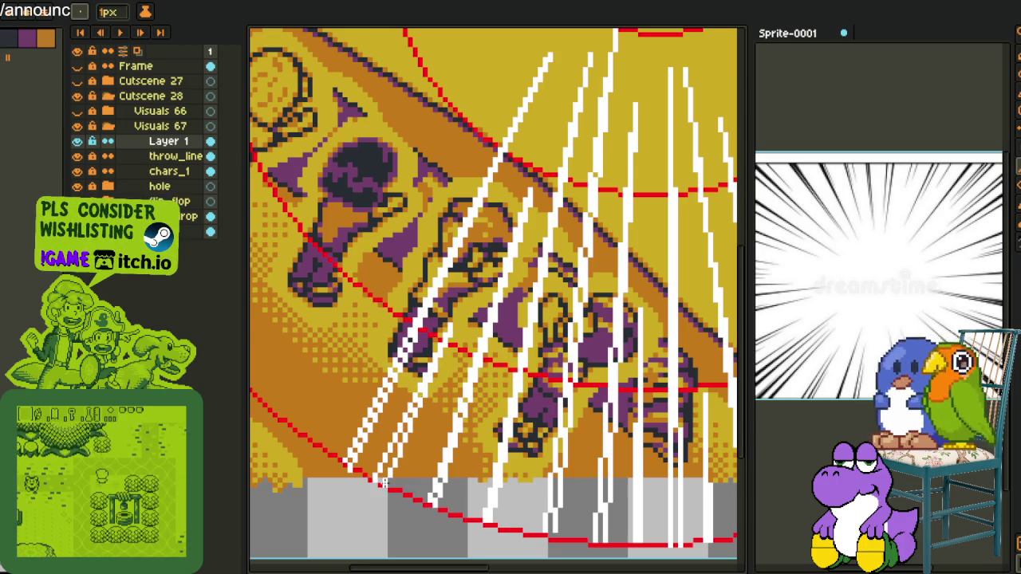
{"action": "scroll", "coordinate": [382, 467], "scroll_direction": "down", "scroll_amount": 1}
{"action": "scroll", "coordinate": [325, 467], "scroll_direction": "down", "scroll_amount": 1}
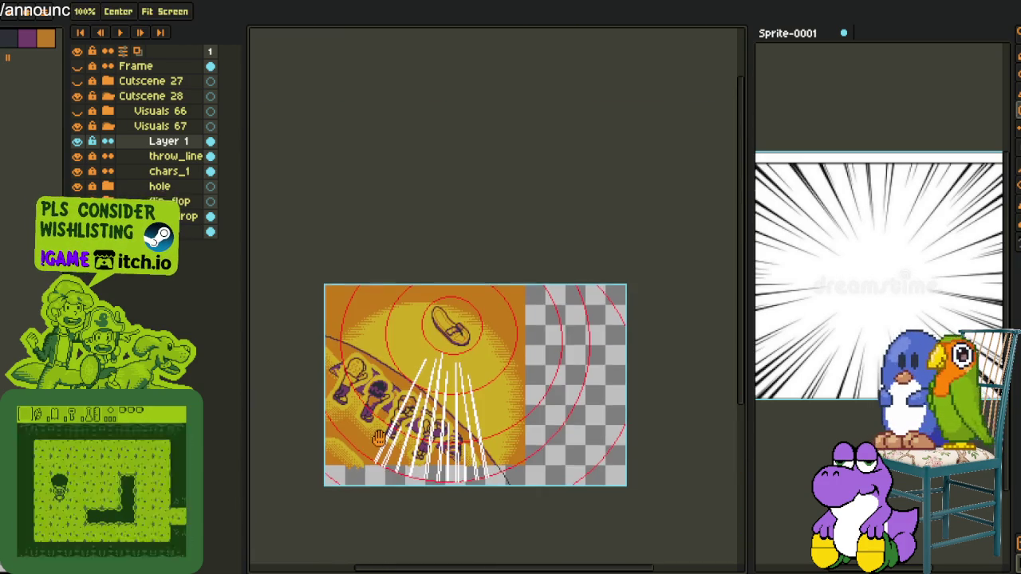
{"action": "scroll", "coordinate": [325, 466], "scroll_direction": "up", "scroll_amount": 2}
{"action": "scroll", "coordinate": [325, 467], "scroll_direction": "up", "scroll_amount": 1}
{"action": "left_click_drag", "start_coordinate": [329, 468], "coordinate": [506, 217]}
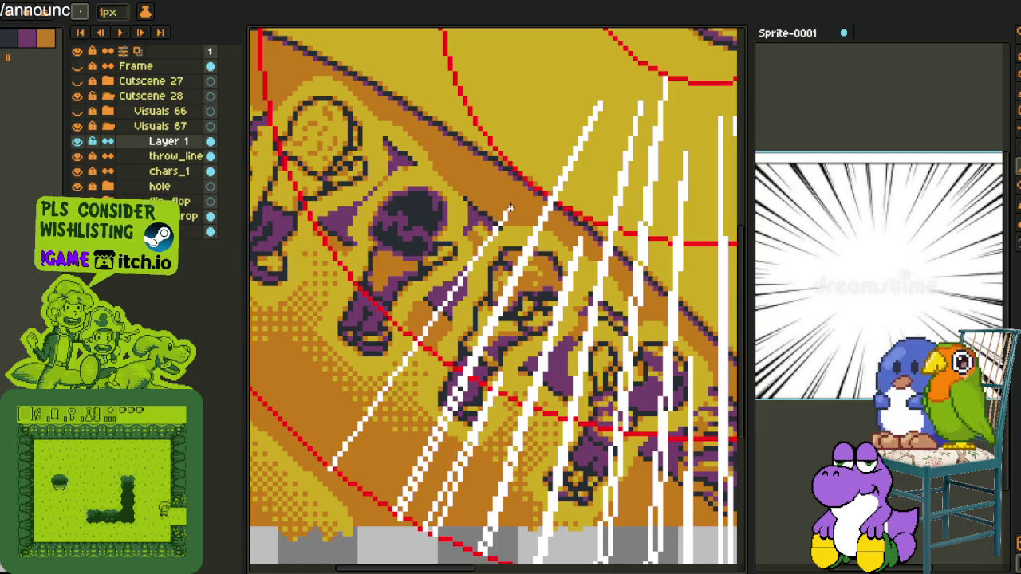
Double the new speed line and add lines to the bottom-left edge, undoing the last one.
{"action": "left_click_drag", "start_coordinate": [508, 216], "coordinate": [335, 471]}
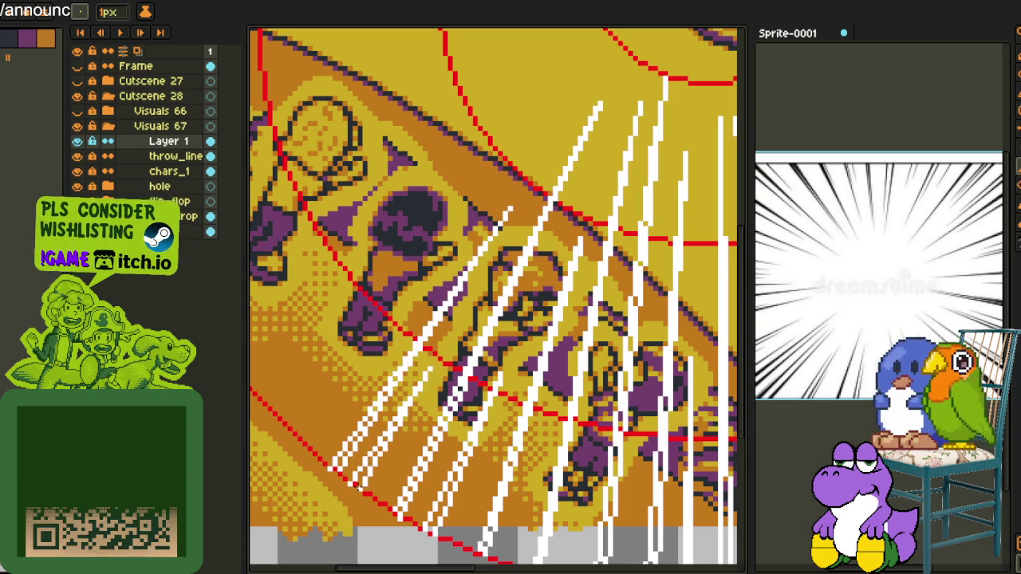
{"action": "scroll", "coordinate": [386, 449], "scroll_direction": "down", "scroll_amount": 1}
{"action": "scroll", "coordinate": [414, 396], "scroll_direction": "down", "scroll_amount": 3}
{"action": "scroll", "coordinate": [413, 396], "scroll_direction": "down", "scroll_amount": 1}
{"action": "scroll", "coordinate": [414, 396], "scroll_direction": "up", "scroll_amount": 2}
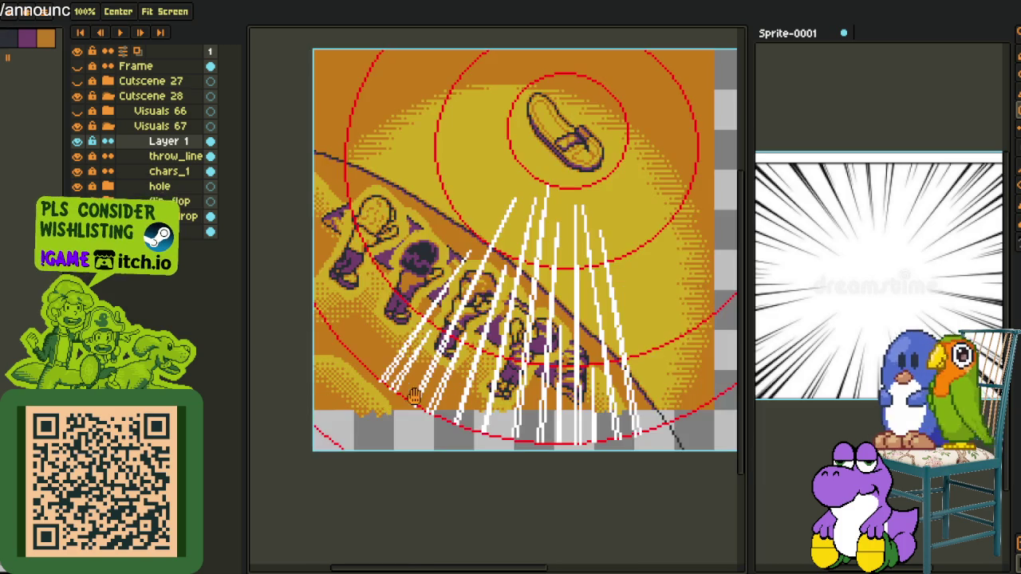
{"action": "scroll", "coordinate": [421, 351], "scroll_direction": "up", "scroll_amount": 2}
{"action": "scroll", "coordinate": [432, 343], "scroll_direction": "up", "scroll_amount": 1}
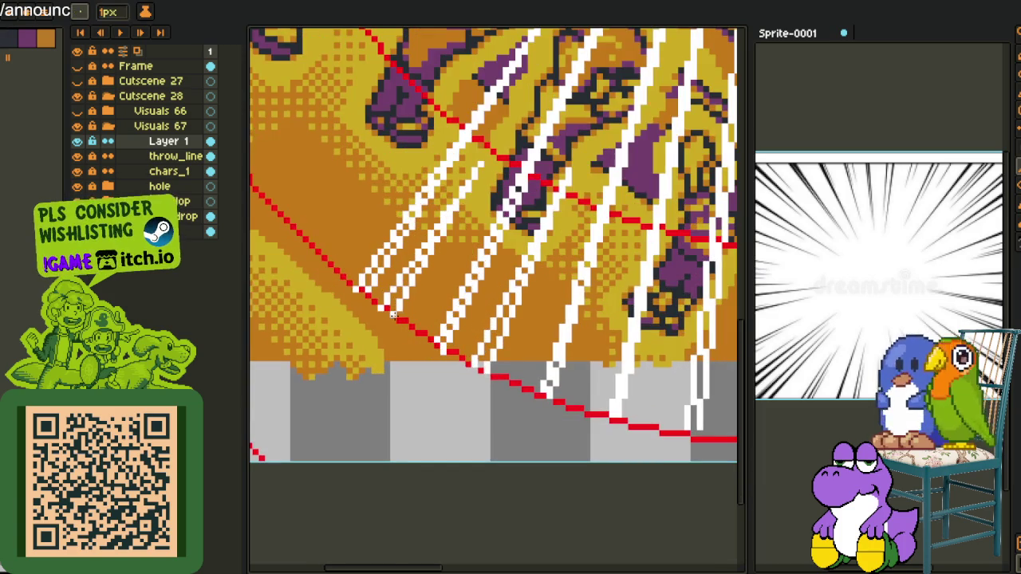
{"action": "mouse_move", "coordinate": [393, 315]}
{"action": "left_mouse_down"}
{"action": "mouse_move", "coordinate": [285, 490]}
{"action": "mouse_move", "coordinate": [271, 488]}
{"action": "left_mouse_up"}
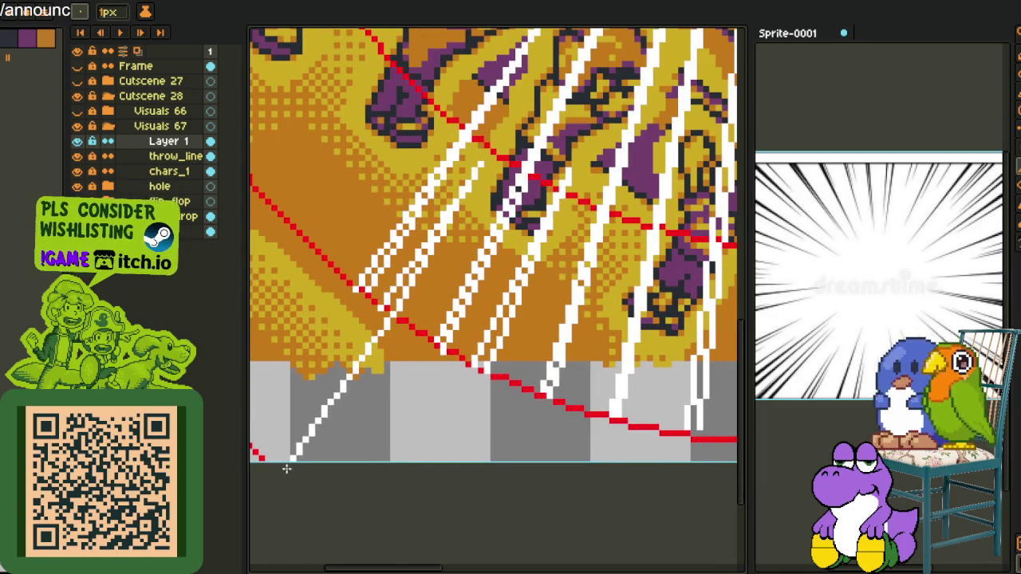
{"action": "mouse_move", "coordinate": [341, 383]}
{"action": "left_mouse_down"}
{"action": "mouse_move", "coordinate": [255, 461]}
{"action": "mouse_move", "coordinate": [260, 453]}
{"action": "left_mouse_up"}
{"action": "scroll", "coordinate": [294, 369], "scroll_direction": "down", "scroll_amount": 1}
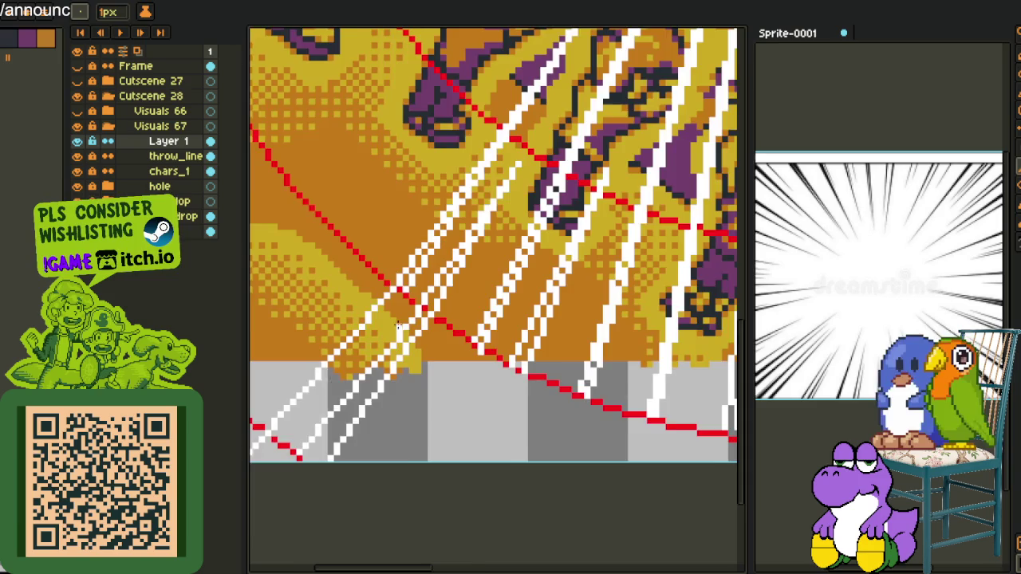
{"action": "scroll", "coordinate": [314, 200], "scroll_direction": "down", "scroll_amount": 1}
{"action": "key", "text": "ctrl+z"}
{"action": "key", "text": "ctrl+z"}
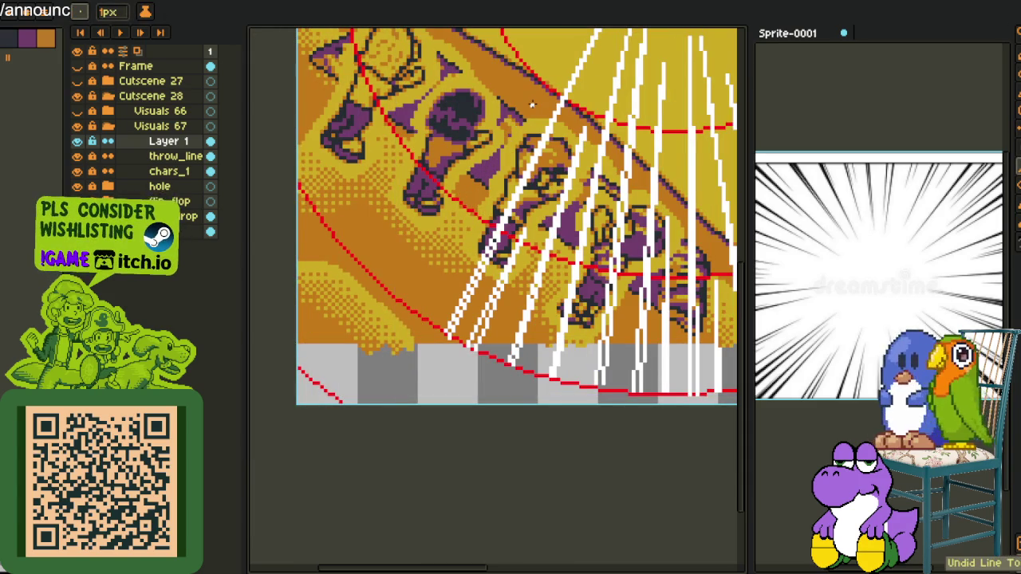
Add a long and several shorter doubled speed lines in the lower left, then switch to Mega sheet.
{"action": "mouse_move", "coordinate": [529, 108]}
{"action": "left_mouse_down"}
{"action": "mouse_move", "coordinate": [332, 397]}
{"action": "mouse_move", "coordinate": [342, 401]}
{"action": "left_mouse_up"}
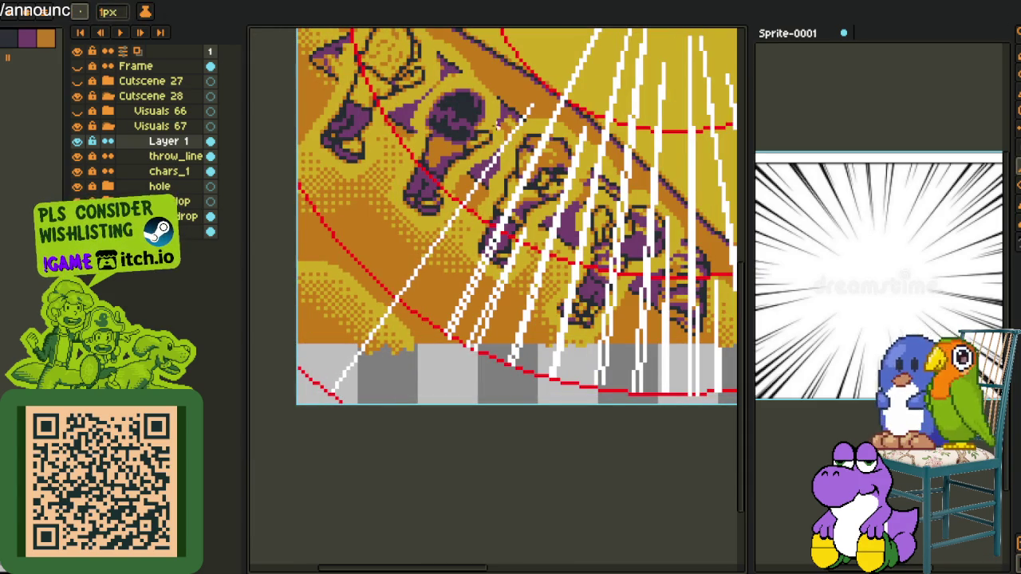
{"action": "left_click_drag", "start_coordinate": [413, 270], "coordinate": [321, 385]}
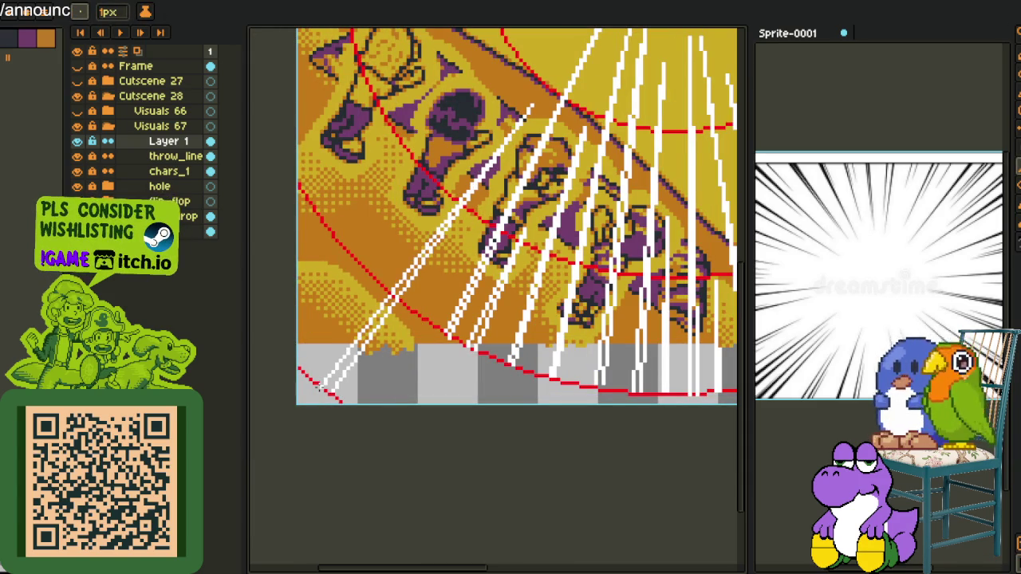
{"action": "left_click_drag", "start_coordinate": [452, 254], "coordinate": [349, 405]}
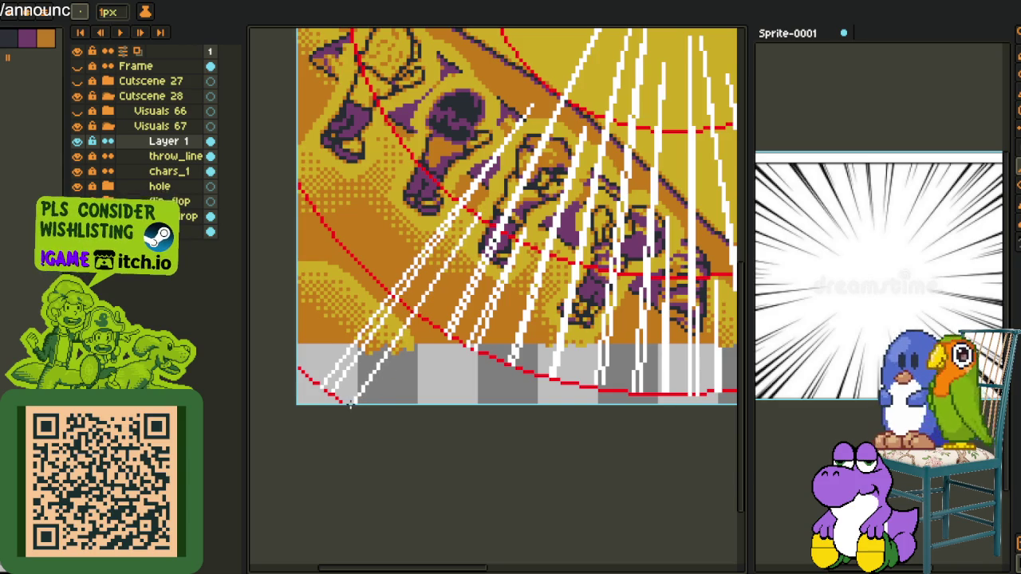
{"action": "left_click_drag", "start_coordinate": [455, 257], "coordinate": [351, 412]}
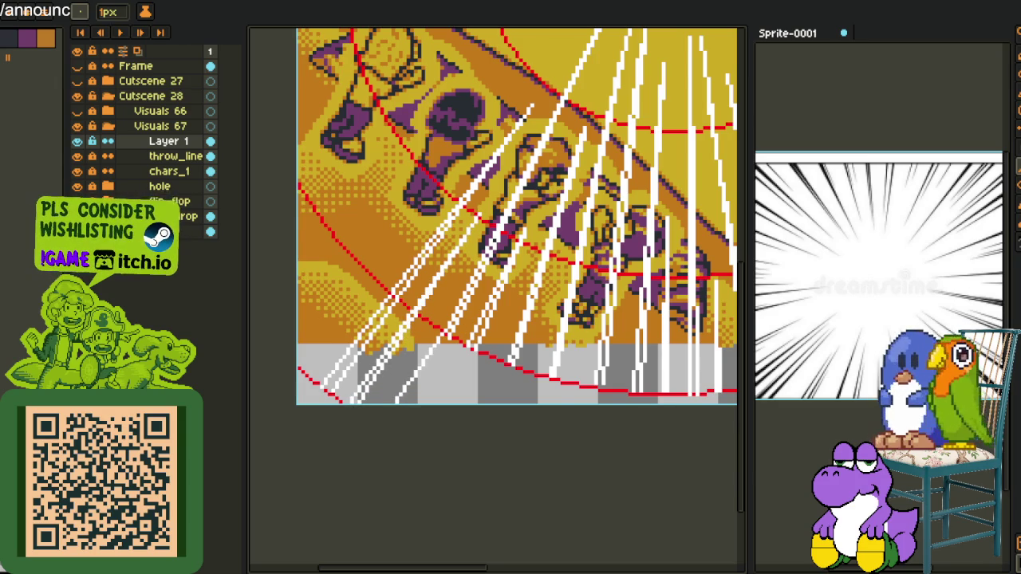
{"action": "left_click", "coordinate": [199, 2]}
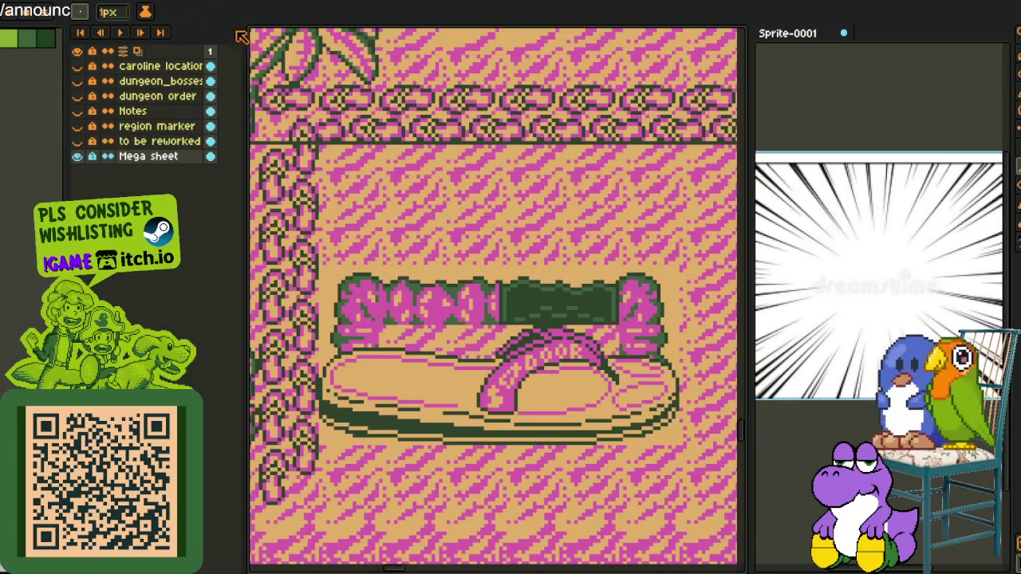
Zoom and pan around the Godot logo on the Mega sheet, then return to the cutscene.
{"action": "scroll", "coordinate": [364, 212], "scroll_direction": "down", "scroll_amount": 3}
{"action": "scroll", "coordinate": [421, 296], "scroll_direction": "down", "scroll_amount": 3}
{"action": "scroll", "coordinate": [415, 278], "scroll_direction": "up", "scroll_amount": 3}
{"action": "scroll", "coordinate": [390, 290], "scroll_direction": "up", "scroll_amount": 3}
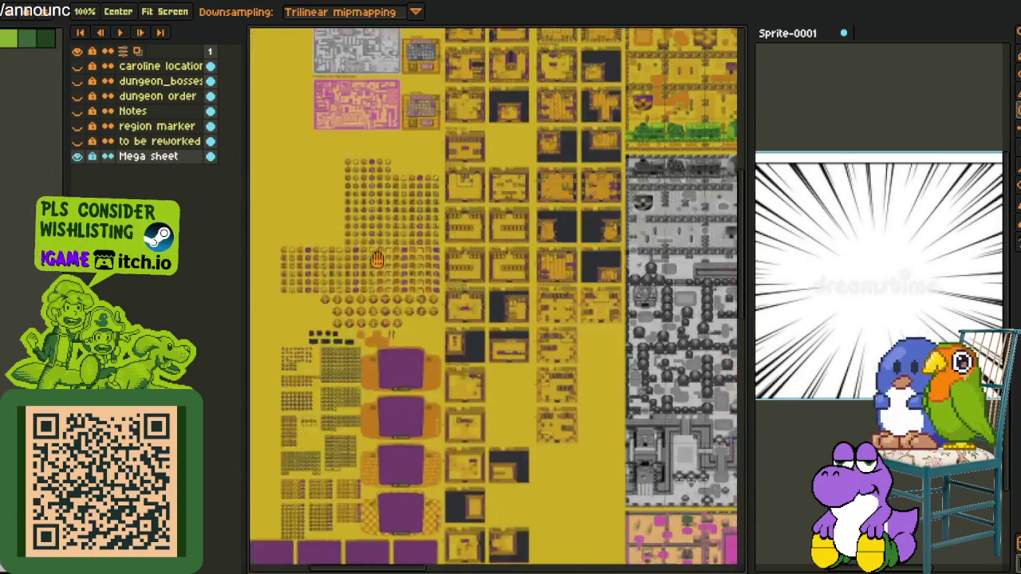
{"action": "scroll", "coordinate": [391, 290], "scroll_direction": "down", "scroll_amount": 3}
{"action": "scroll", "coordinate": [607, 278], "scroll_direction": "up", "scroll_amount": 3}
{"action": "scroll", "coordinate": [607, 277], "scroll_direction": "up", "scroll_amount": 2}
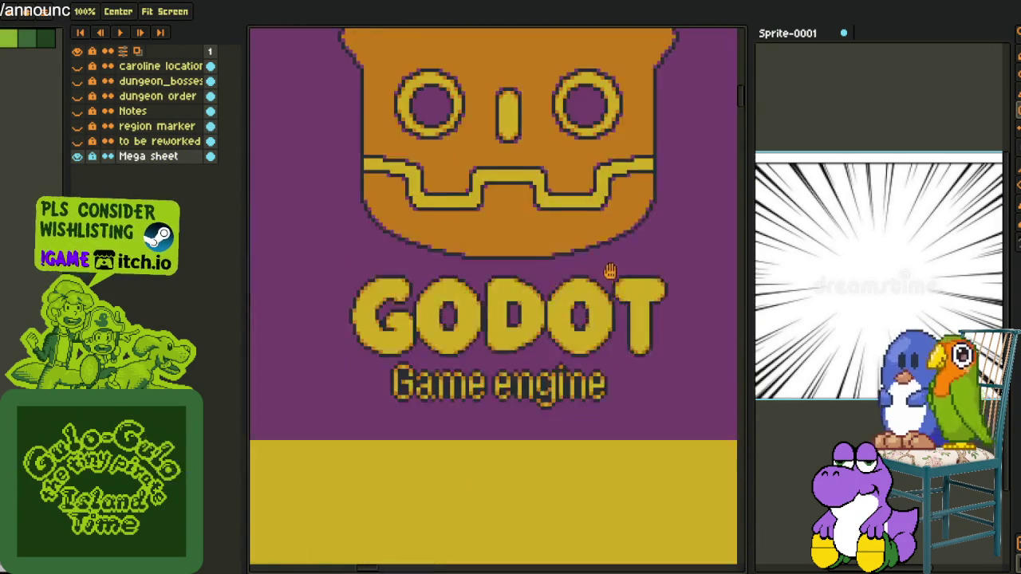
{"action": "left_click_drag", "start_coordinate": [607, 277], "coordinate": [568, 351]}
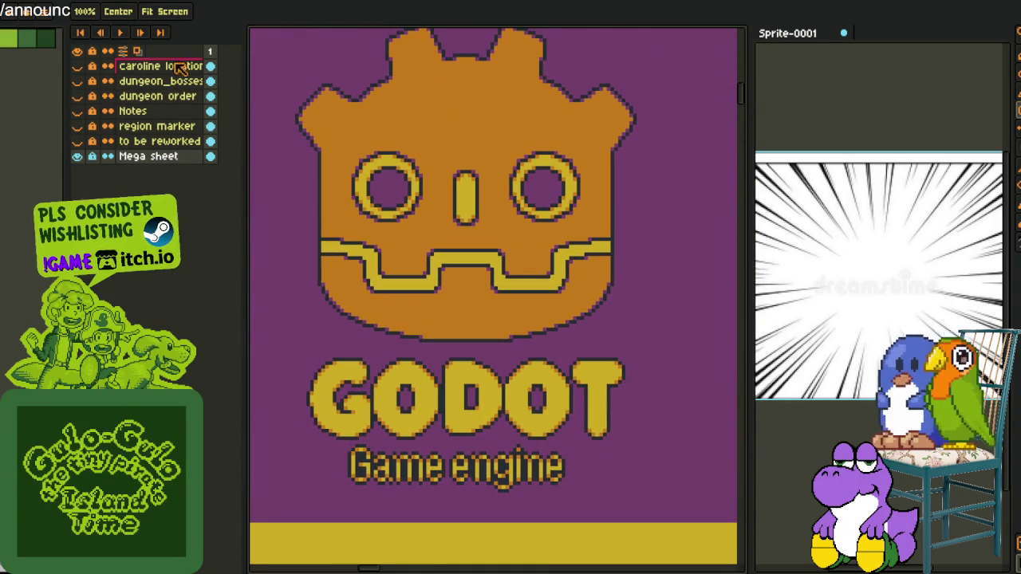
{"action": "key", "text": "ctrl+Tab"}
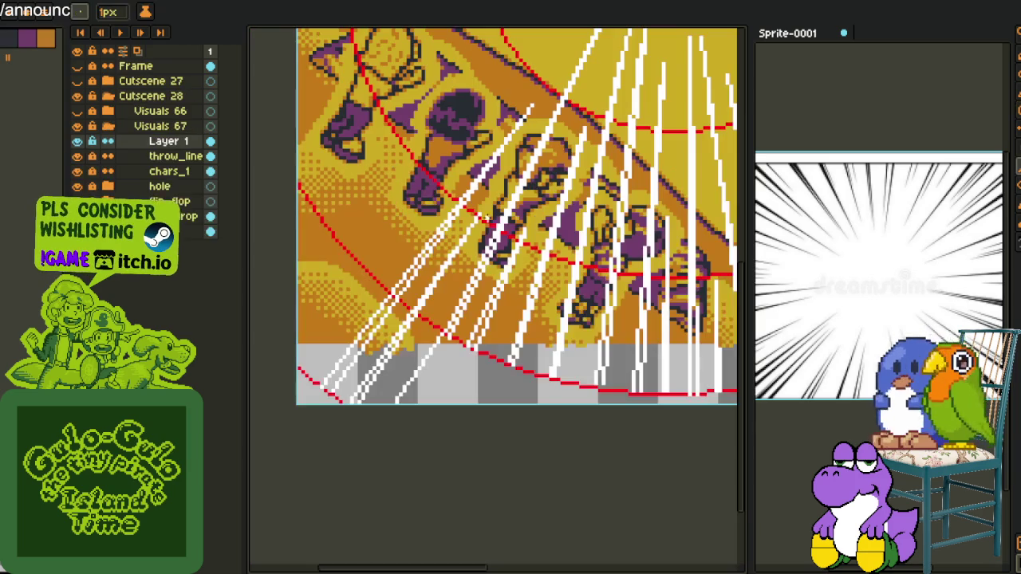
Draw a white speed line up toward the flip-flop, undoing its overlong top.
{"action": "scroll", "coordinate": [424, 256], "scroll_direction": "up", "scroll_amount": 2}
{"action": "scroll", "coordinate": [424, 255], "scroll_direction": "up", "scroll_amount": 2}
{"action": "left_click_drag", "start_coordinate": [423, 255], "coordinate": [411, 227]}
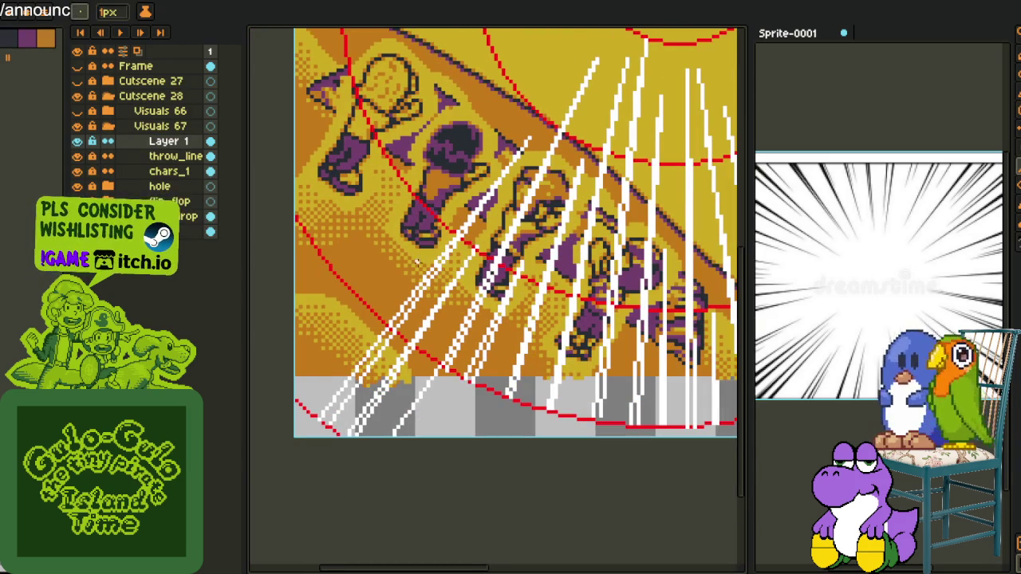
{"action": "scroll", "coordinate": [435, 374], "scroll_direction": "up", "scroll_amount": 1}
{"action": "scroll", "coordinate": [434, 375], "scroll_direction": "up", "scroll_amount": 1}
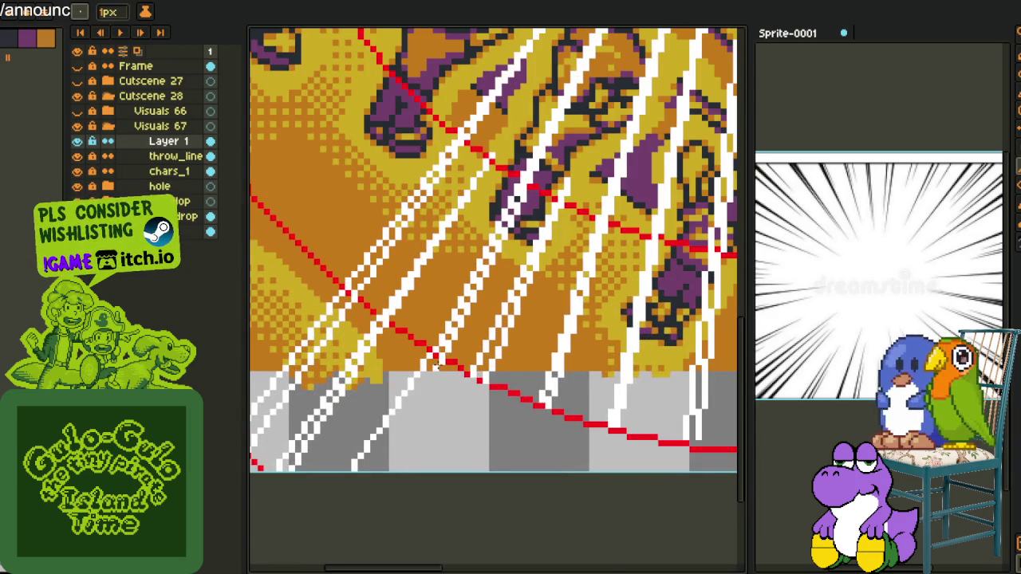
{"action": "scroll", "coordinate": [436, 363], "scroll_direction": "down", "scroll_amount": 3}
{"action": "scroll", "coordinate": [424, 244], "scroll_direction": "up", "scroll_amount": 1}
{"action": "scroll", "coordinate": [424, 244], "scroll_direction": "up", "scroll_amount": 1}
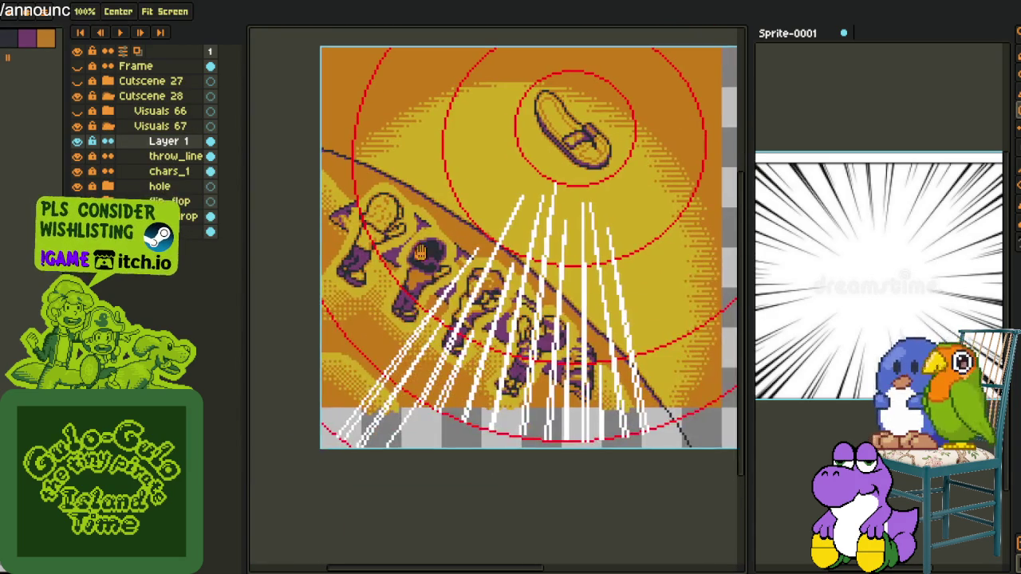
{"action": "key", "text": "space"}
{"action": "scroll", "coordinate": [404, 419], "scroll_direction": "up", "scroll_amount": 1}
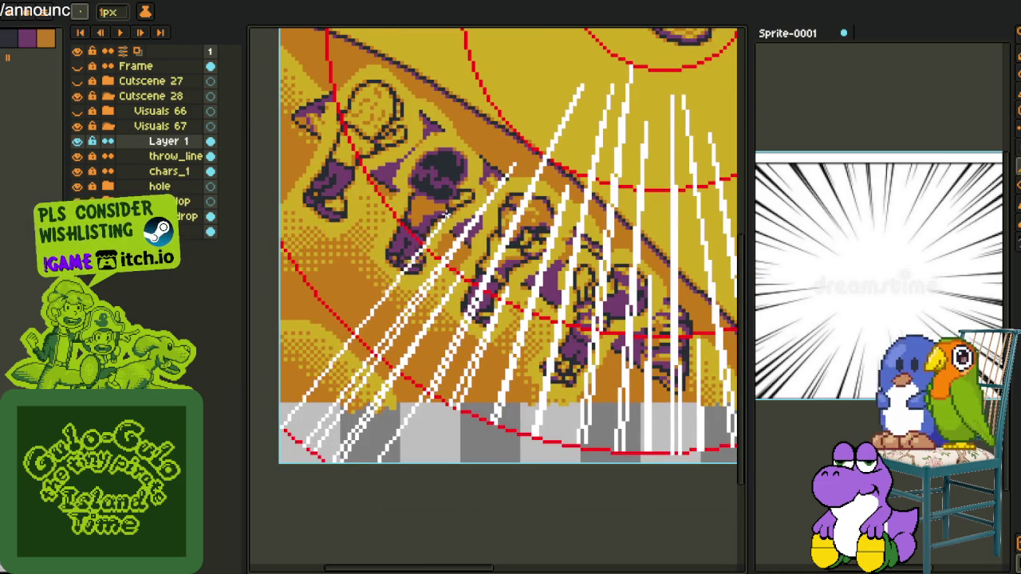
{"action": "left_click_drag", "start_coordinate": [407, 270], "coordinate": [549, 81]}
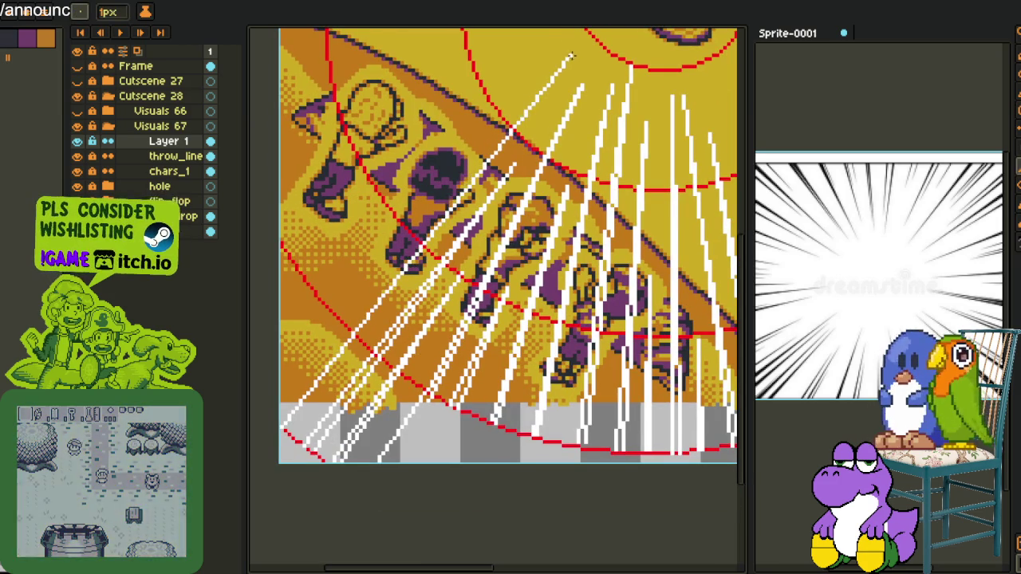
{"action": "key", "text": "ctrl+z"}
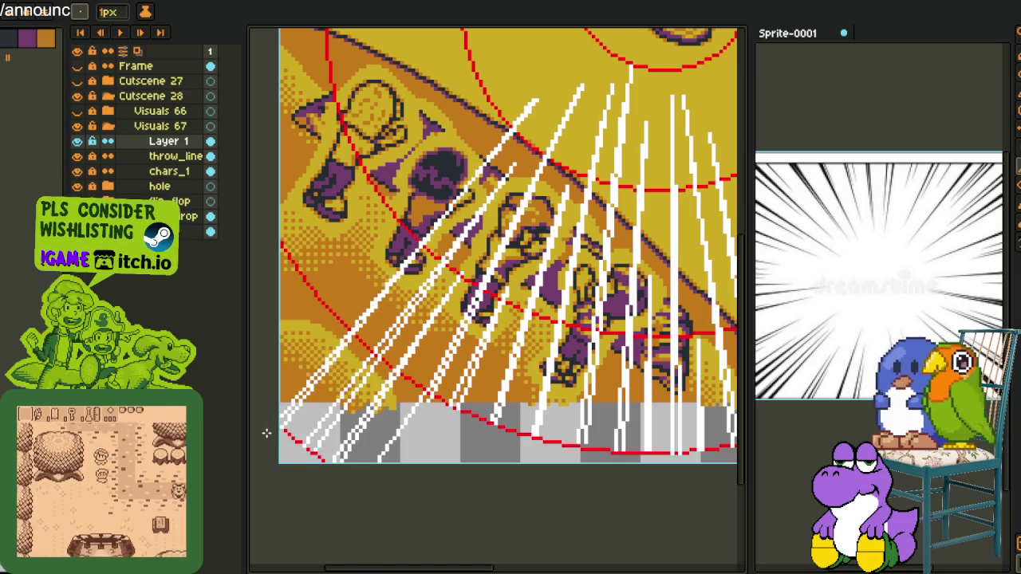
Add more white speed lines starting from the lower left of the fan.
{"action": "scroll", "coordinate": [358, 319], "scroll_direction": "down", "scroll_amount": 3}
{"action": "scroll", "coordinate": [424, 302], "scroll_direction": "down", "scroll_amount": 2}
{"action": "scroll", "coordinate": [425, 302], "scroll_direction": "right", "scroll_amount": 1}
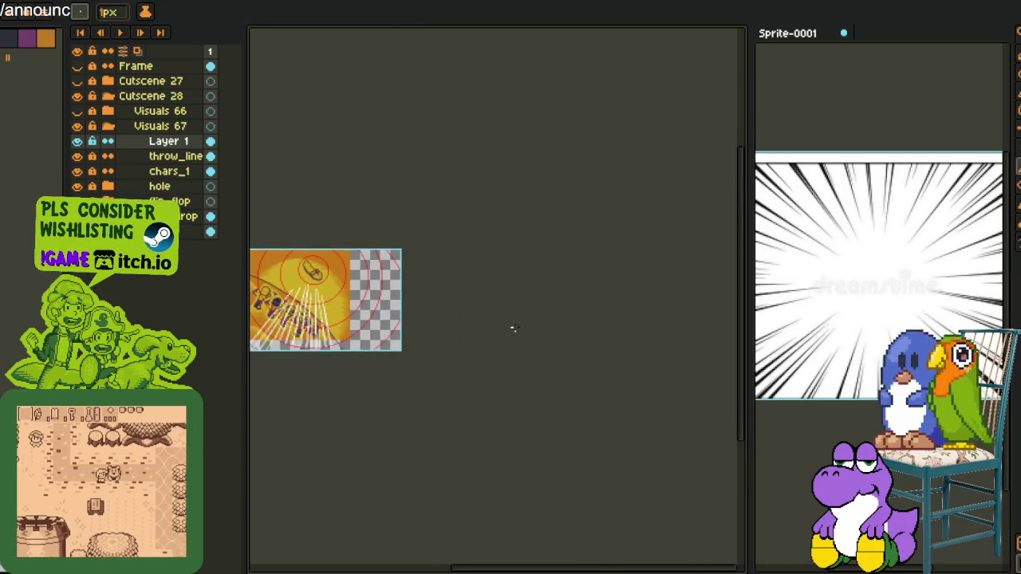
{"action": "scroll", "coordinate": [390, 319], "scroll_direction": "left", "scroll_amount": 4}
{"action": "scroll", "coordinate": [482, 327], "scroll_direction": "up", "scroll_amount": 3}
{"action": "scroll", "coordinate": [482, 327], "scroll_direction": "up", "scroll_amount": 2}
{"action": "scroll", "coordinate": [430, 382], "scroll_direction": "up", "scroll_amount": 2}
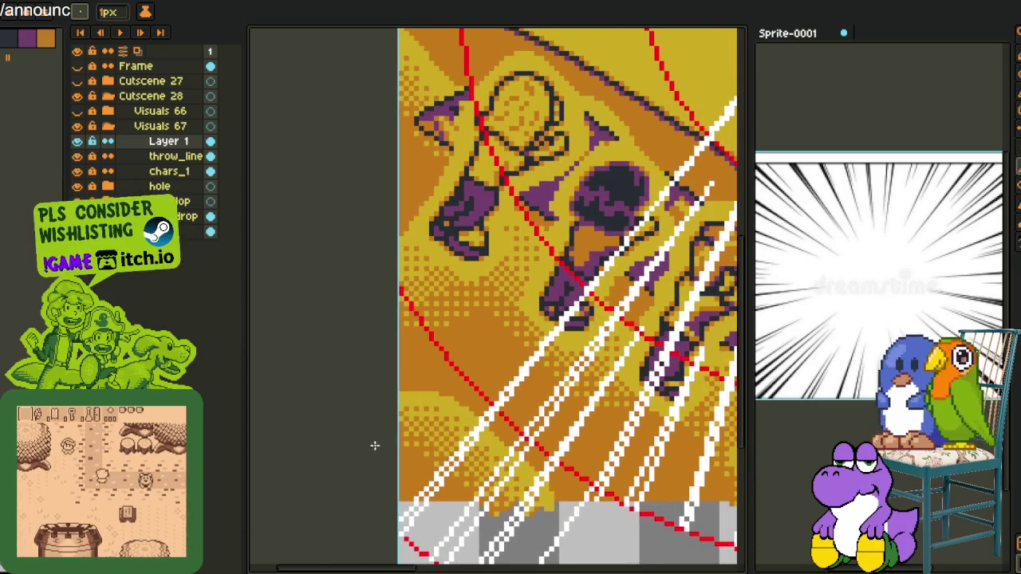
{"action": "scroll", "coordinate": [479, 319], "scroll_direction": "right", "scroll_amount": 3}
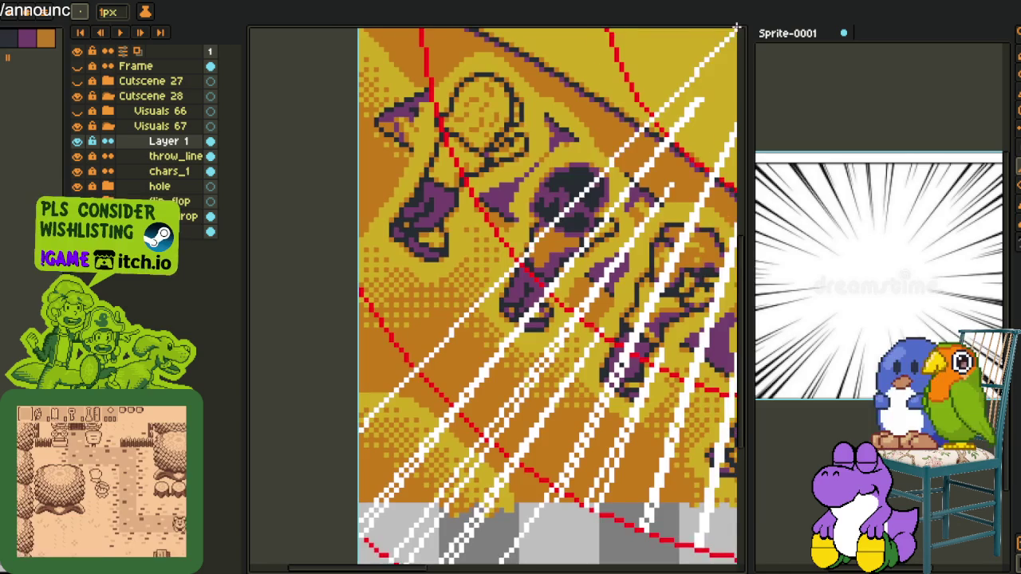
{"action": "left_click_drag", "start_coordinate": [548, 205], "coordinate": [574, 206]}
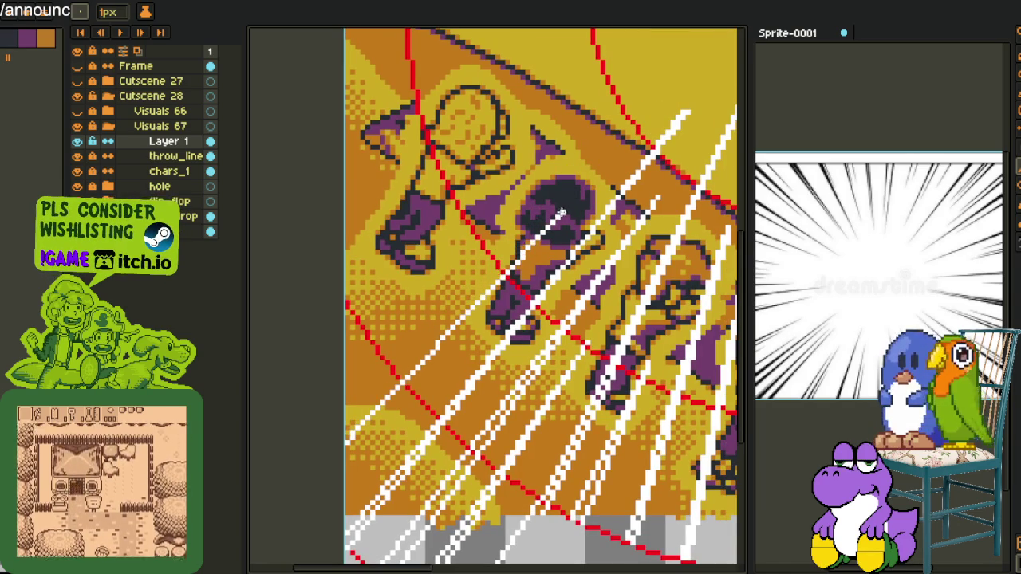
{"action": "left_click", "coordinate": [563, 217]}
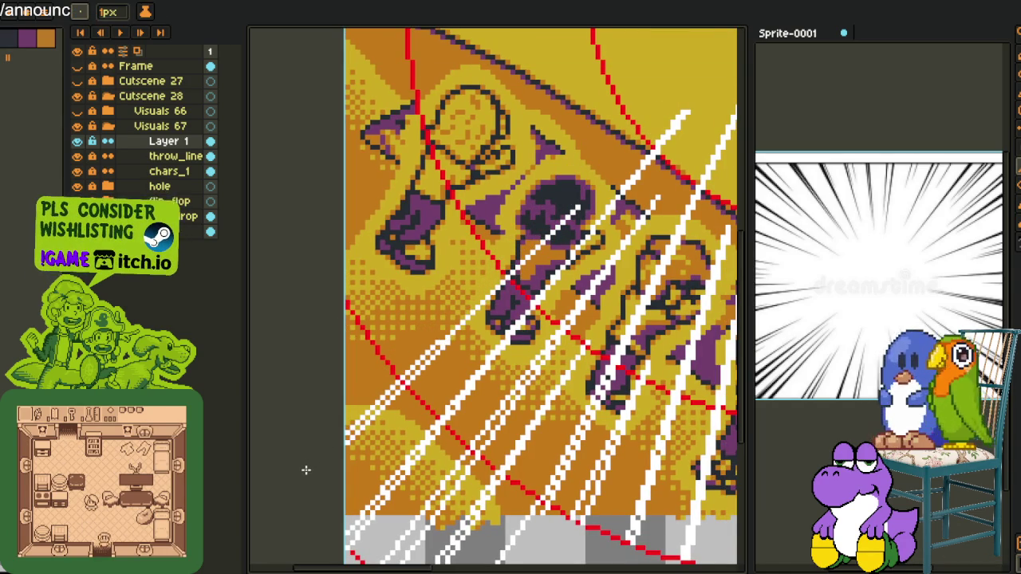
Zoom and pan to review the finished fan of speed lines.
{"action": "scroll", "coordinate": [305, 470], "scroll_direction": "down", "scroll_amount": 3}
{"action": "scroll", "coordinate": [346, 464], "scroll_direction": "up", "scroll_amount": 5}
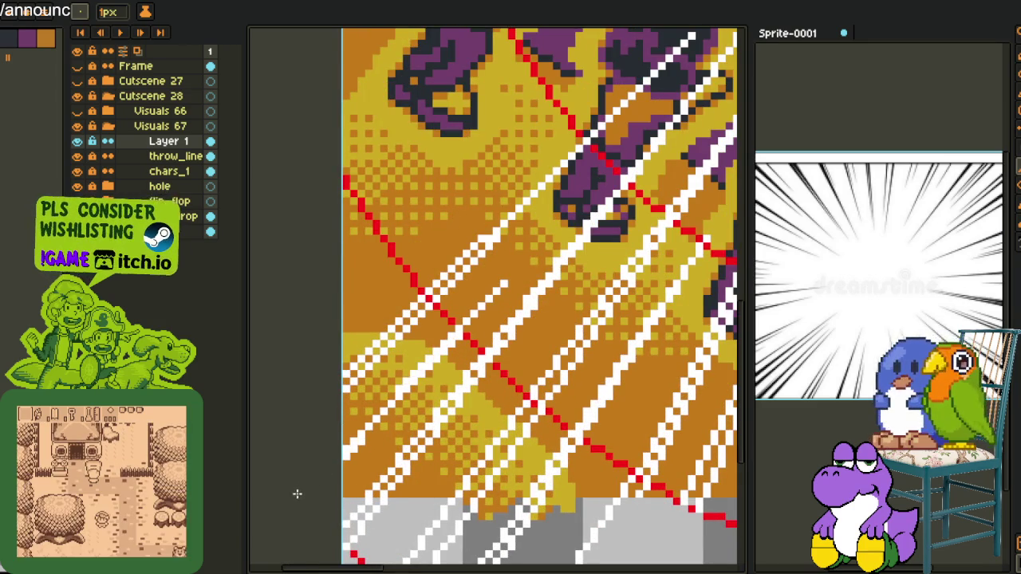
{"action": "scroll", "coordinate": [353, 417], "scroll_direction": "down", "scroll_amount": 3}
{"action": "mouse_move", "coordinate": [484, 329]}
{"action": "left_mouse_down"}
{"action": "mouse_move", "coordinate": [383, 307]}
{"action": "mouse_move", "coordinate": [383, 360]}
{"action": "left_mouse_up"}
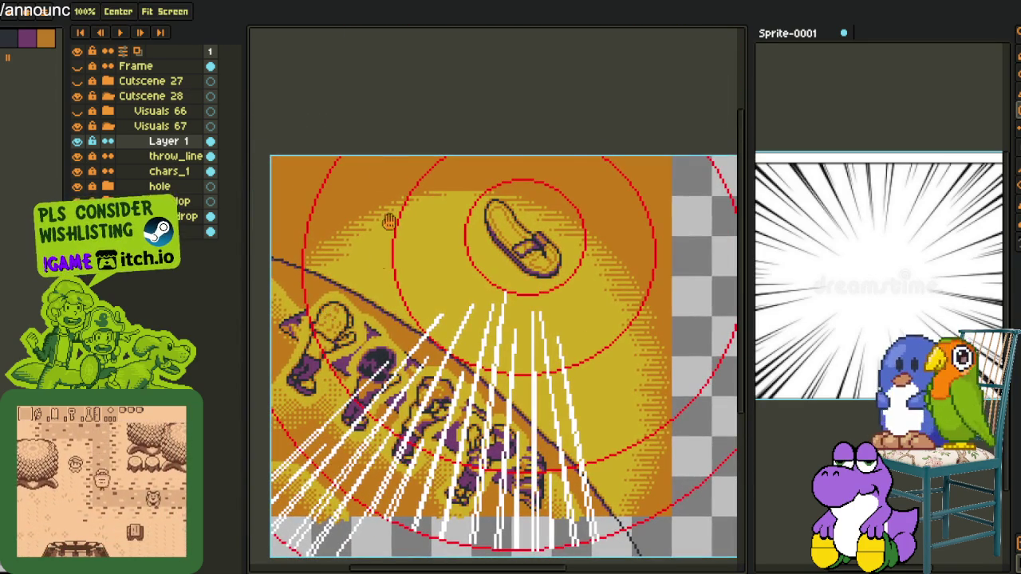
{"action": "scroll", "coordinate": [380, 260], "scroll_direction": "down", "scroll_amount": 2}
{"action": "scroll", "coordinate": [335, 159], "scroll_direction": "down", "scroll_amount": 1}
{"action": "left_click", "coordinate": [48, 2]}
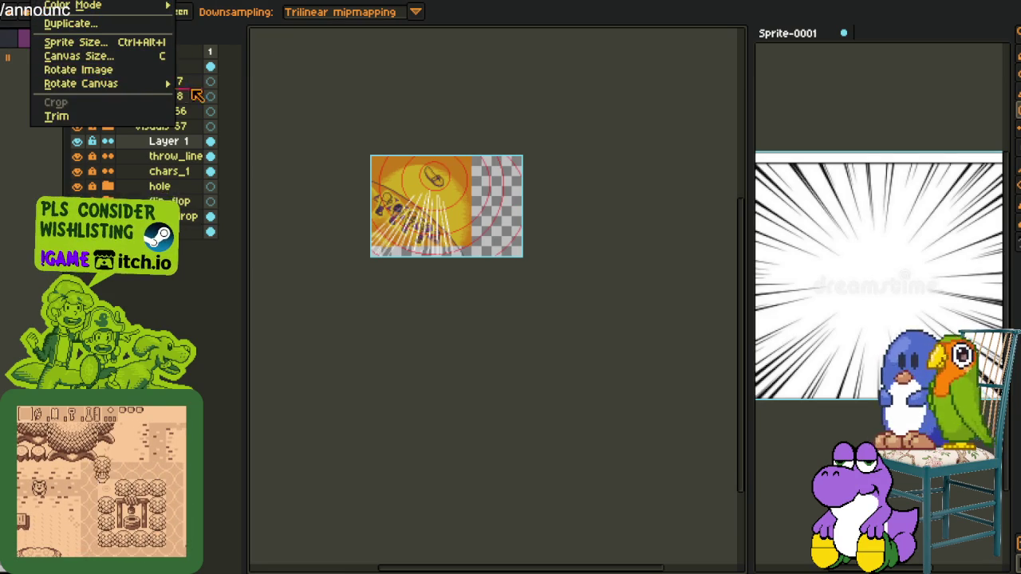
Rotate the whole scene 90° clockwise into portrait orientation.
{"action": "mouse_move", "coordinate": [80, 83]}
{"action": "left_click", "coordinate": [239, 98]}
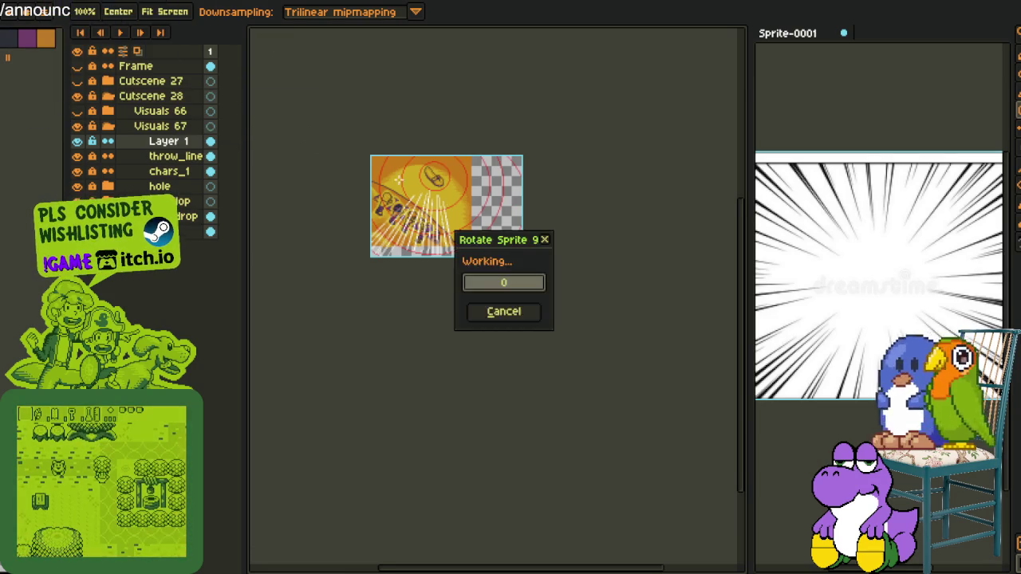
{"action": "scroll", "coordinate": [424, 191], "scroll_direction": "up", "scroll_amount": 2}
{"action": "scroll", "coordinate": [449, 177], "scroll_direction": "up", "scroll_amount": 3}
{"action": "scroll", "coordinate": [479, 192], "scroll_direction": "right", "scroll_amount": 4}
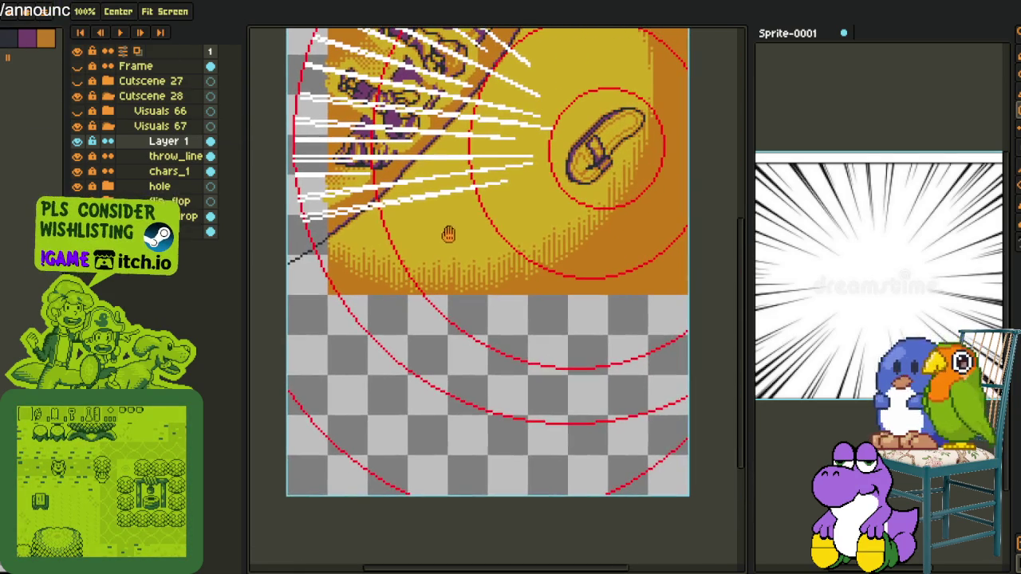
{"action": "scroll", "coordinate": [479, 215], "scroll_direction": "left", "scroll_amount": 2}
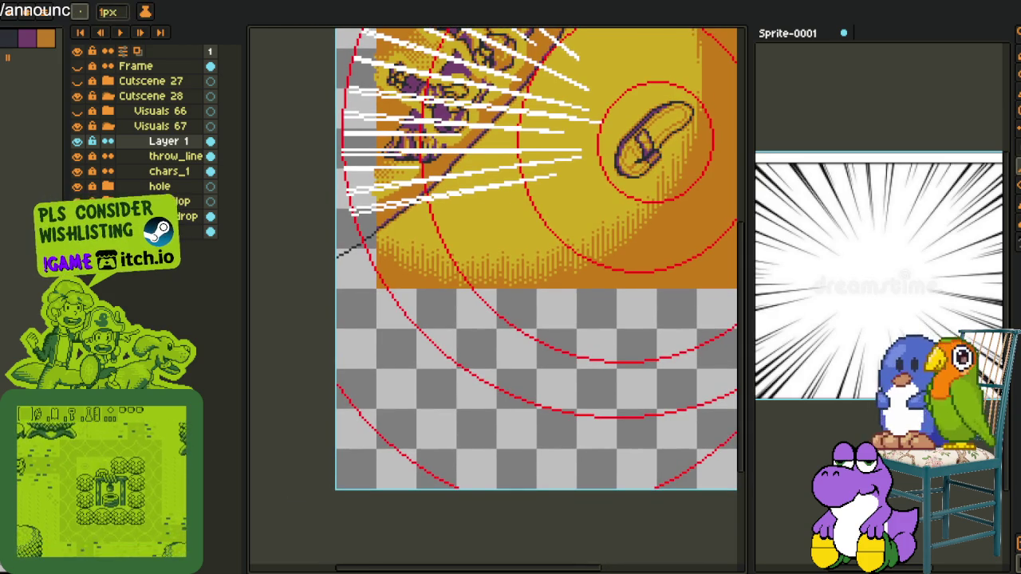
{"action": "scroll", "coordinate": [337, 327], "scroll_direction": "up", "scroll_amount": 2}
{"action": "scroll", "coordinate": [337, 327], "scroll_direction": "right", "scroll_amount": 1}
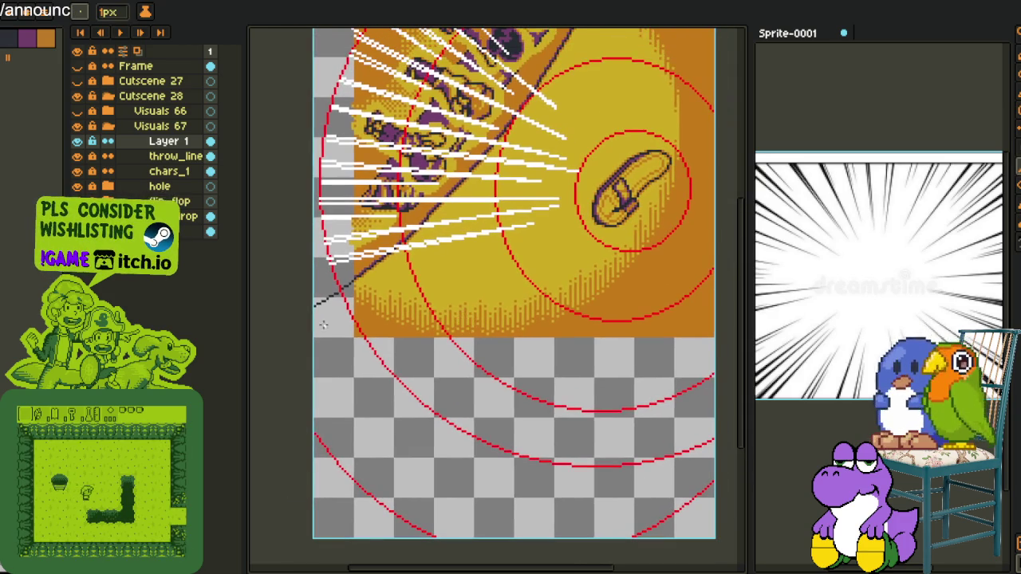
{"action": "scroll", "coordinate": [291, 335], "scroll_direction": "up", "scroll_amount": 1}
{"action": "scroll", "coordinate": [291, 335], "scroll_direction": "right", "scroll_amount": 1}
Draw another white speed line from the left edge toward the flip-flop, undoing a bad diagonal stroke.
{"action": "left_click_drag", "start_coordinate": [294, 339], "coordinate": [457, 276]}
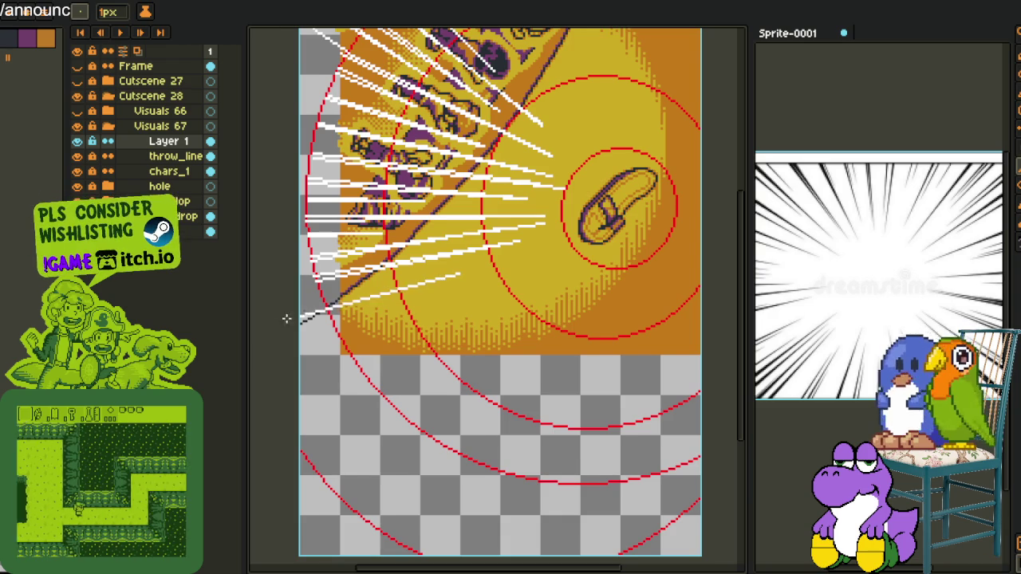
{"action": "scroll", "coordinate": [248, 331], "scroll_direction": "left", "scroll_amount": 2}
{"action": "scroll", "coordinate": [248, 331], "scroll_direction": "left", "scroll_amount": 2}
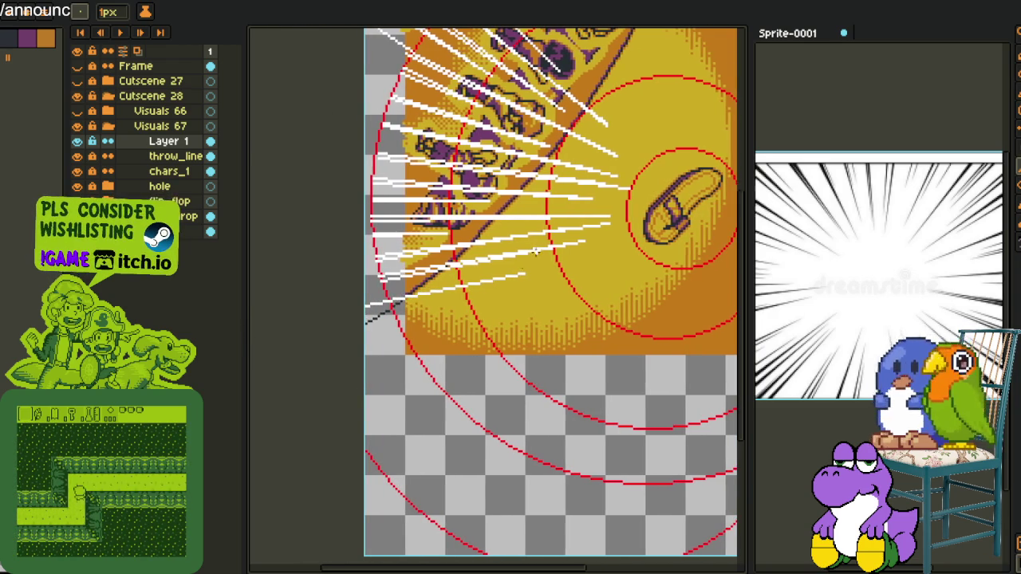
{"action": "scroll", "coordinate": [523, 264], "scroll_direction": "up", "scroll_amount": 2}
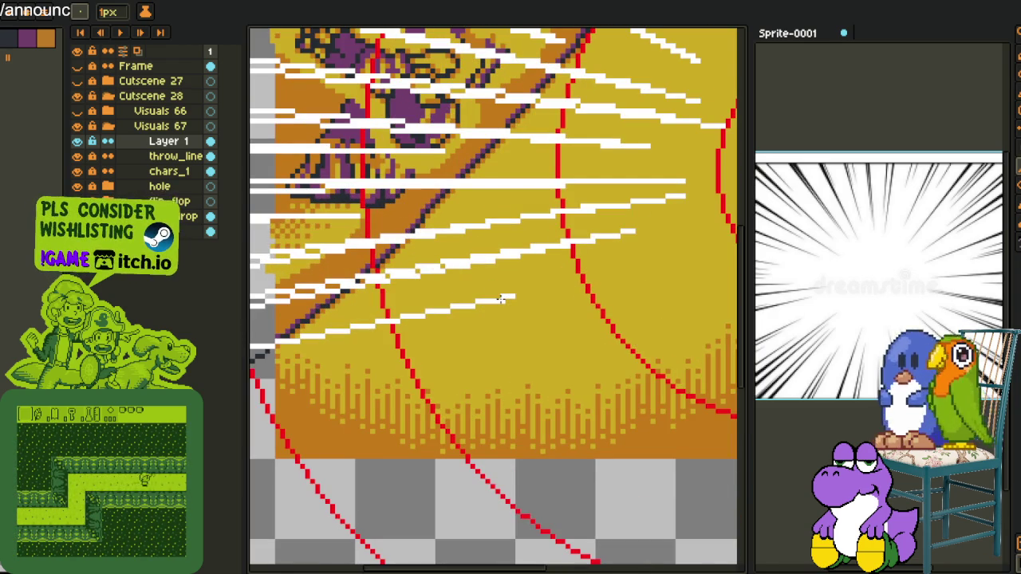
{"action": "scroll", "coordinate": [248, 415], "scroll_direction": "left", "scroll_amount": 4}
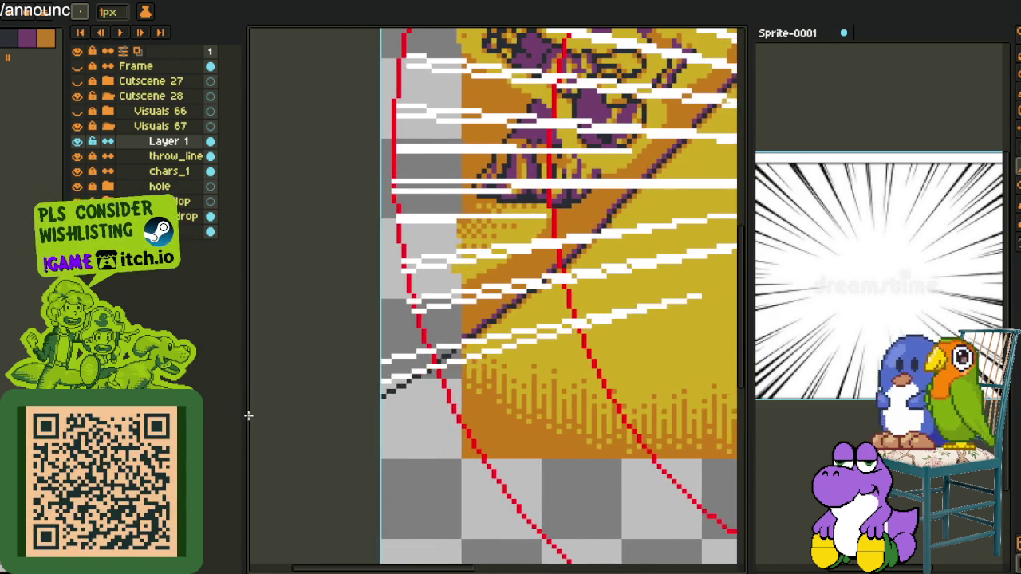
{"action": "scroll", "coordinate": [248, 414], "scroll_direction": "left", "scroll_amount": 2}
{"action": "scroll", "coordinate": [376, 389], "scroll_direction": "down", "scroll_amount": 2}
{"action": "scroll", "coordinate": [304, 356], "scroll_direction": "up", "scroll_amount": 1}
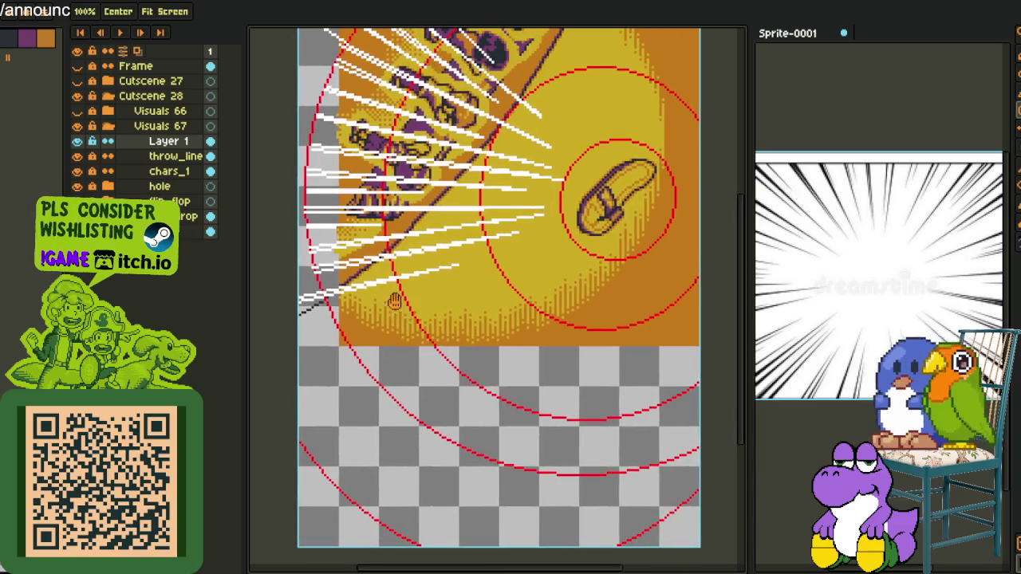
{"action": "left_click_drag", "start_coordinate": [276, 385], "coordinate": [479, 274]}
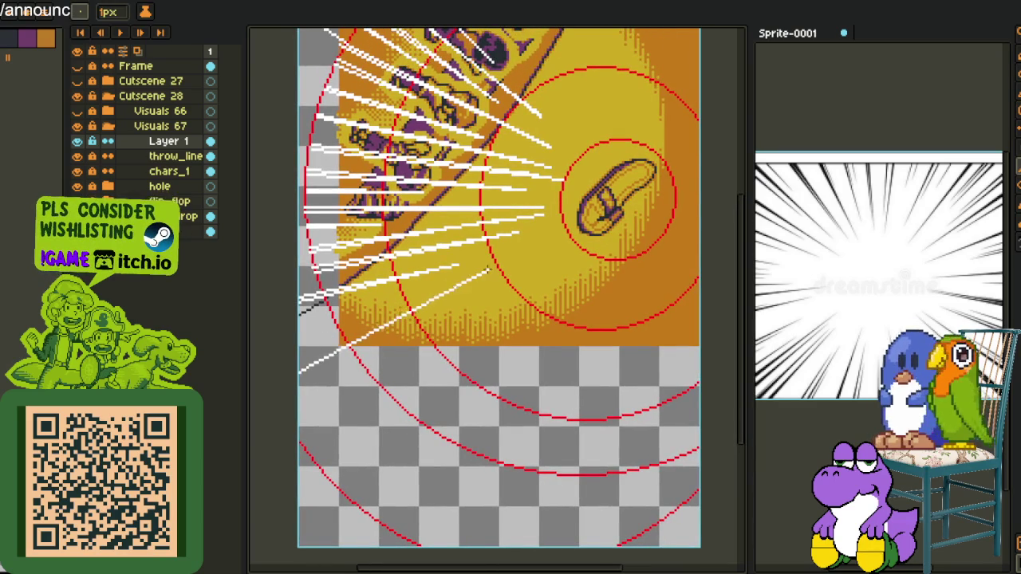
{"action": "key", "text": "ctrl+z"}
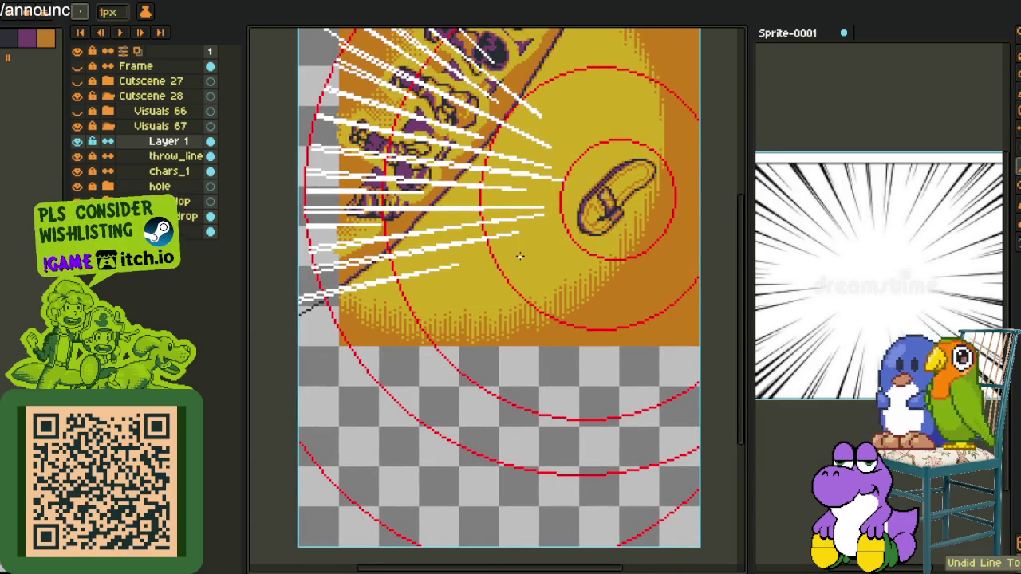
{"action": "scroll", "coordinate": [251, 359], "scroll_direction": "left", "scroll_amount": 1}
{"action": "scroll", "coordinate": [249, 354], "scroll_direction": "left", "scroll_amount": 1}
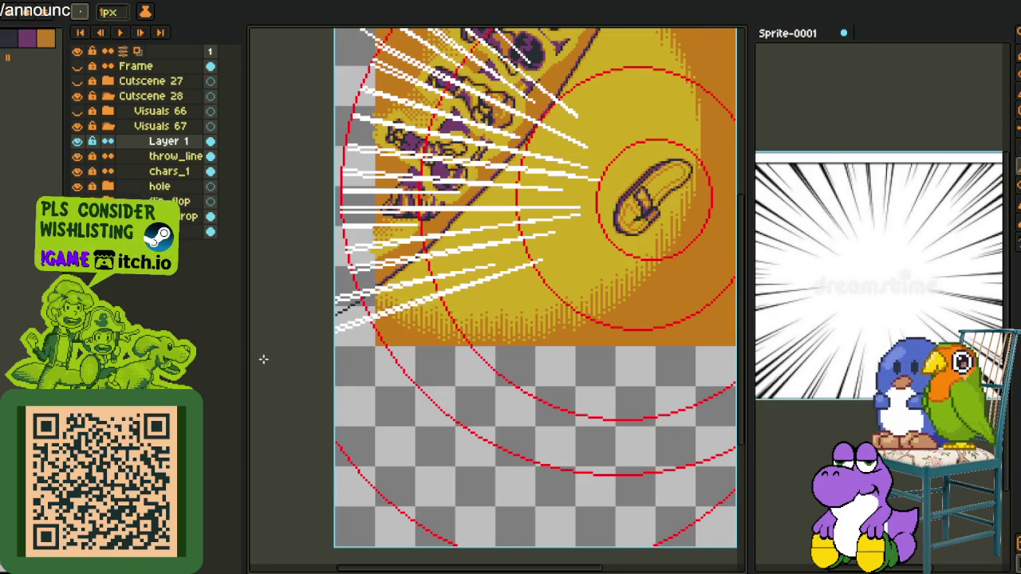
Drag the layers panel border narrower and pan the canvas onto the lower-left speed lines.
{"action": "left_click_drag", "start_coordinate": [420, 364], "coordinate": [341, 354]}
{"action": "scroll", "coordinate": [308, 359], "scroll_direction": "up", "scroll_amount": 1}
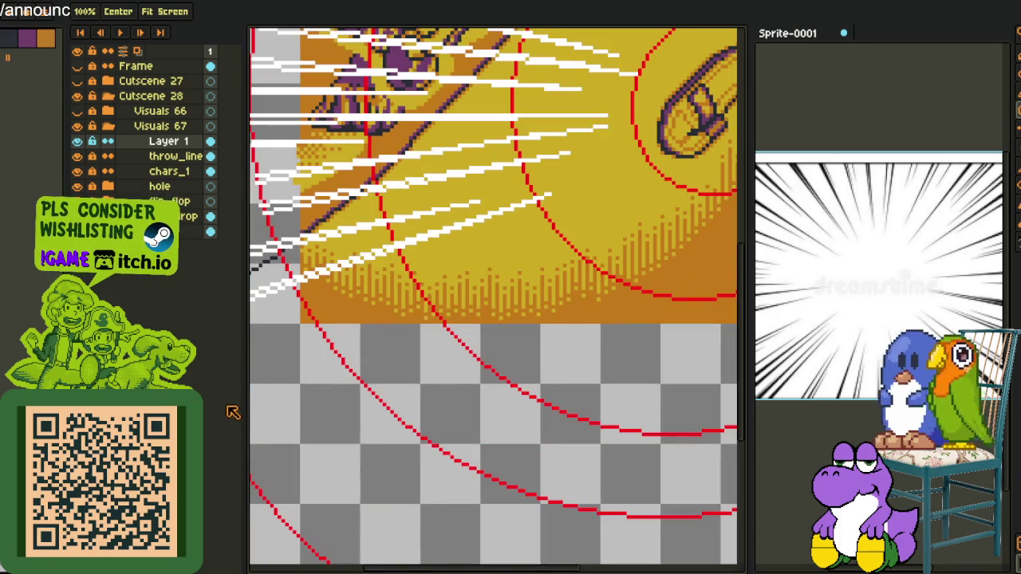
{"action": "left_click_drag", "start_coordinate": [291, 392], "coordinate": [326, 412]}
{"action": "key", "text": "b"}
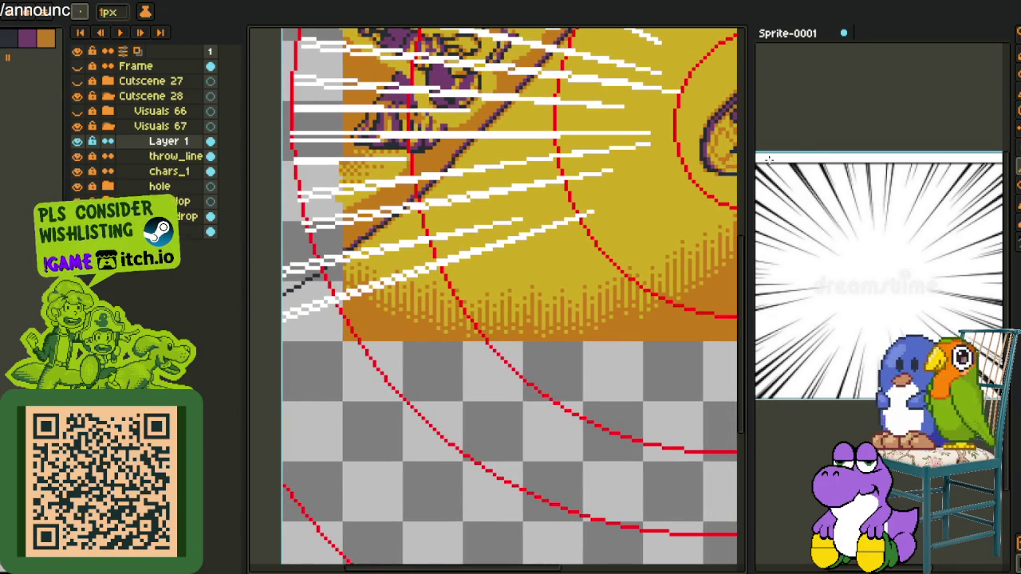
{"action": "left_click_drag", "start_coordinate": [245, 285], "coordinate": [158, 295]}
{"action": "key", "text": "h"}
{"action": "mouse_move", "coordinate": [356, 325]}
{"action": "left_mouse_down"}
{"action": "mouse_move", "coordinate": [270, 326]}
{"action": "mouse_move", "coordinate": [342, 315]}
{"action": "left_mouse_up"}
{"action": "key", "text": "b"}
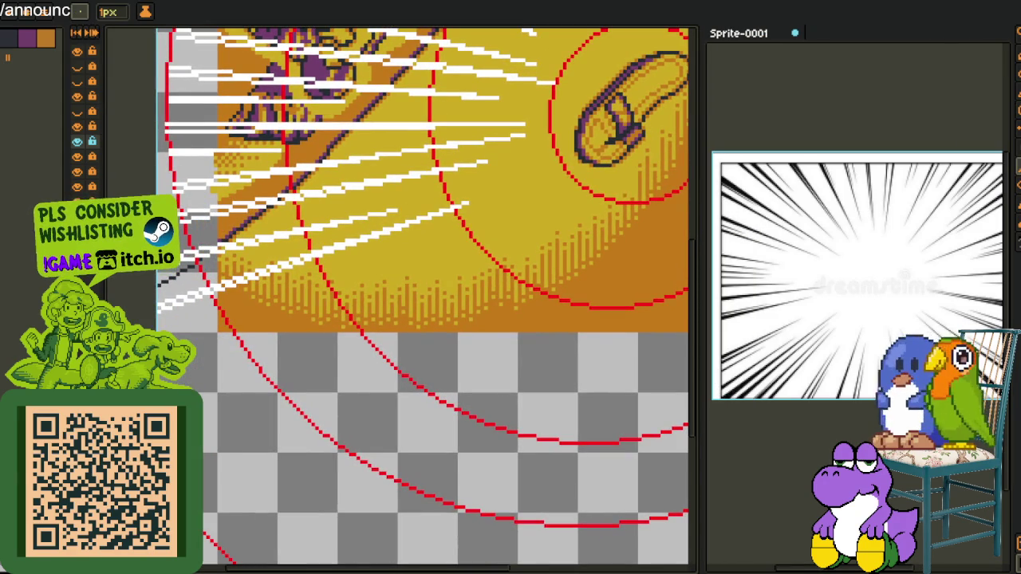
{"action": "left_click_drag", "start_coordinate": [375, 269], "coordinate": [424, 269]}
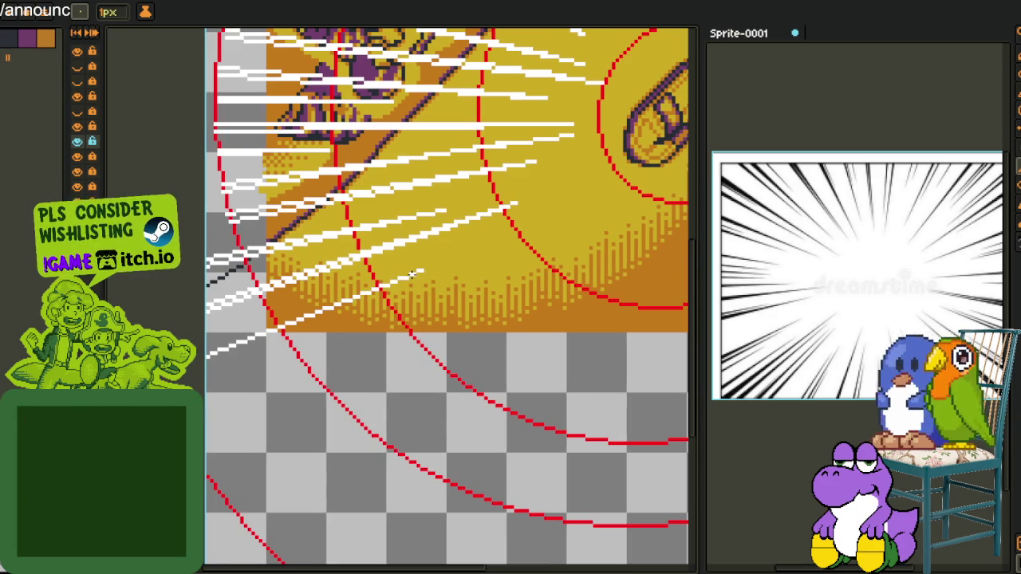
{"action": "left_click_drag", "start_coordinate": [411, 276], "coordinate": [453, 275]}
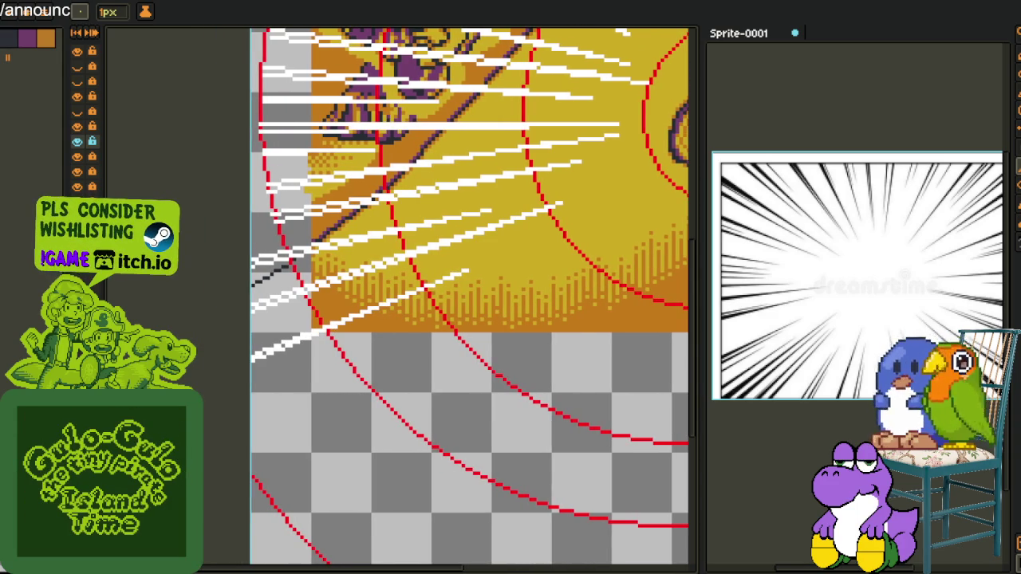
{"action": "mouse_move", "coordinate": [286, 429]}
{"action": "left_mouse_down"}
{"action": "mouse_move", "coordinate": [272, 365]}
{"action": "mouse_move", "coordinate": [564, 173]}
{"action": "mouse_move", "coordinate": [239, 397]}
{"action": "left_mouse_up"}
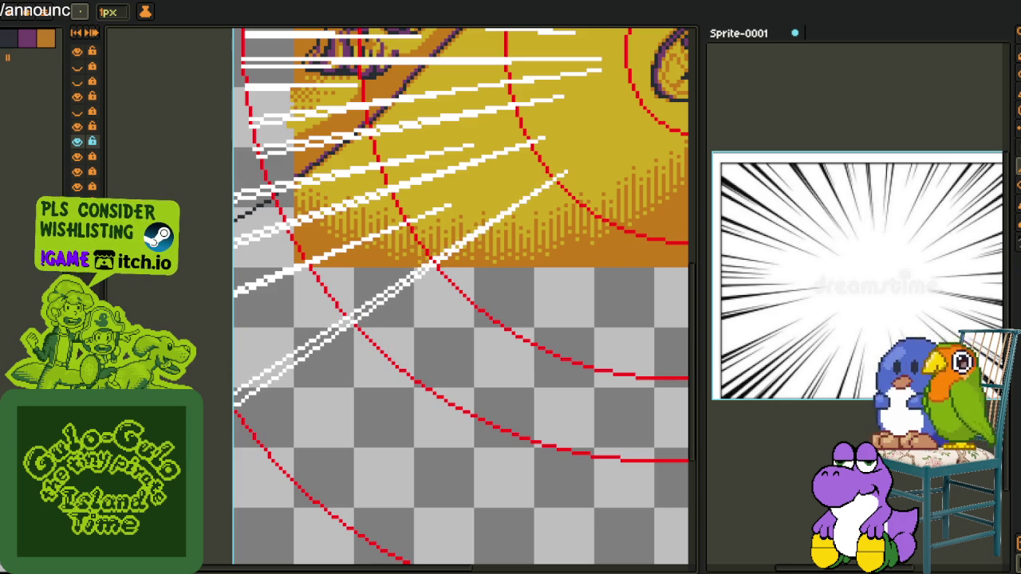
{"action": "scroll", "coordinate": [359, 373], "scroll_direction": "down", "scroll_amount": 3}
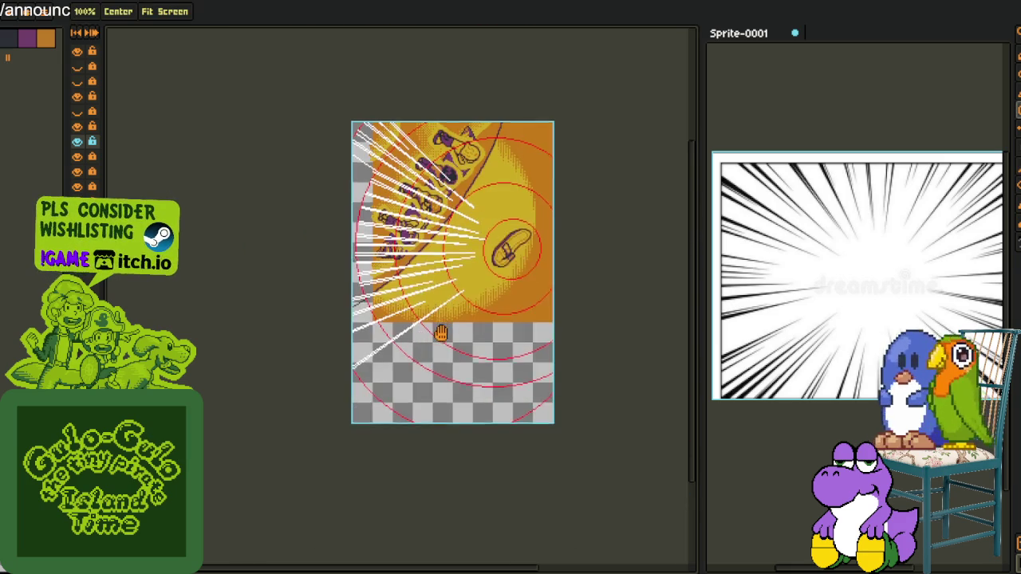
Draw two parallel white speed lines from the flip-flop into the lower left.
{"action": "scroll", "coordinate": [398, 362], "scroll_direction": "up", "scroll_amount": 3}
{"action": "left_click_drag", "start_coordinate": [334, 374], "coordinate": [294, 400]}
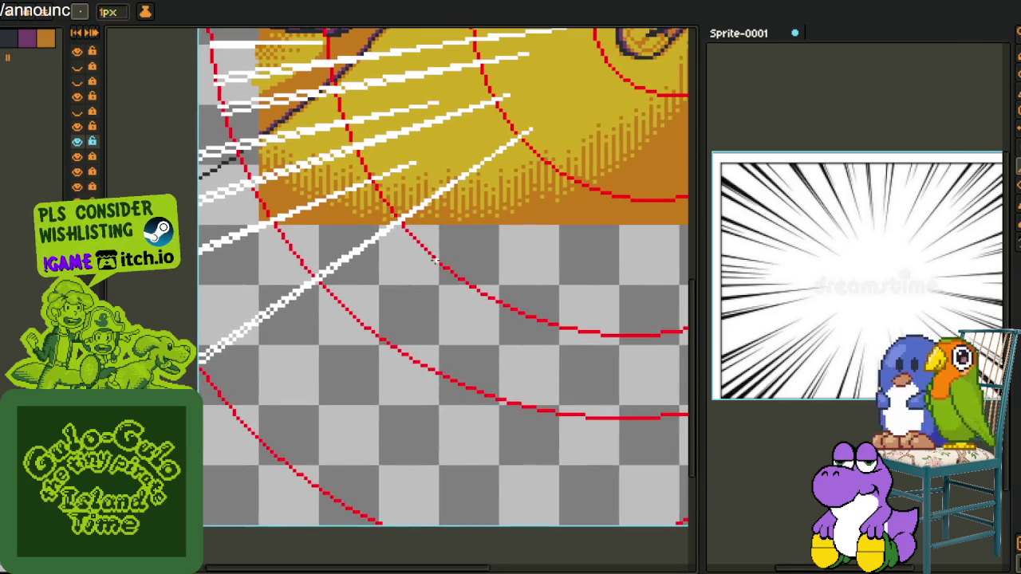
{"action": "left_click_drag", "start_coordinate": [547, 149], "coordinate": [204, 437]}
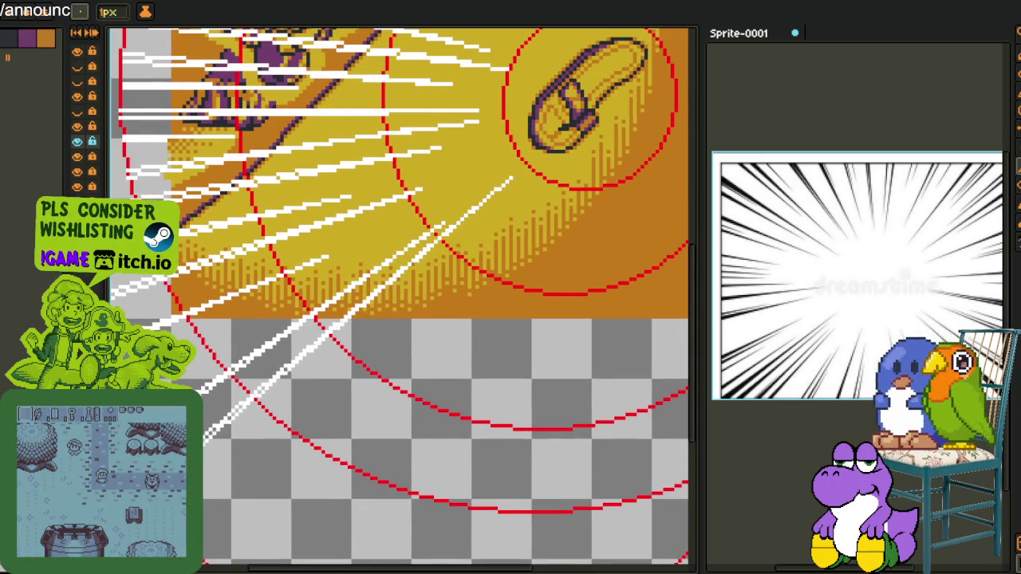
{"action": "scroll", "coordinate": [310, 410], "scroll_direction": "down", "scroll_amount": 3}
{"action": "scroll", "coordinate": [313, 287], "scroll_direction": "up", "scroll_amount": 2}
{"action": "scroll", "coordinate": [313, 287], "scroll_direction": "up", "scroll_amount": 2}
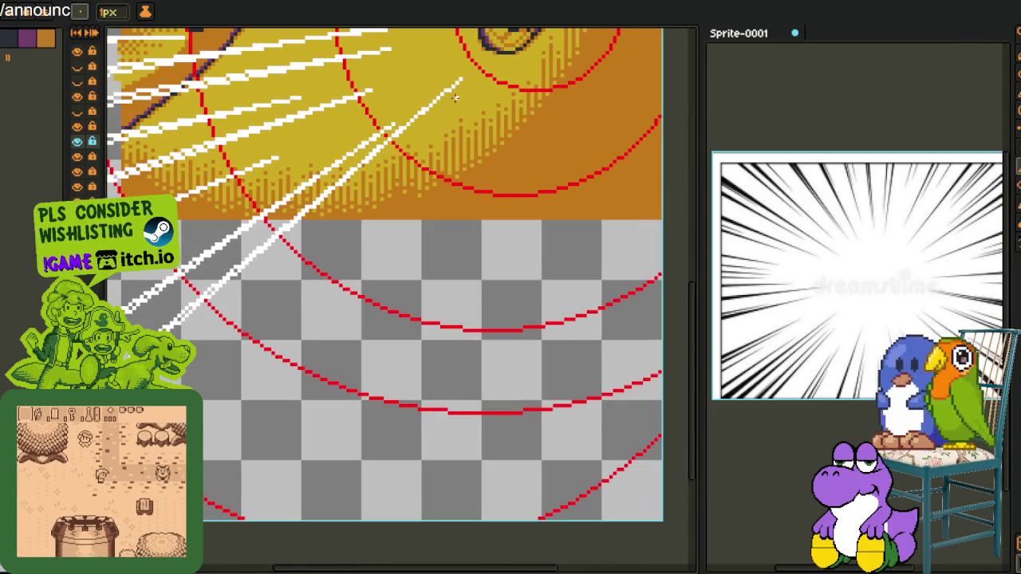
{"action": "left_click_drag", "start_coordinate": [433, 117], "coordinate": [197, 369]}
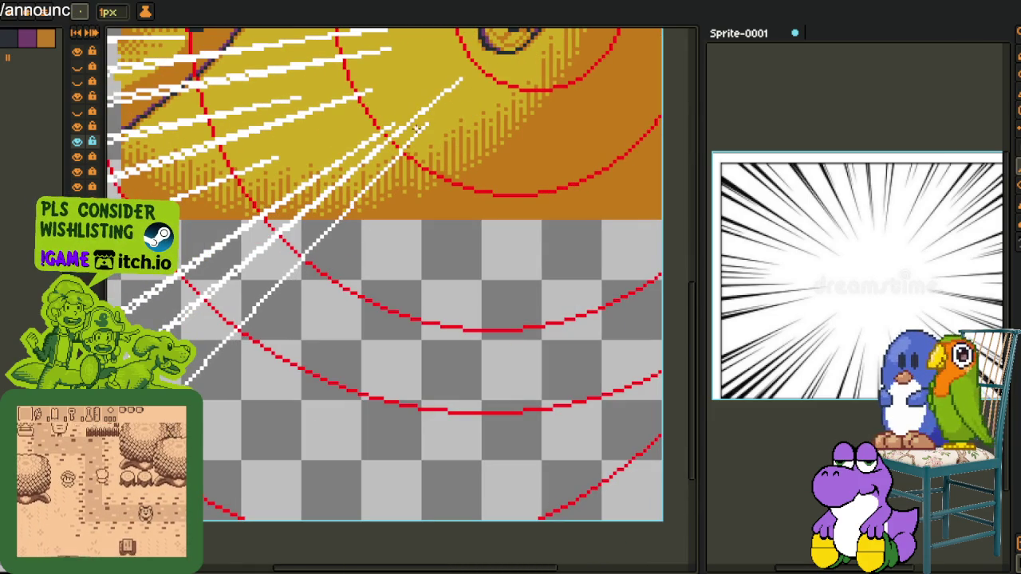
{"action": "left_click_drag", "start_coordinate": [429, 122], "coordinate": [196, 375]}
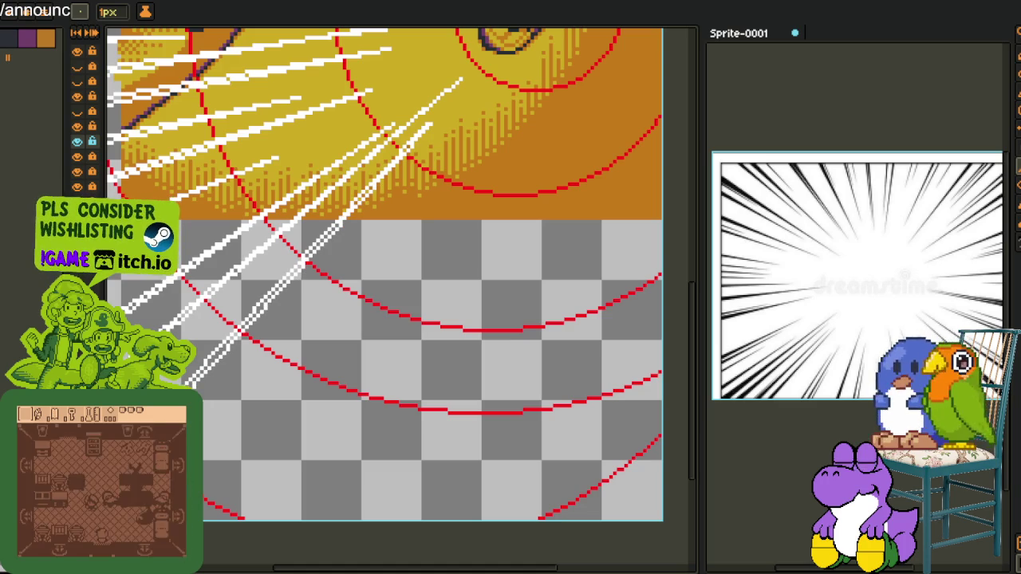
Undo the second line and redraw a shorter white ray in the lower left.
{"action": "scroll", "coordinate": [432, 119], "scroll_direction": "up", "scroll_amount": 2}
{"action": "scroll", "coordinate": [433, 120], "scroll_direction": "down", "scroll_amount": 2}
{"action": "key", "text": "ctrl+z"}
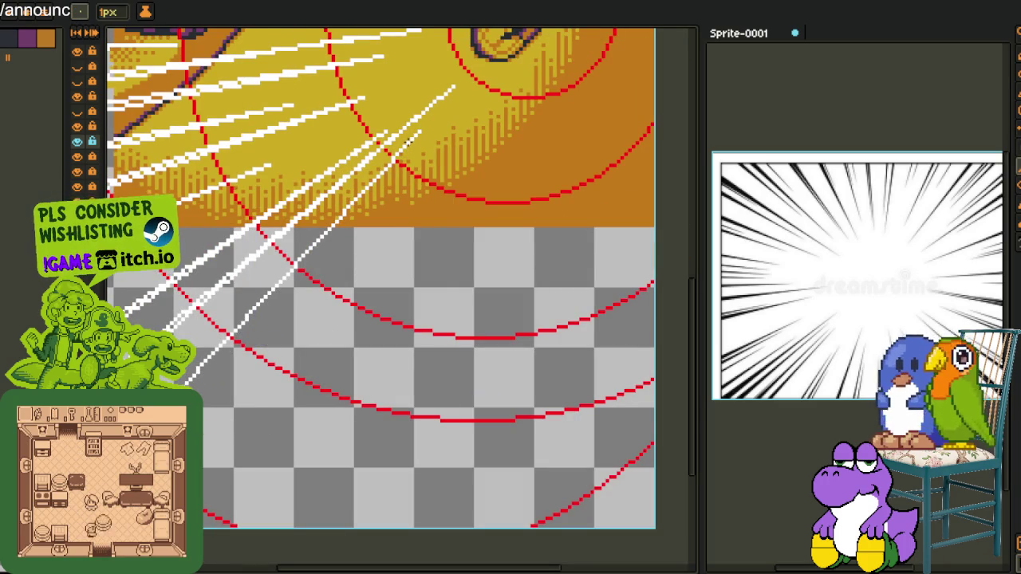
{"action": "left_click_drag", "start_coordinate": [398, 159], "coordinate": [359, 202]}
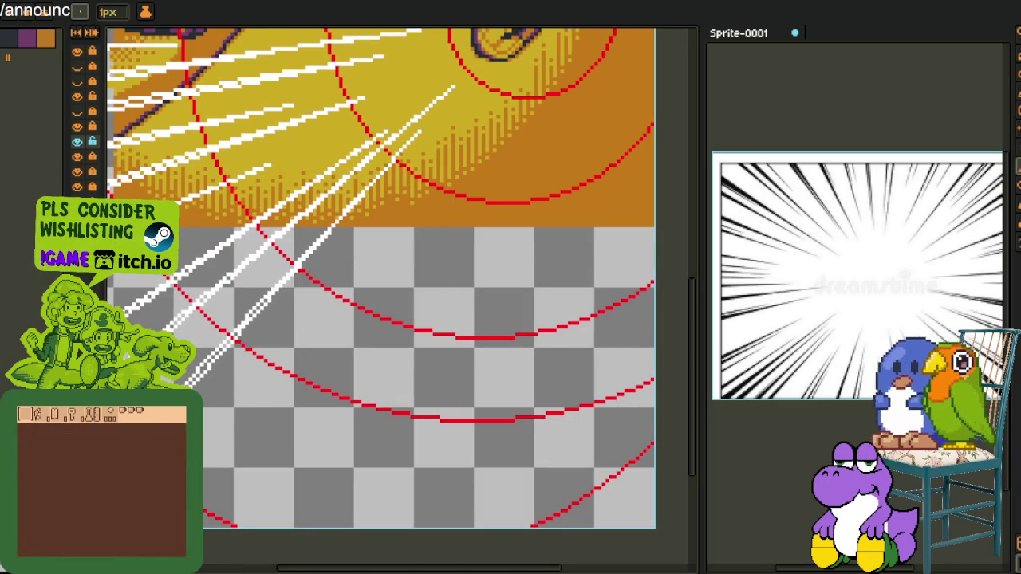
{"action": "left_click_drag", "start_coordinate": [407, 163], "coordinate": [413, 97]}
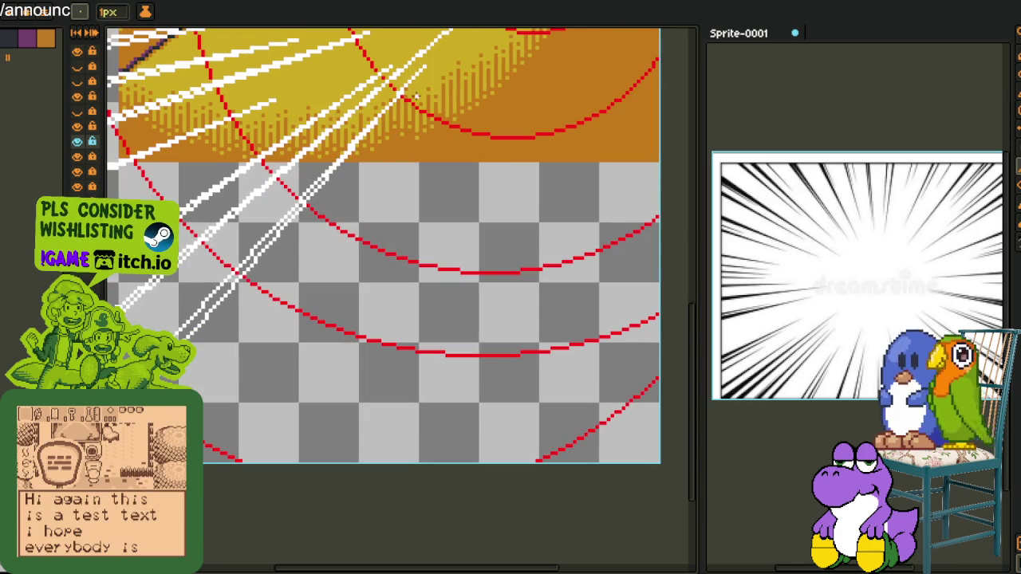
{"action": "left_click_drag", "start_coordinate": [445, 66], "coordinate": [413, 107]}
Add more down-left white speed lines, undoing and redrawing a misplaced diagonal.
{"action": "left_click_drag", "start_coordinate": [206, 402], "coordinate": [363, 187]}
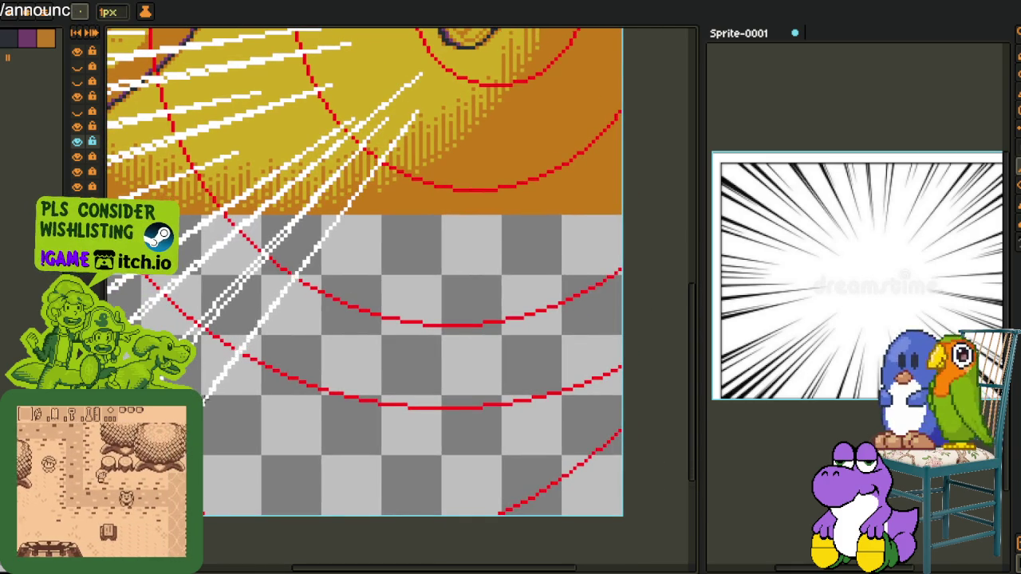
{"action": "left_click_drag", "start_coordinate": [412, 117], "coordinate": [204, 412]}
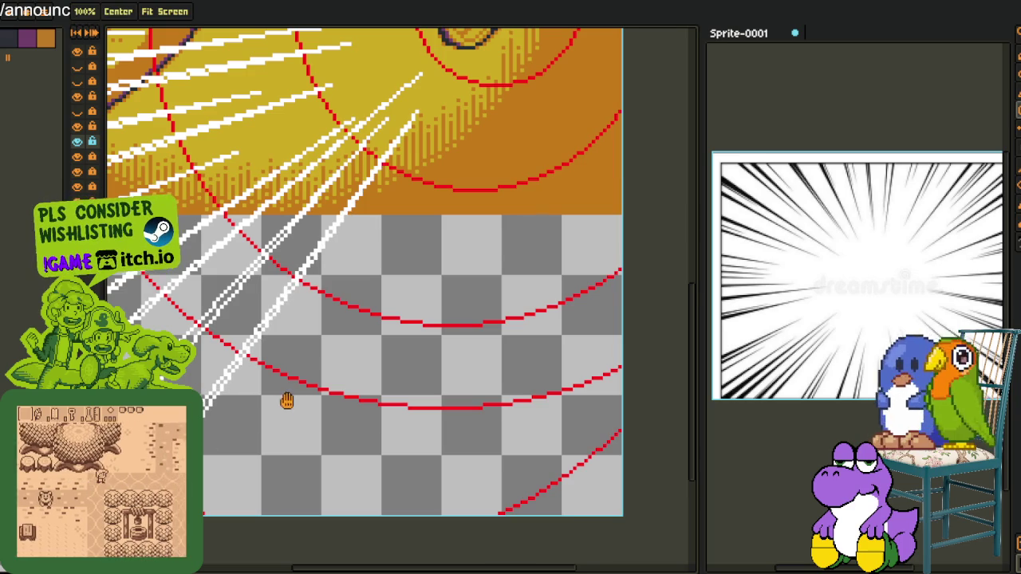
{"action": "mouse_move", "coordinate": [420, 136]}
{"action": "left_mouse_down"}
{"action": "mouse_move", "coordinate": [355, 184]}
{"action": "mouse_move", "coordinate": [207, 431]}
{"action": "left_mouse_up"}
{"action": "key", "text": "ctrl+z"}
{"action": "left_click_drag", "start_coordinate": [392, 121], "coordinate": [195, 363]}
{"action": "scroll", "coordinate": [303, 263], "scroll_direction": "down", "scroll_amount": 2}
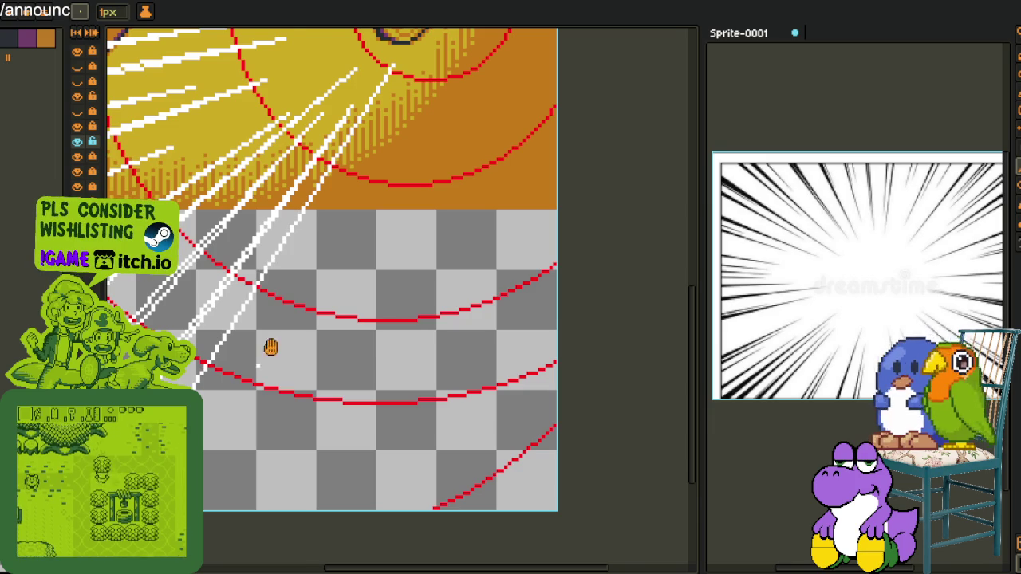
{"action": "scroll", "coordinate": [465, 264], "scroll_direction": "down", "scroll_amount": 1}
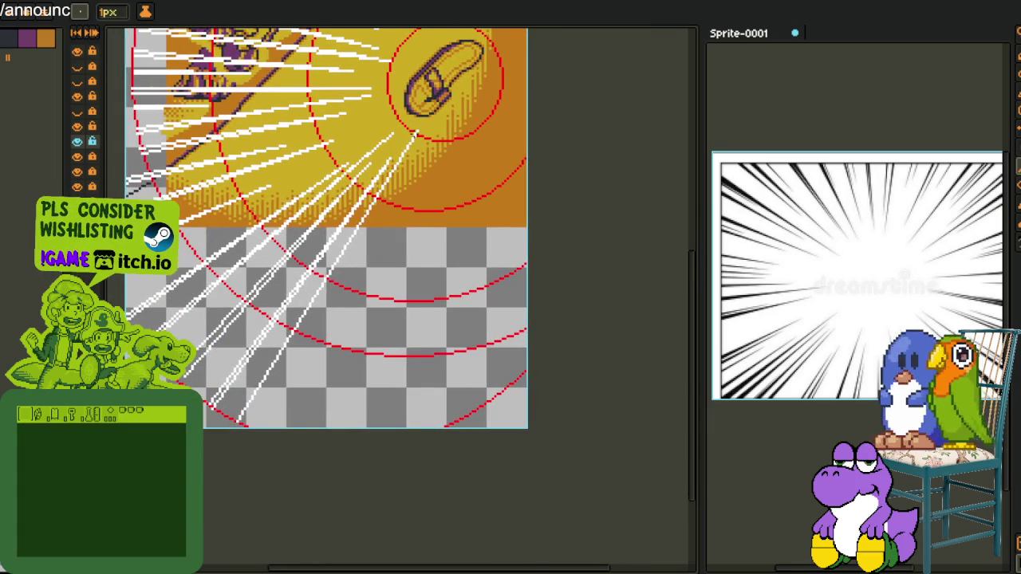
{"action": "scroll", "coordinate": [246, 425], "scroll_direction": "up", "scroll_amount": 1}
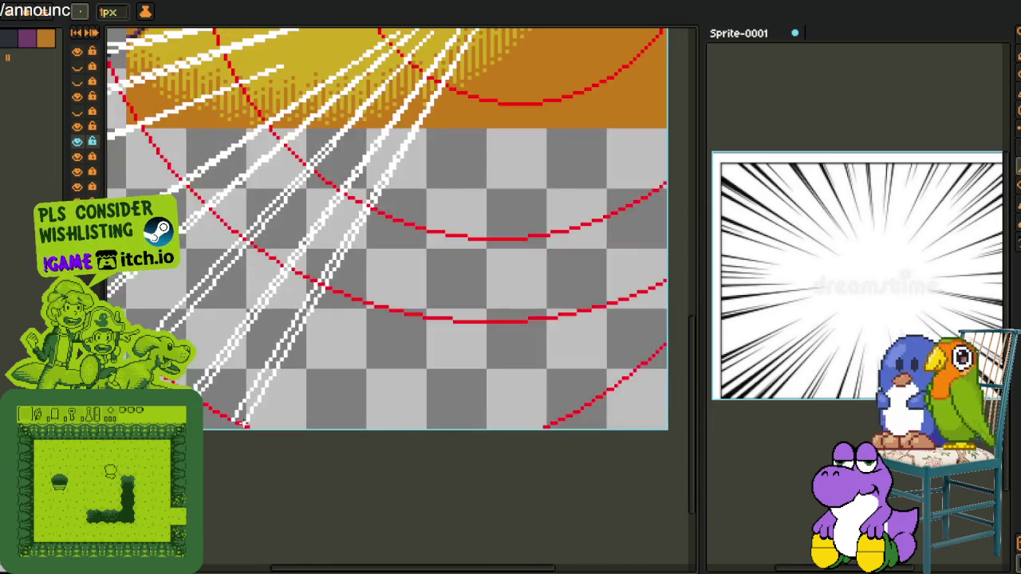
{"action": "scroll", "coordinate": [370, 295], "scroll_direction": "down", "scroll_amount": 3}
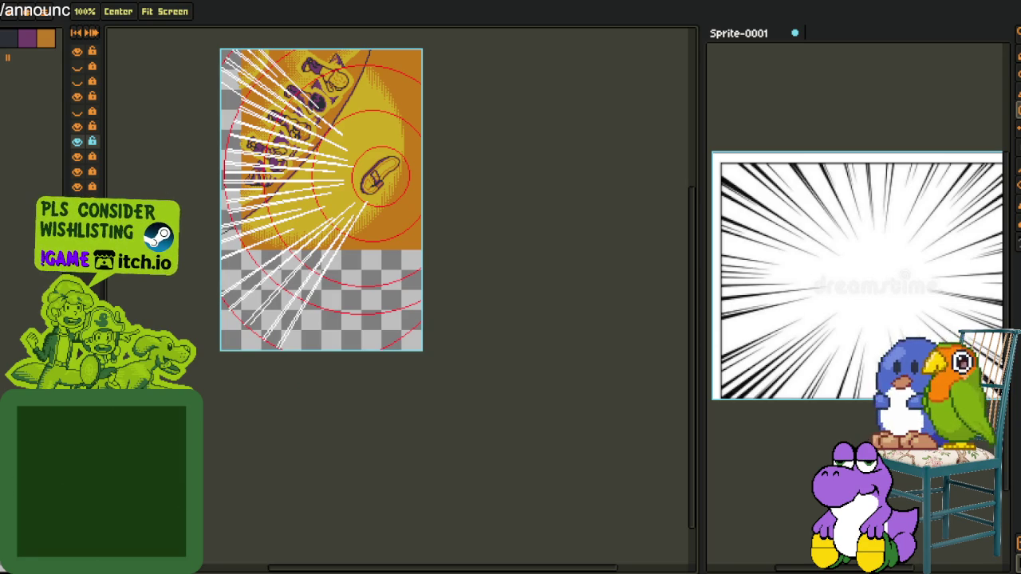
Sample white with the 1px line tool and draw two long rays to the bottom-left edge.
{"action": "key", "text": "b"}
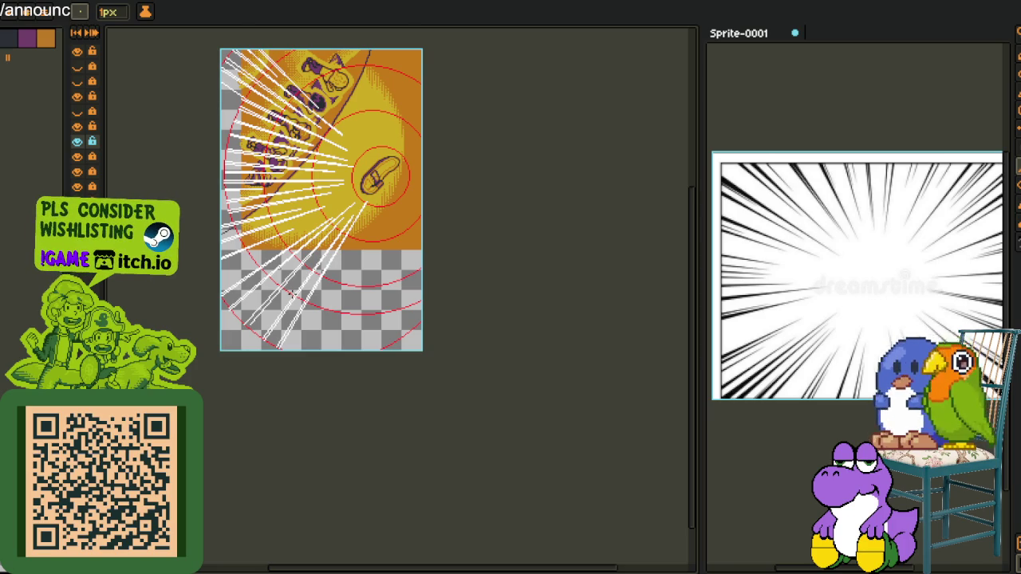
{"action": "key", "text": "i"}
{"action": "scroll", "coordinate": [344, 275], "scroll_direction": "up", "scroll_amount": 2}
{"action": "scroll", "coordinate": [398, 239], "scroll_direction": "up", "scroll_amount": 2}
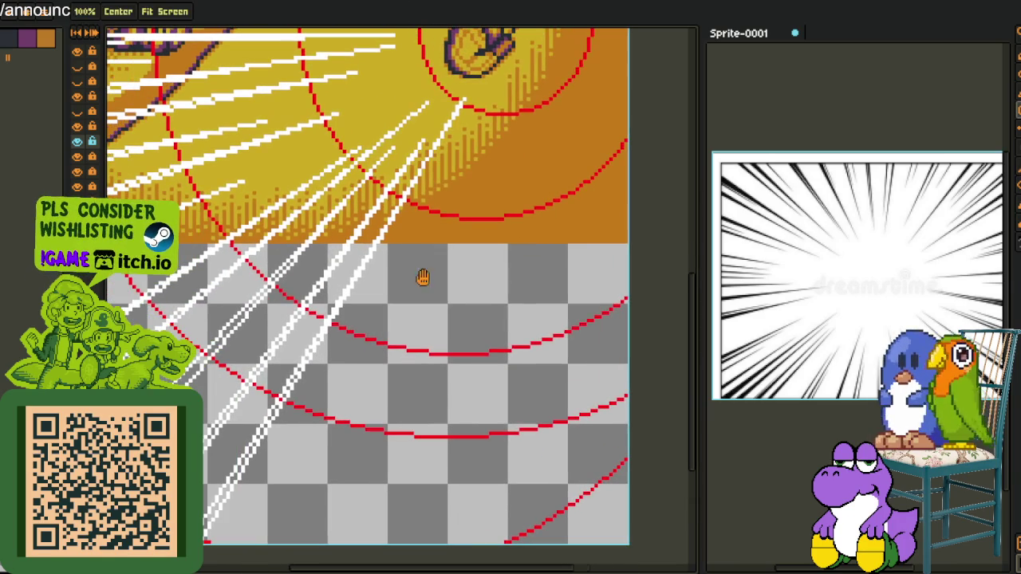
{"action": "left_click_drag", "start_coordinate": [441, 155], "coordinate": [224, 543]}
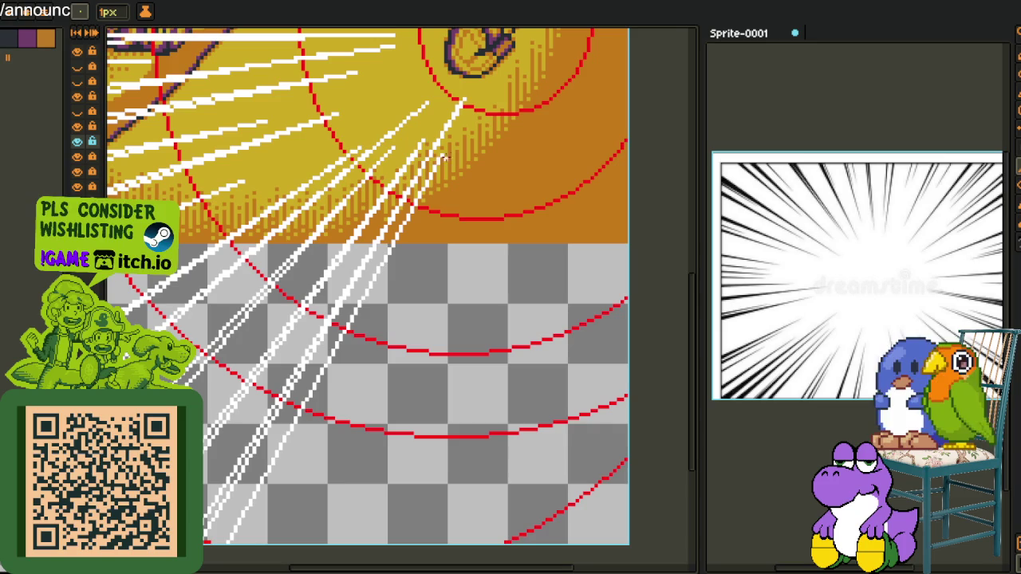
{"action": "left_click_drag", "start_coordinate": [434, 164], "coordinate": [235, 533]}
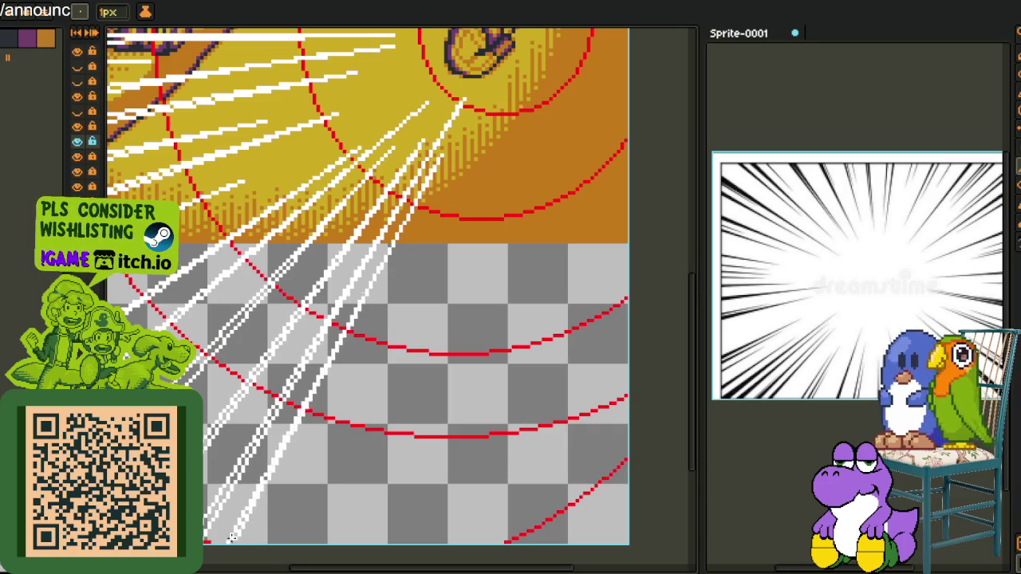
{"action": "left_click_drag", "start_coordinate": [423, 394], "coordinate": [353, 443]}
{"action": "mouse_move", "coordinate": [378, 233]}
{"action": "left_mouse_down"}
{"action": "mouse_move", "coordinate": [384, 146]}
{"action": "mouse_move", "coordinate": [265, 516]}
{"action": "left_mouse_up"}
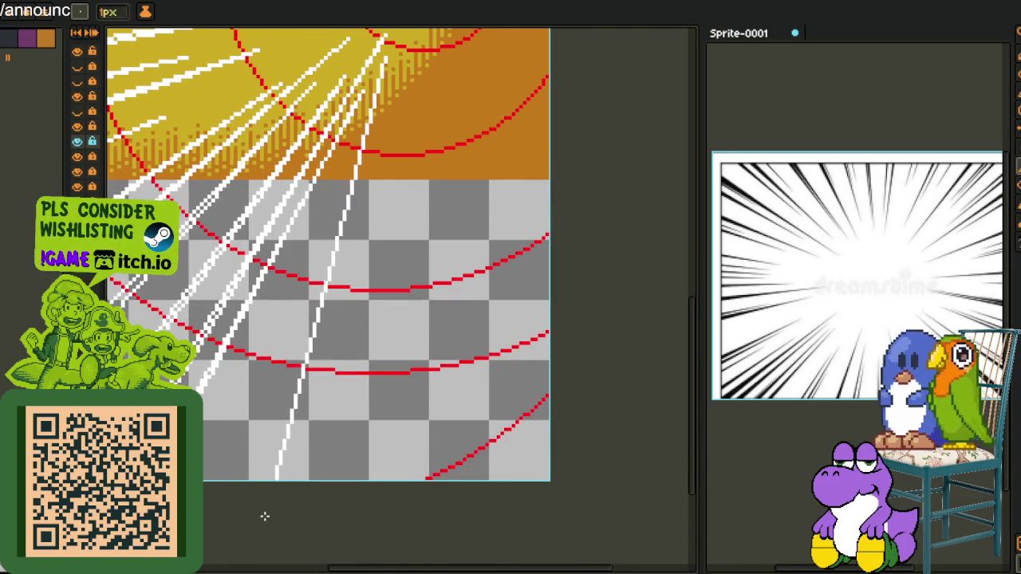
{"action": "left_click_drag", "start_coordinate": [264, 516], "coordinate": [254, 536]}
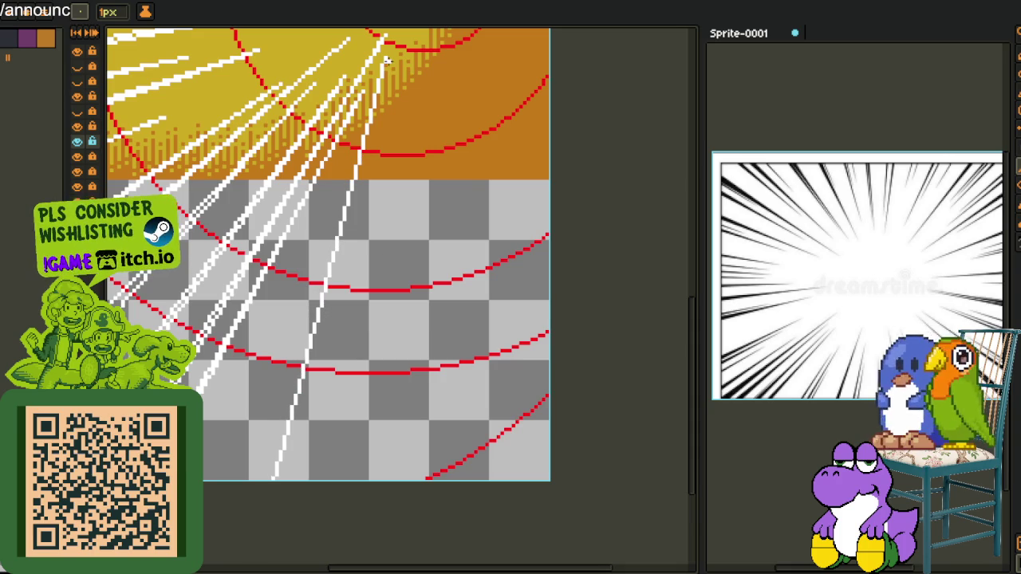
Draw several white rays downward from the flip-flop, including a vertical one to the bottom.
{"action": "left_click_drag", "start_coordinate": [380, 88], "coordinate": [290, 495]}
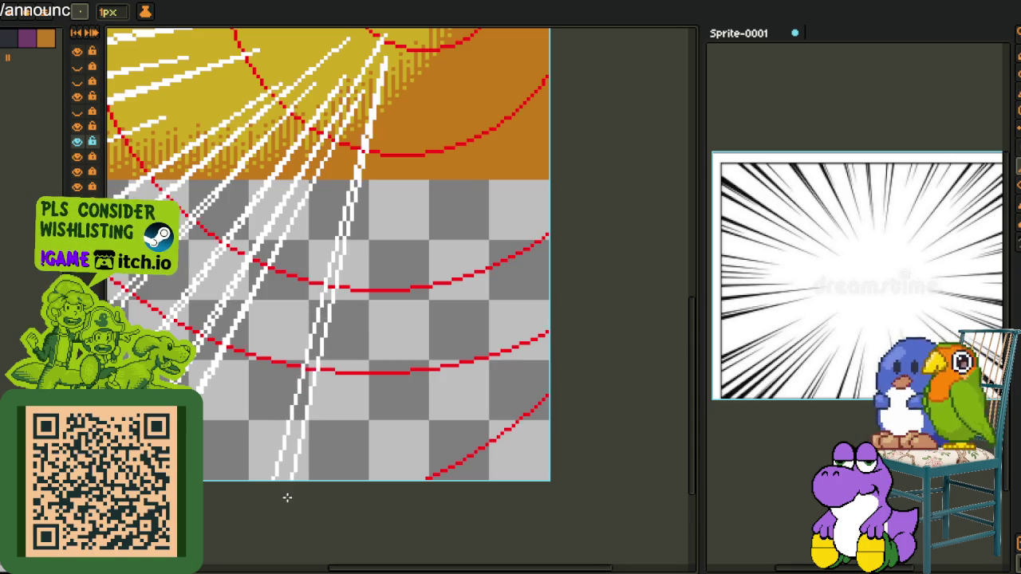
{"action": "left_click_drag", "start_coordinate": [352, 195], "coordinate": [346, 344]}
{"action": "mouse_move", "coordinate": [341, 304]}
{"action": "left_mouse_down"}
{"action": "mouse_move", "coordinate": [275, 450]}
{"action": "mouse_move", "coordinate": [217, 424]}
{"action": "left_mouse_up"}
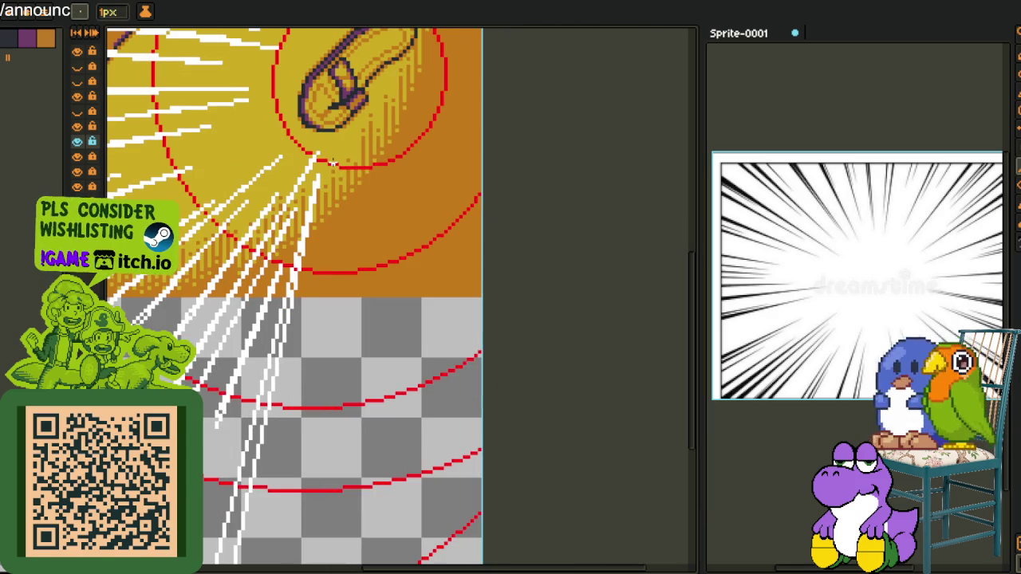
{"action": "scroll", "coordinate": [274, 559], "scroll_direction": "down", "scroll_amount": 5}
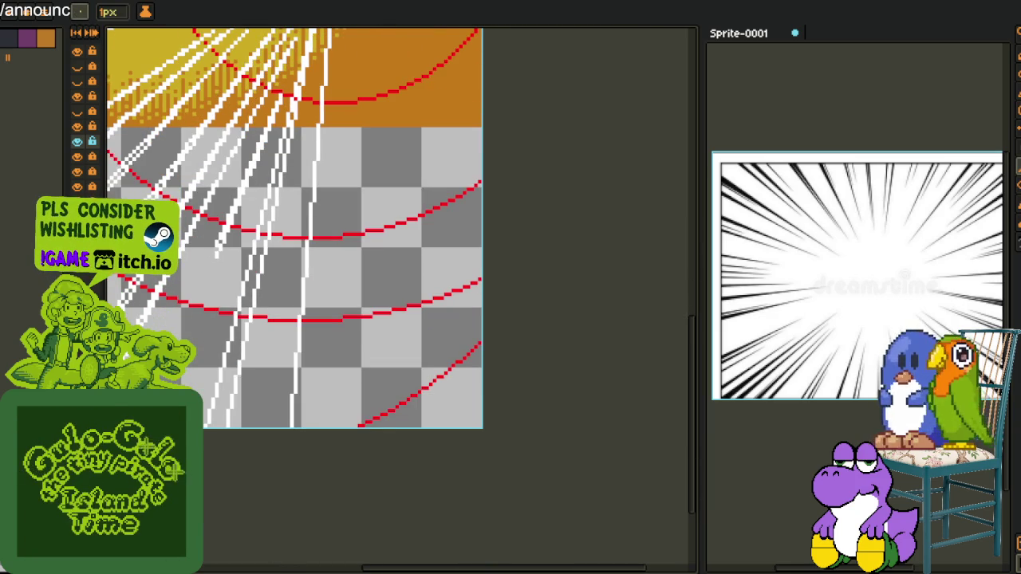
{"action": "left_click_drag", "start_coordinate": [328, 200], "coordinate": [282, 413]}
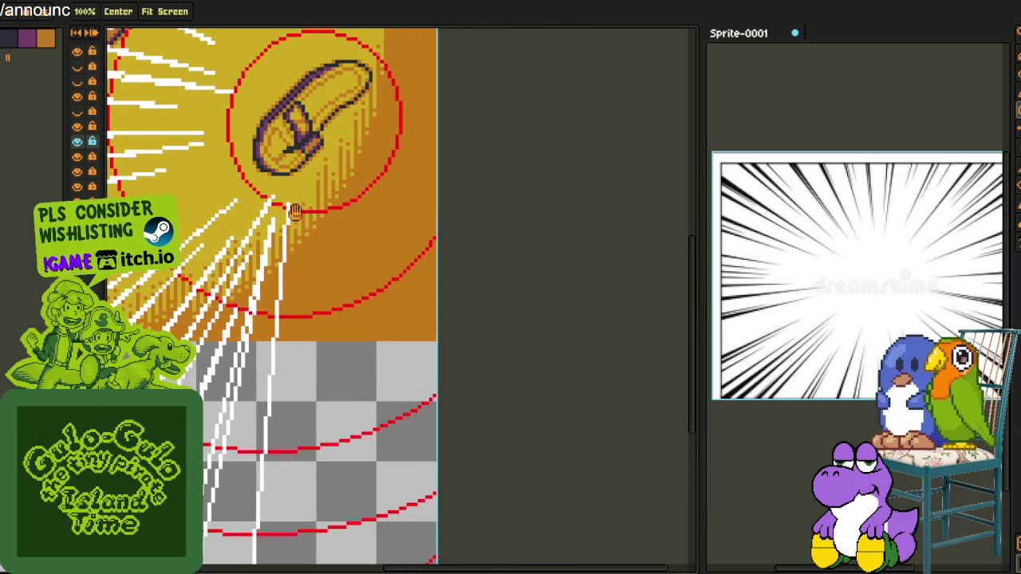
{"action": "left_click_drag", "start_coordinate": [289, 206], "coordinate": [287, 502]}
{"action": "scroll", "coordinate": [287, 503], "scroll_direction": "down", "scroll_amount": 2}
{"action": "scroll", "coordinate": [255, 542], "scroll_direction": "down", "scroll_amount": 3}
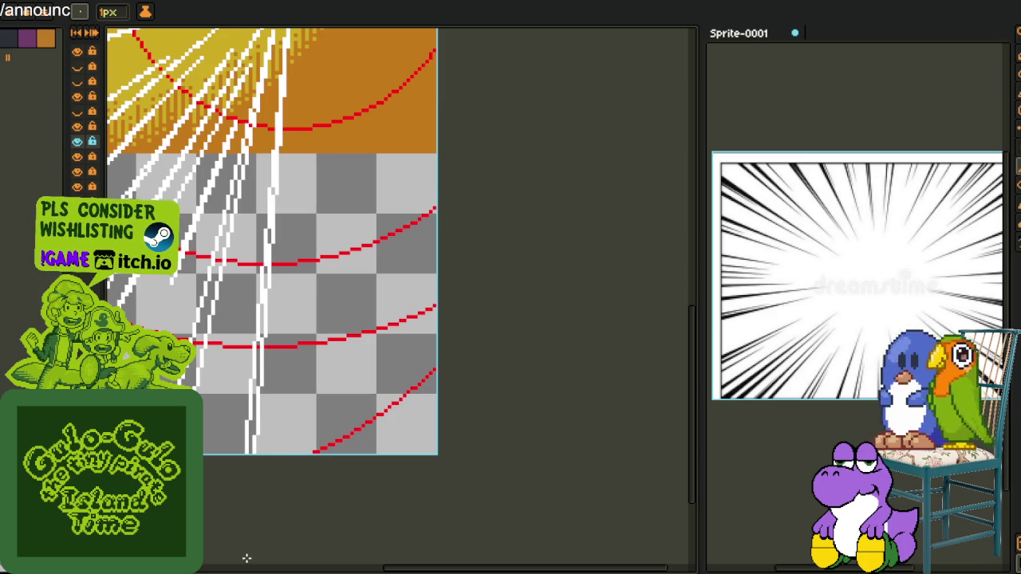
{"action": "scroll", "coordinate": [248, 560], "scroll_direction": "up", "scroll_amount": 2}
{"action": "scroll", "coordinate": [264, 189], "scroll_direction": "up", "scroll_amount": 2}
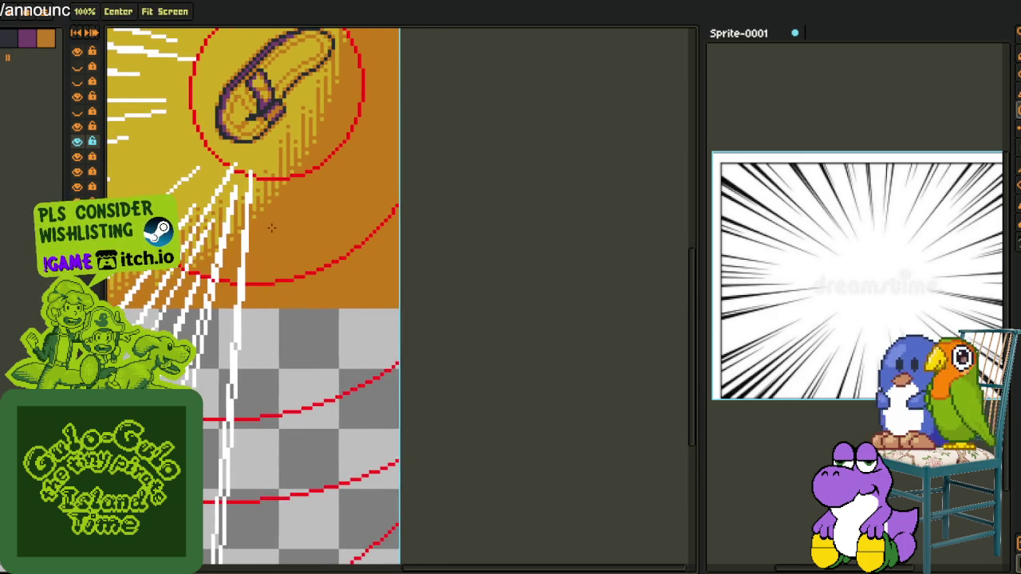
{"action": "scroll", "coordinate": [261, 552], "scroll_direction": "down", "scroll_amount": 4}
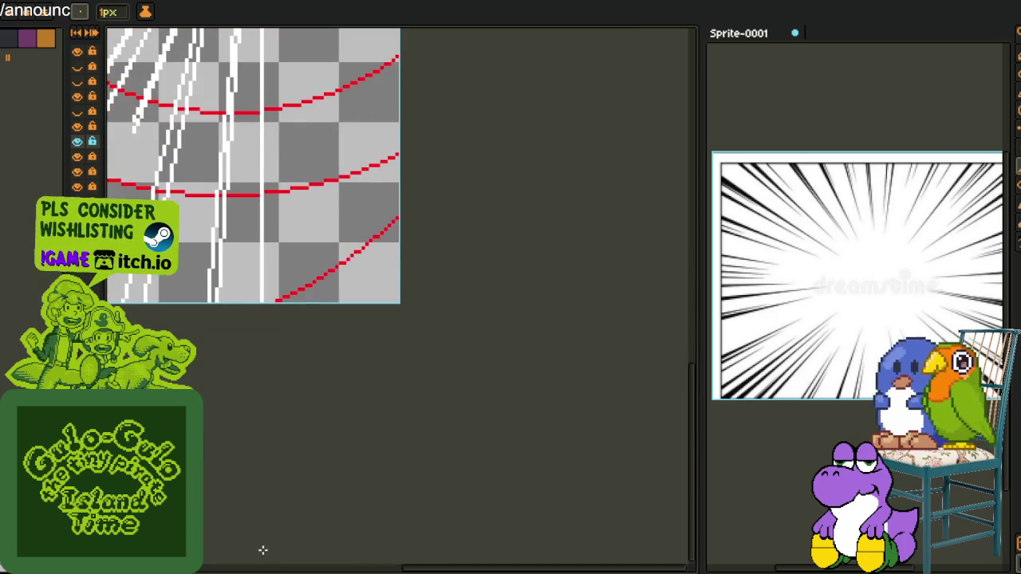
Add a vertical white ray and two rays slanting down-right to the bottom edge.
{"action": "scroll", "coordinate": [285, 196], "scroll_direction": "up", "scroll_amount": 2}
{"action": "scroll", "coordinate": [291, 172], "scroll_direction": "up", "scroll_amount": 3}
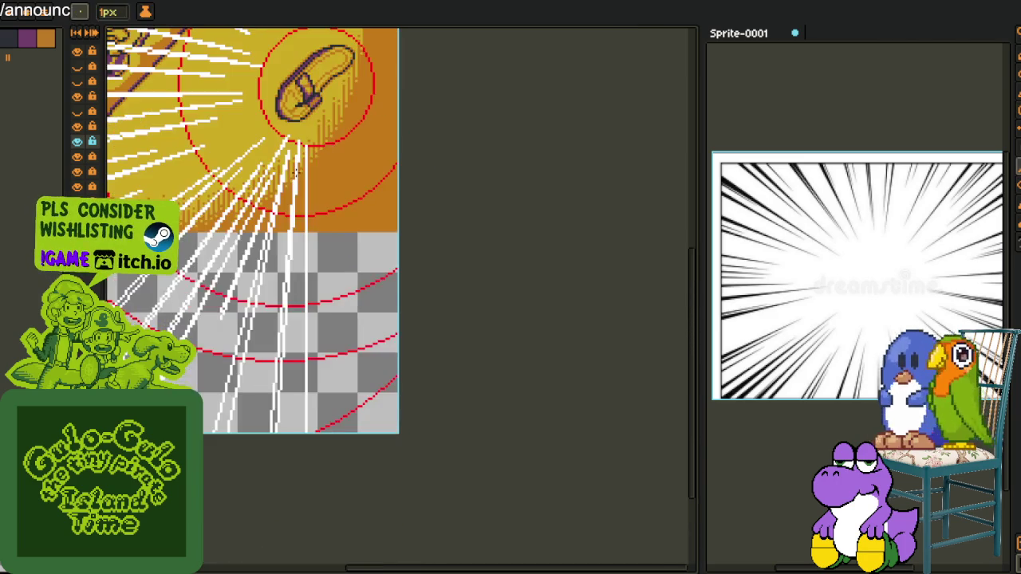
{"action": "scroll", "coordinate": [315, 204], "scroll_direction": "up", "scroll_amount": 1}
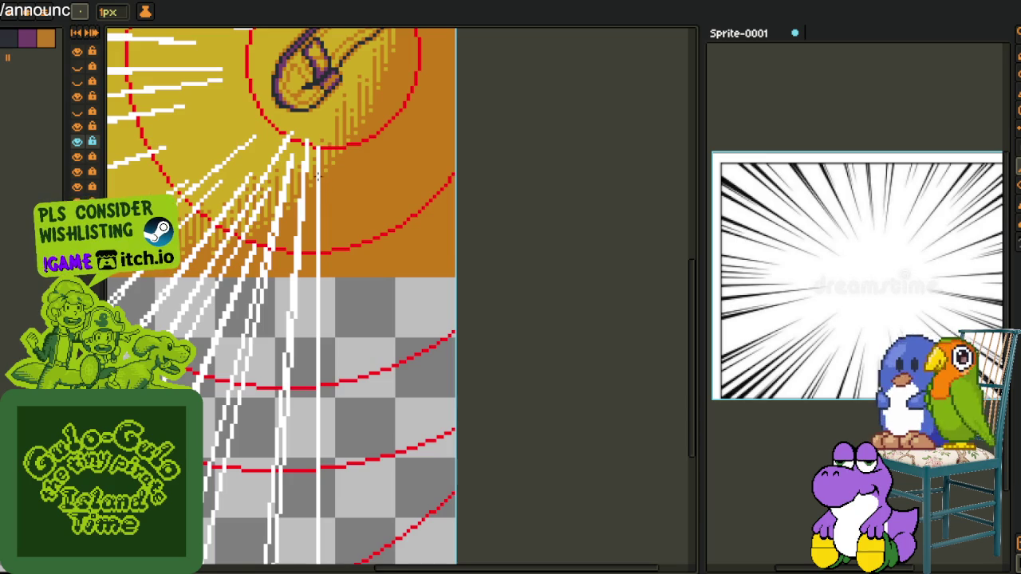
{"action": "scroll", "coordinate": [335, 550], "scroll_direction": "down", "scroll_amount": 1}
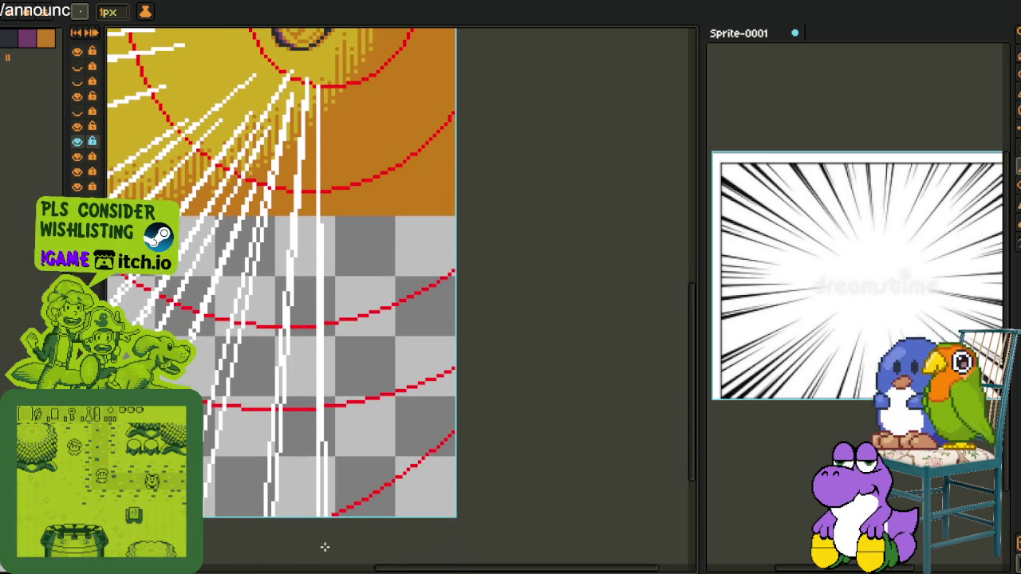
{"action": "left_click_drag", "start_coordinate": [342, 86], "coordinate": [300, 159]}
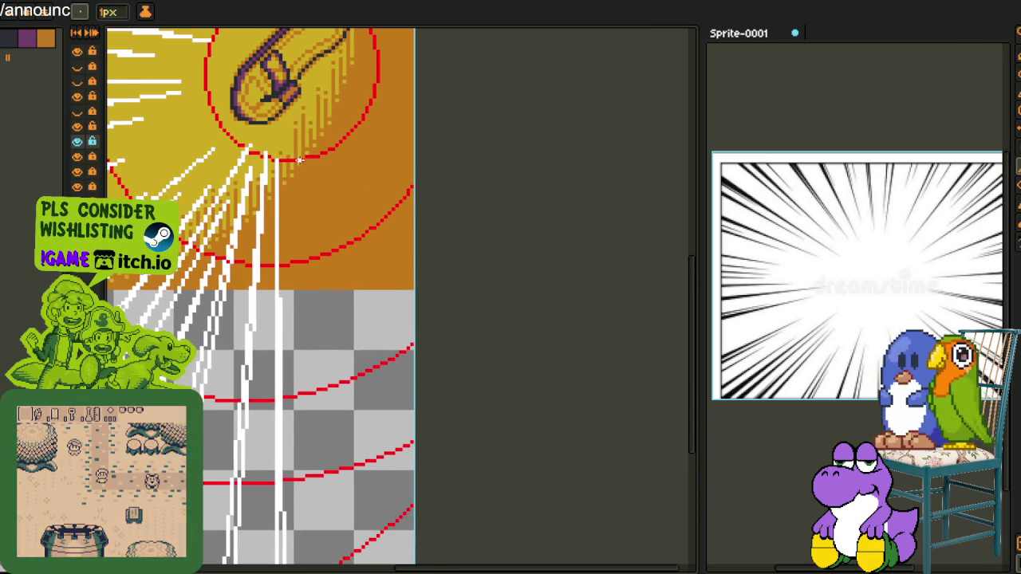
{"action": "mouse_move", "coordinate": [296, 198]}
{"action": "left_mouse_down"}
{"action": "mouse_move", "coordinate": [309, 563]}
{"action": "mouse_move", "coordinate": [335, 559]}
{"action": "left_mouse_up"}
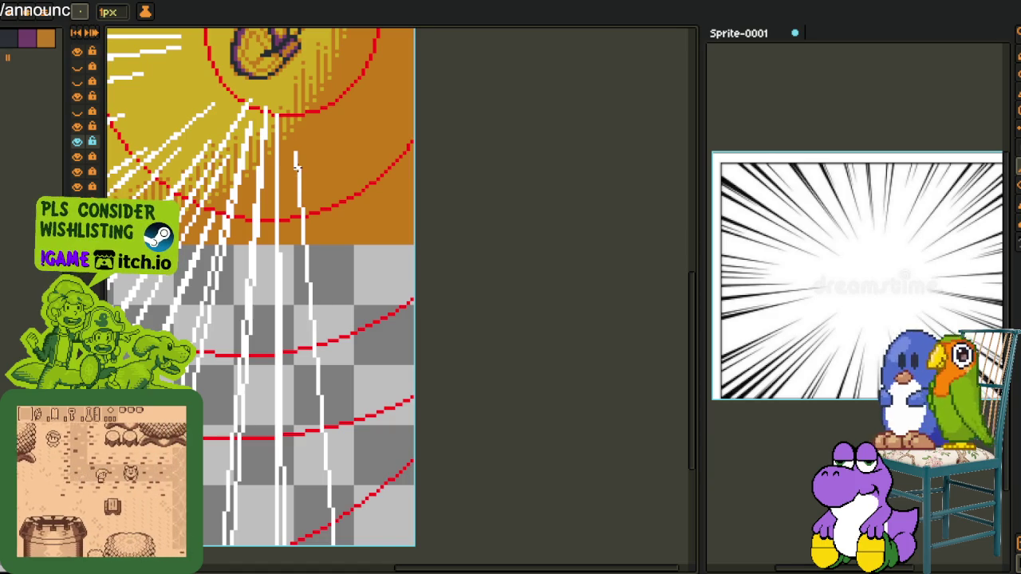
{"action": "left_click_drag", "start_coordinate": [297, 169], "coordinate": [347, 555]}
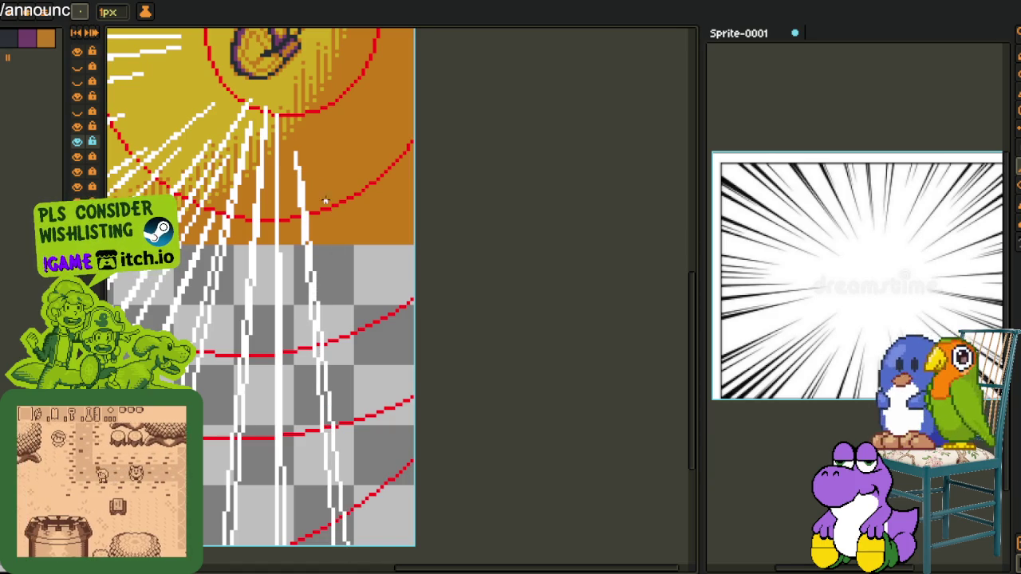
{"action": "left_click_drag", "start_coordinate": [323, 188], "coordinate": [387, 549]}
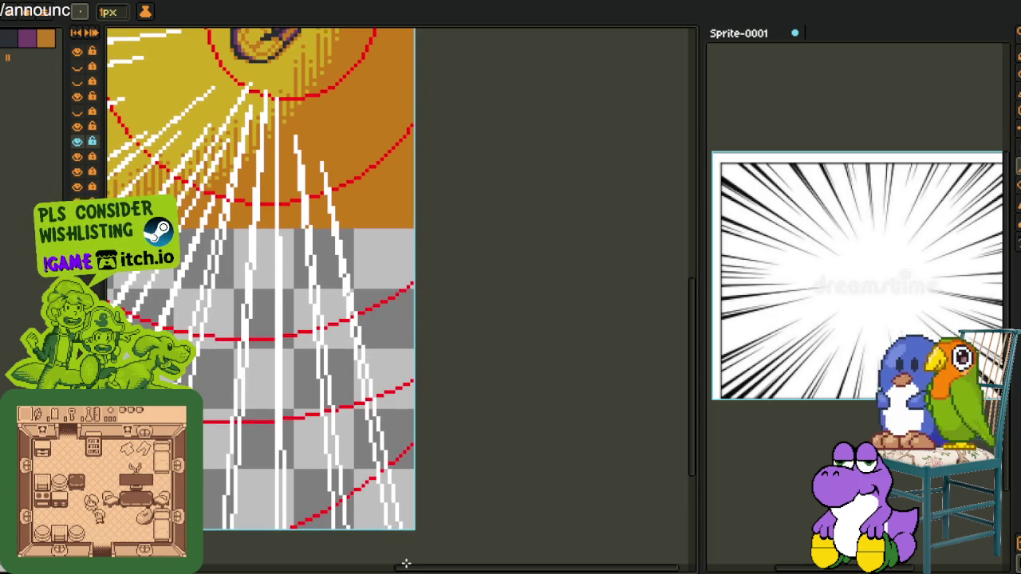
{"action": "left_click_drag", "start_coordinate": [324, 194], "coordinate": [278, 405]}
{"action": "scroll", "coordinate": [278, 405], "scroll_direction": "down", "scroll_amount": 1}
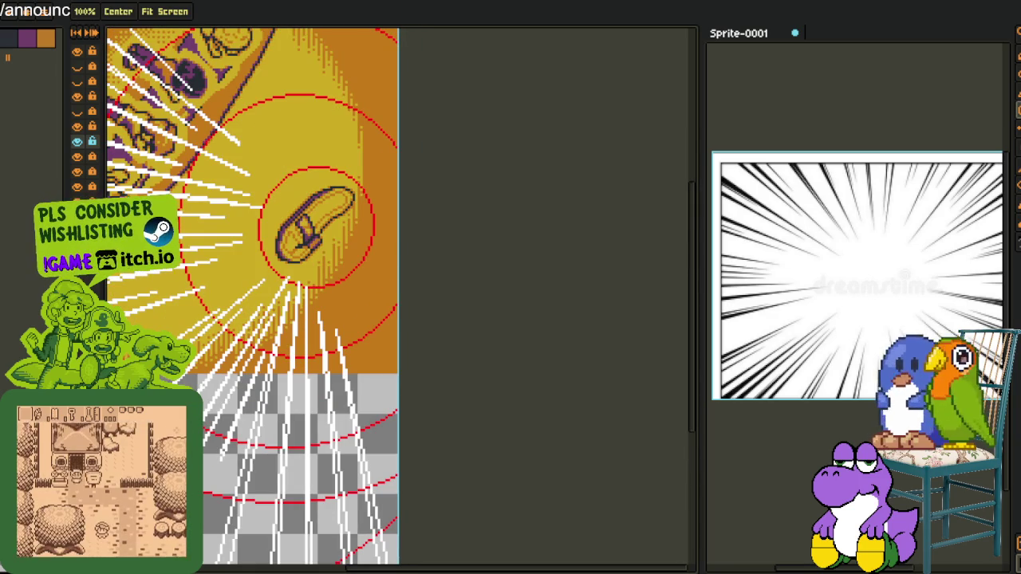
{"action": "key", "text": "alt+s"}
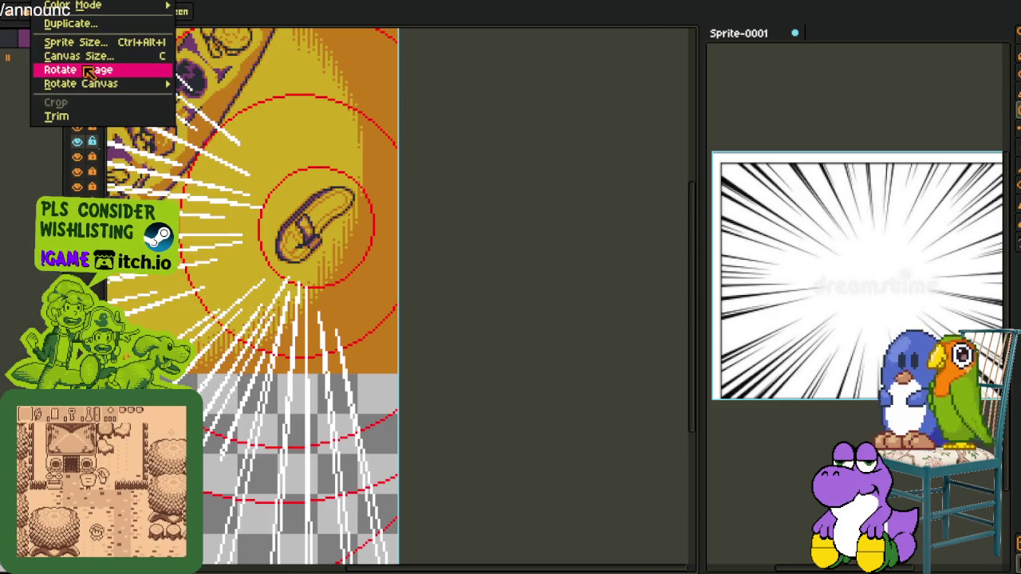
{"action": "mouse_move", "coordinate": [81, 84]}
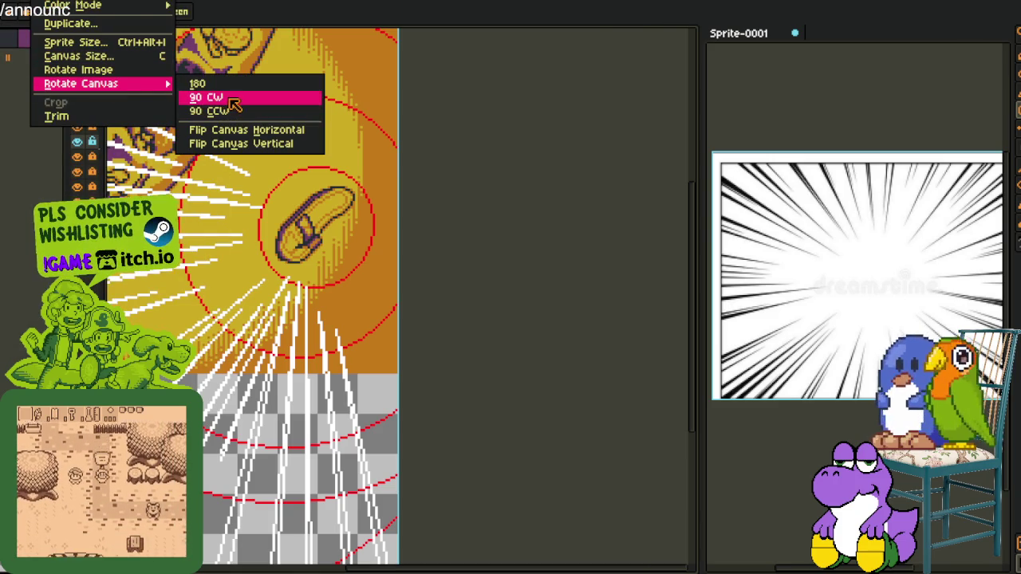
Rotate the canvas 90° clockwise and zoom in on the flip-flop.
{"action": "left_click", "coordinate": [215, 101]}
{"action": "scroll", "coordinate": [343, 219], "scroll_direction": "up", "scroll_amount": 2}
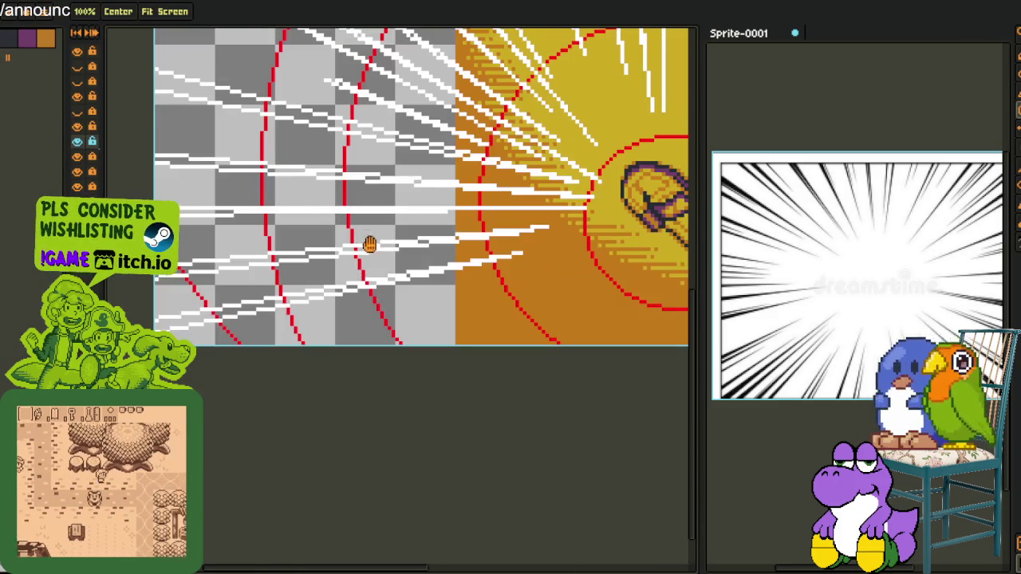
{"action": "scroll", "coordinate": [396, 296], "scroll_direction": "up", "scroll_amount": 2}
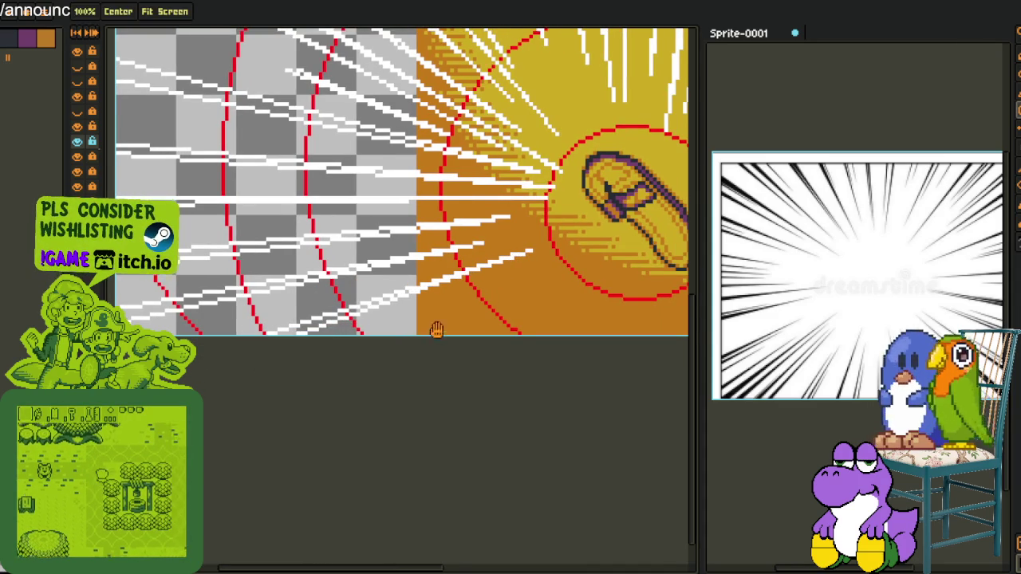
{"action": "left_click_drag", "start_coordinate": [406, 341], "coordinate": [214, 332]}
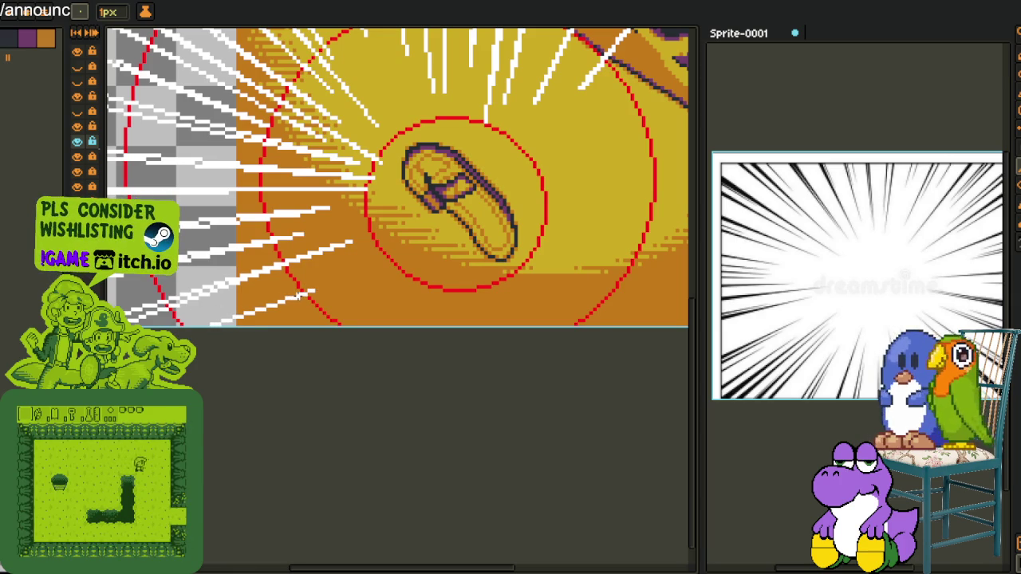
{"action": "left_click_drag", "start_coordinate": [319, 330], "coordinate": [239, 342]}
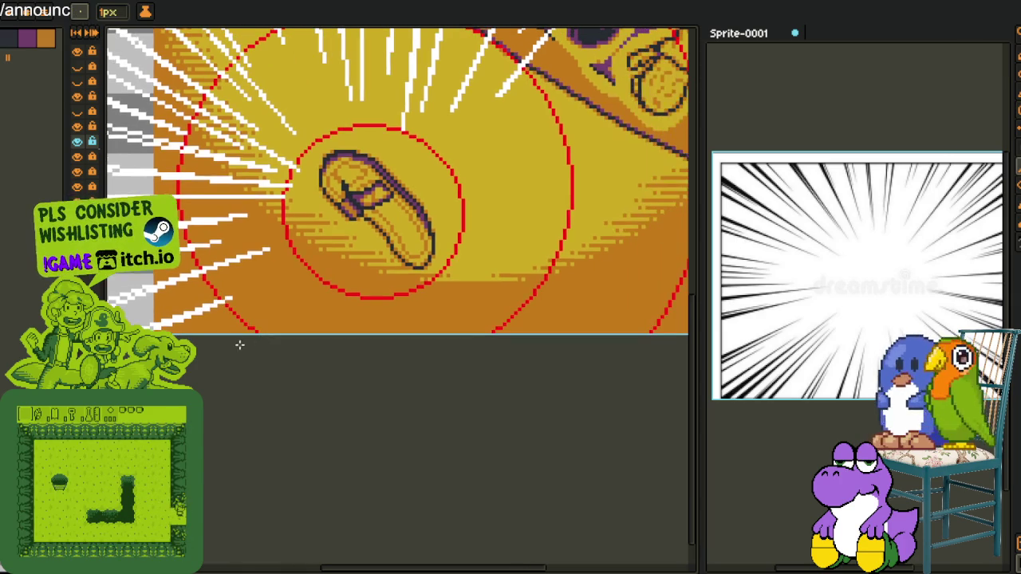
Draw three white speed lines out from the flip-flop toward the bottom and bottom-left edges.
{"action": "mouse_move", "coordinate": [295, 272]}
{"action": "left_mouse_down"}
{"action": "mouse_move", "coordinate": [309, 275]}
{"action": "mouse_move", "coordinate": [209, 370]}
{"action": "mouse_move", "coordinate": [115, 399]}
{"action": "left_mouse_up"}
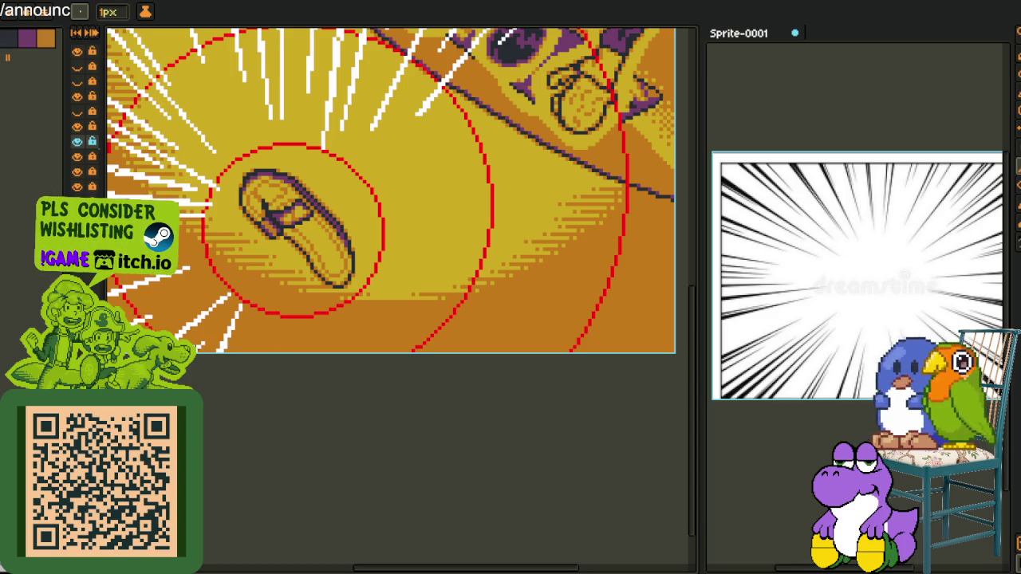
{"action": "left_click_drag", "start_coordinate": [266, 297], "coordinate": [234, 371]}
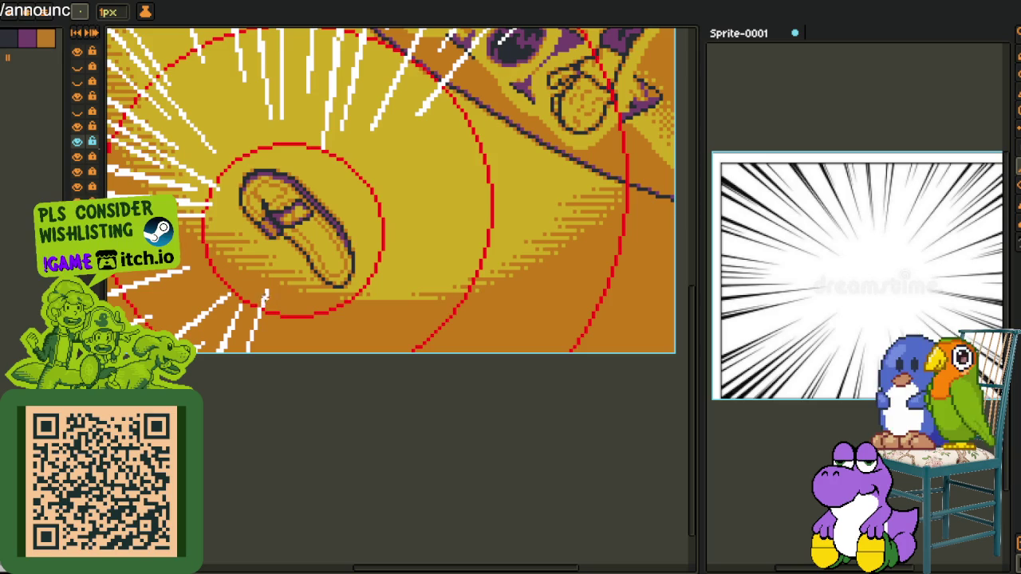
{"action": "scroll", "coordinate": [235, 418], "scroll_direction": "right", "scroll_amount": 3}
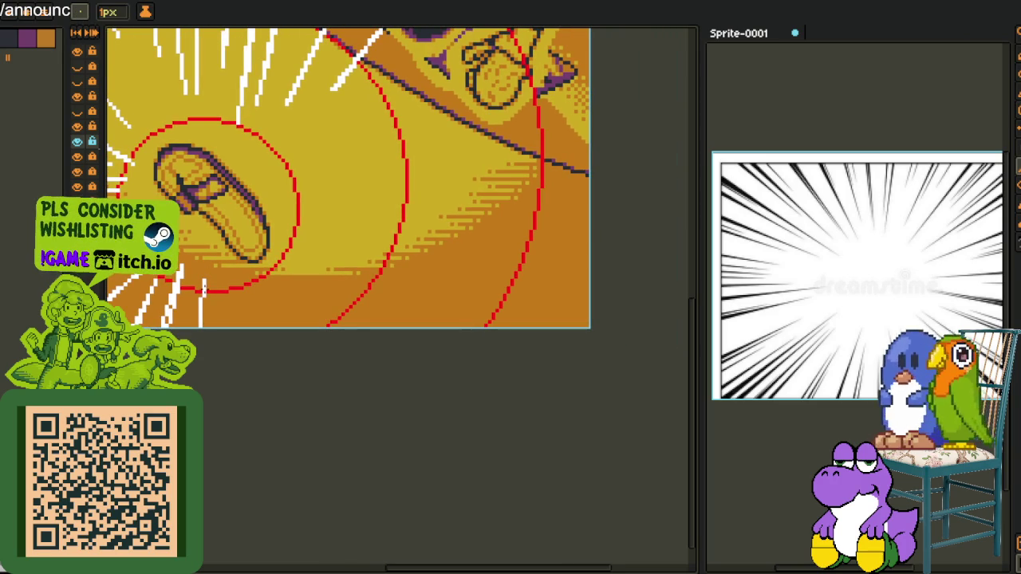
{"action": "left_click_drag", "start_coordinate": [227, 272], "coordinate": [308, 413]}
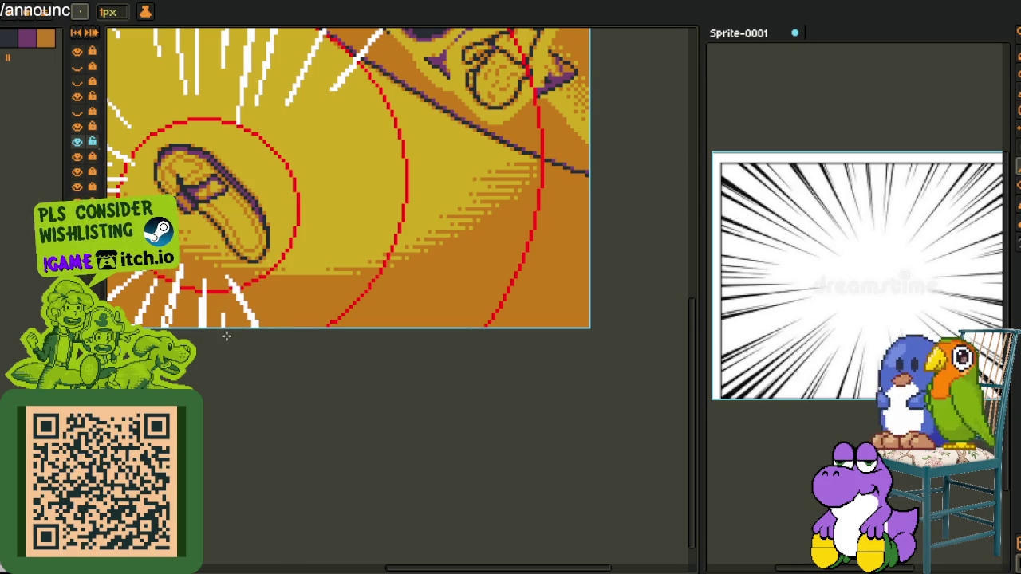
{"action": "scroll", "coordinate": [292, 312], "scroll_direction": "down", "scroll_amount": 2}
{"action": "scroll", "coordinate": [264, 314], "scroll_direction": "down", "scroll_amount": 2}
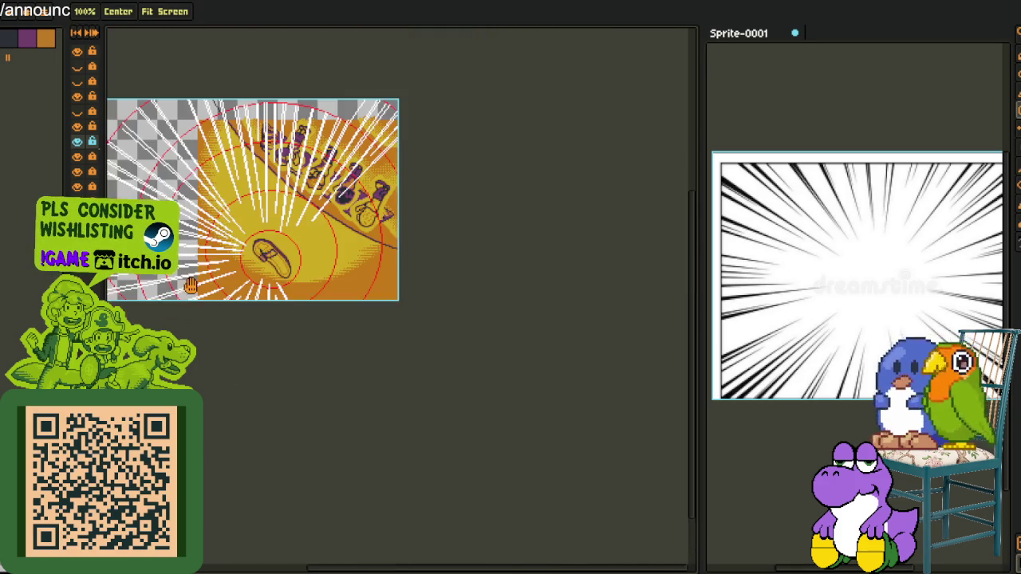
{"action": "left_click_drag", "start_coordinate": [223, 209], "coordinate": [245, 223]}
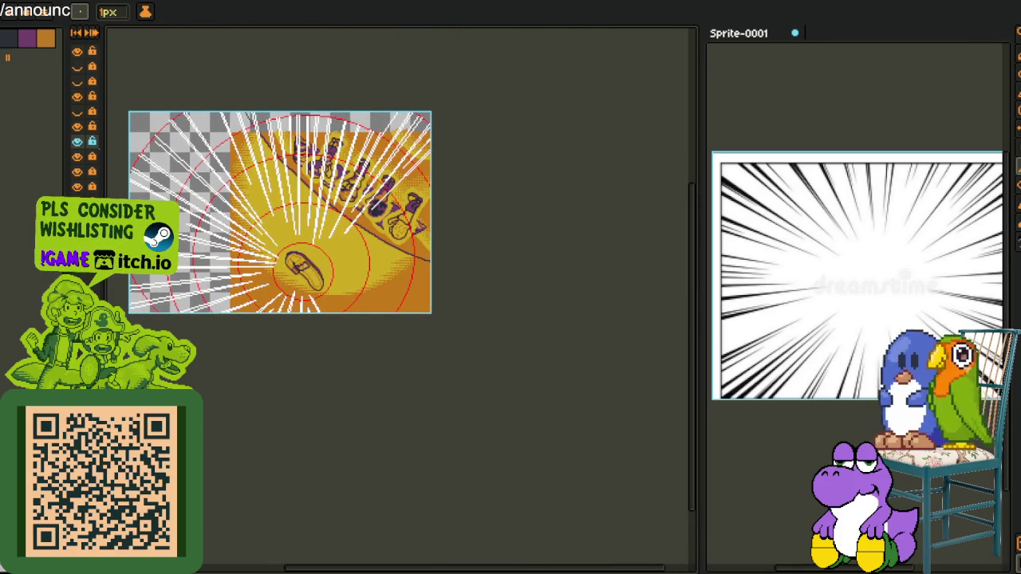
Rotate the canvas another 90° clockwise with Sprite > Rotate Canvas.
{"action": "left_click", "coordinate": [48, 1]}
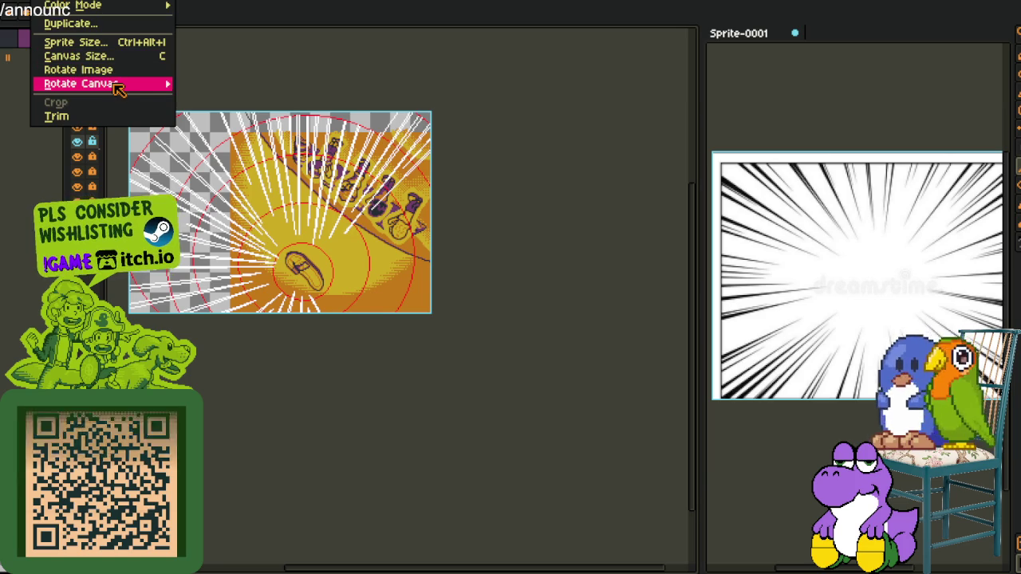
{"action": "mouse_move", "coordinate": [80, 84]}
{"action": "left_click", "coordinate": [209, 99]}
{"action": "scroll", "coordinate": [373, 279], "scroll_direction": "up", "scroll_amount": 1}
{"action": "scroll", "coordinate": [369, 246], "scroll_direction": "up", "scroll_amount": 1}
{"action": "scroll", "coordinate": [335, 184], "scroll_direction": "up", "scroll_amount": 1}
Draw a white diagonal speed line down-left beside the flip-flop's rings.
{"action": "scroll", "coordinate": [327, 155], "scroll_direction": "up", "scroll_amount": 1}
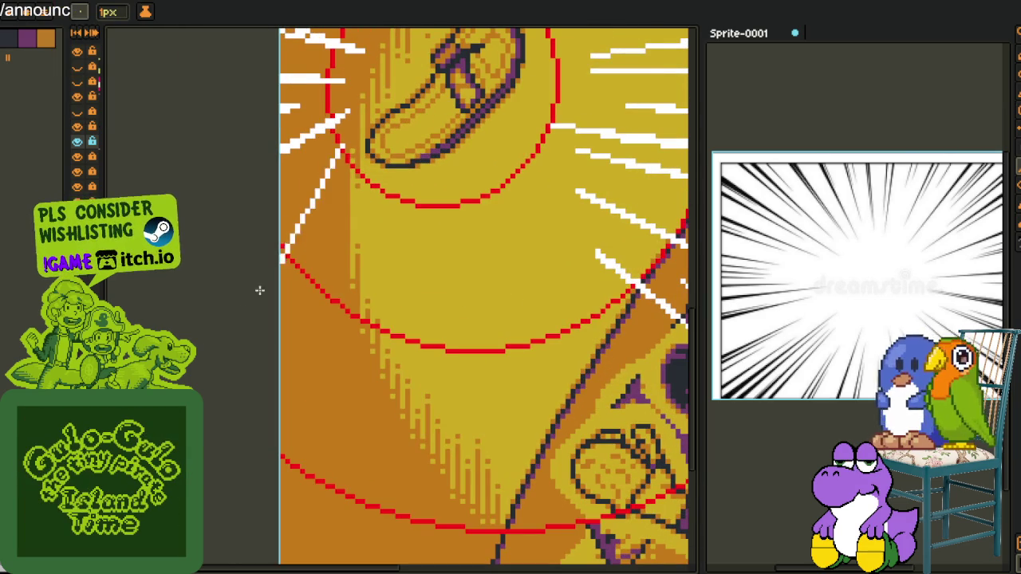
{"action": "scroll", "coordinate": [279, 263], "scroll_direction": "left", "scroll_amount": 2}
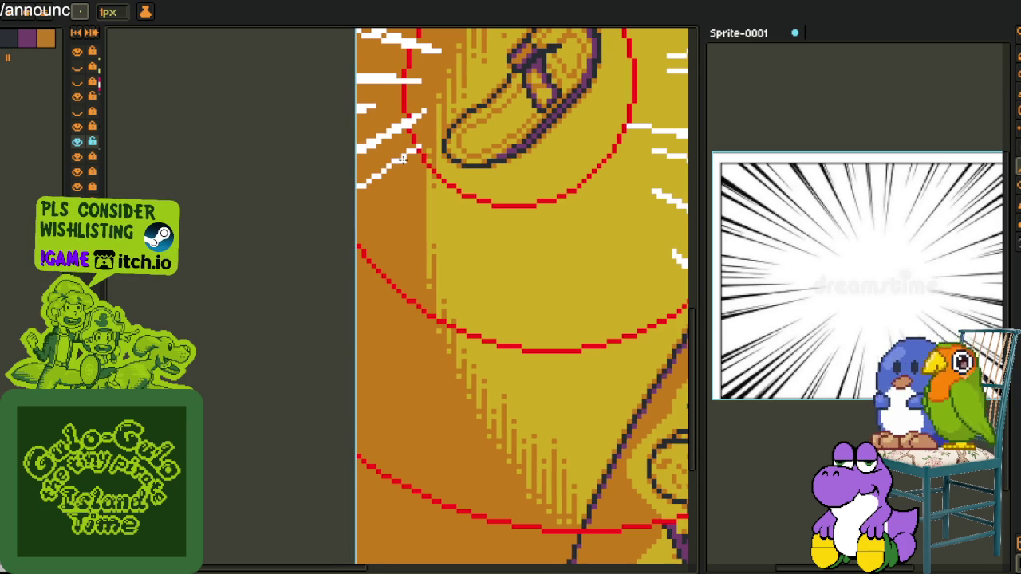
{"action": "mouse_move", "coordinate": [424, 203]}
{"action": "left_mouse_down"}
{"action": "mouse_move", "coordinate": [360, 91]}
{"action": "mouse_move", "coordinate": [350, 158]}
{"action": "left_mouse_up"}
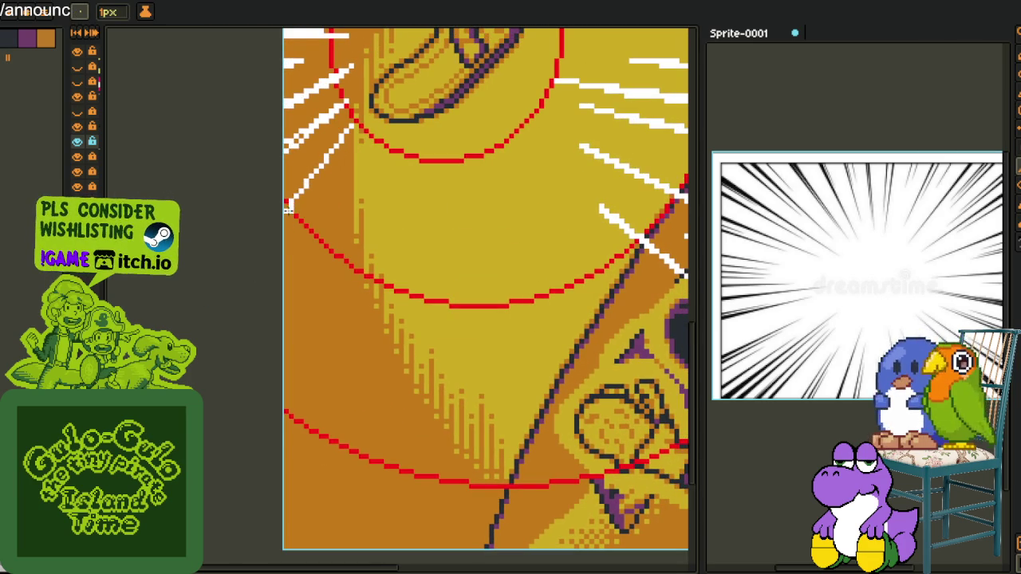
{"action": "left_click_drag", "start_coordinate": [327, 155], "coordinate": [288, 232]}
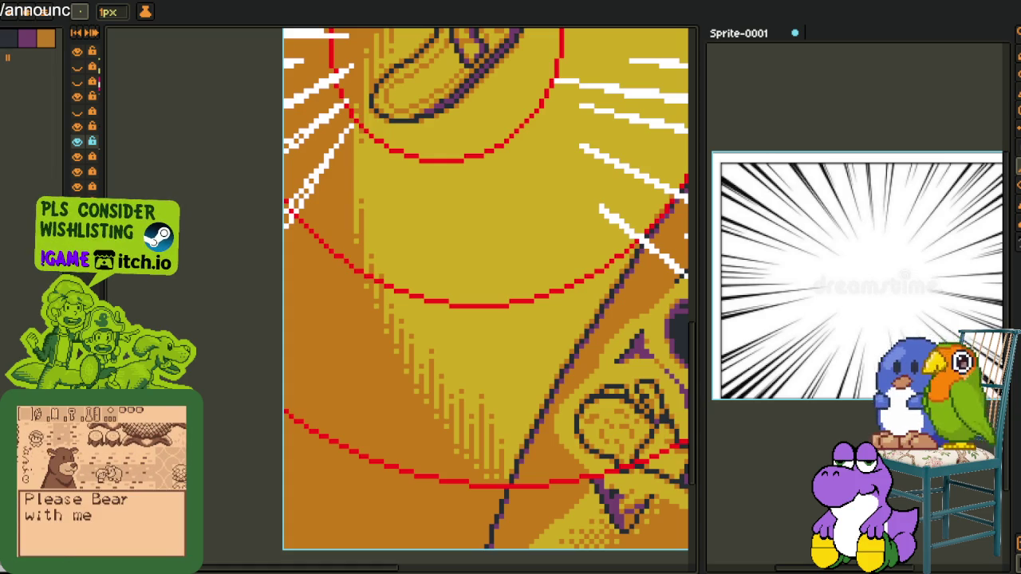
{"action": "scroll", "coordinate": [351, 195], "scroll_direction": "down", "scroll_amount": 3}
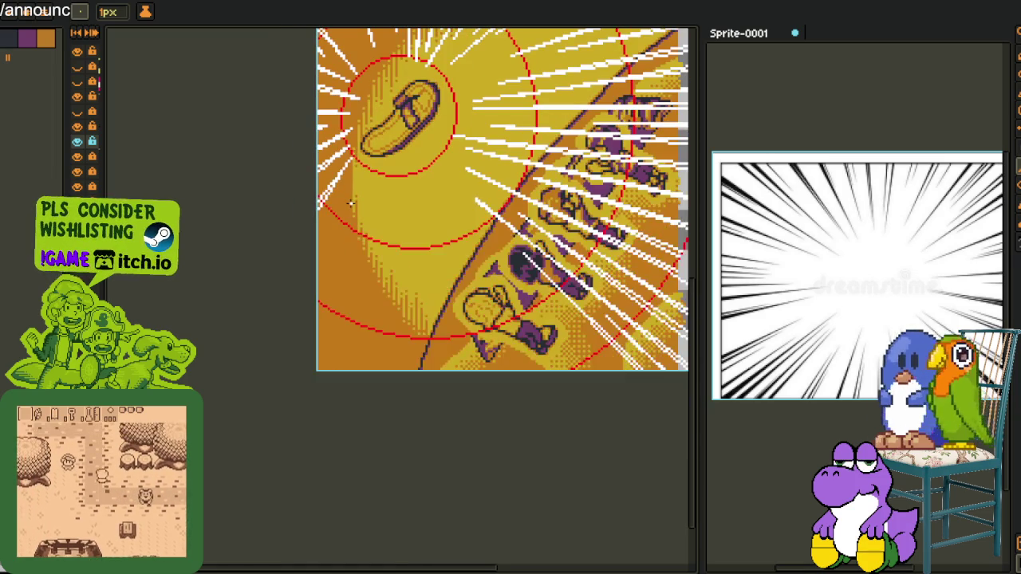
Draw a white diagonal speed line from the rings out to the left edge.
{"action": "scroll", "coordinate": [359, 192], "scroll_direction": "up", "scroll_amount": 1}
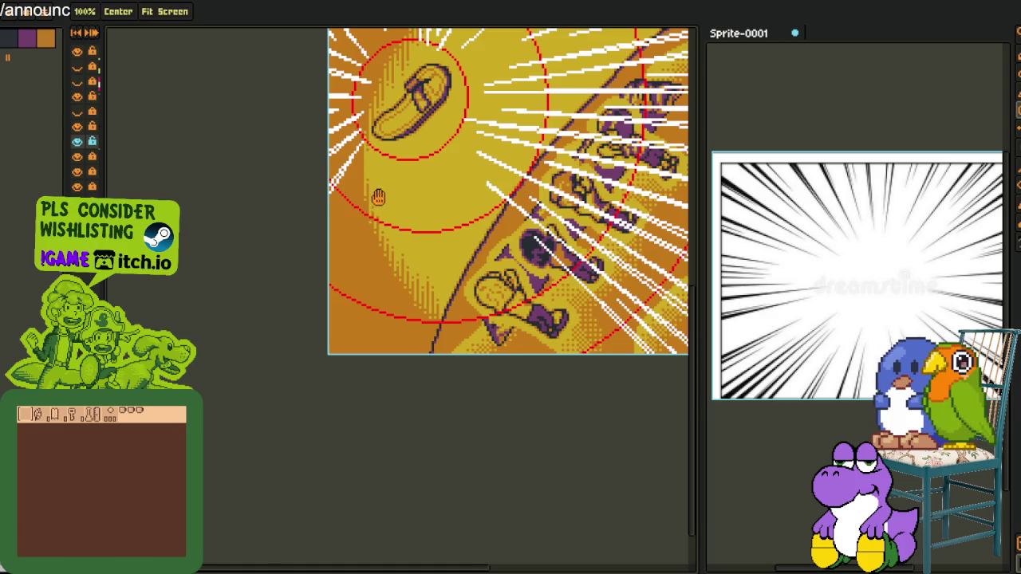
{"action": "scroll", "coordinate": [376, 196], "scroll_direction": "up", "scroll_amount": 2}
{"action": "left_click_drag", "start_coordinate": [363, 140], "coordinate": [366, 189]}
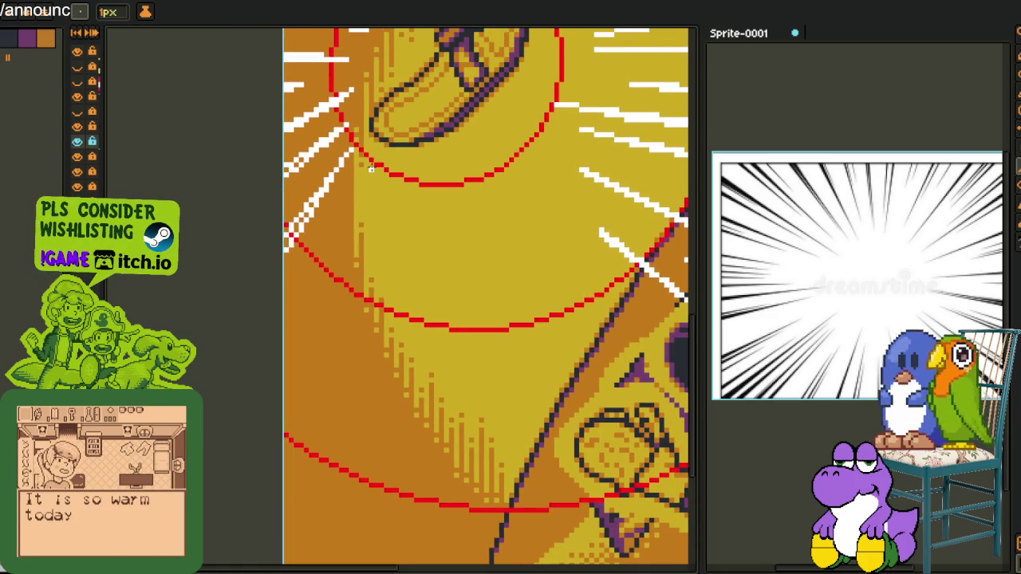
{"action": "left_click_drag", "start_coordinate": [336, 225], "coordinate": [286, 289]}
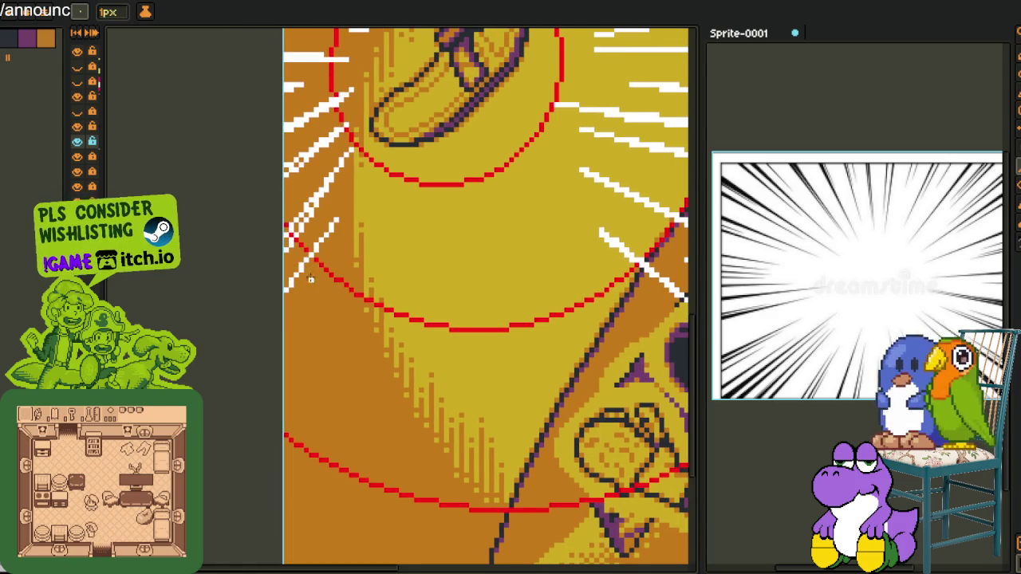
{"action": "left_click_drag", "start_coordinate": [333, 226], "coordinate": [286, 292]}
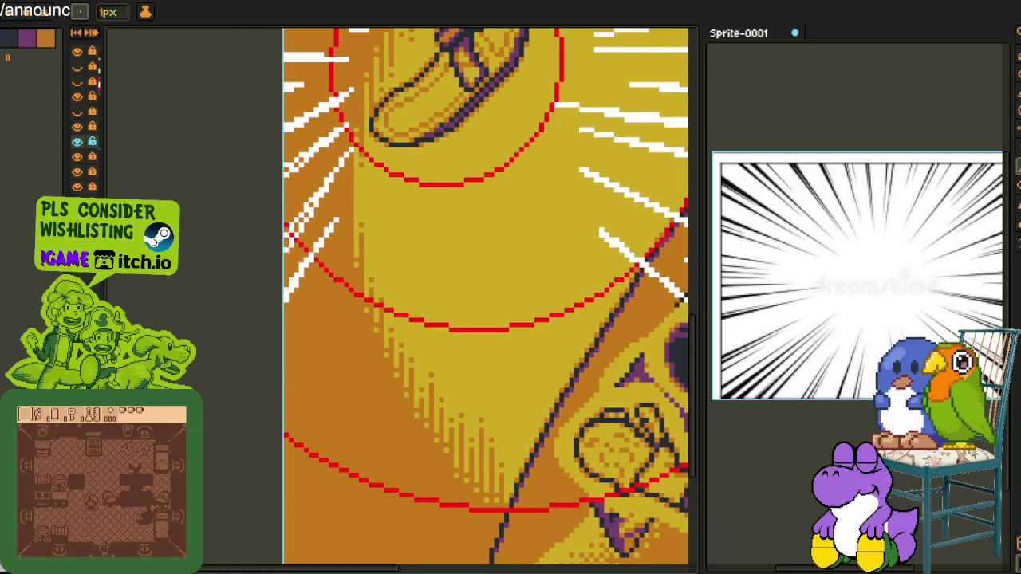
{"action": "scroll", "coordinate": [319, 217], "scroll_direction": "down", "scroll_amount": 1}
{"action": "scroll", "coordinate": [319, 217], "scroll_direction": "down", "scroll_amount": 1}
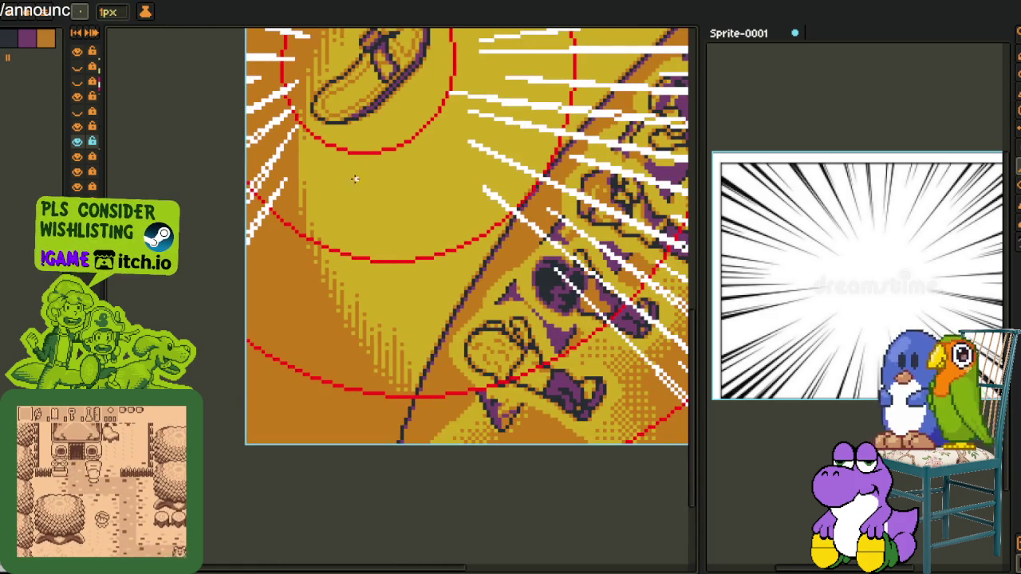
Draw two long vertical white lines to the bottom edge and touch them up at 100% opacity.
{"action": "left_click_drag", "start_coordinate": [368, 156], "coordinate": [356, 516]}
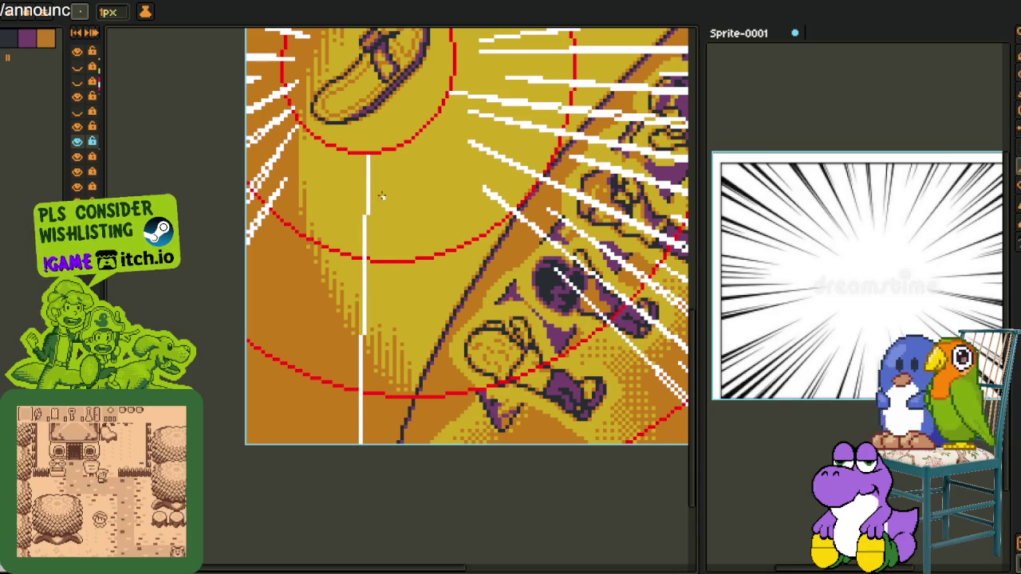
{"action": "left_click_drag", "start_coordinate": [369, 160], "coordinate": [367, 478]}
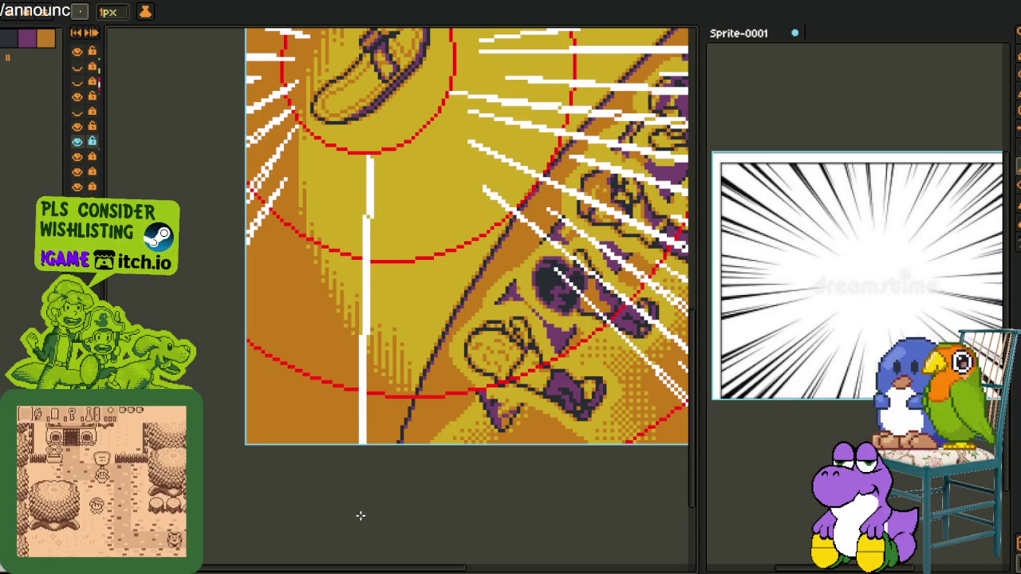
{"action": "left_click_drag", "start_coordinate": [363, 527], "coordinate": [371, 542]}
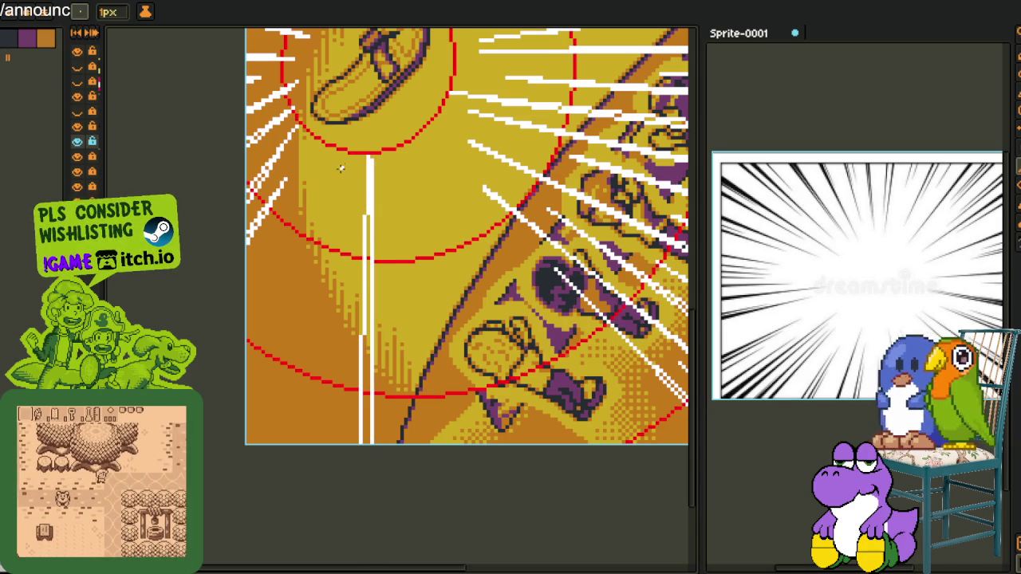
{"action": "scroll", "coordinate": [377, 153], "scroll_direction": "up", "scroll_amount": 1}
{"action": "key", "text": "e"}
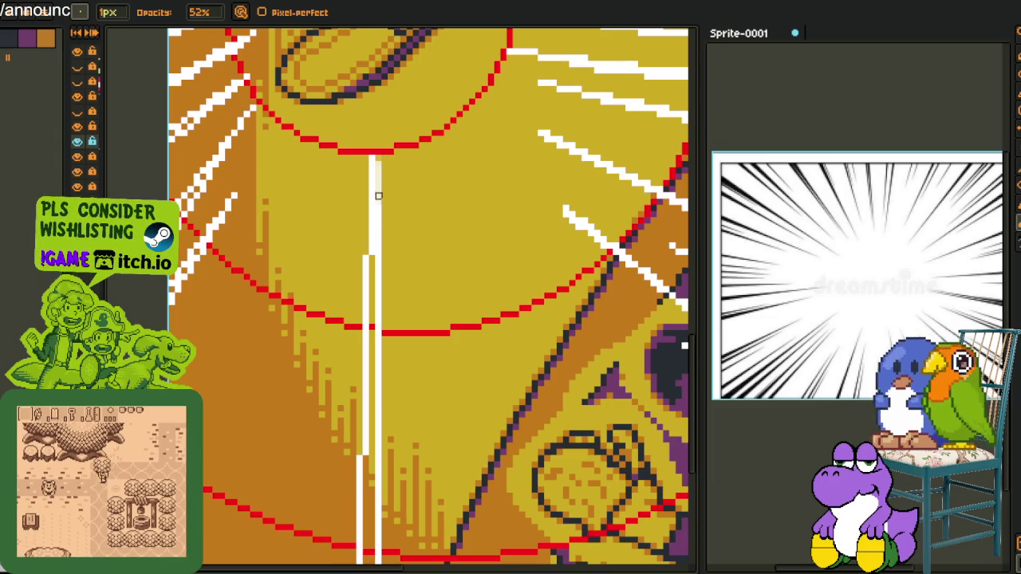
{"action": "key", "text": "b"}
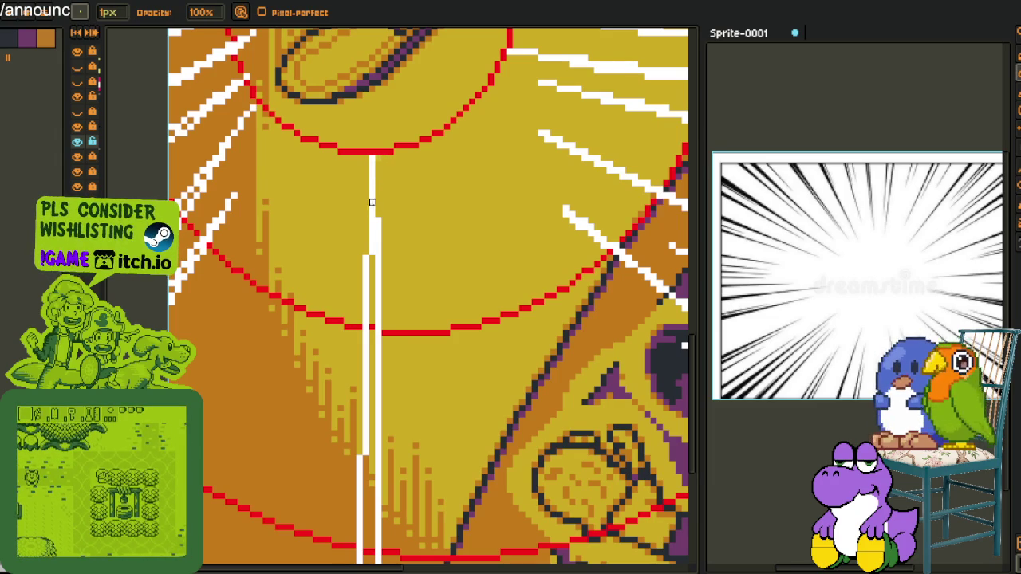
{"action": "key", "text": "e"}
{"action": "scroll", "coordinate": [327, 157], "scroll_direction": "down", "scroll_amount": 2}
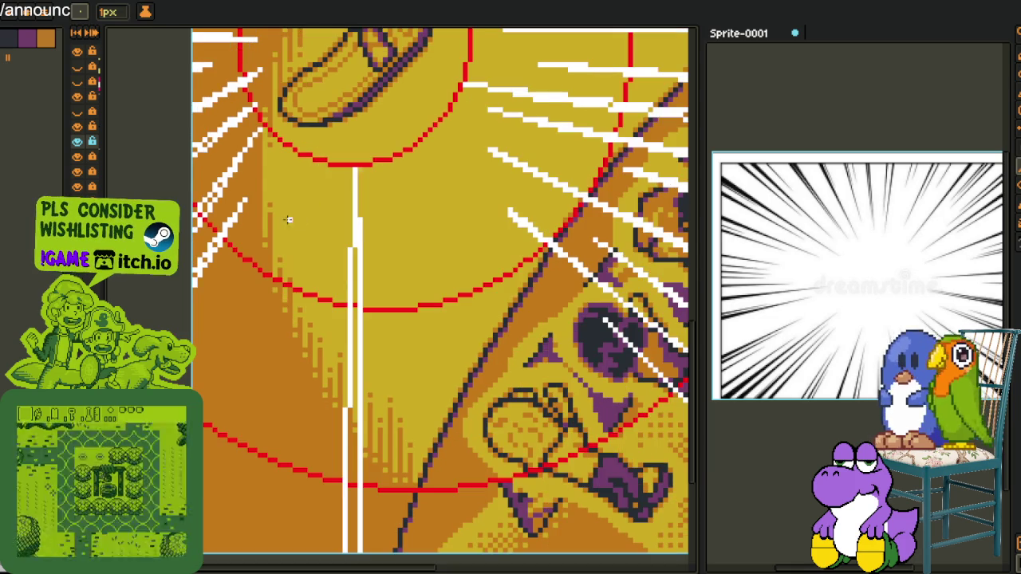